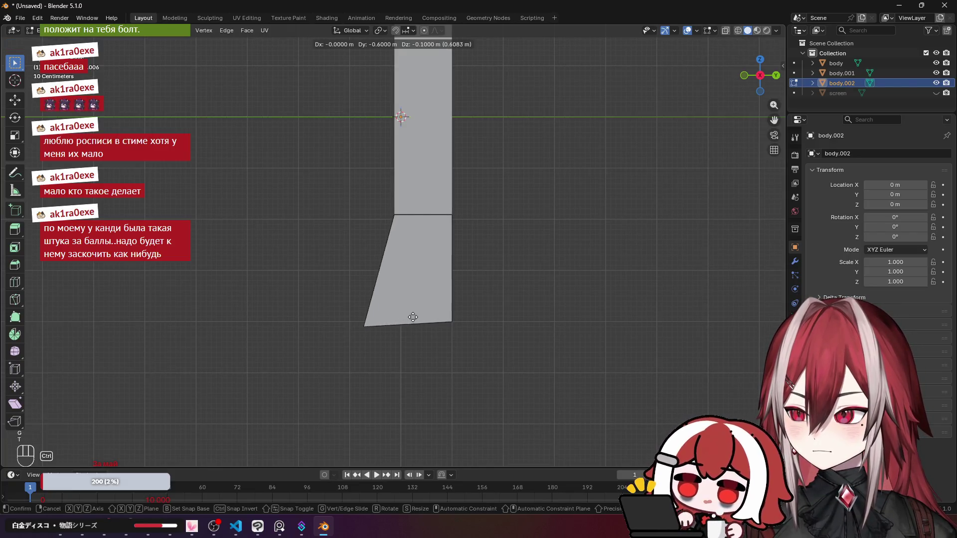
Push the lower panel's bottom edge about 0.71 m outward along Y.
key("y")
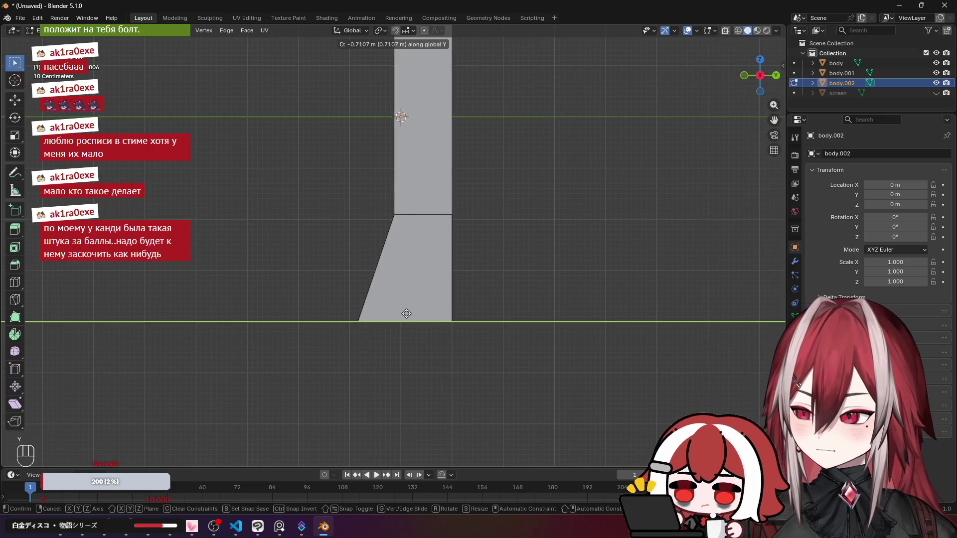
left_click(399, 314)
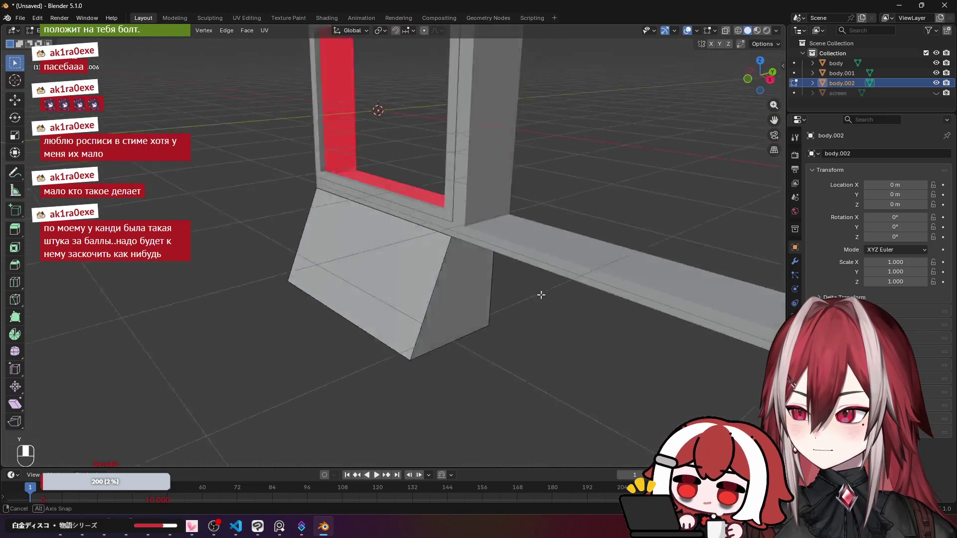
key("Tab")
key("Tab")
mouse_move(552, 283)
left_mouse_down()
mouse_move(499, 247)
mouse_move(579, 199)
mouse_move(650, 229)
mouse_move(455, 249)
left_mouse_up()
Delete the lower face of body.002's panel in face select mode.
key("x")
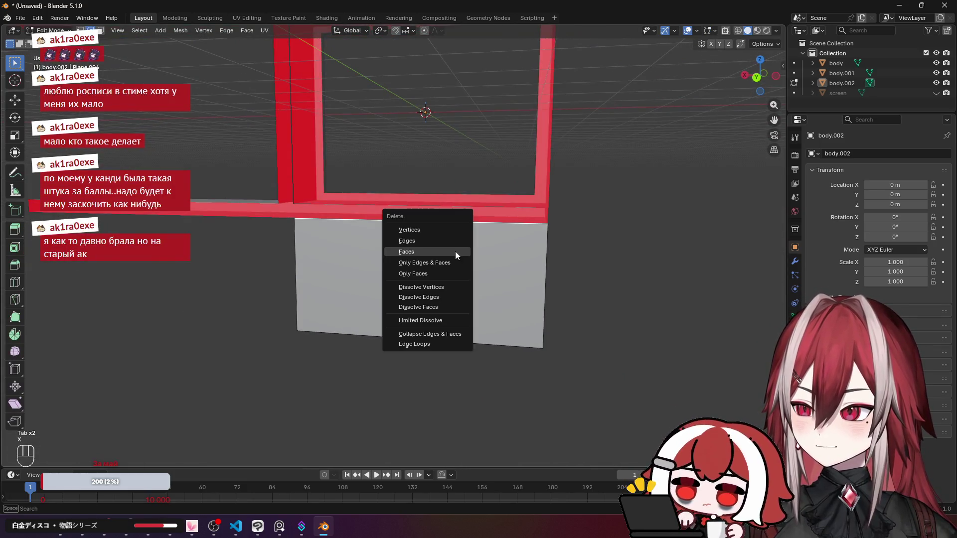
left_click(433, 247)
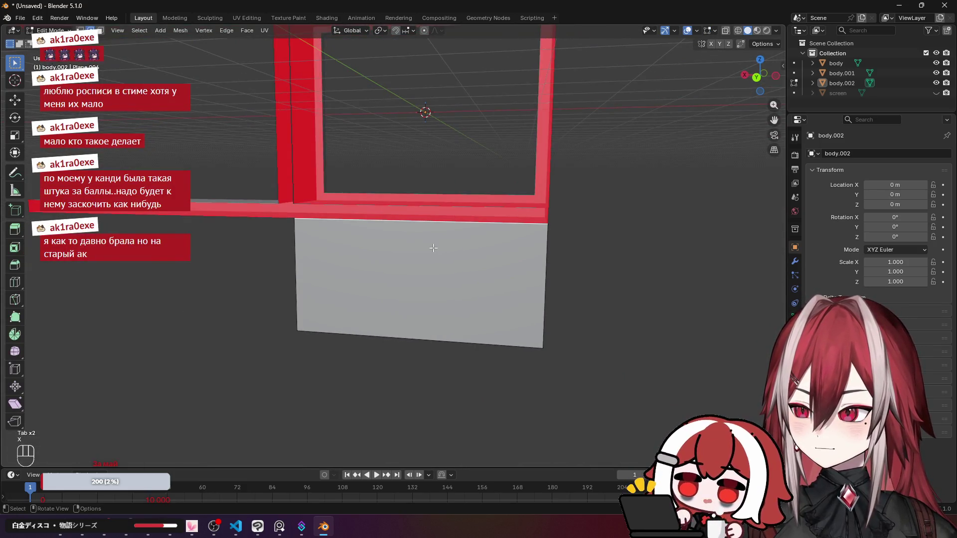
left_click(100, 30)
left_click(379, 250)
key("x")
mouse_move(379, 249)
left_mouse_down()
mouse_move(384, 223)
mouse_move(343, 238)
mouse_move(522, 244)
left_mouse_up()
mouse_move(596, 233)
left_mouse_down()
mouse_move(551, 254)
mouse_move(508, 239)
mouse_move(477, 220)
mouse_move(464, 186)
mouse_move(459, 244)
left_mouse_up()
key("Tab")
Extrude body.001's divider bar bottom face 2.1 m down along Z in front view.
left_click(458, 244)
key("Tab")
scroll(458, 243, "up", 5)
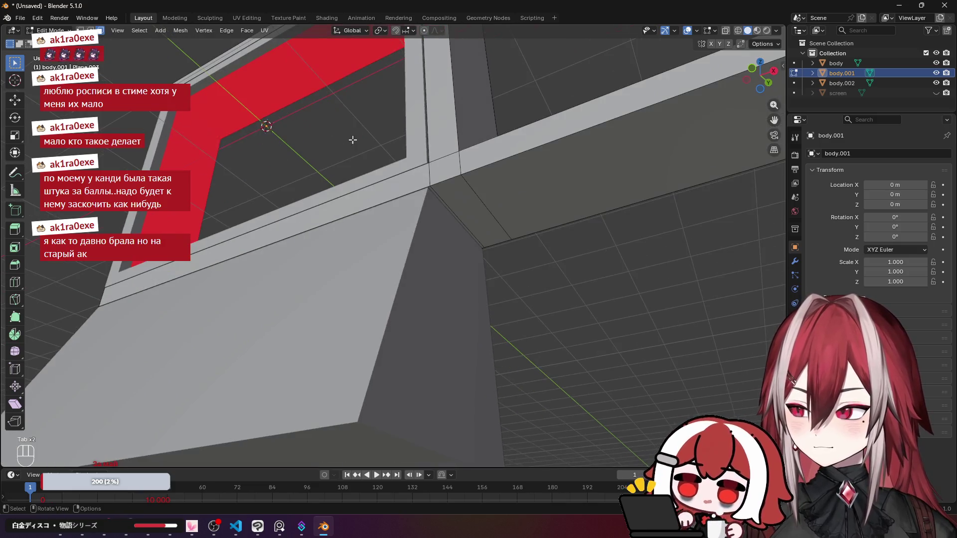
left_click(460, 191)
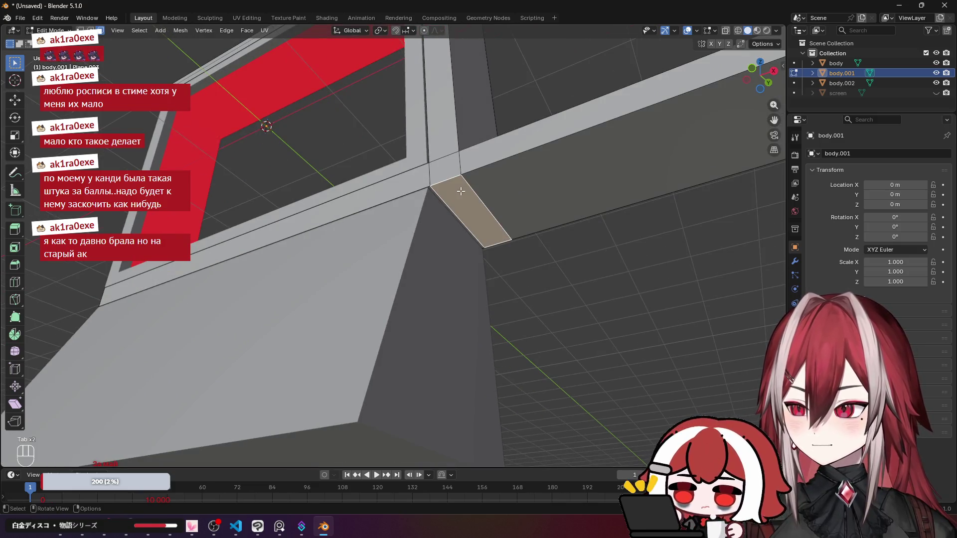
key("KP_1")
left_click_drag(463, 248, 373, 133)
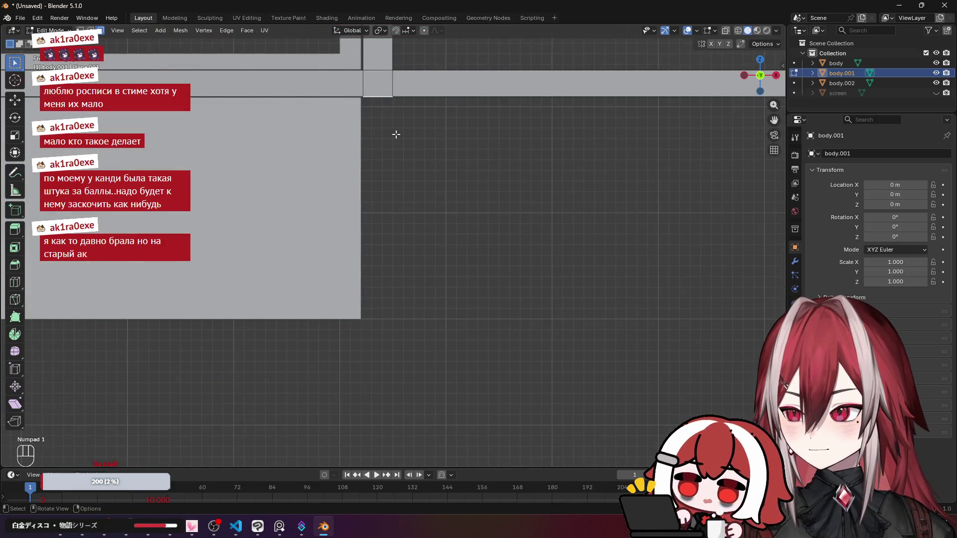
key("e")
key("z")
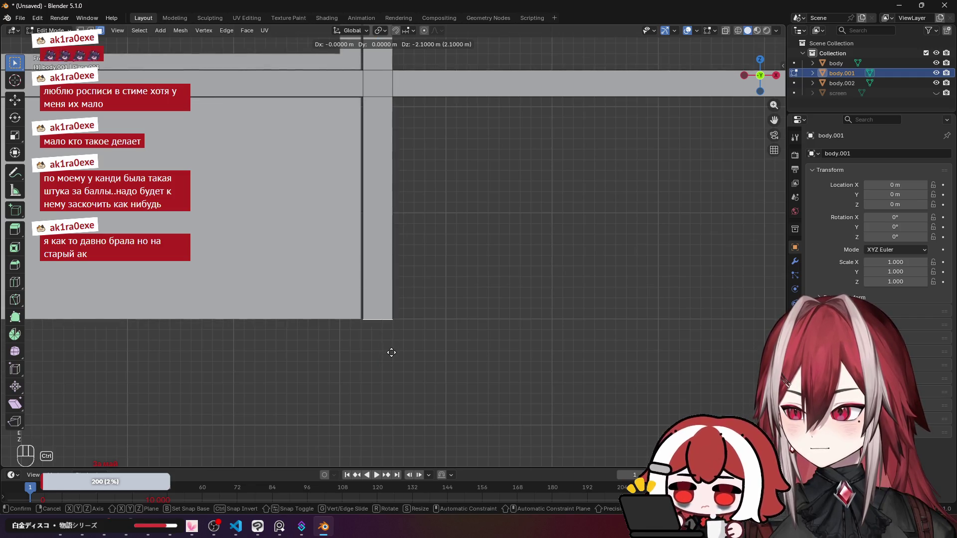
left_click(391, 354)
key("Tab")
Orbit into a tilted view and select the lower slanted panel body.002.
scroll(495, 241, "up", 4)
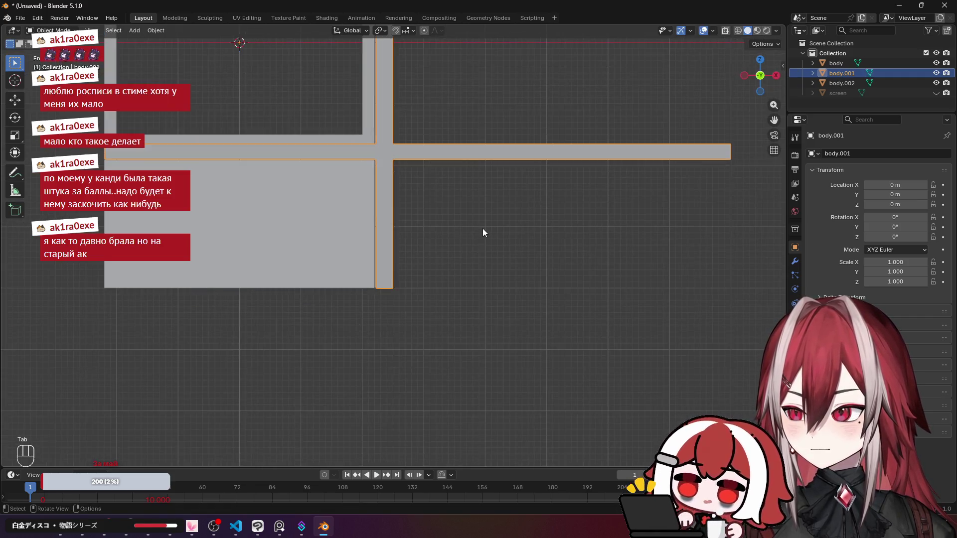
mouse_move(427, 243)
left_mouse_down()
mouse_move(463, 309)
mouse_move(465, 298)
mouse_move(493, 304)
mouse_move(475, 241)
mouse_move(408, 261)
left_mouse_up()
left_click(364, 299)
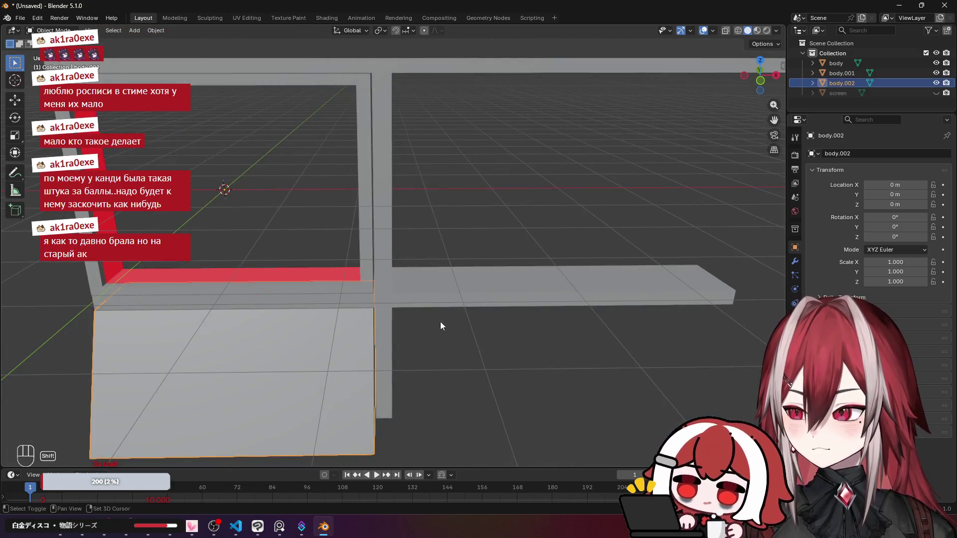
mouse_move(441, 321)
left_mouse_down()
mouse_move(446, 255)
mouse_move(384, 208)
mouse_move(411, 258)
mouse_move(432, 266)
mouse_move(470, 249)
mouse_move(500, 199)
mouse_move(492, 198)
mouse_move(468, 247)
mouse_move(529, 233)
mouse_move(435, 227)
mouse_move(405, 206)
mouse_move(392, 174)
mouse_move(395, 144)
mouse_move(295, 229)
mouse_move(391, 248)
mouse_move(405, 269)
mouse_move(478, 261)
mouse_move(491, 228)
mouse_move(342, 301)
left_mouse_up()
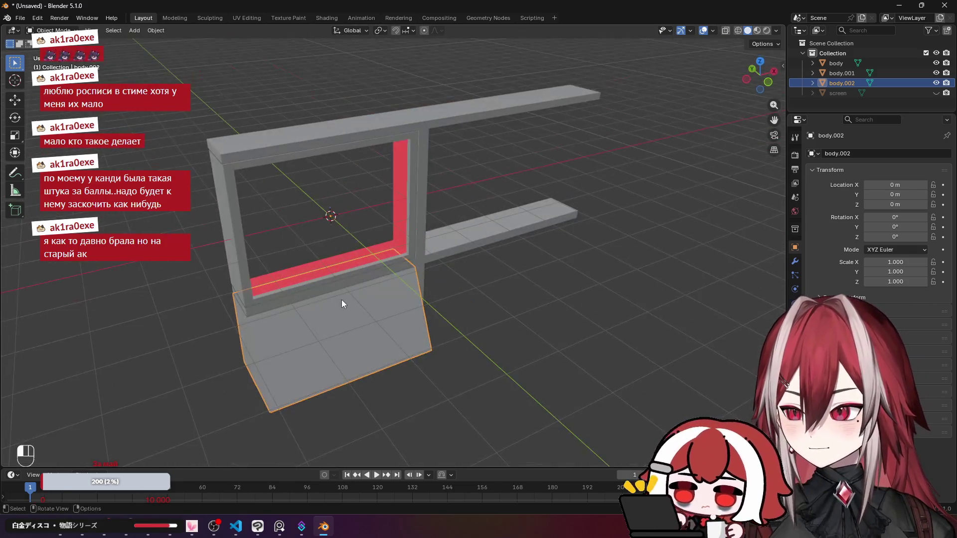
Duplicate the lower panel and move the copy 4.7 m along X under the right opening.
left_click(504, 308)
key("ctrl+z")
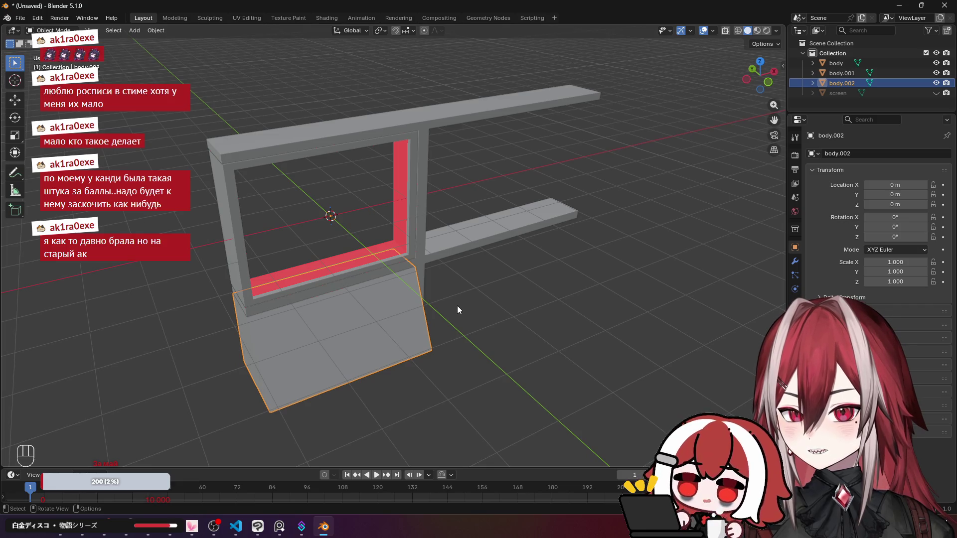
key("shift+d")
right_click(491, 317)
key("Tab")
key("a")
key("KP_7")
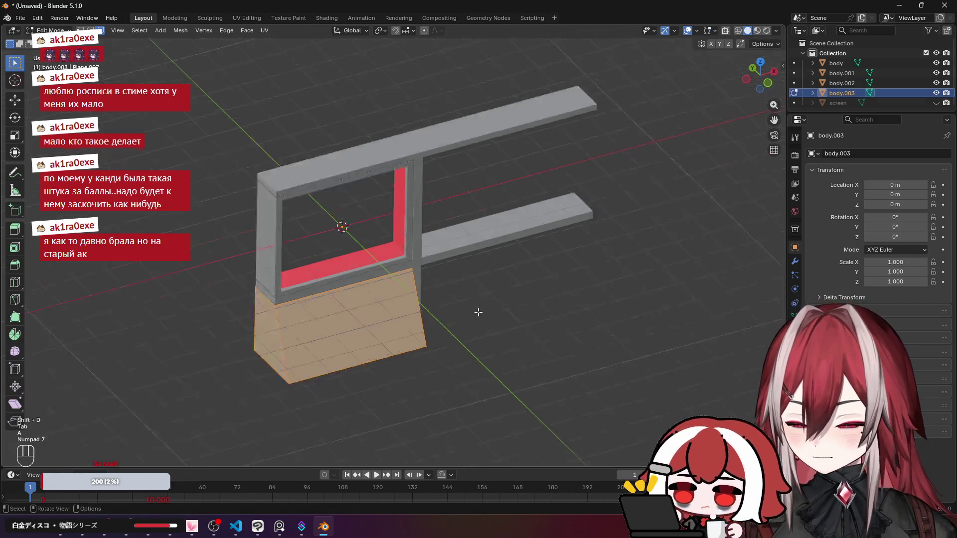
key("g")
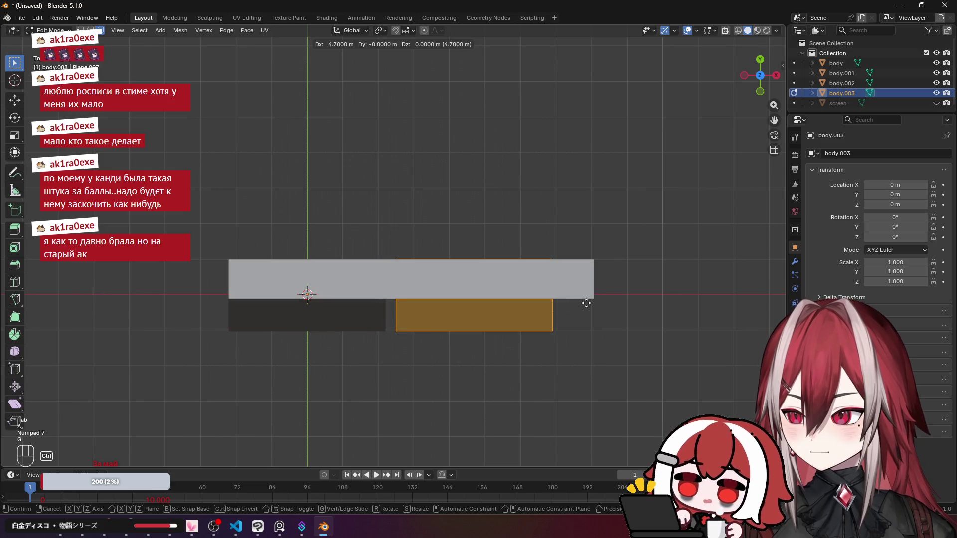
left_click(585, 303)
Slide the copied panel about 1.06 m along X in front view.
key("KP_1")
scroll(479, 191, "up", 5)
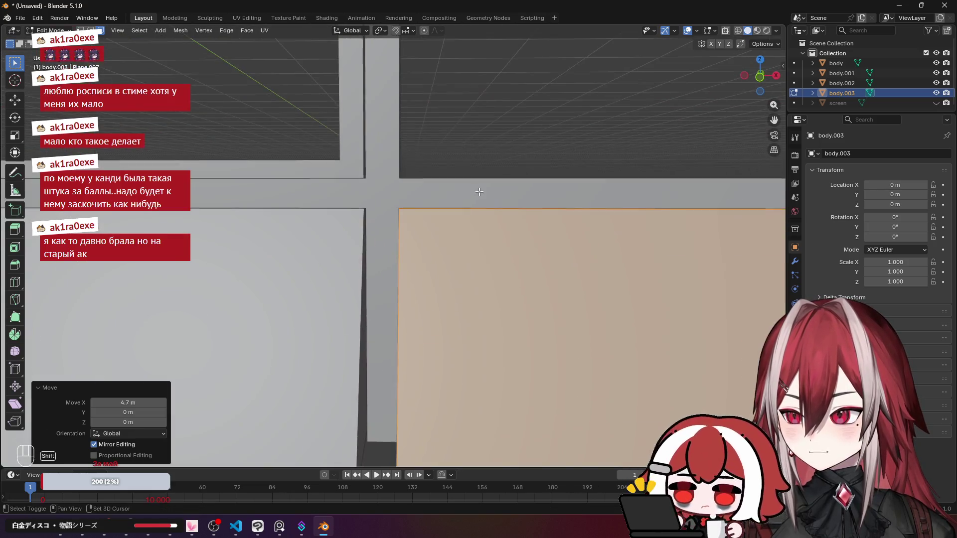
scroll(479, 191, "up", 5)
key("g")
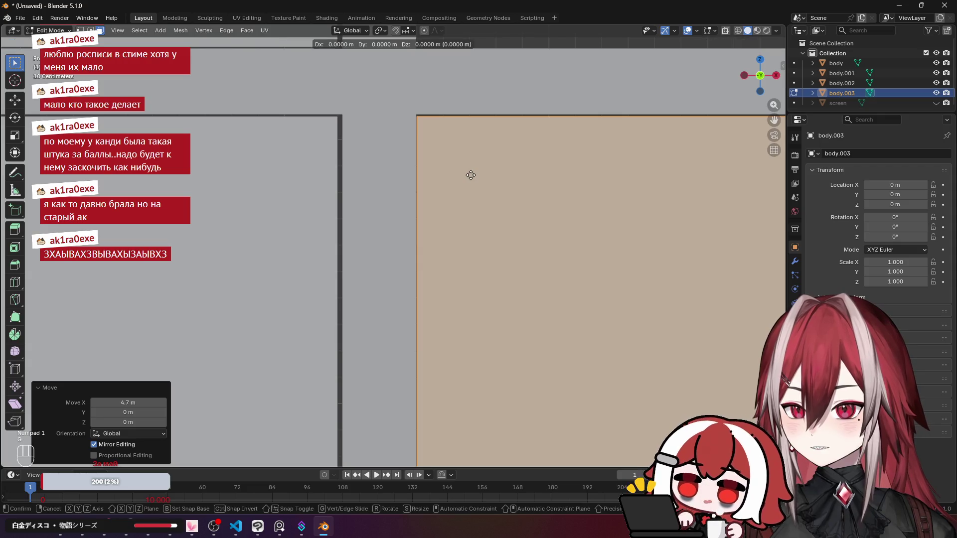
key("x")
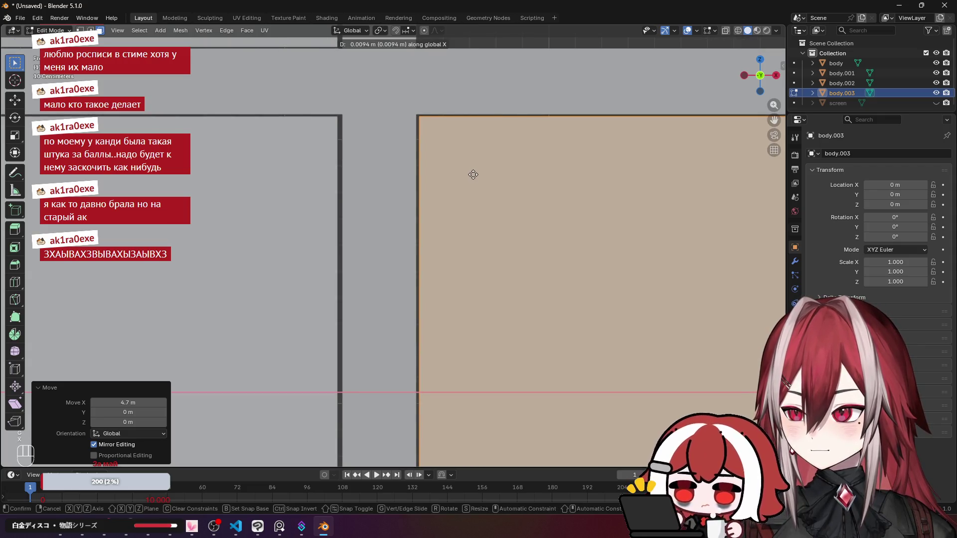
right_click(473, 174)
scroll(473, 174, "down", 4)
left_click(354, 226)
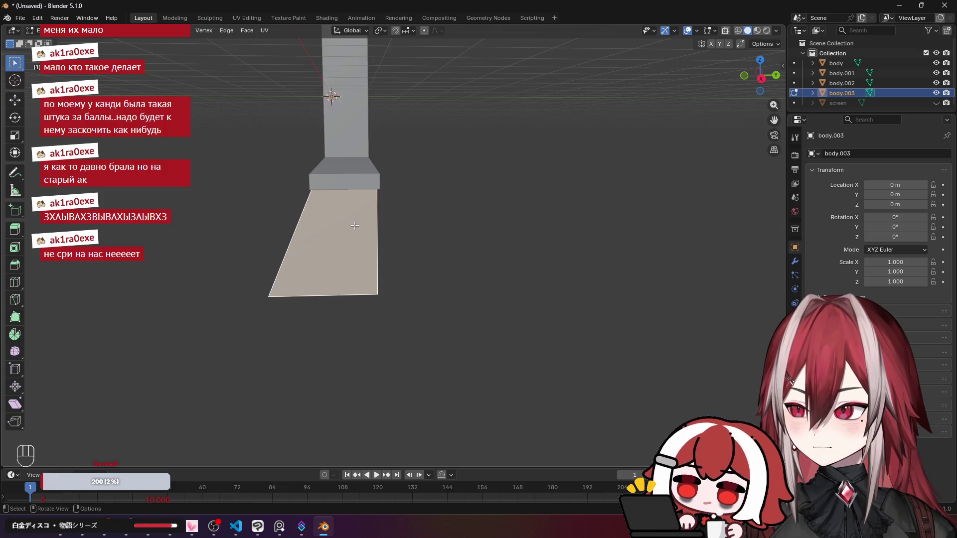
key("KP_1")
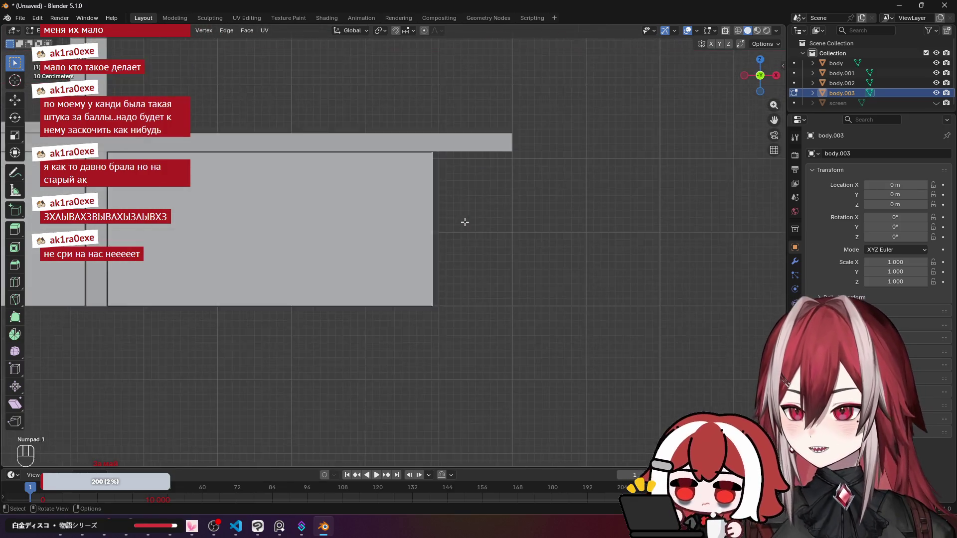
key("g")
key("x")
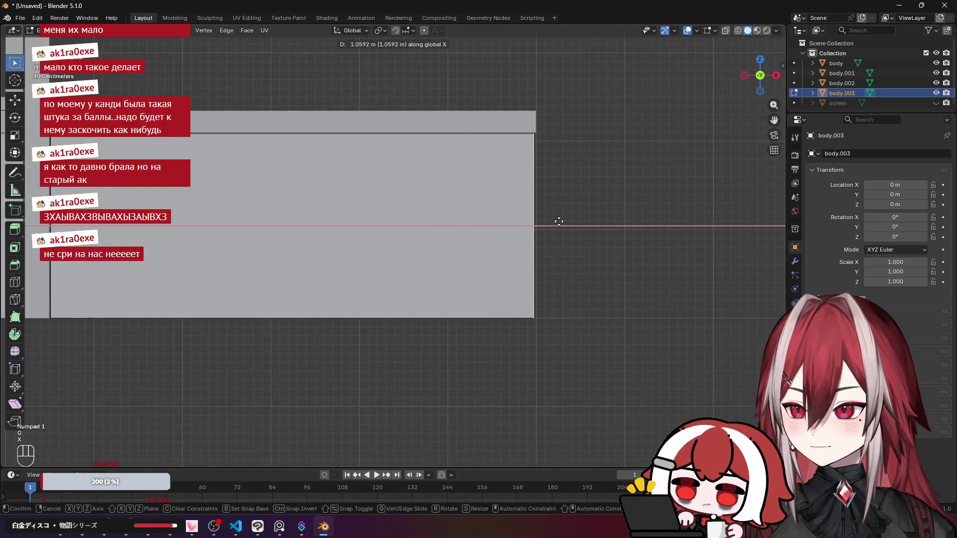
left_click(558, 221)
scroll(554, 145, "down", 3)
mouse_move(553, 145)
left_mouse_down()
mouse_move(512, 215)
mouse_move(436, 213)
mouse_move(489, 192)
mouse_move(476, 192)
mouse_move(476, 156)
left_mouse_up()
key("Tab")
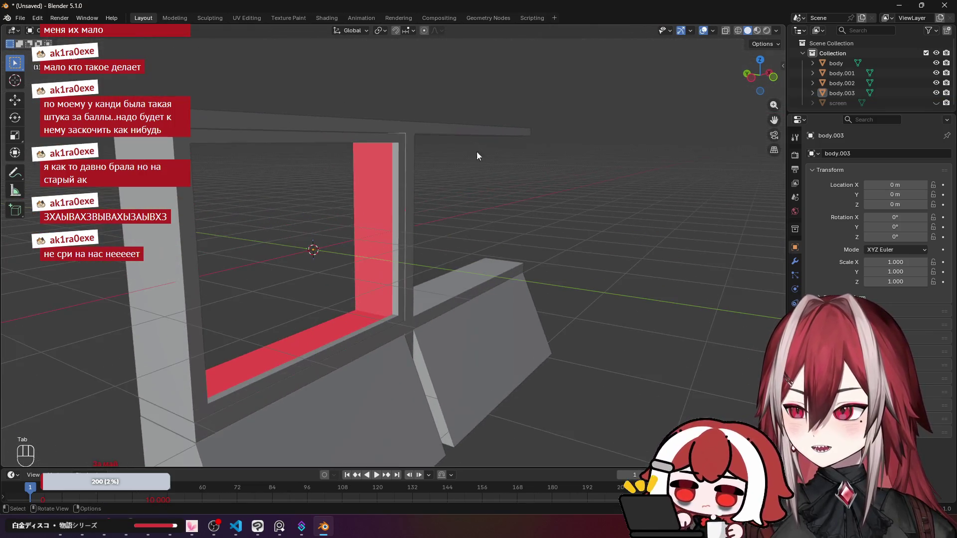
Orbit to inspect the frame and shelf, briefly checking the stream dashboard.
mouse_move(493, 218)
left_mouse_down()
mouse_move(461, 204)
mouse_move(390, 204)
left_mouse_up()
mouse_move(256, 186)
left_mouse_down()
mouse_move(354, 178)
mouse_move(479, 190)
mouse_move(381, 213)
mouse_move(412, 199)
left_mouse_up()
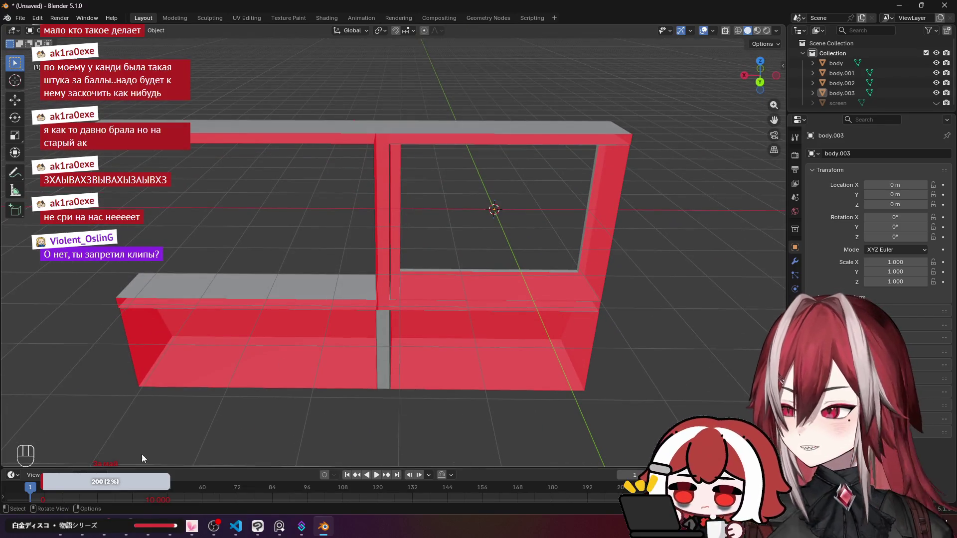
key("alt+Tab")
key("ctrl+1")
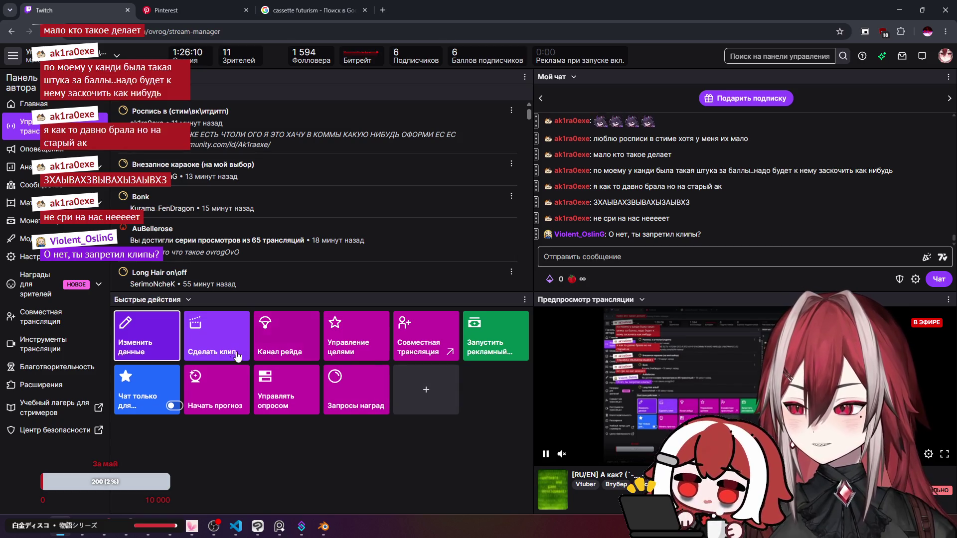
left_click(900, 10)
mouse_move(464, 214)
left_mouse_down()
mouse_move(522, 214)
mouse_move(453, 223)
mouse_move(412, 196)
left_mouse_up()
scroll(413, 197, "up", 4)
Select the outer body frame and edit its mesh in front view.
left_click(412, 196)
key("Tab")
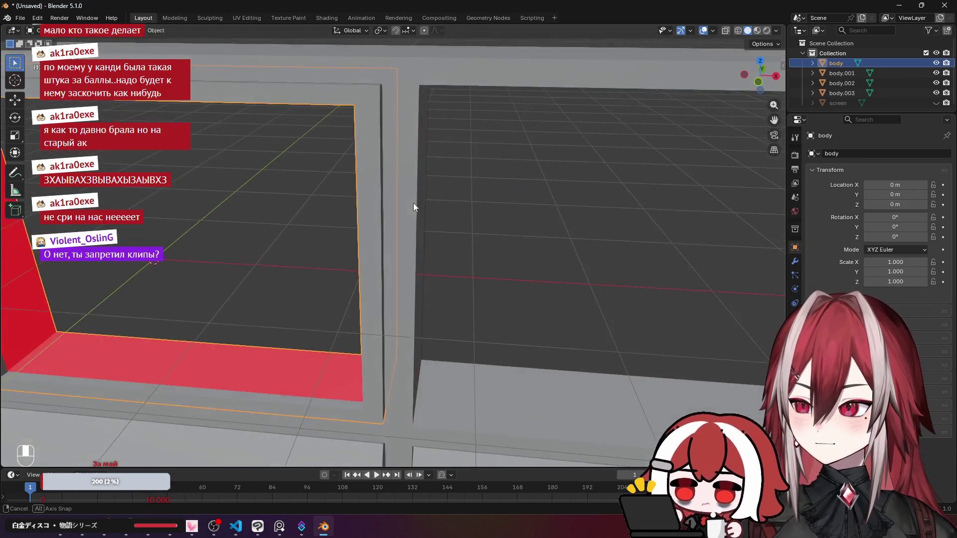
key("KP_1")
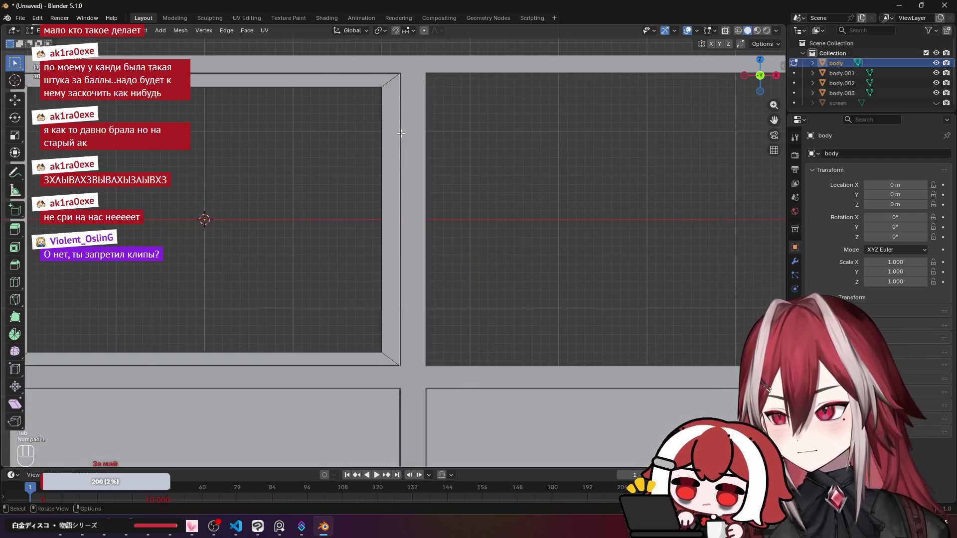
key("alt+Tab")
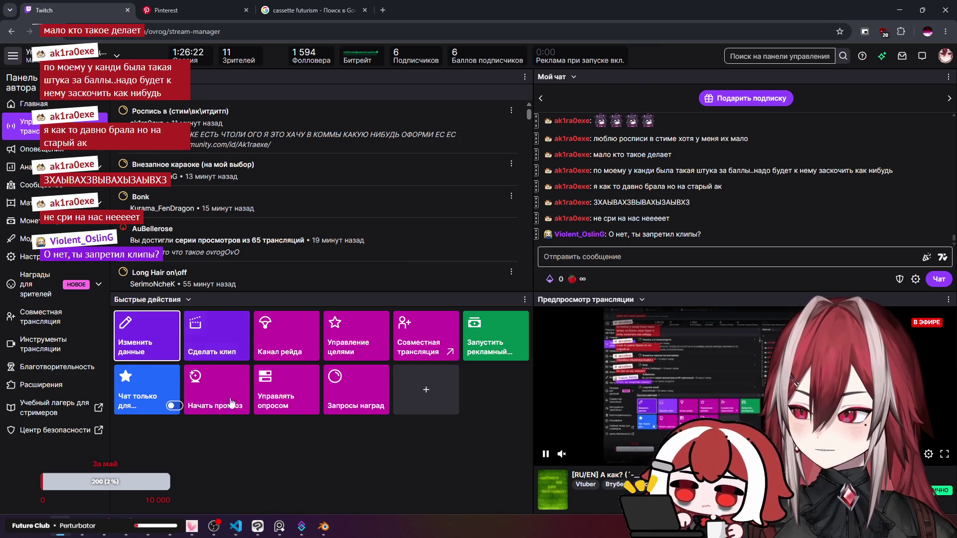
left_click(906, 11)
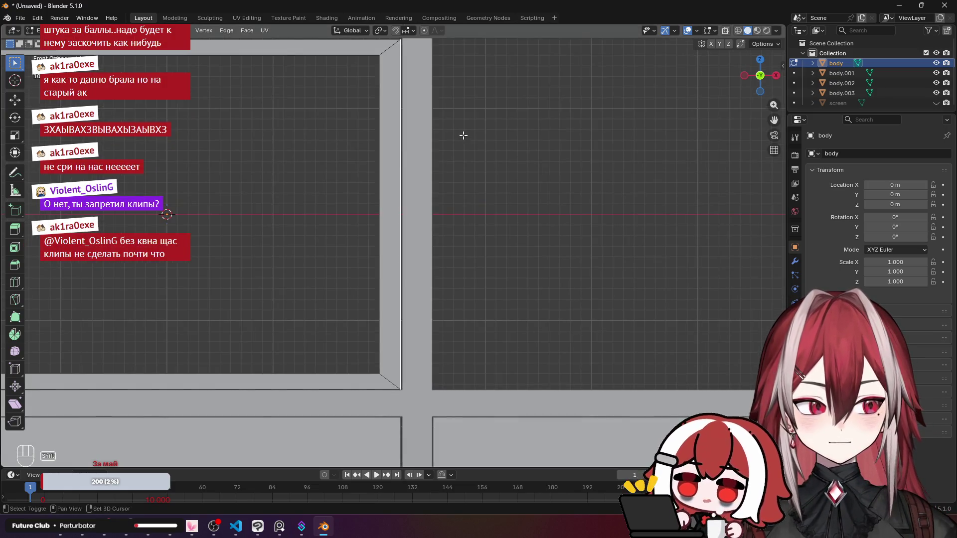
Duplicate the selected geometry and offset it 0.31 m along X.
scroll(463, 137, "down", 5)
scroll(399, 149, "up", 2)
scroll(383, 152, "up", 3)
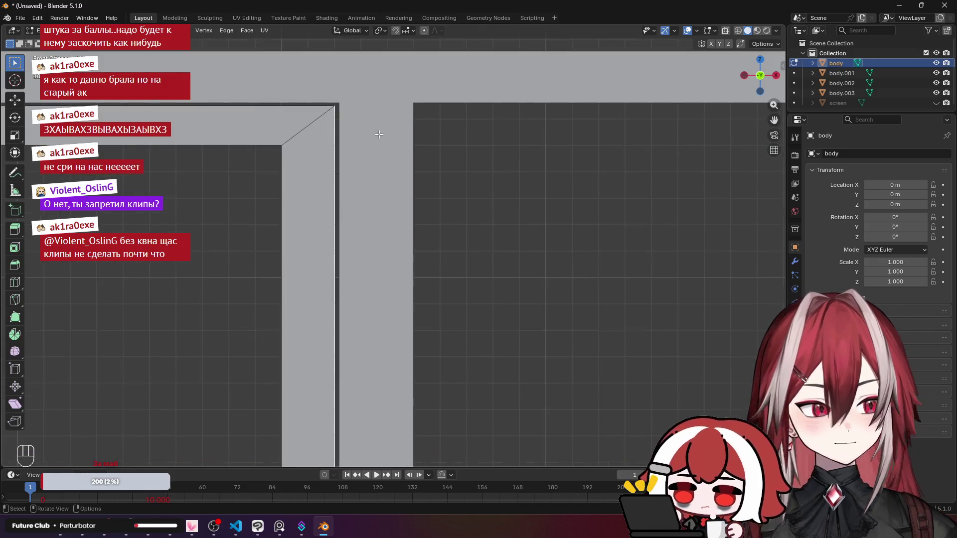
key("shift+d")
key("x")
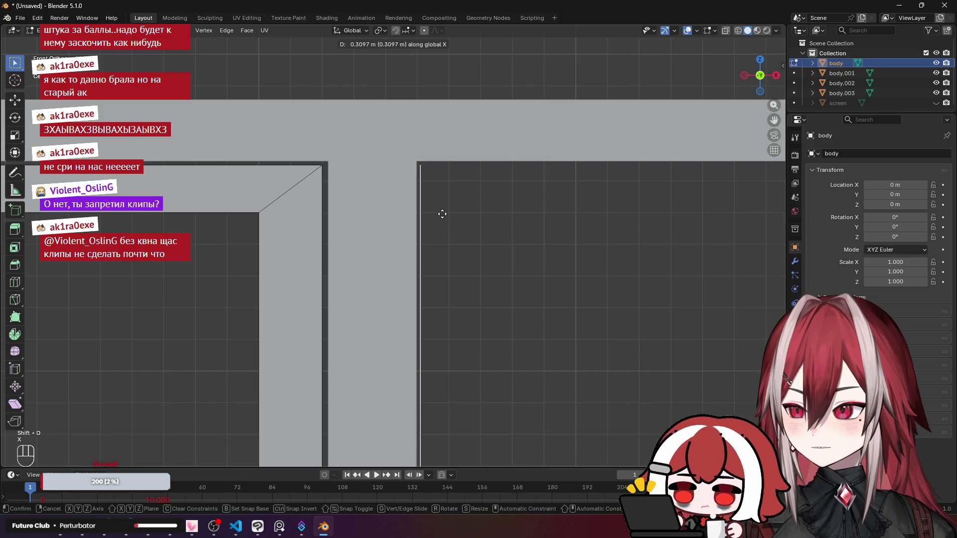
left_click(441, 214)
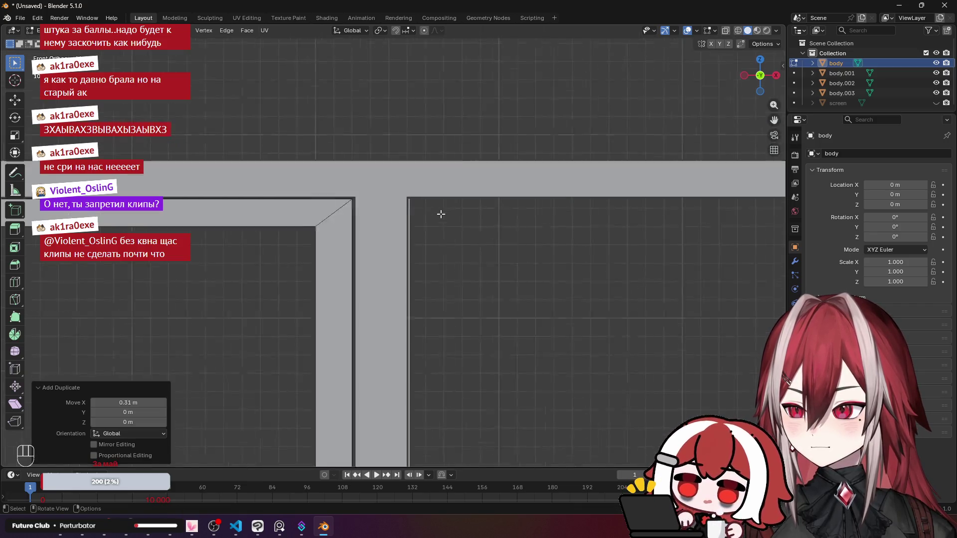
Extrude the side face 5.44 m along X and return to Object Mode.
scroll(214, 348, "down", 5)
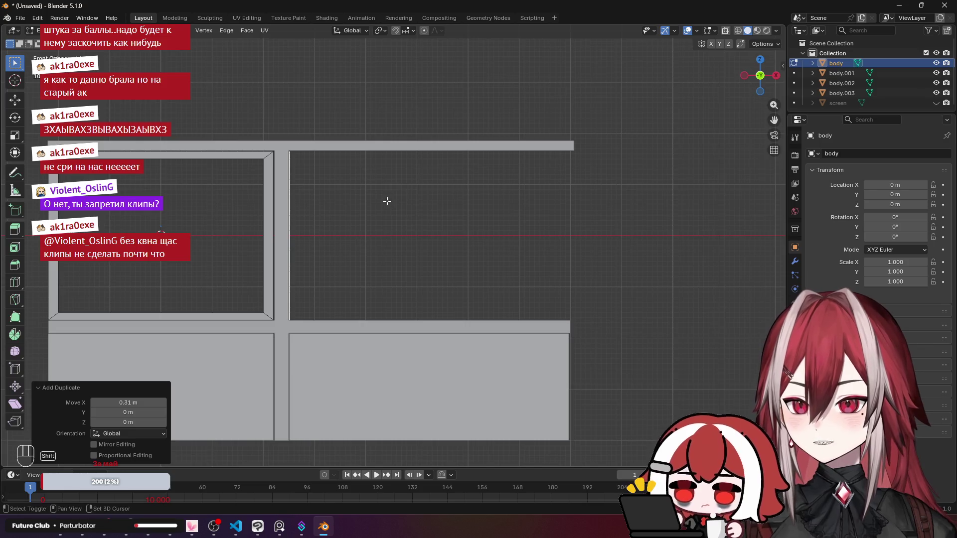
key("e")
key("x")
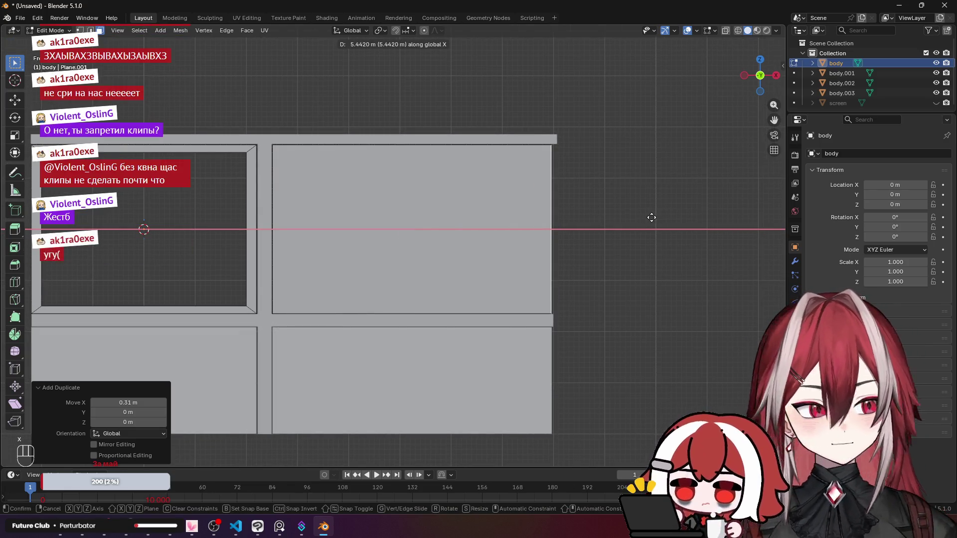
left_click(649, 216)
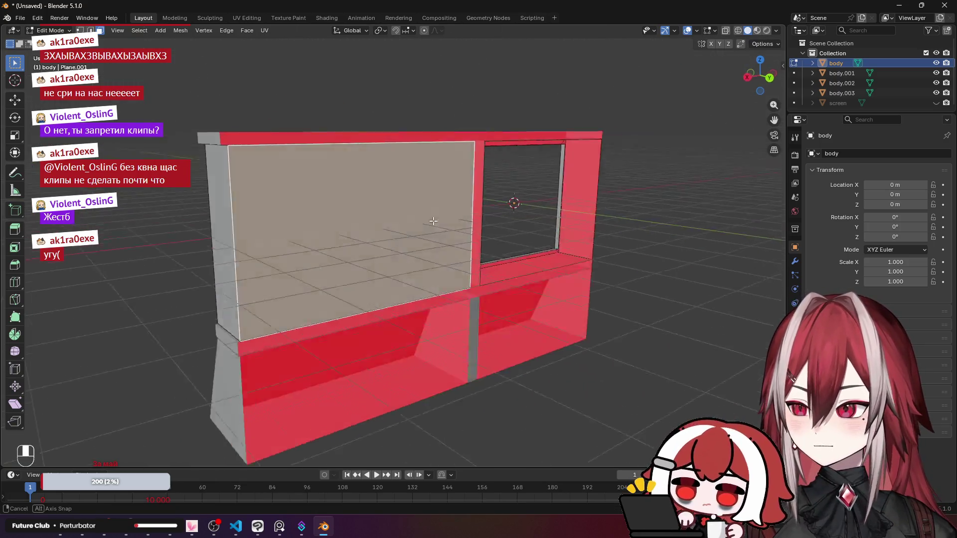
right_click(450, 222)
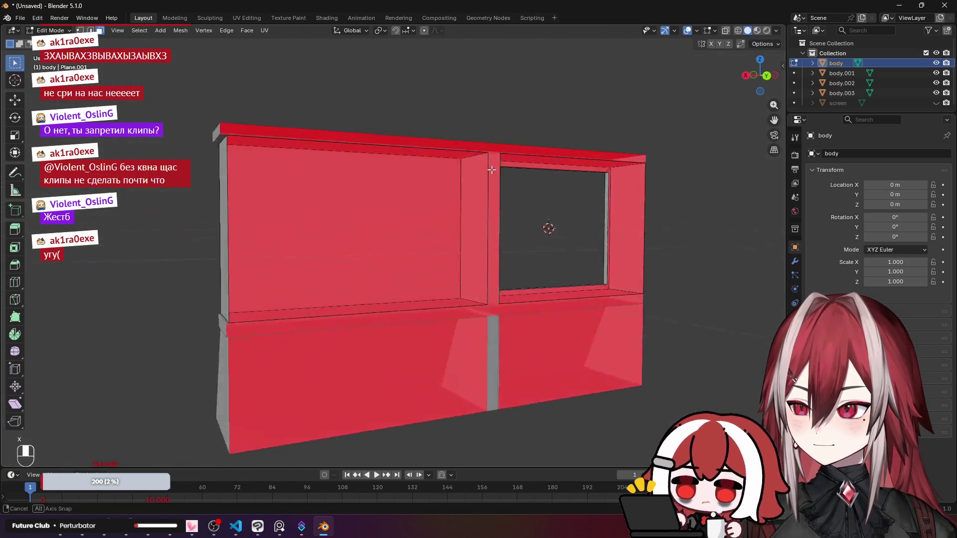
key("Tab")
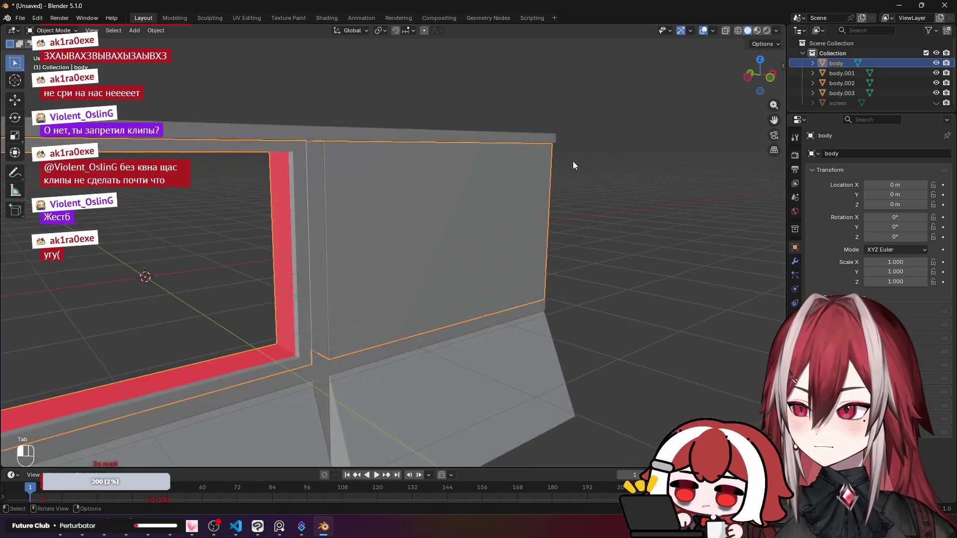
Unhide the 'screen' object and select body's right panel face in Edit Mode.
left_click(572, 160)
mouse_move(489, 113)
left_mouse_down()
mouse_move(494, 151)
mouse_move(463, 186)
mouse_move(532, 172)
left_mouse_up()
scroll(464, 186, "up", 4)
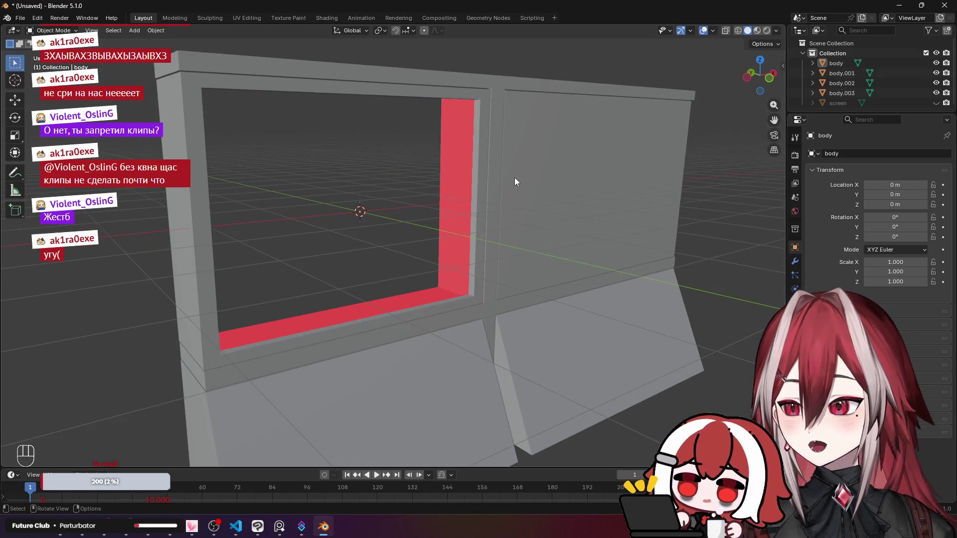
scroll(549, 169, "down", 3)
scroll(549, 170, "up", 6)
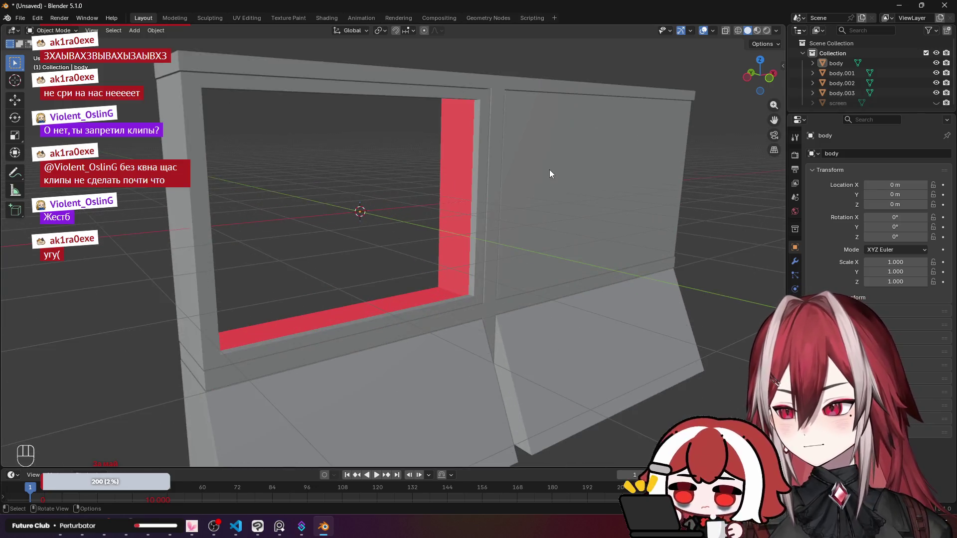
mouse_move(517, 151)
left_mouse_down()
mouse_move(653, 134)
mouse_move(624, 168)
mouse_move(555, 172)
left_mouse_up()
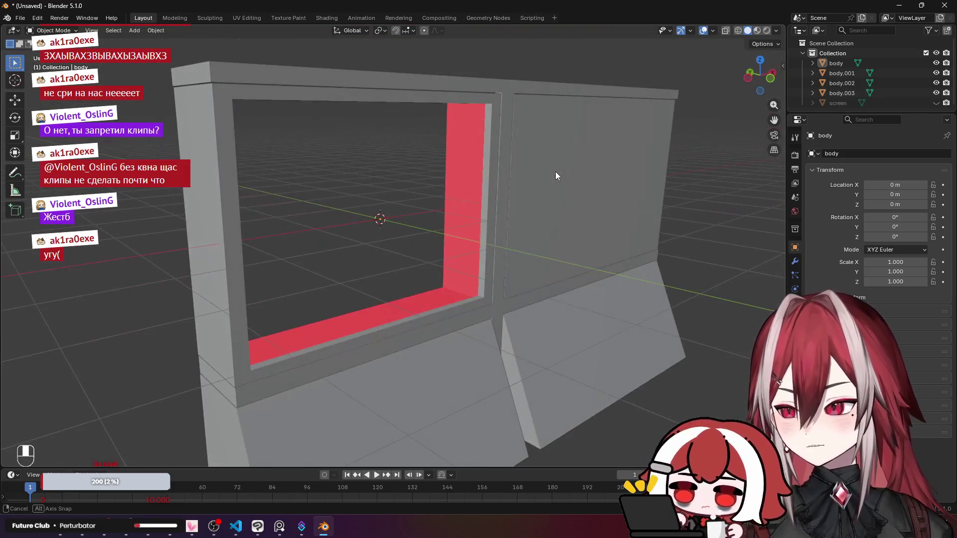
left_click(936, 103)
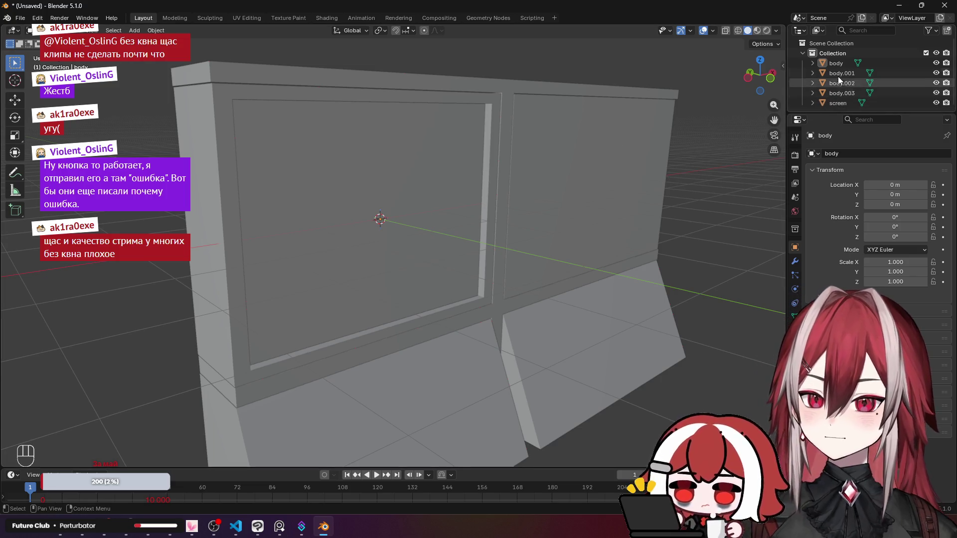
left_click(839, 64)
key("Tab")
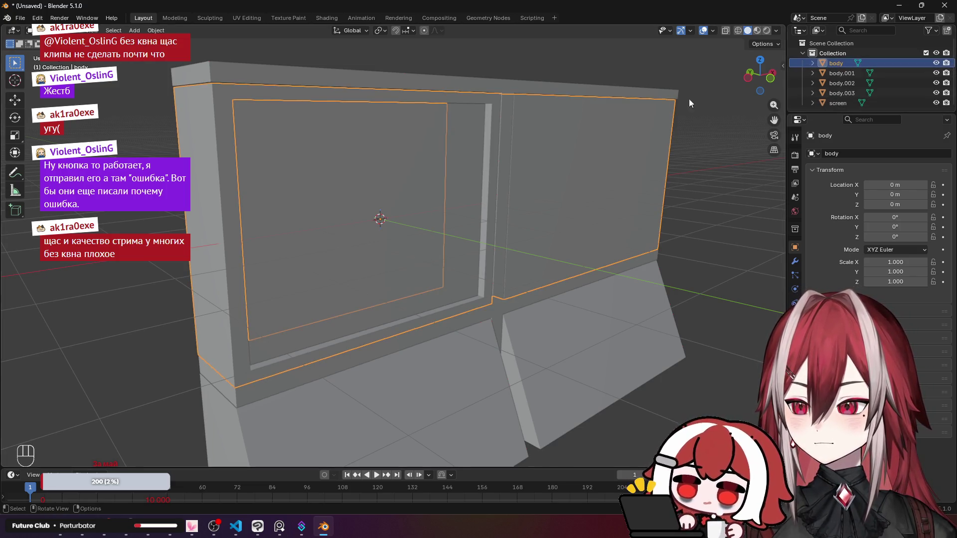
left_click(543, 138)
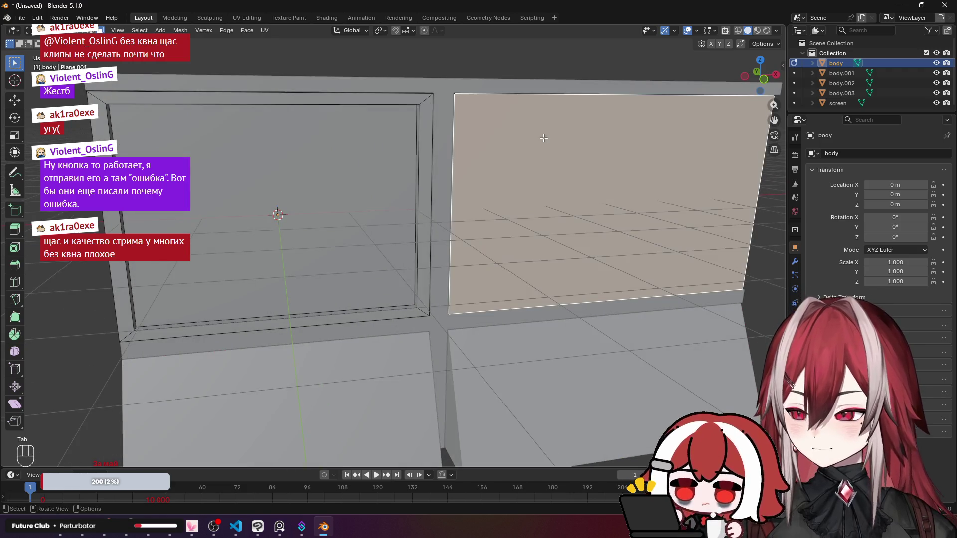
Separate the connected right panel into its own object and rename body to monitor_body.
key("ctrl+l")
key("F3")
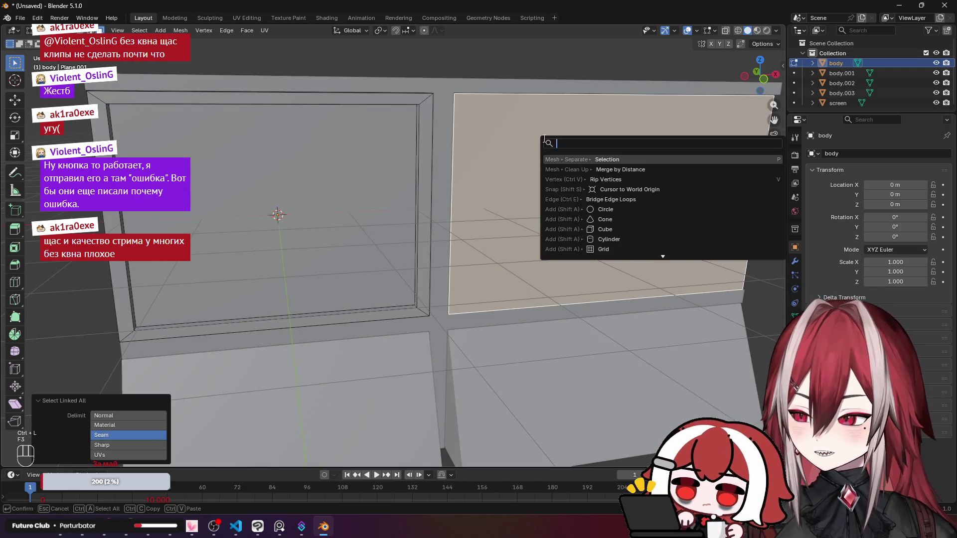
left_click(612, 159)
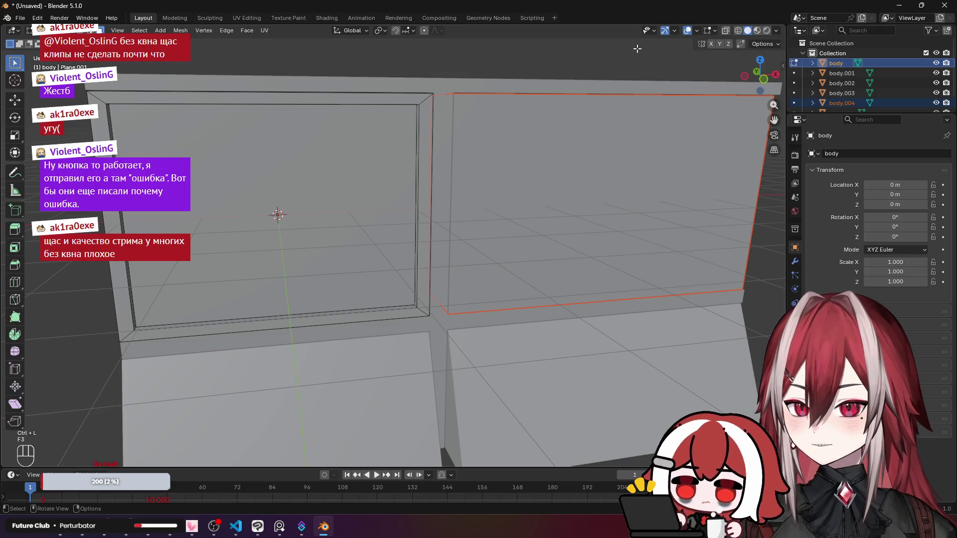
key("Tab")
double_click(830, 63)
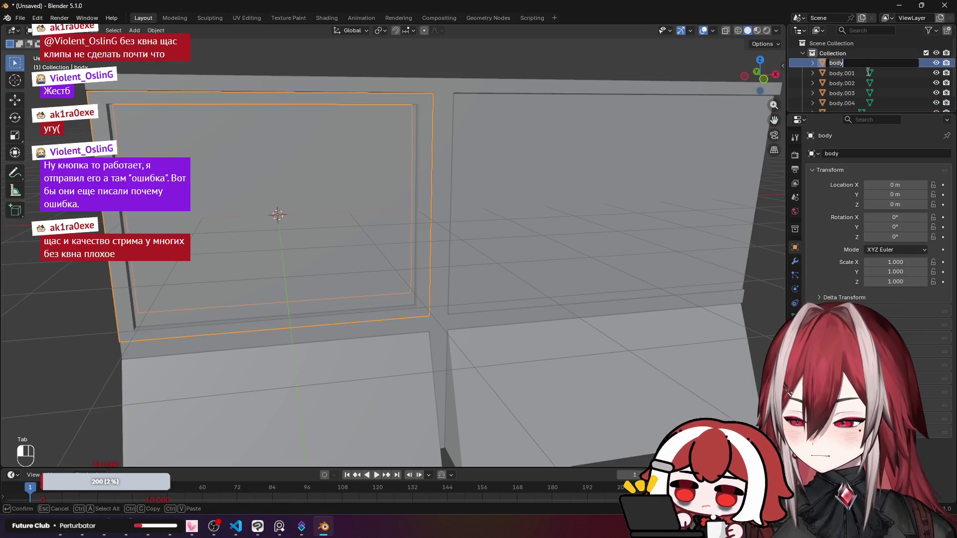
type("ыше")
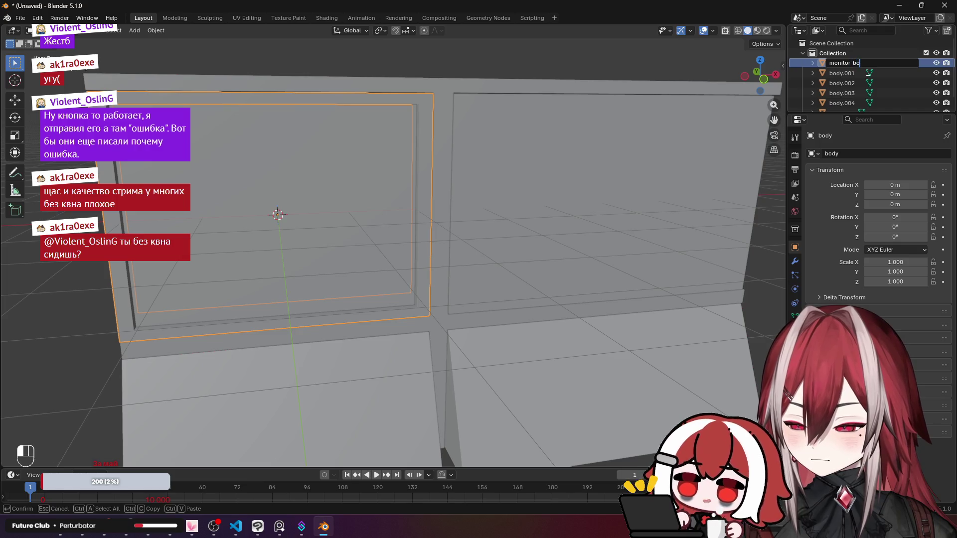
type("dy")
key("Return")
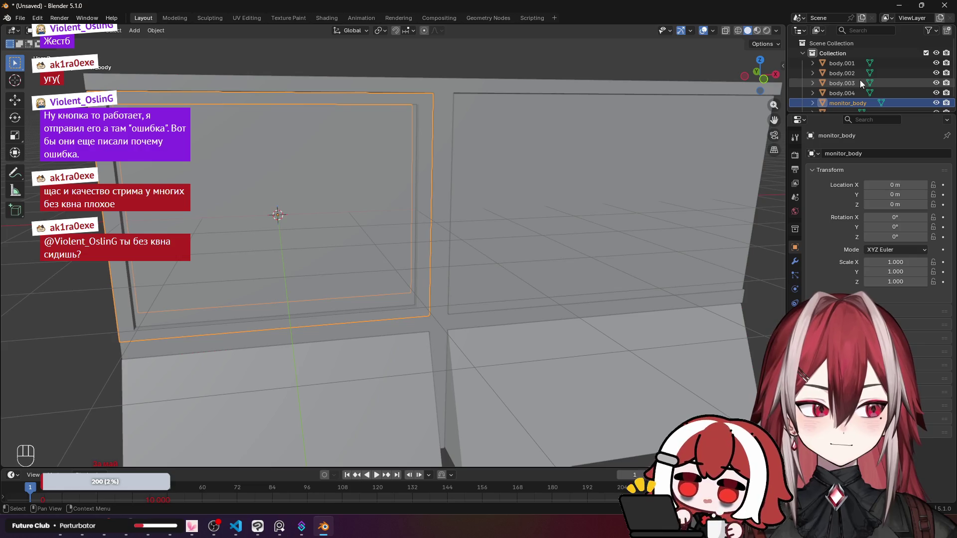
Parent screen under monitor_body and begin renaming body.001.
scroll(853, 82, "down", 1)
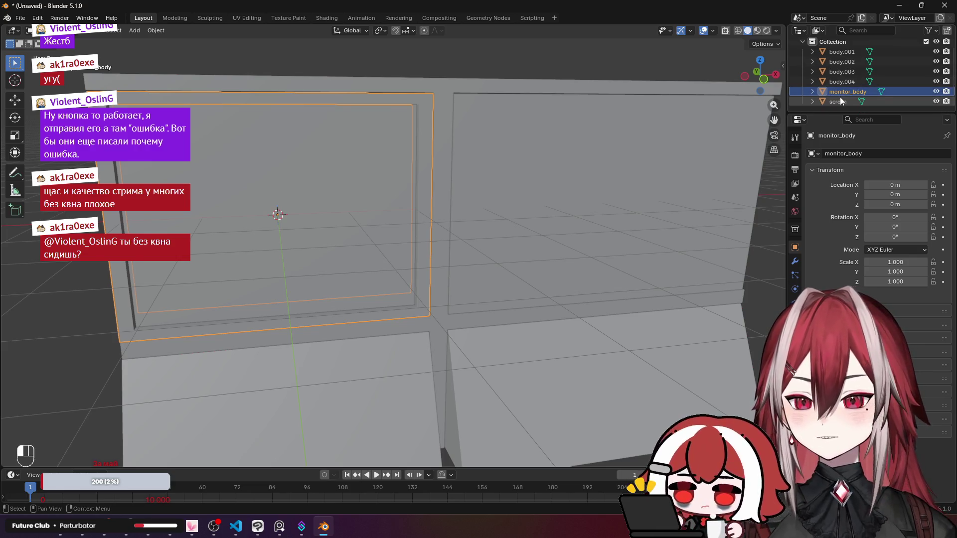
left_click(841, 101, "ctrl")
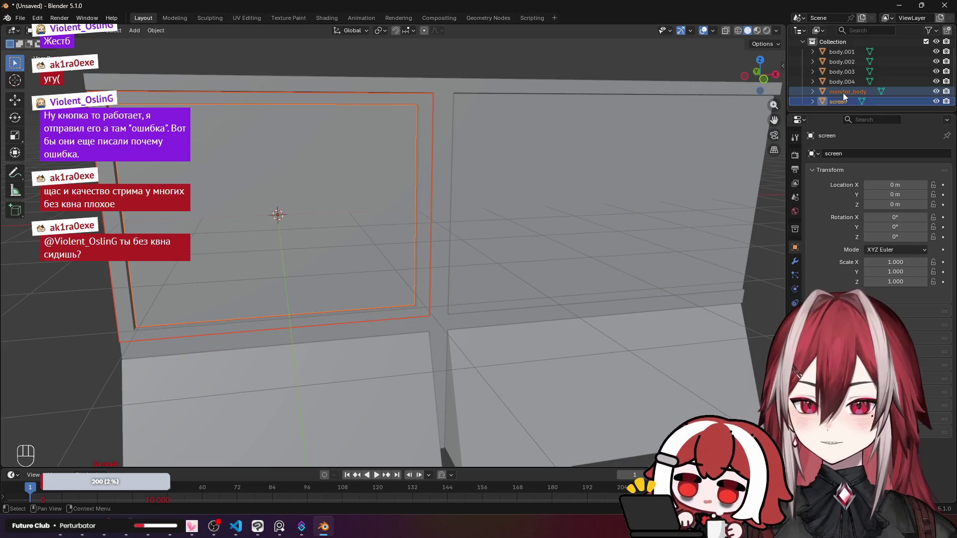
right_click(843, 93)
left_click(838, 103)
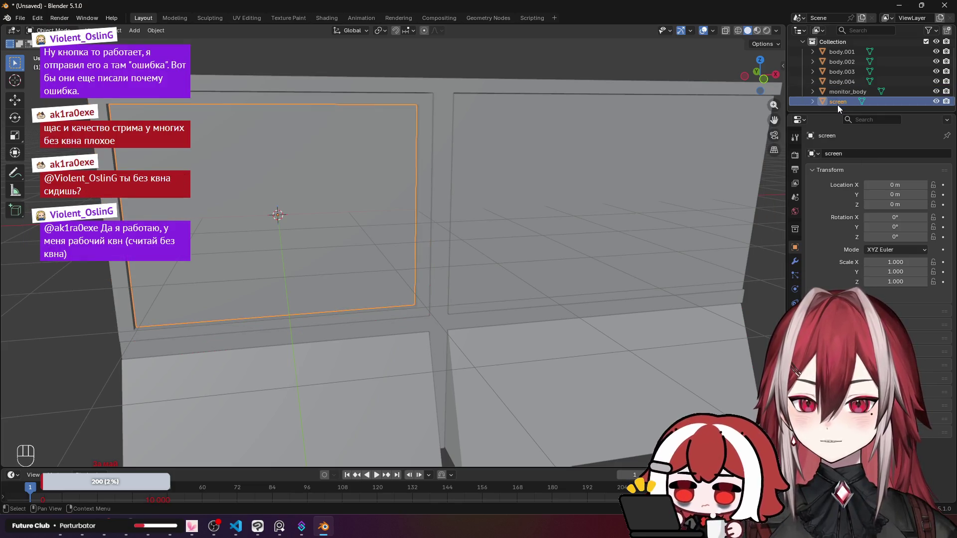
left_click_drag(837, 105, 846, 91)
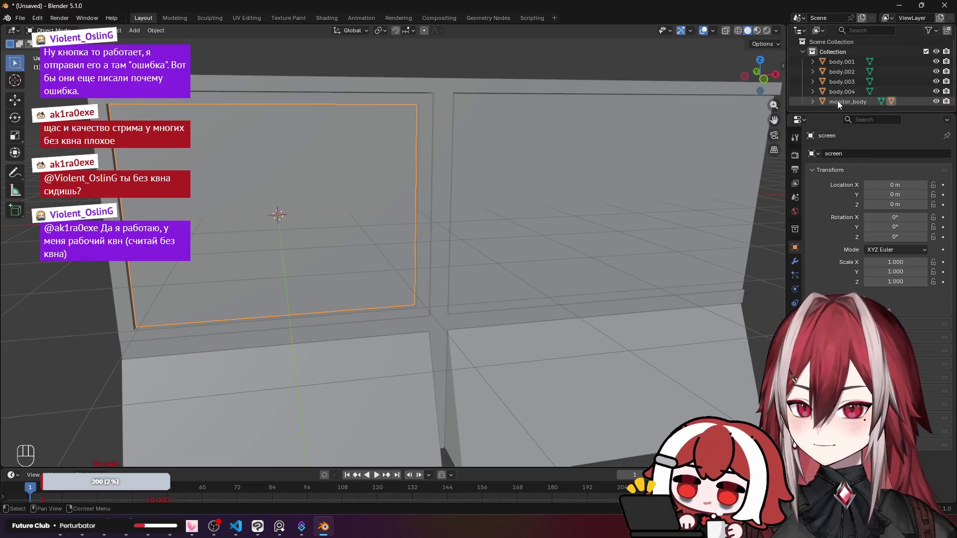
left_click(837, 100)
scroll(598, 100, "down", 3)
left_click(513, 91)
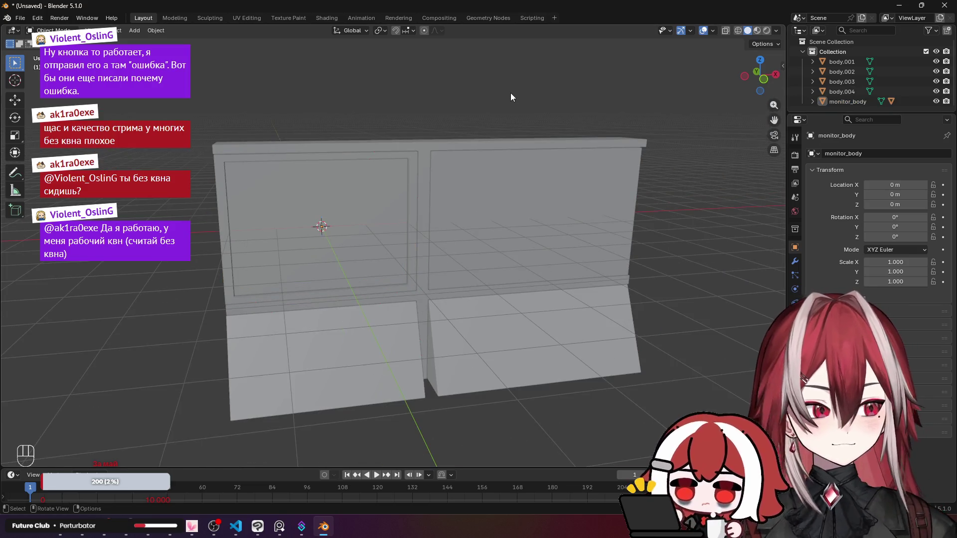
left_click(832, 62)
double_click(841, 62)
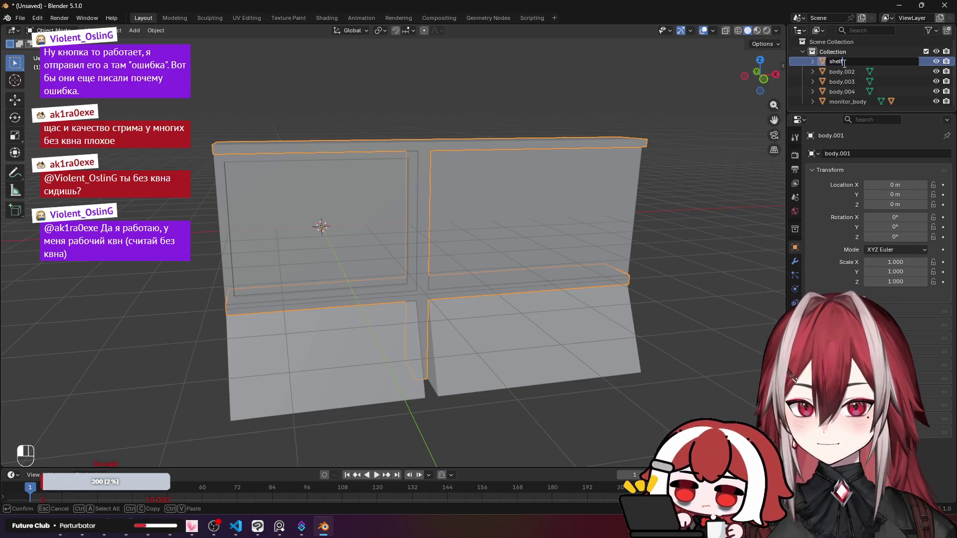
Name body.001 'base' and parent monitor_body and body.002–body.004 under it.
key("Return")
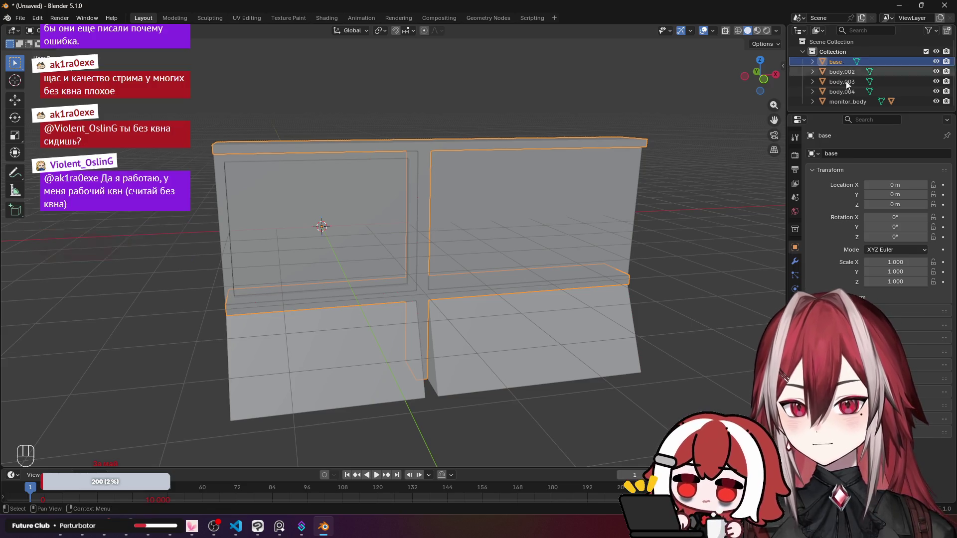
left_click(848, 101)
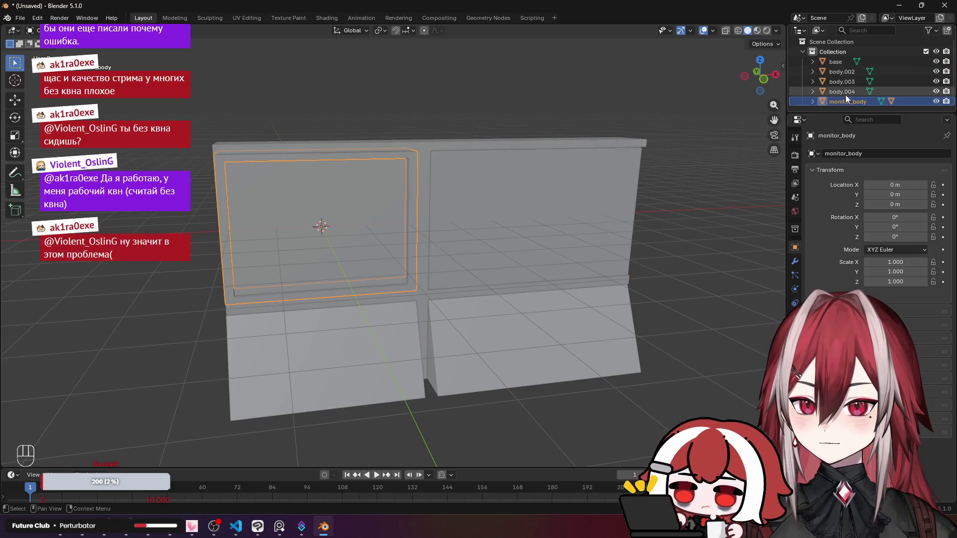
left_click(845, 69, "shift")
left_click_drag(842, 84, 841, 62)
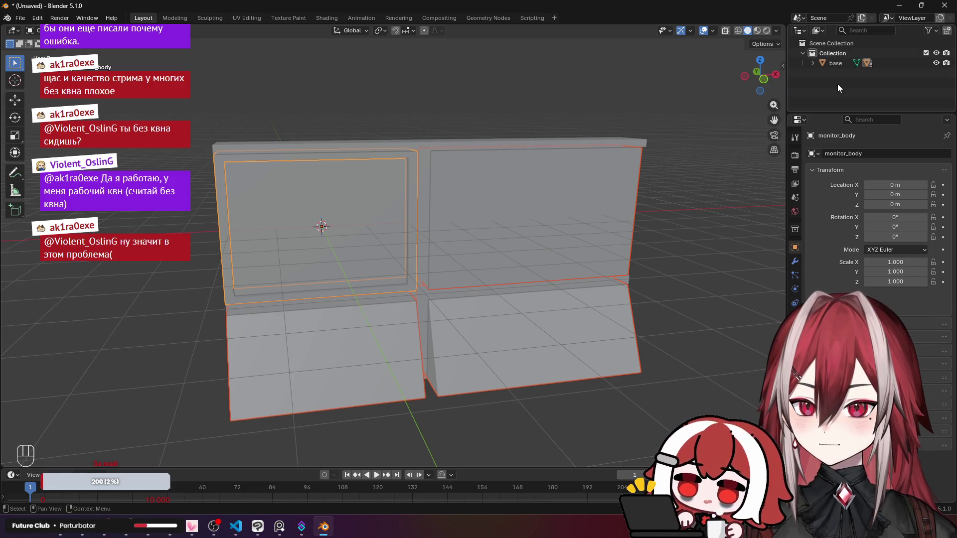
left_click(817, 64)
left_click(813, 63)
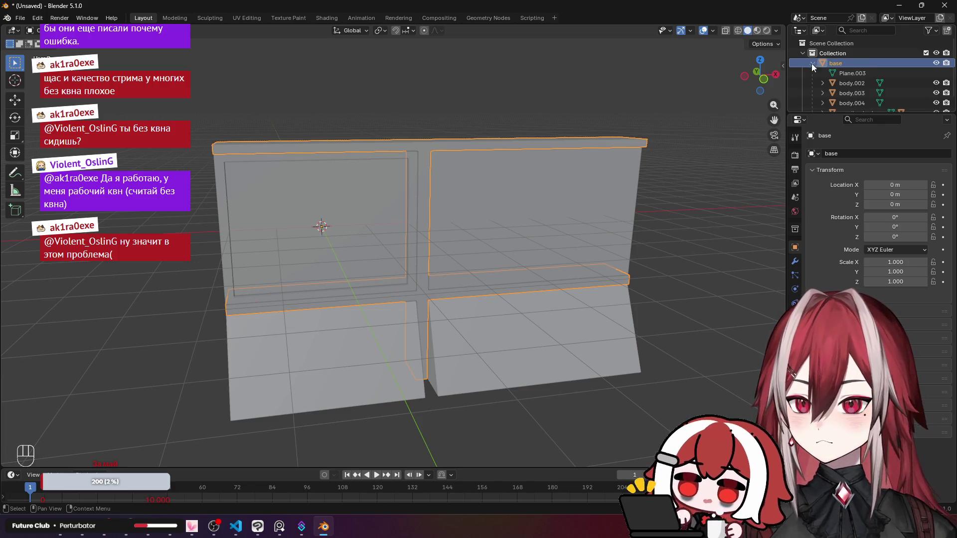
scroll(811, 64, "down", 1)
left_click(374, 160)
Select the inner screen panel and edit its mesh, orbiting to face it.
scroll(459, 145, "up", 10)
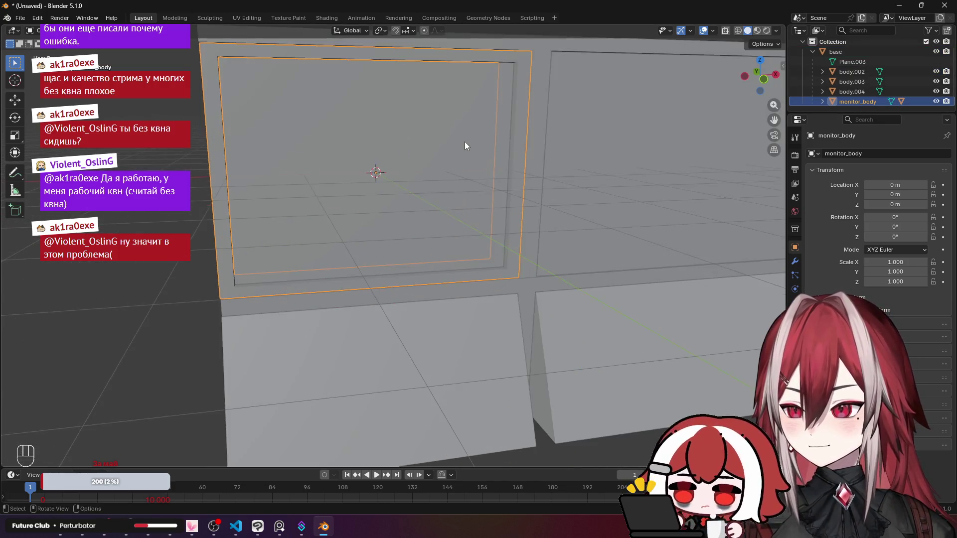
scroll(529, 138, "down", 8)
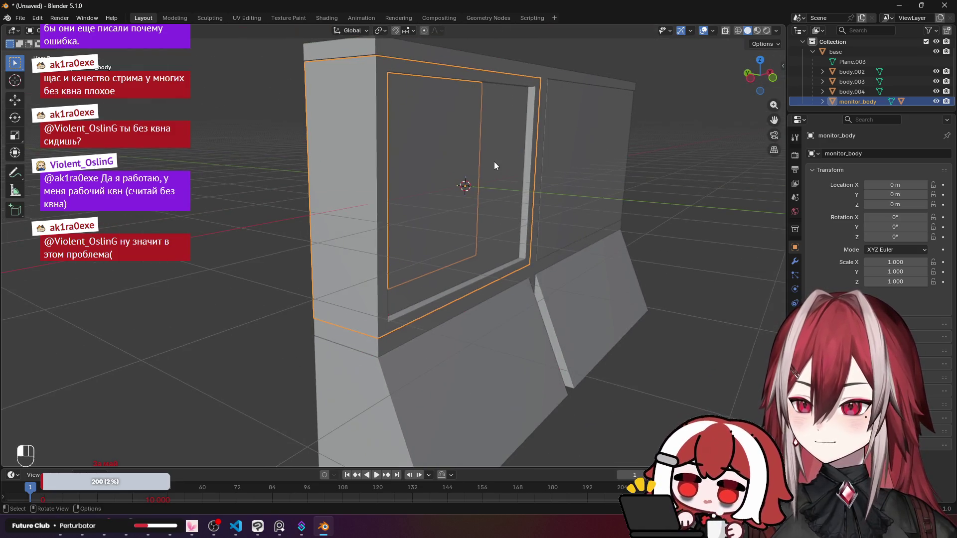
left_click(498, 160)
scroll(506, 144, "up", 6)
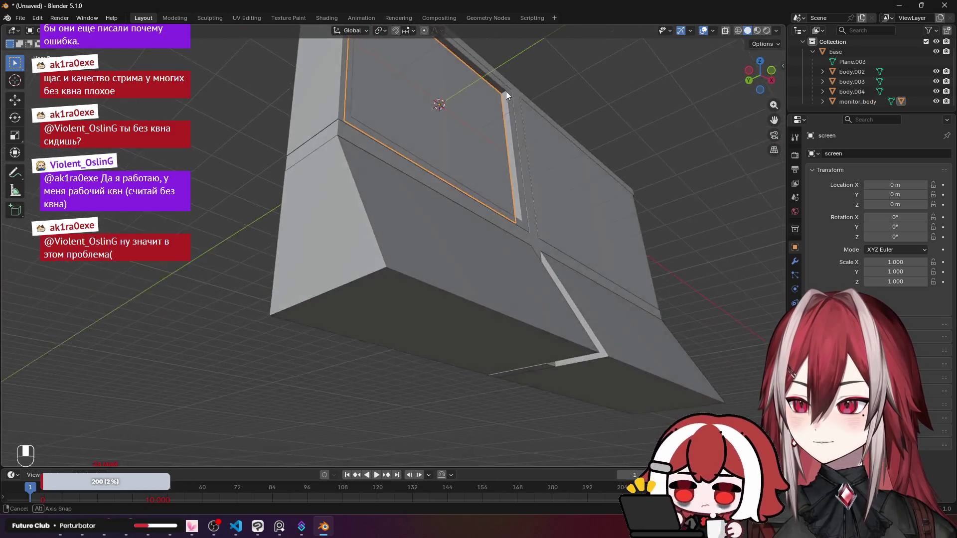
key("Tab")
scroll(488, 160, "up", 8)
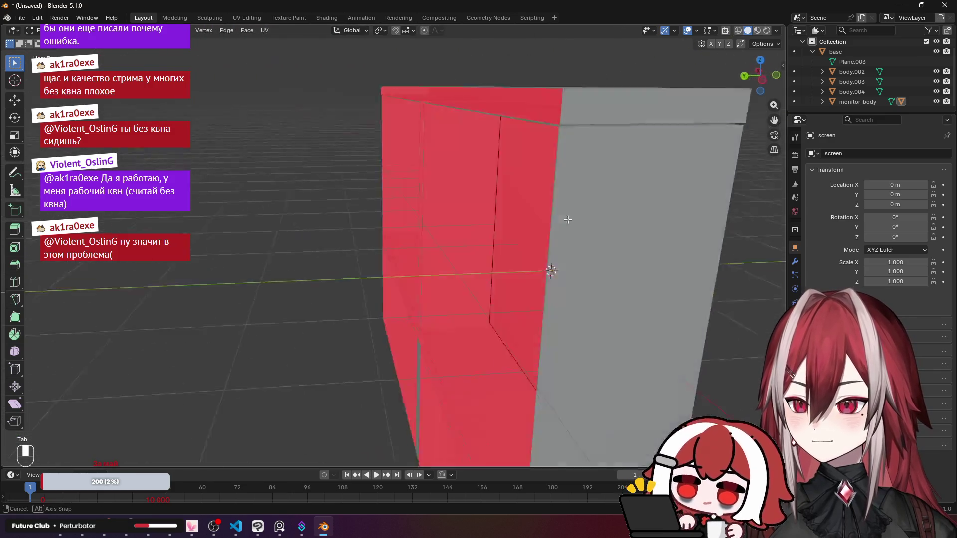
scroll(496, 200, "down", 5)
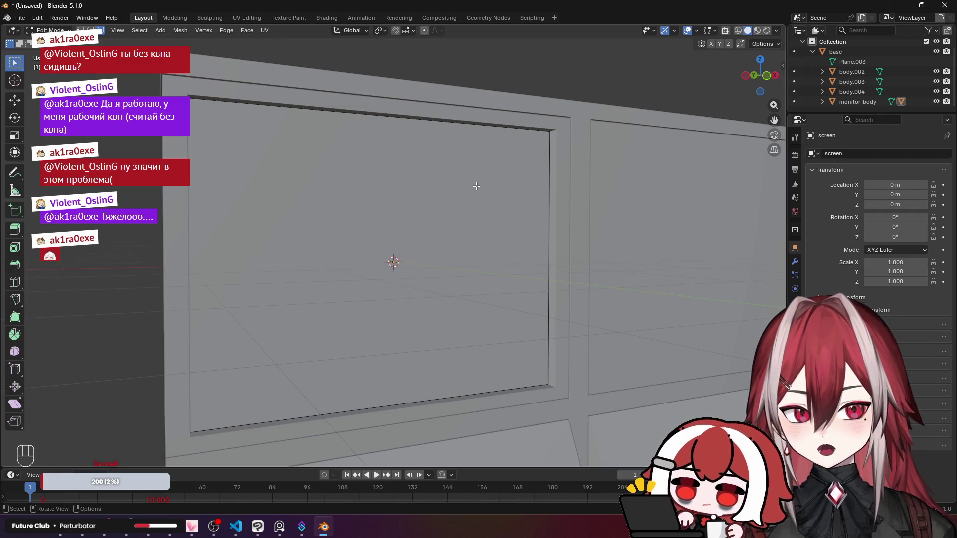
left_click_drag(474, 186, 463, 183)
mouse_move(323, 132)
left_mouse_down()
mouse_move(297, 147)
mouse_move(213, 146)
left_mouse_up()
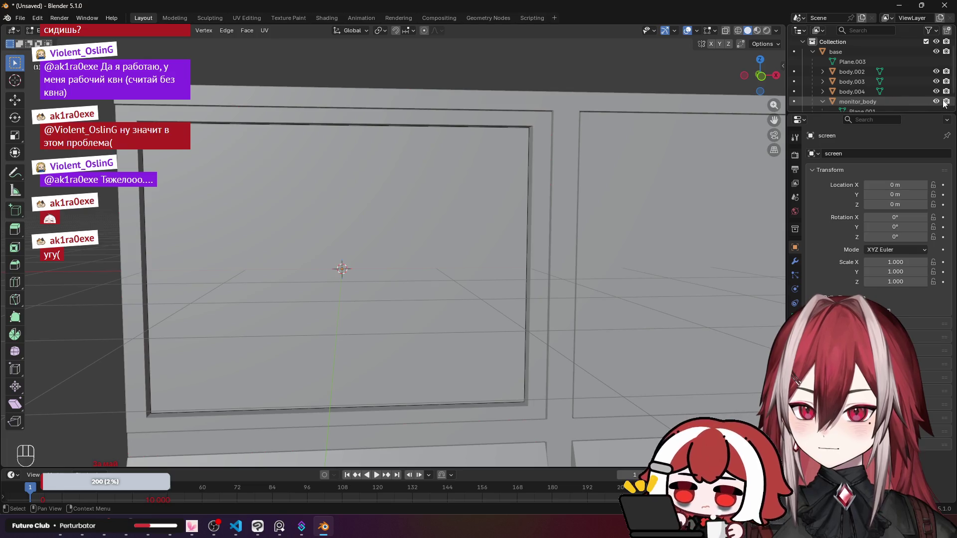
Hide monitor_body and start a knife cut at the screen's top-left corner.
left_click(936, 101)
left_click(359, 261)
key("Tab")
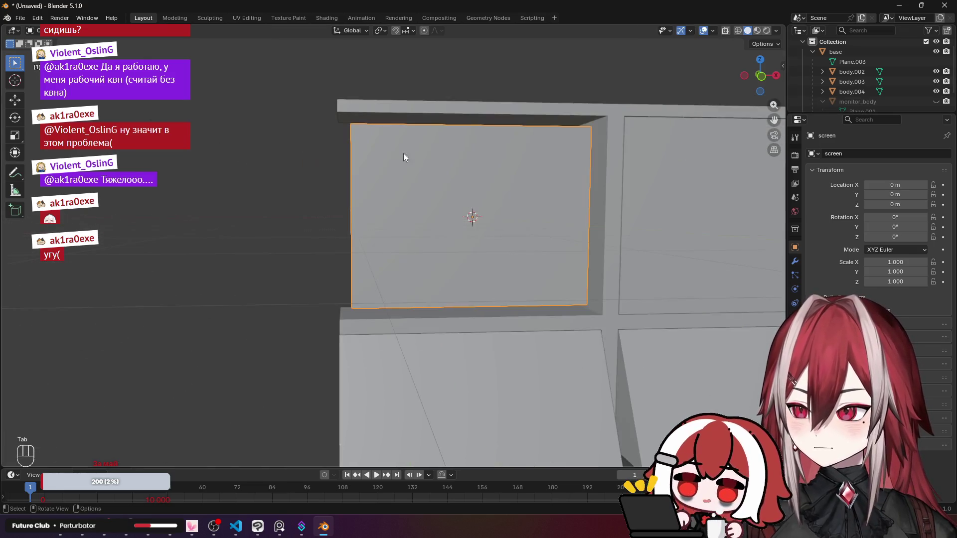
scroll(361, 142, "up", 3)
scroll(360, 141, "down", 1)
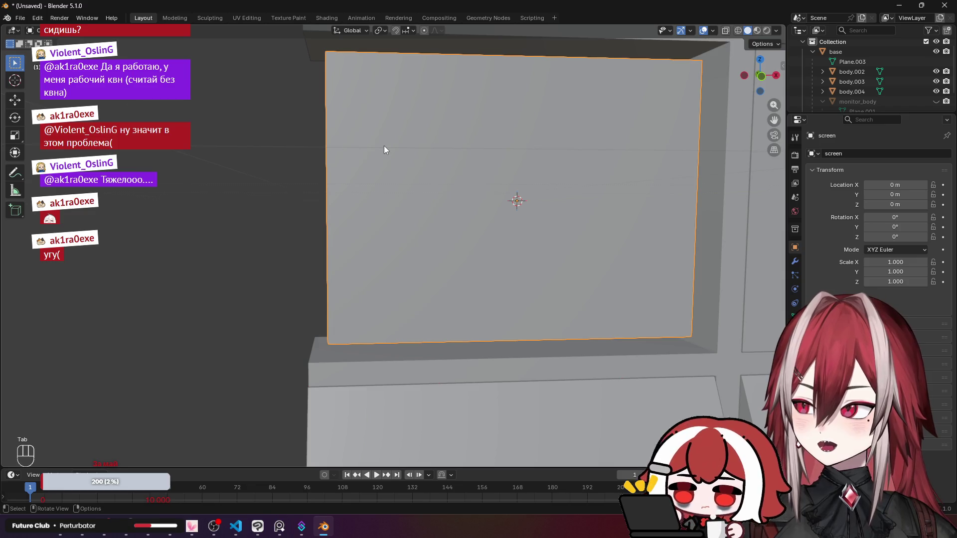
key("Tab")
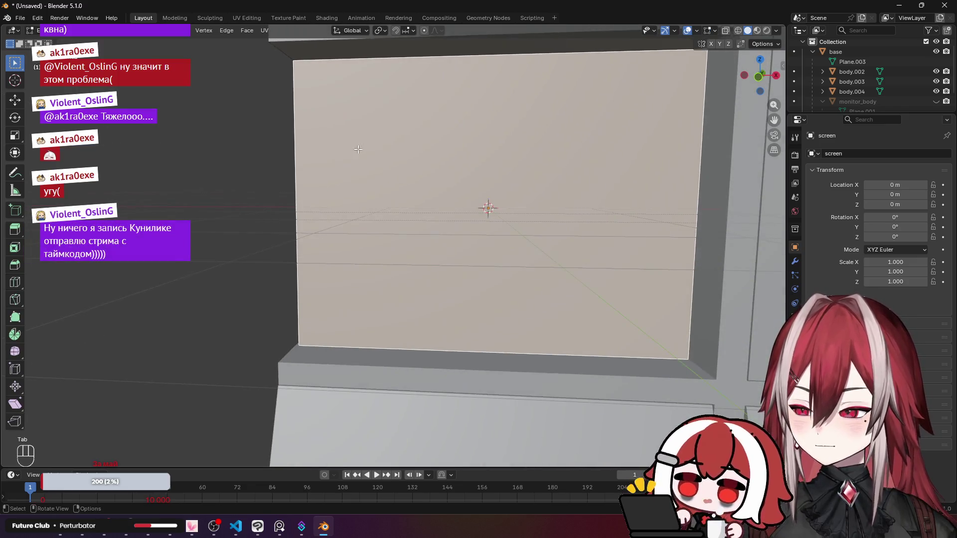
scroll(286, 145, "down", 2)
key("k")
left_click(330, 128)
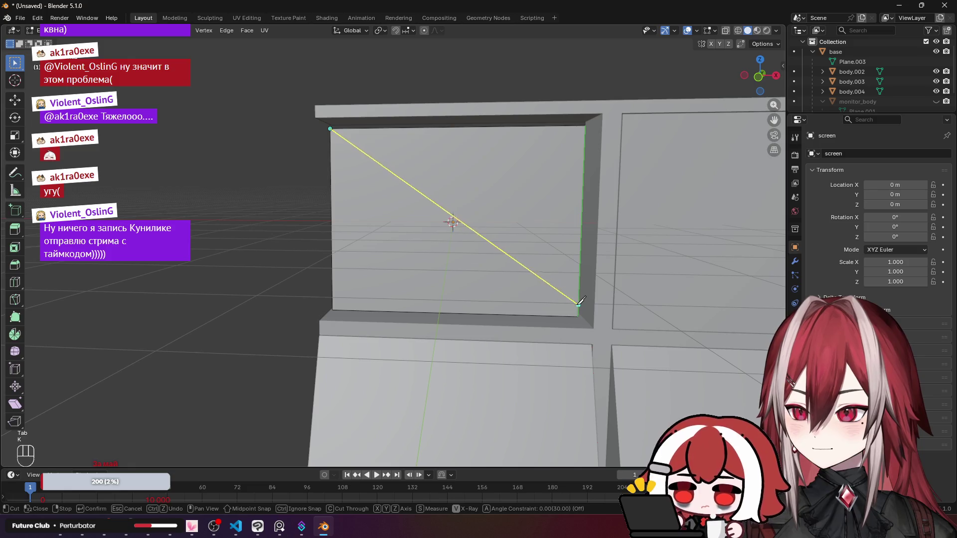
Knife the top-left to bottom-right and top-right to bottom-left diagonals.
left_click(577, 315)
key("space")
key("k")
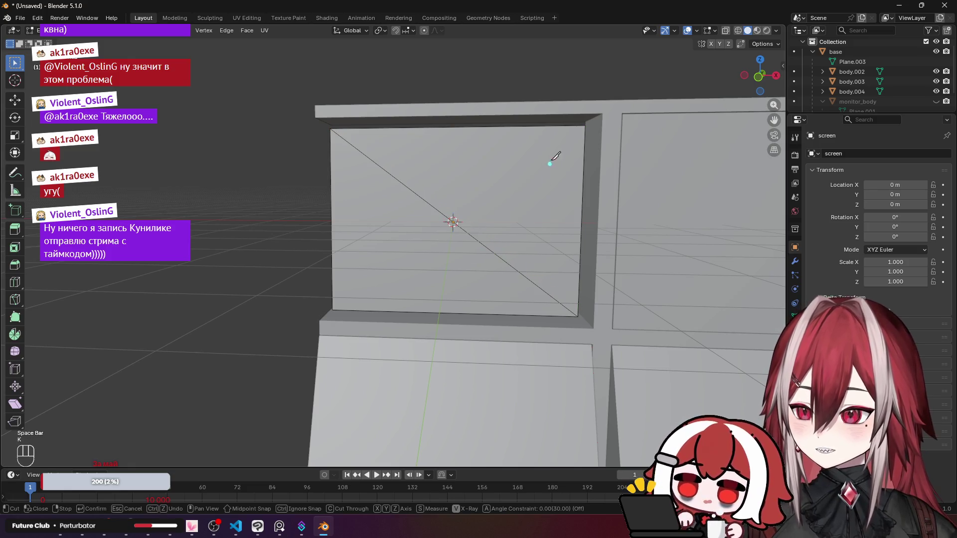
left_click(338, 305)
key("space")
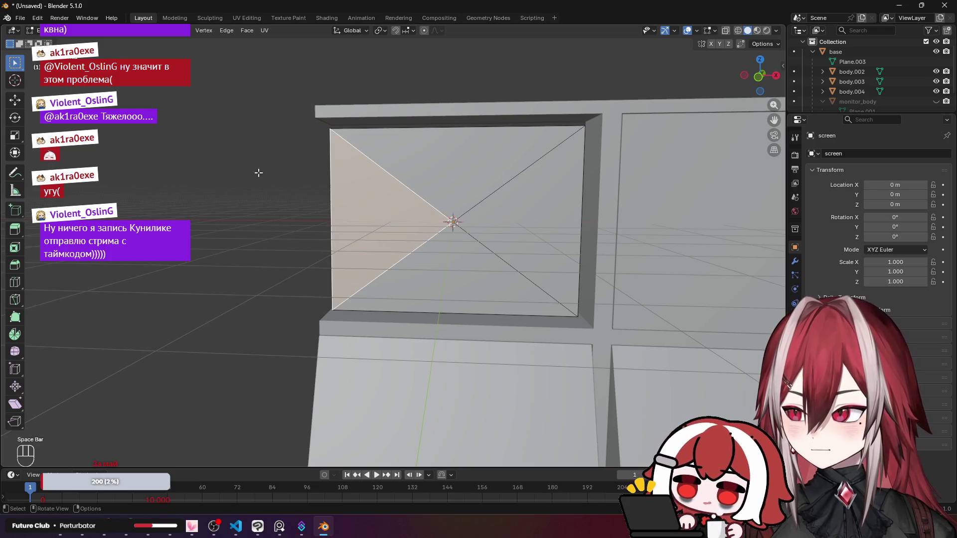
Select the centre vertex where the diagonals cross, then cancel a trial move.
left_click(451, 221)
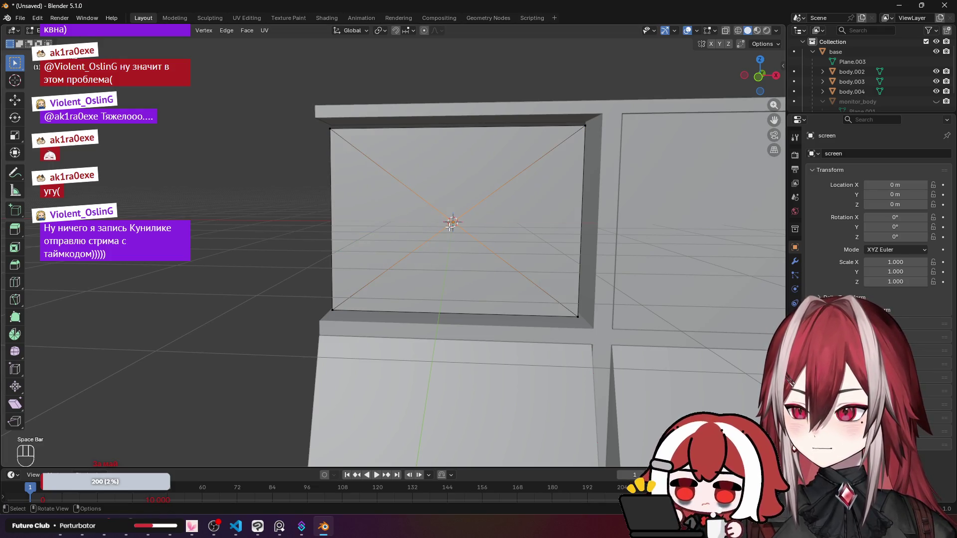
key("g")
right_click(394, 211)
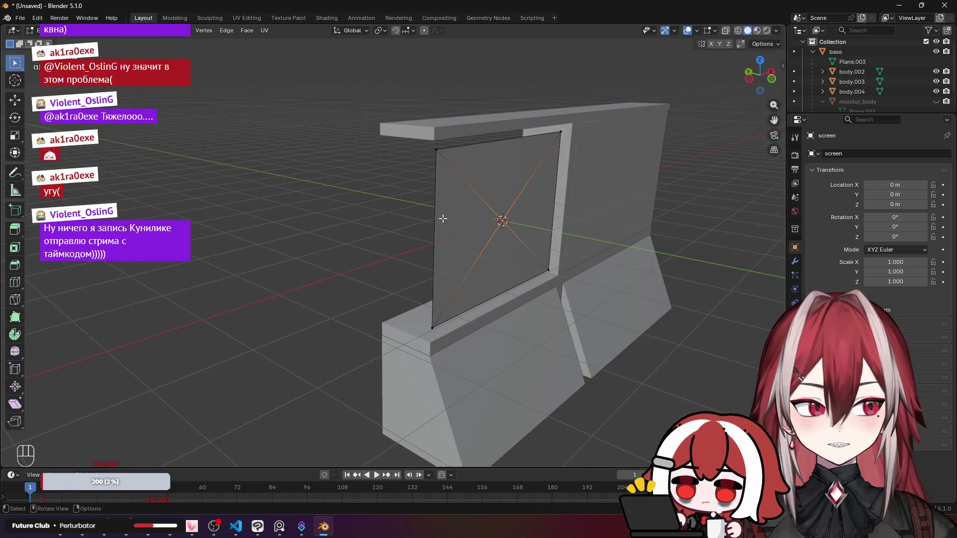
From side view, push the panel's centre vertex about -0.105 m along Y.
key("KP_3")
key("KP_3")
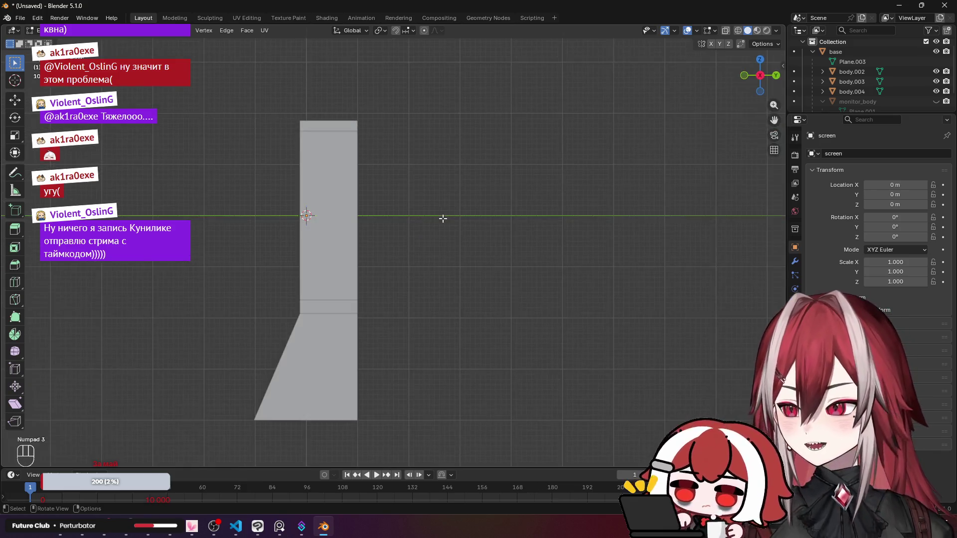
key("ctrl+KP_3")
scroll(443, 218, "up", 8)
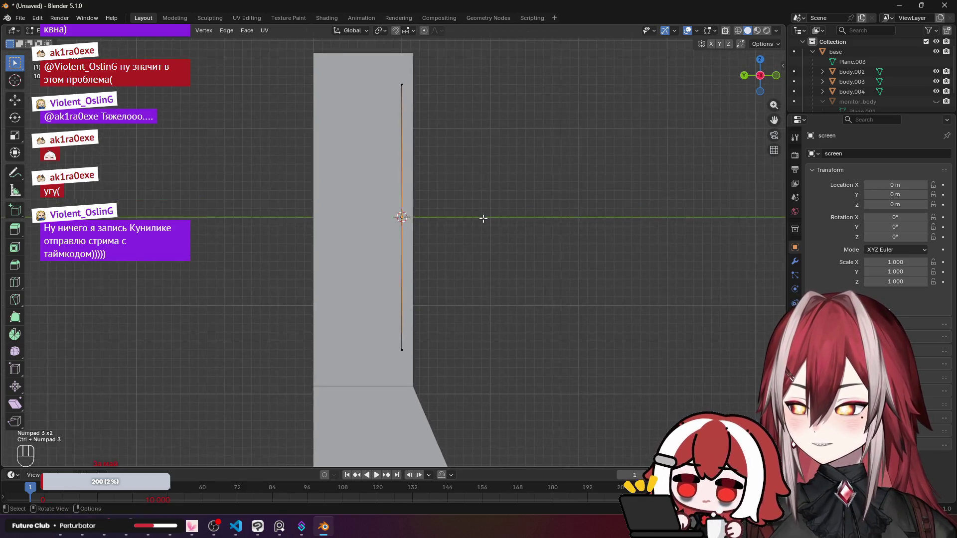
scroll(466, 199, "up", 2)
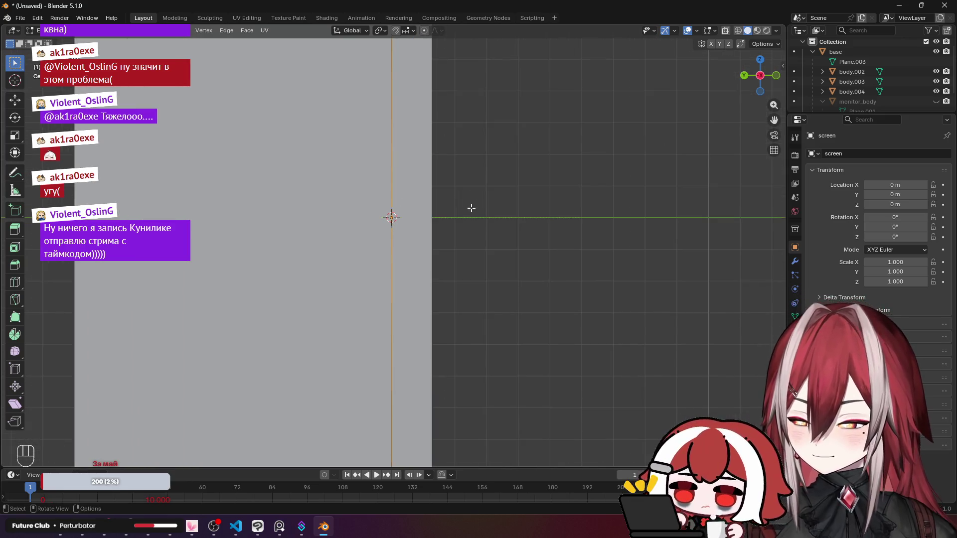
key("g")
key("y")
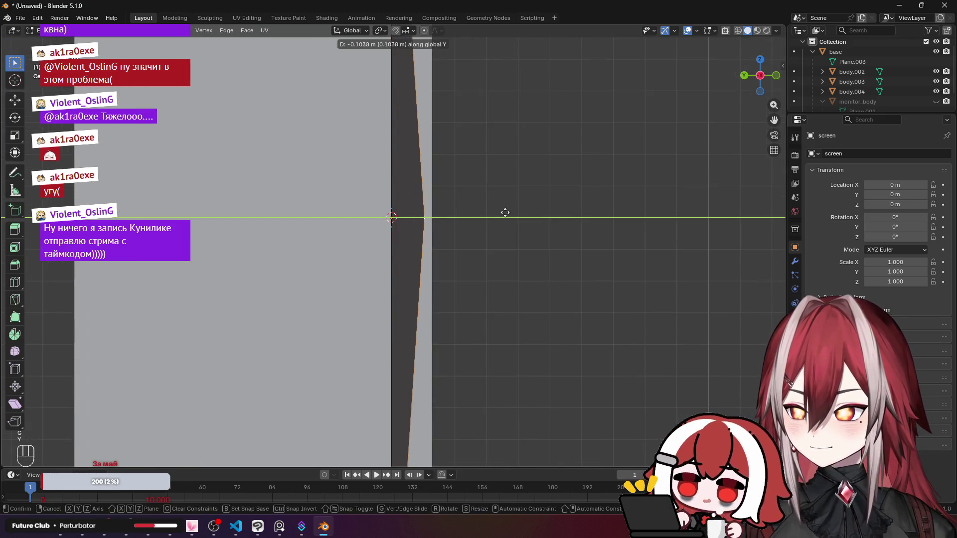
left_click(504, 212)
Reselect the bulged centre vertex and start bevelling it into rings.
mouse_move(470, 186)
left_mouse_down()
mouse_move(396, 188)
mouse_move(432, 171)
mouse_move(338, 179)
left_mouse_up()
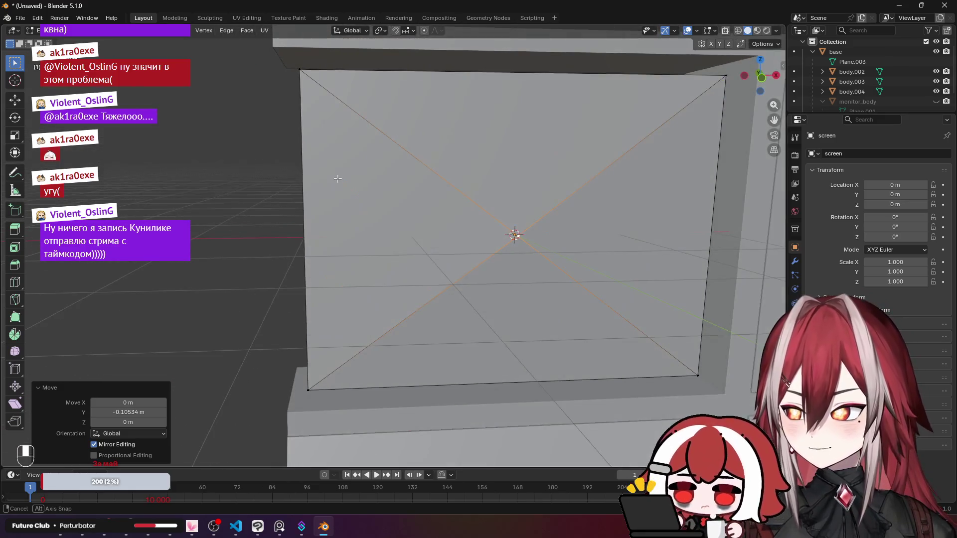
scroll(387, 134, "down", 5)
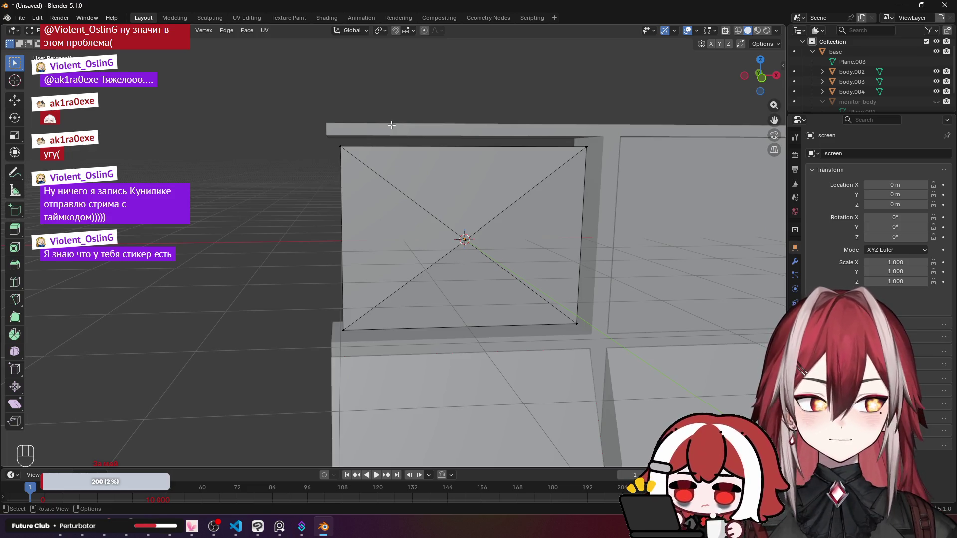
left_click(477, 244)
key("ctrl+shift+b")
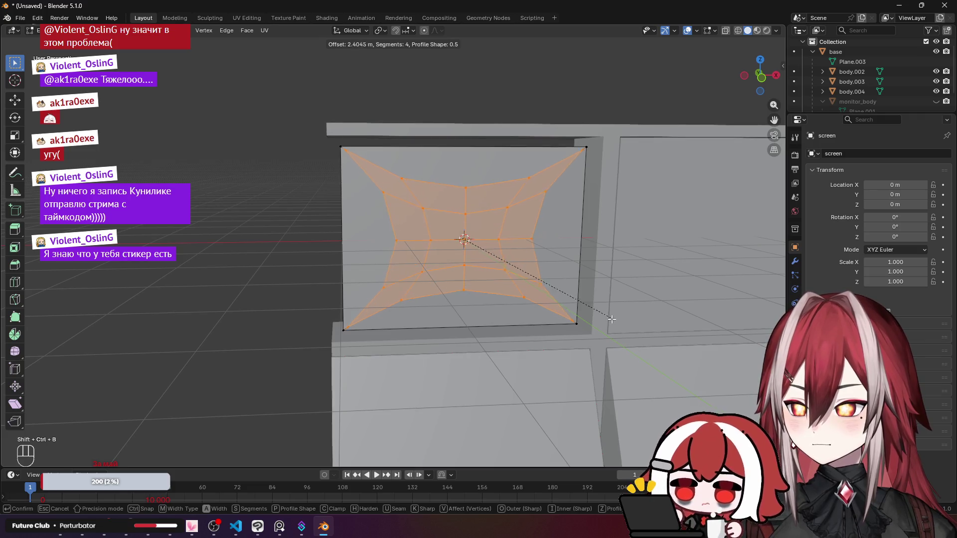
scroll(617, 324, "up", 1)
scroll(605, 316, "up", 2)
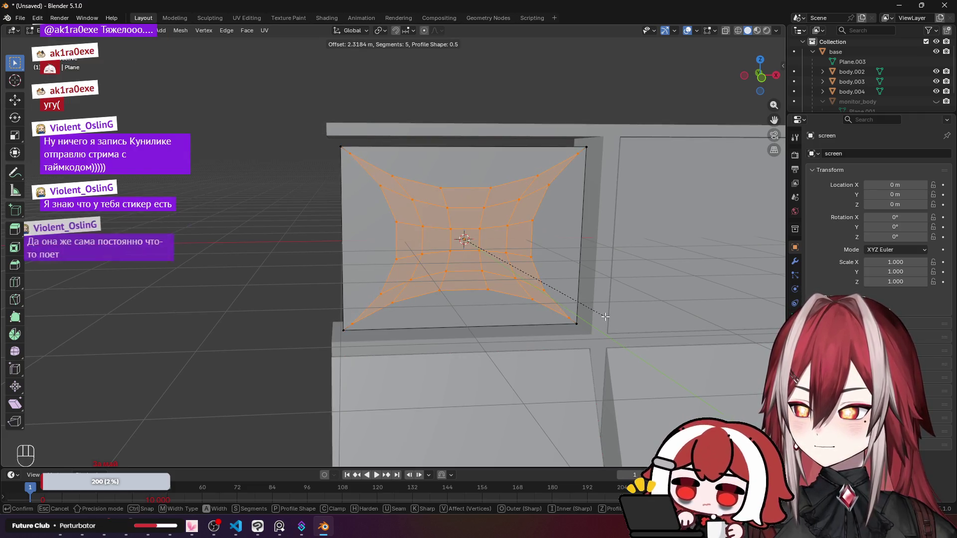
key("Escape")
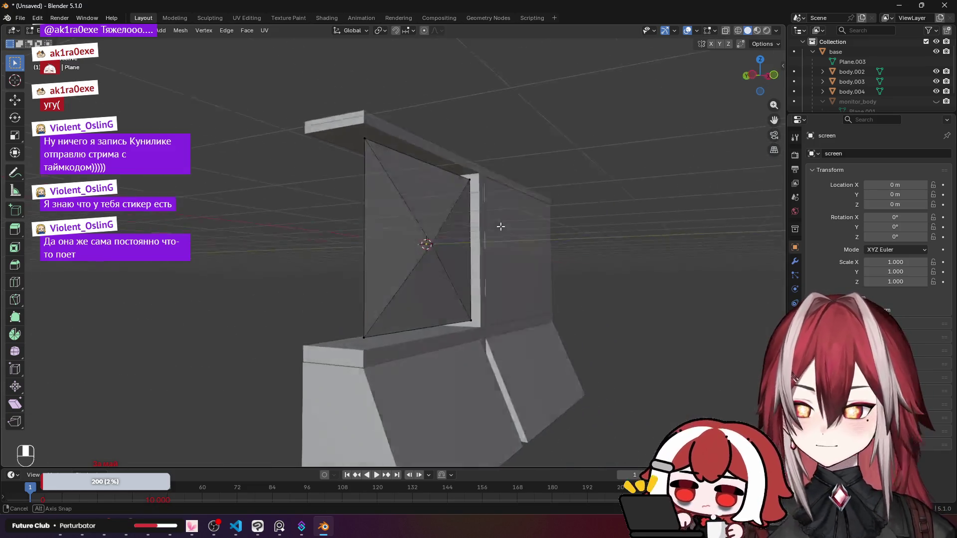
key("KP_3")
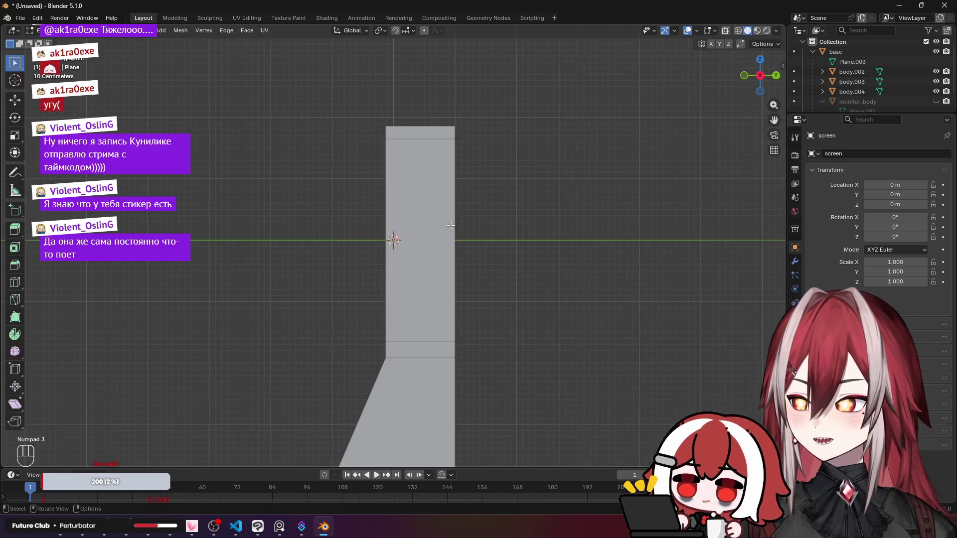
left_click_drag(450, 226, 458, 216)
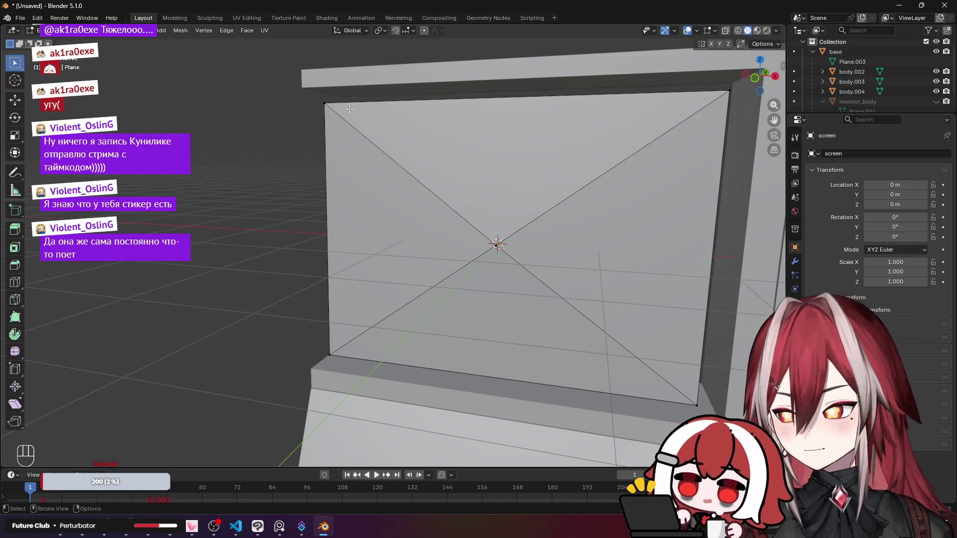
left_click_drag(350, 109, 463, 132)
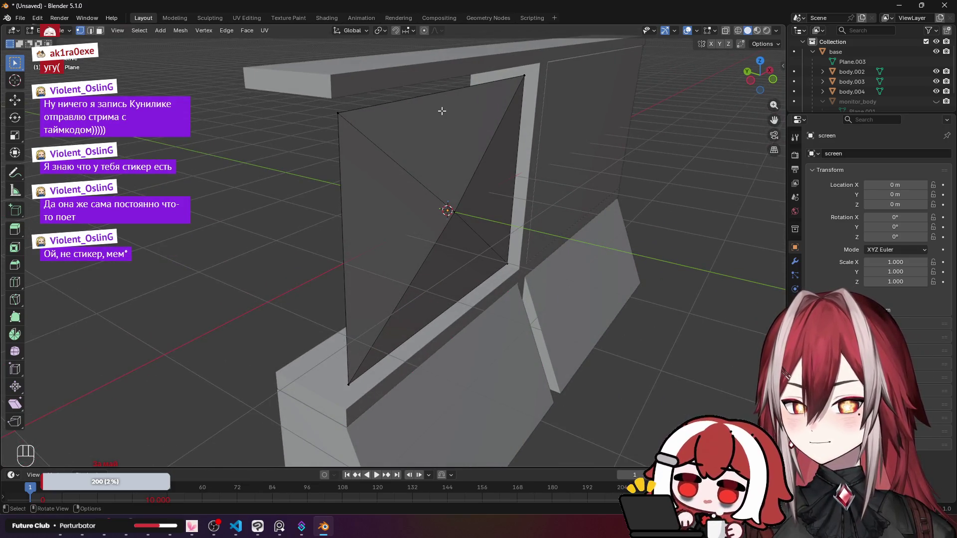
key("ctrl+z")
key("ctrl+z")
key("ctrl+z")
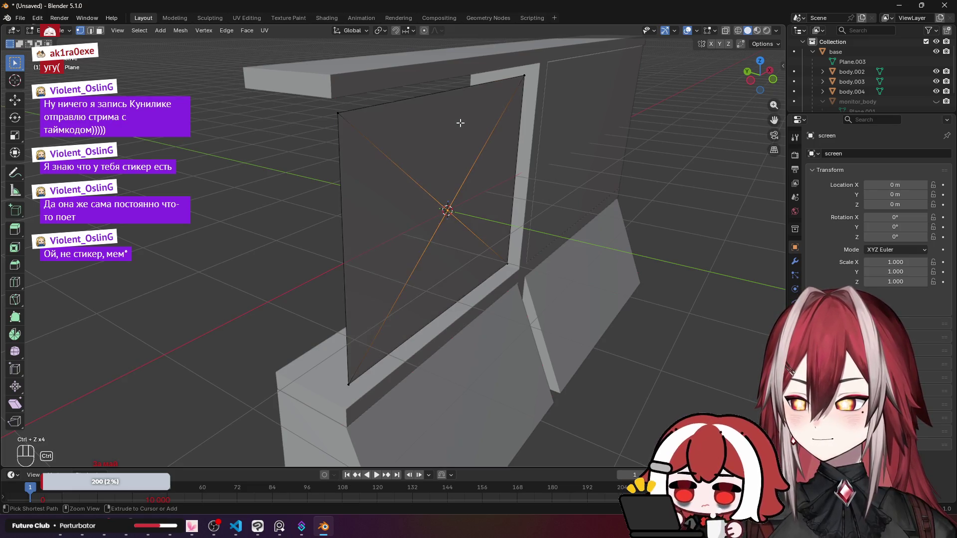
Undo to the plain panel, then extrude its face about 0.081 m along the normal.
key("ctrl+z")
key("ctrl+z")
key("ctrl+z")
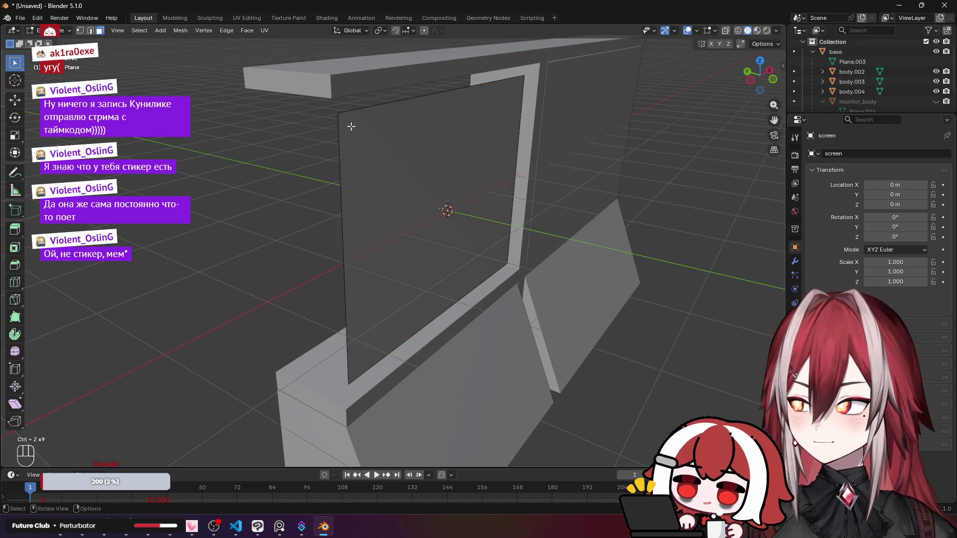
left_click(418, 172)
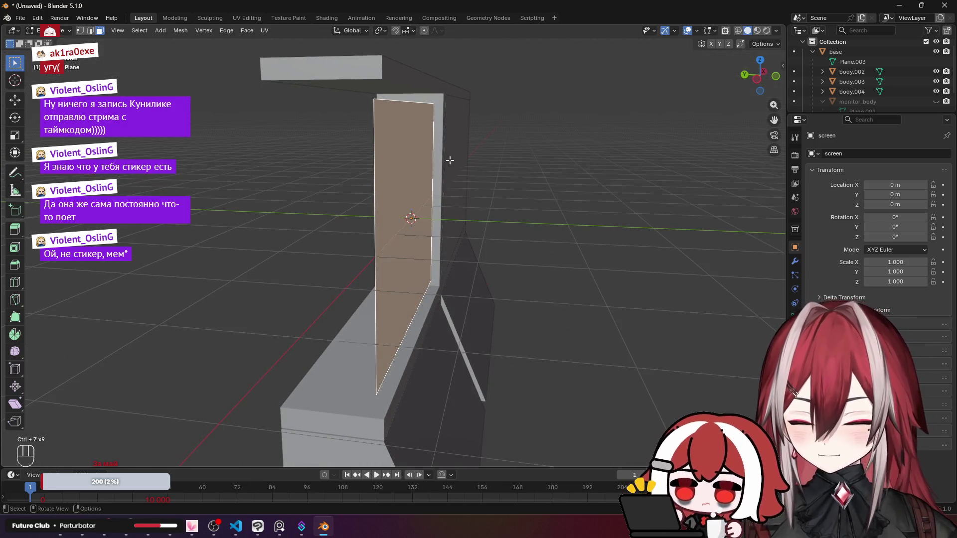
key("KP_3")
key("ctrl+KP_3")
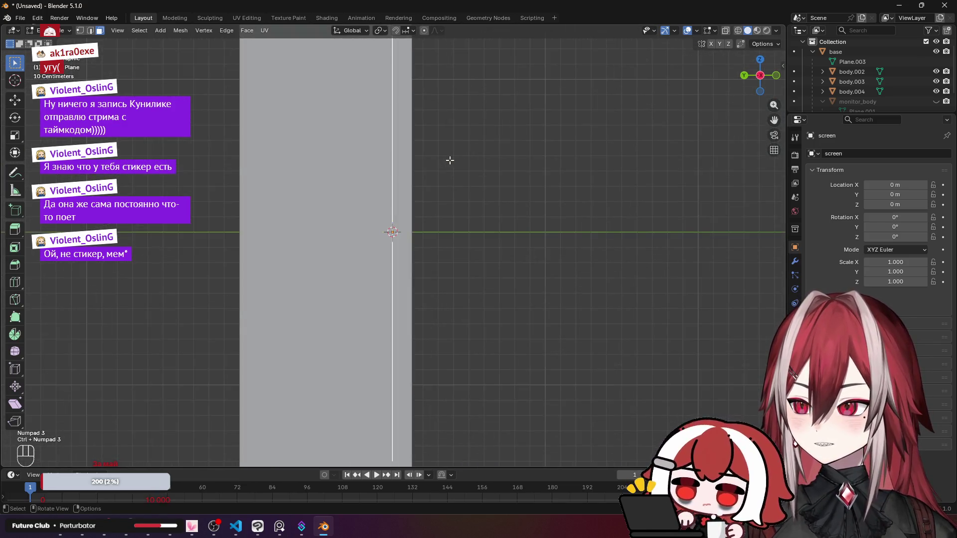
scroll(477, 146, "up", 3)
key("e")
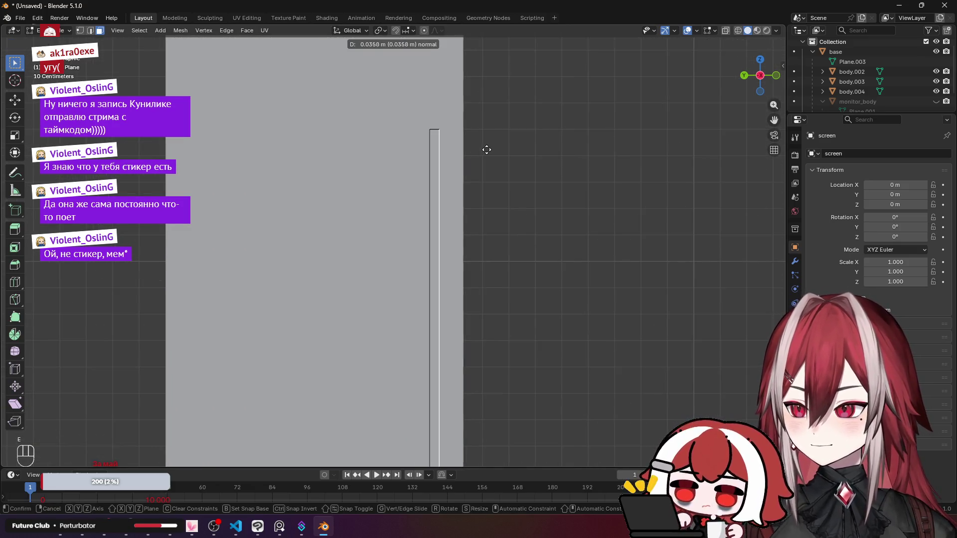
left_click(497, 151)
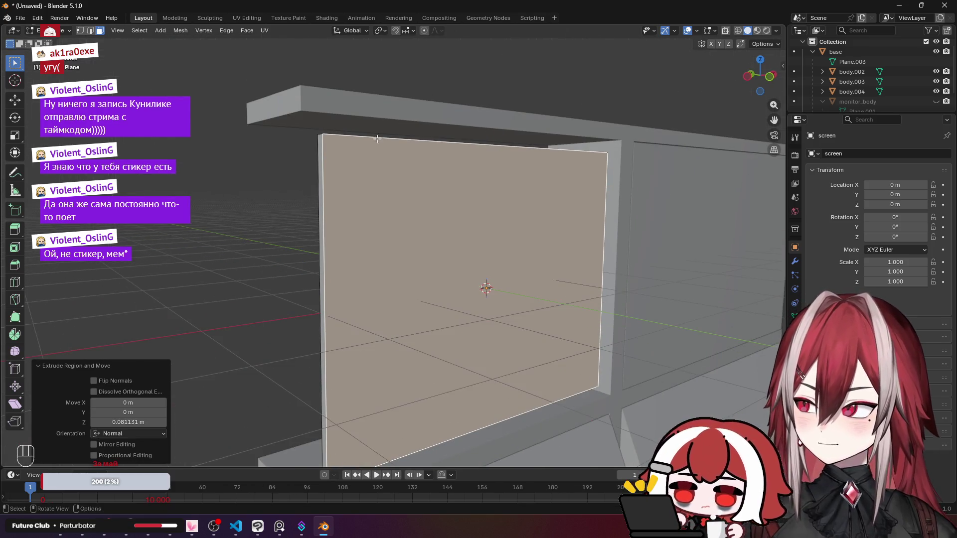
In front view, try a corner vertex bevel, undo it, and try an edge bevel instead.
key("KP_1")
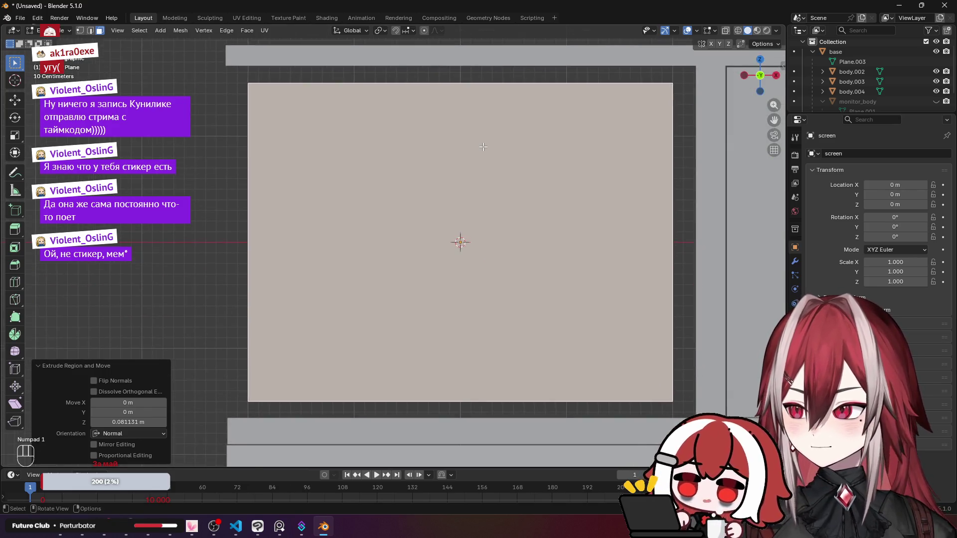
scroll(483, 146, "down", 1)
key("shift+ctrl+b")
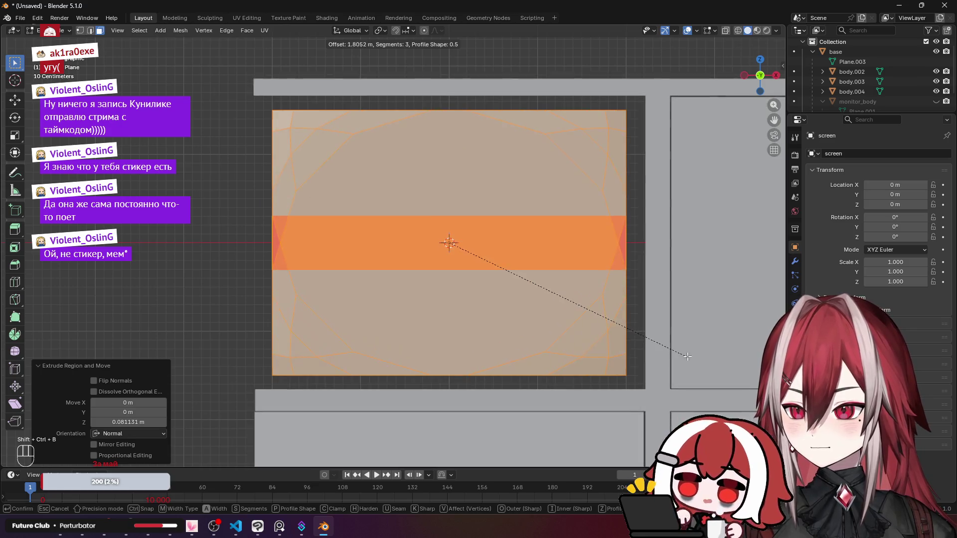
left_click(660, 334)
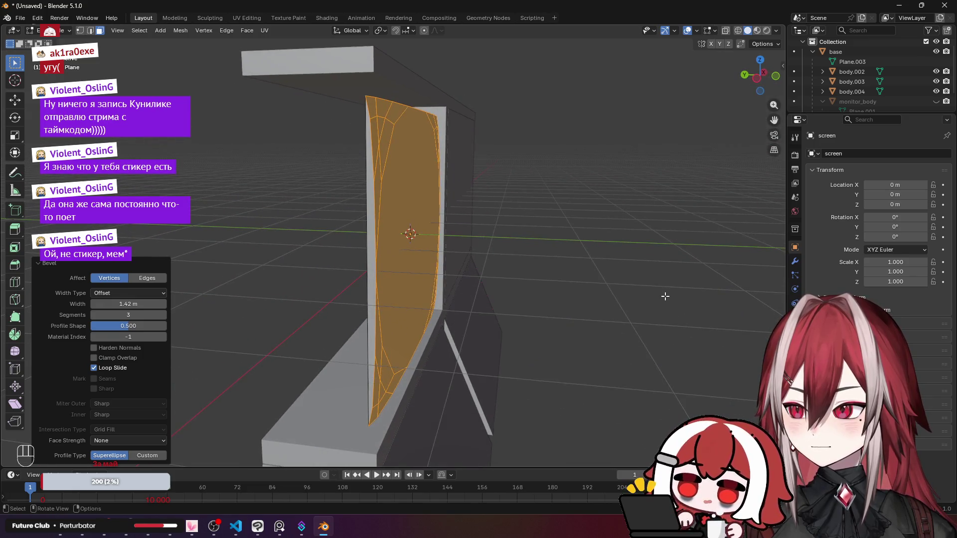
key("ctrl+z")
key("ctrl+b")
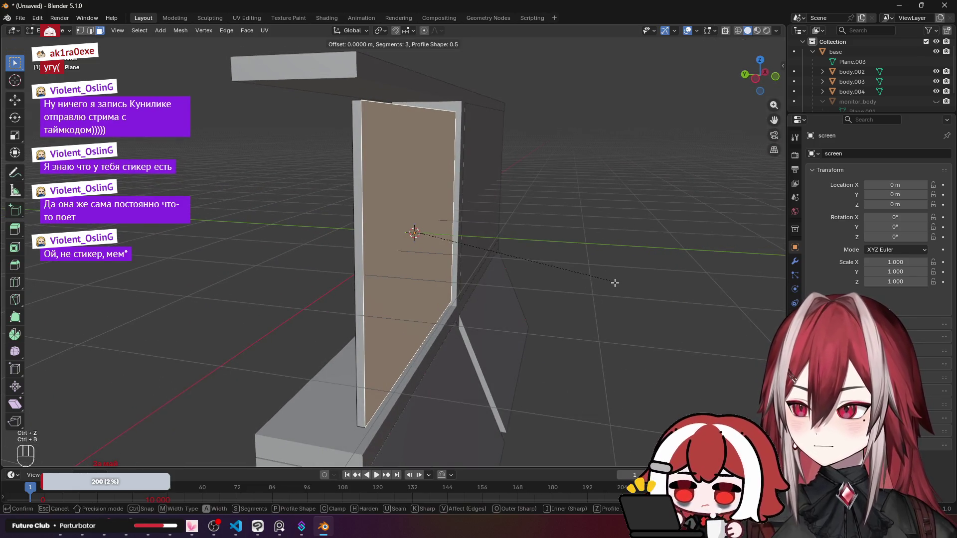
scroll(681, 250, "down", 1)
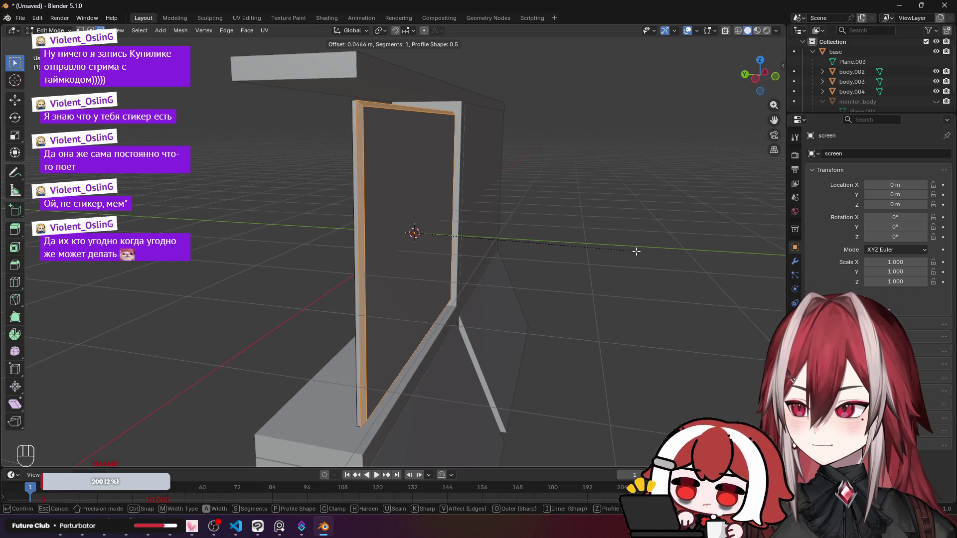
scroll(637, 251, "up", 1)
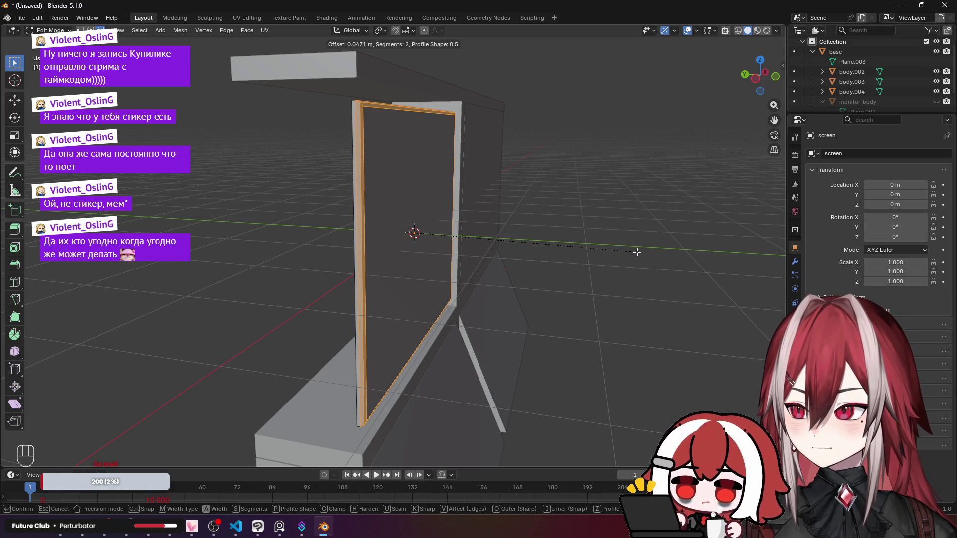
left_click(636, 252)
Undo the edge bevel and vertex-bevel the face corners with 2 segments, 1.44 m wide.
key("ctrl+shift+b")
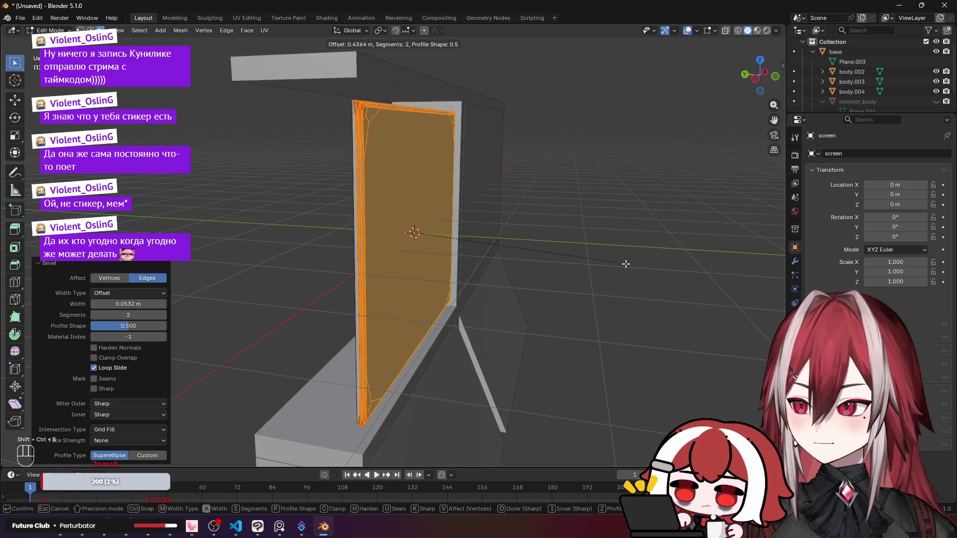
right_click(626, 264)
key("ctrl+z")
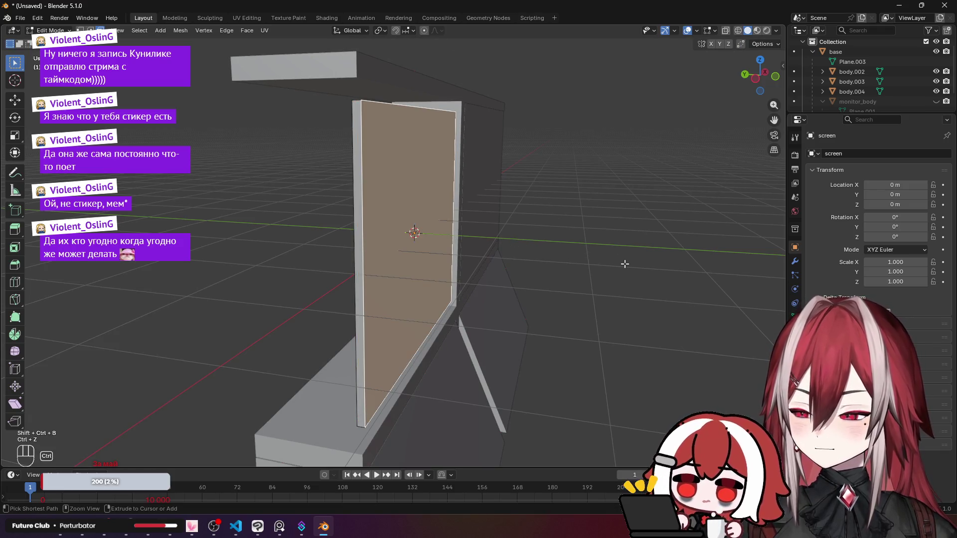
key("ctrl+shift+b")
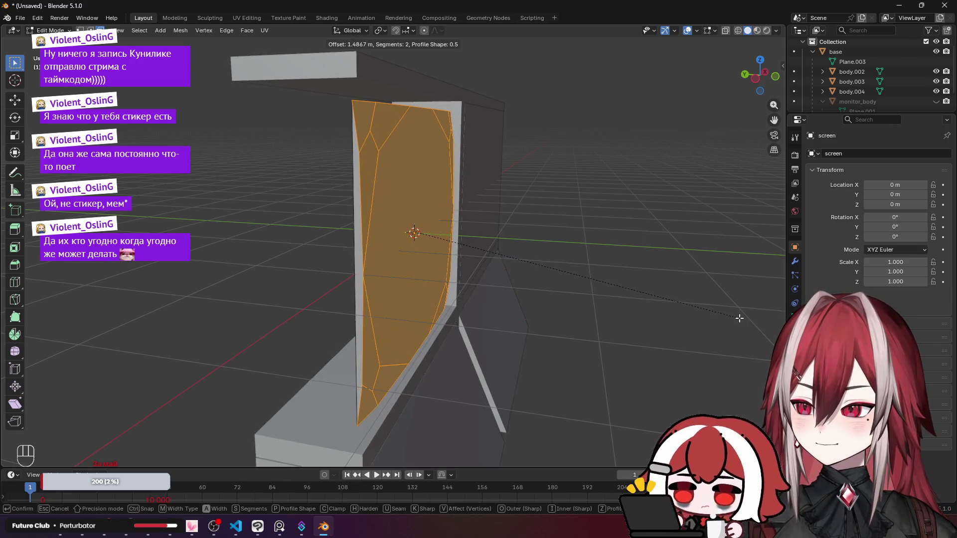
left_click(736, 316)
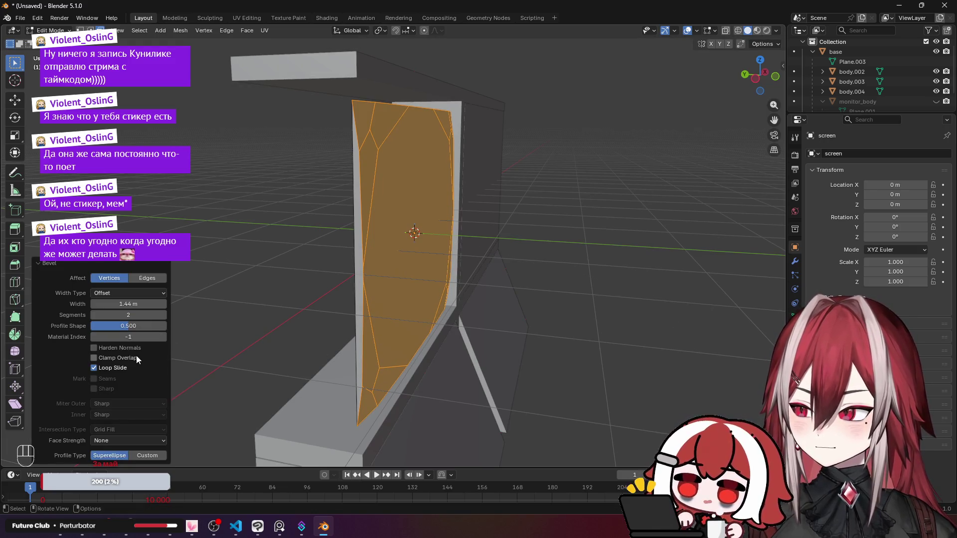
Experiment with the corner bevel's Clamp Overlap, width and profile settings.
key("KP_Decimal")
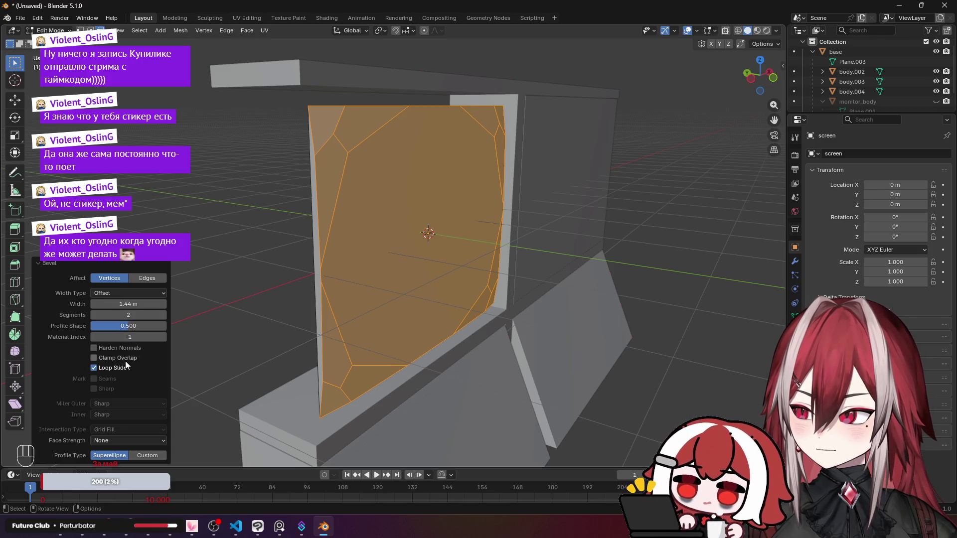
left_click(117, 358)
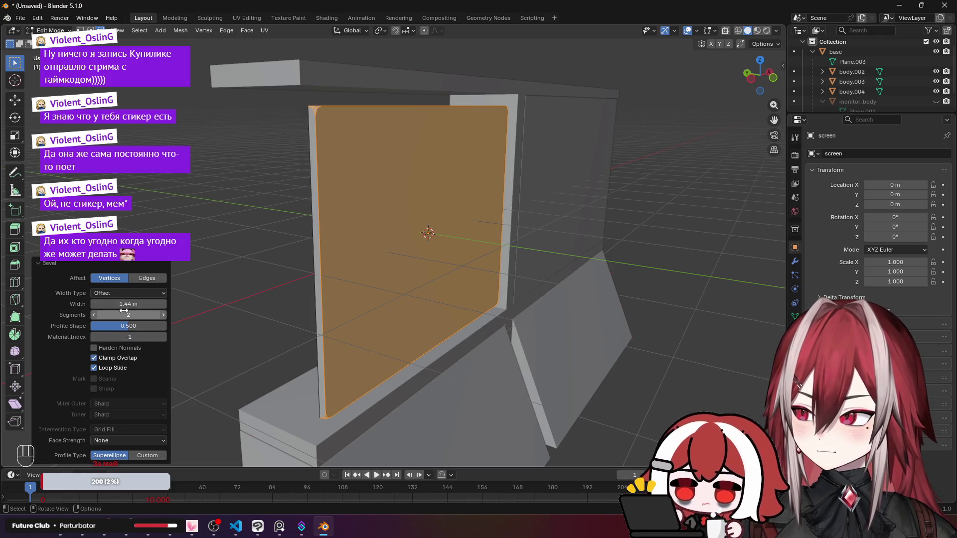
left_click_drag(123, 304, 165, 304)
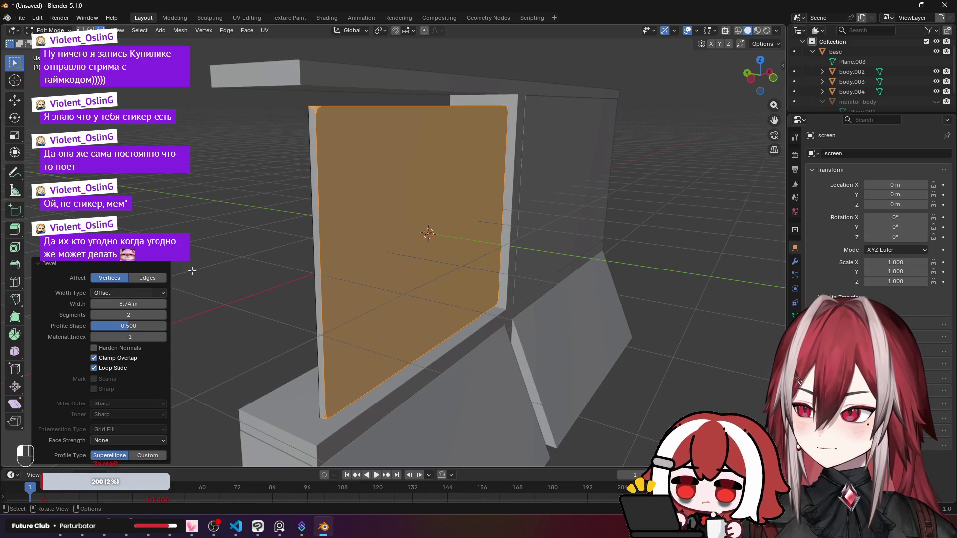
scroll(312, 123, "up", 2)
mouse_move(312, 124)
left_mouse_down()
mouse_move(333, 155)
mouse_move(230, 180)
mouse_move(282, 210)
left_mouse_up()
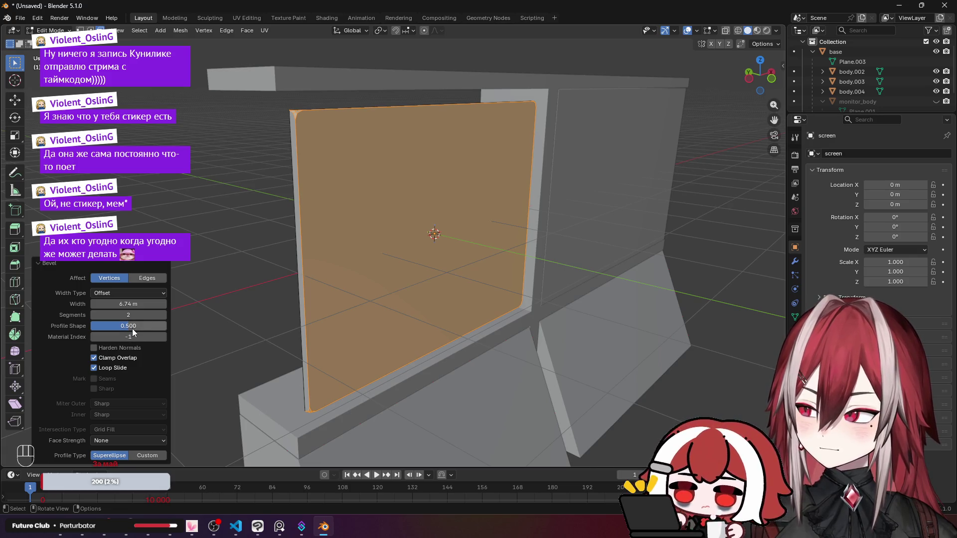
mouse_move(132, 327)
left_mouse_down()
mouse_move(100, 328)
mouse_move(161, 327)
mouse_move(125, 327)
mouse_move(139, 304)
mouse_move(57, 304)
left_mouse_up()
left_click(110, 360)
left_click_drag(136, 324, 140, 324)
scroll(298, 230, "up", 3)
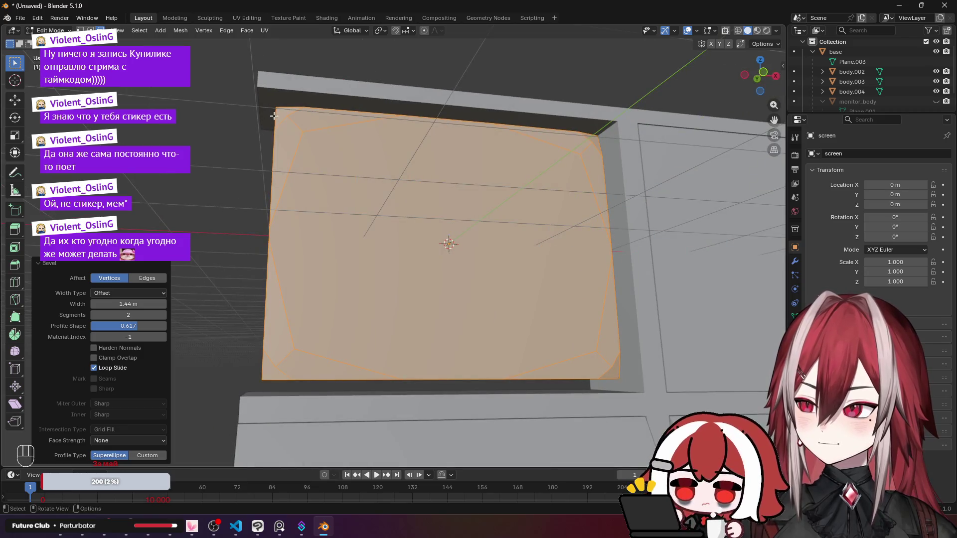
mouse_move(274, 115)
left_mouse_down()
mouse_move(420, 112)
mouse_move(376, 173)
left_mouse_up()
left_click_drag(438, 128, 416, 130)
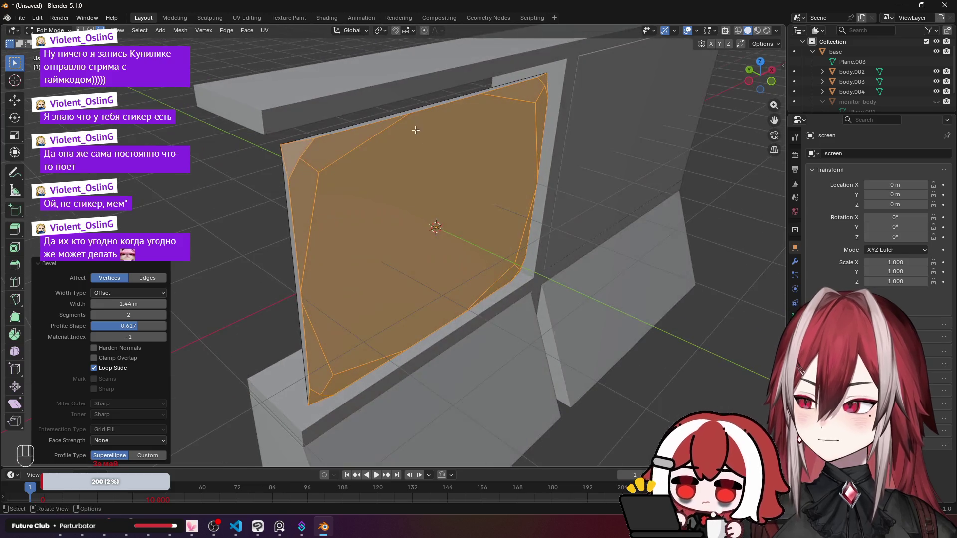
Undo the corner bevel, give the front face's rim a narrow edge bevel, then open a browser tab.
key("ctrl+z")
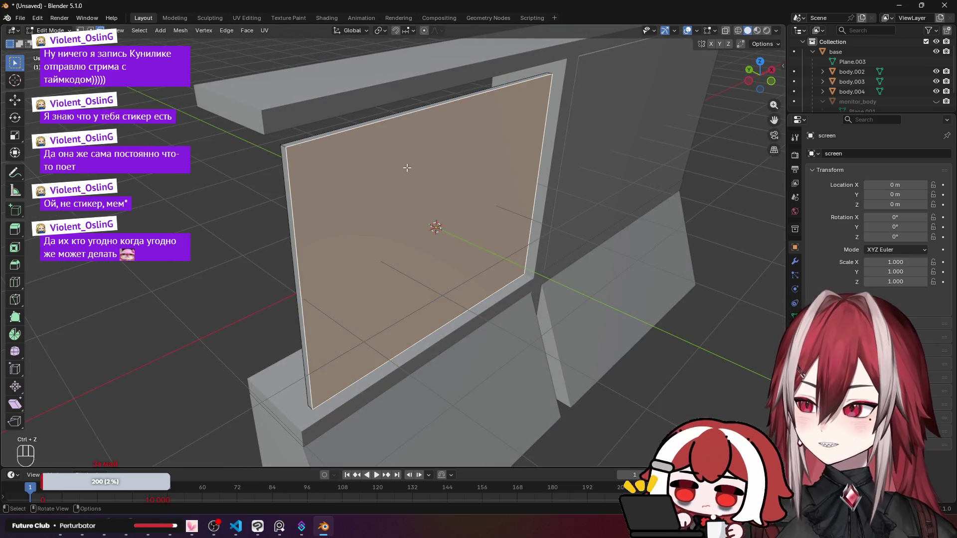
left_click(269, 164)
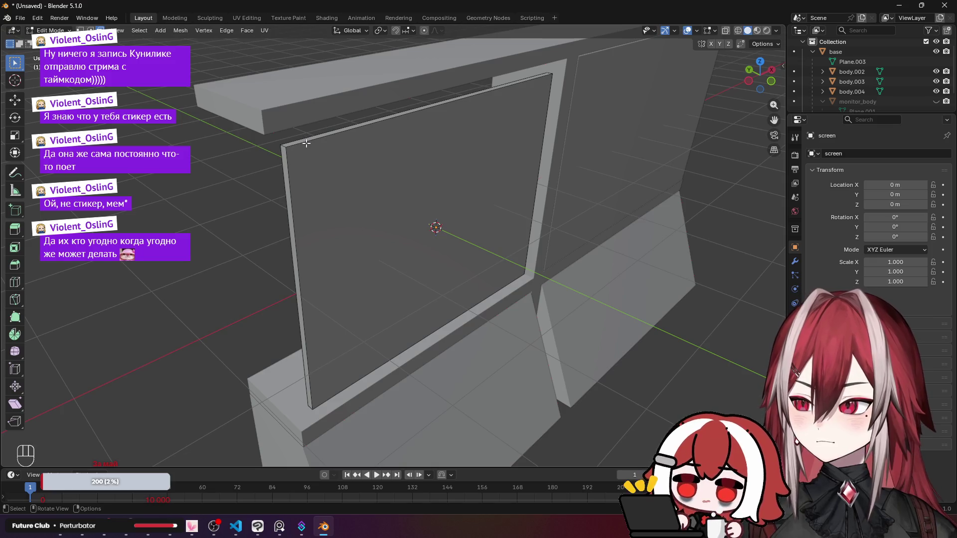
left_click(306, 143)
key("ctrl+b")
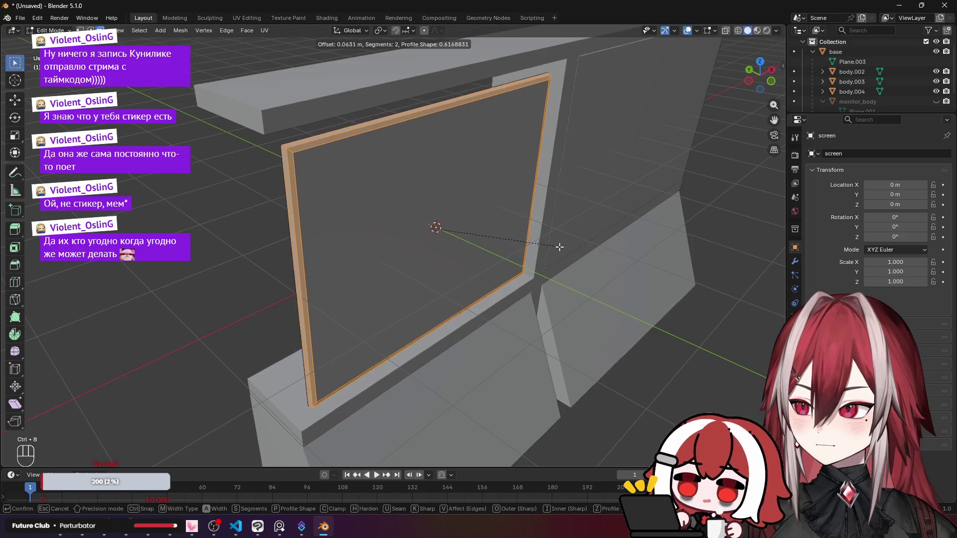
left_click(559, 246)
mouse_move(559, 247)
left_mouse_down()
mouse_move(553, 211)
mouse_move(566, 212)
mouse_move(550, 213)
left_mouse_up()
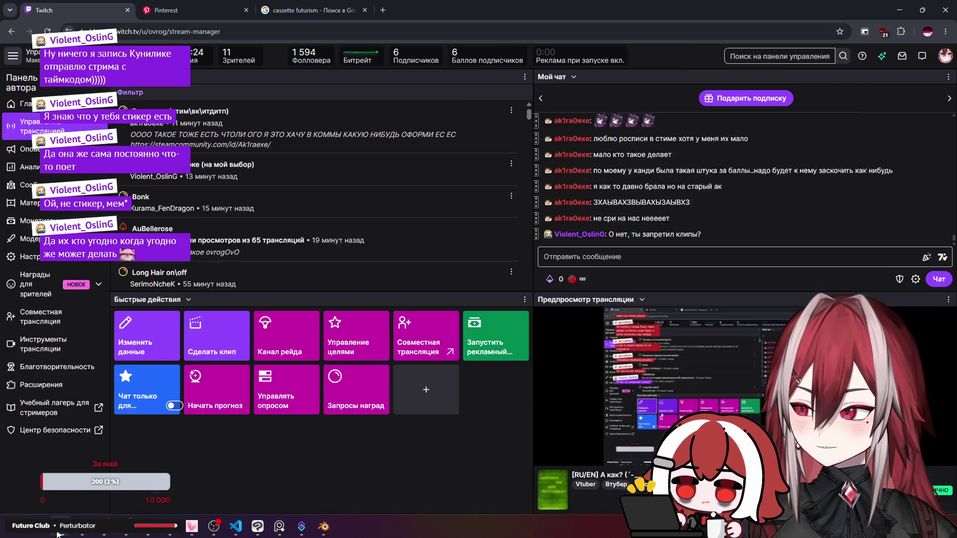
key("alt+Tab")
left_click(382, 7)
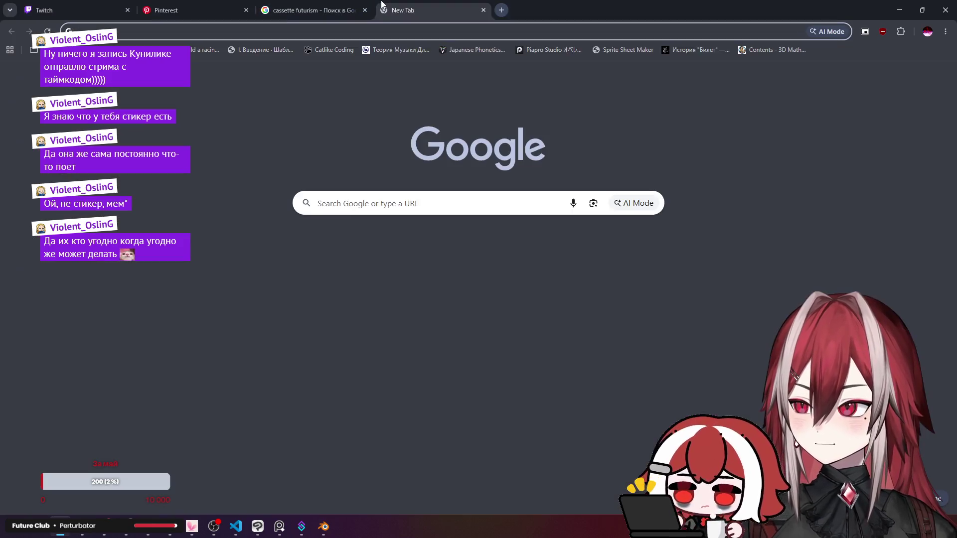
Search images for 'tube monitor' and preview several CRT monitor photos.
type("tube")
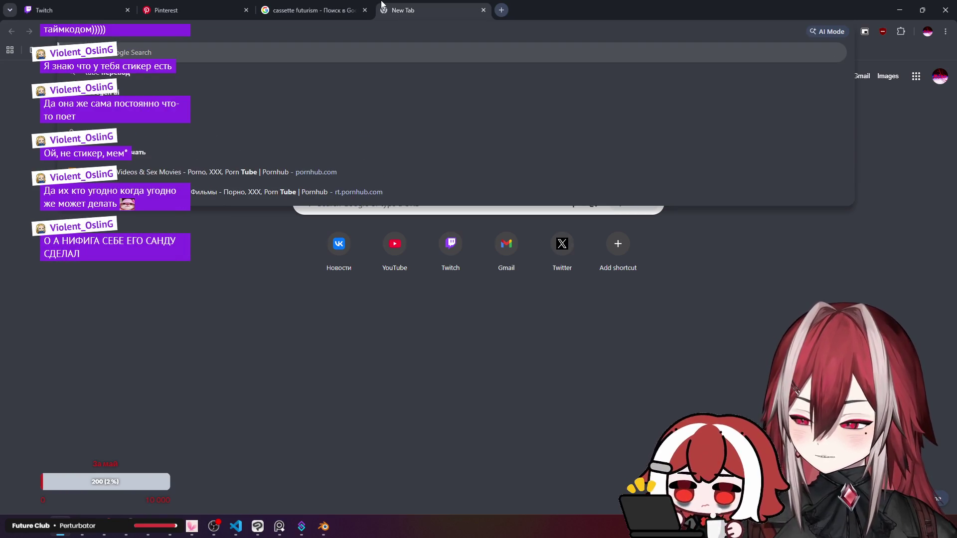
type(" monito")
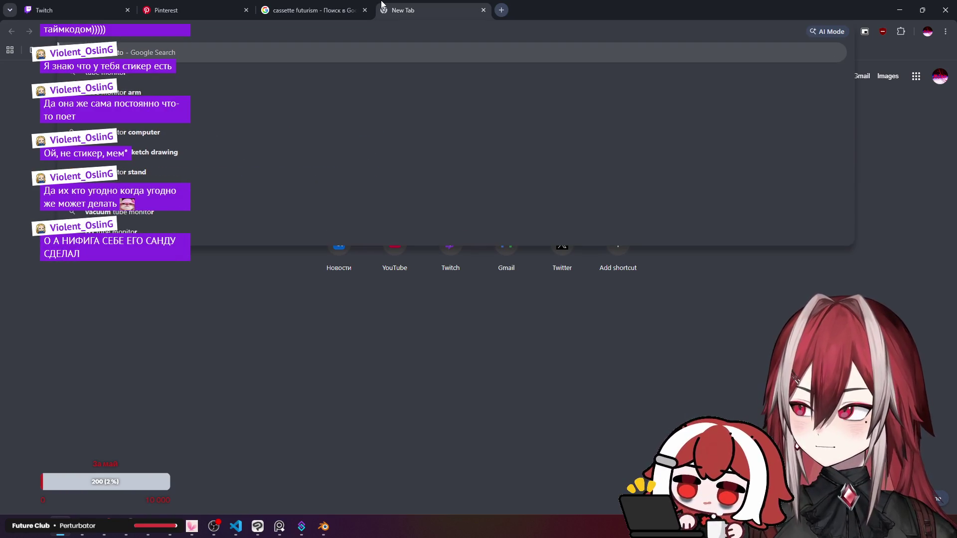
type("r")
key("Return")
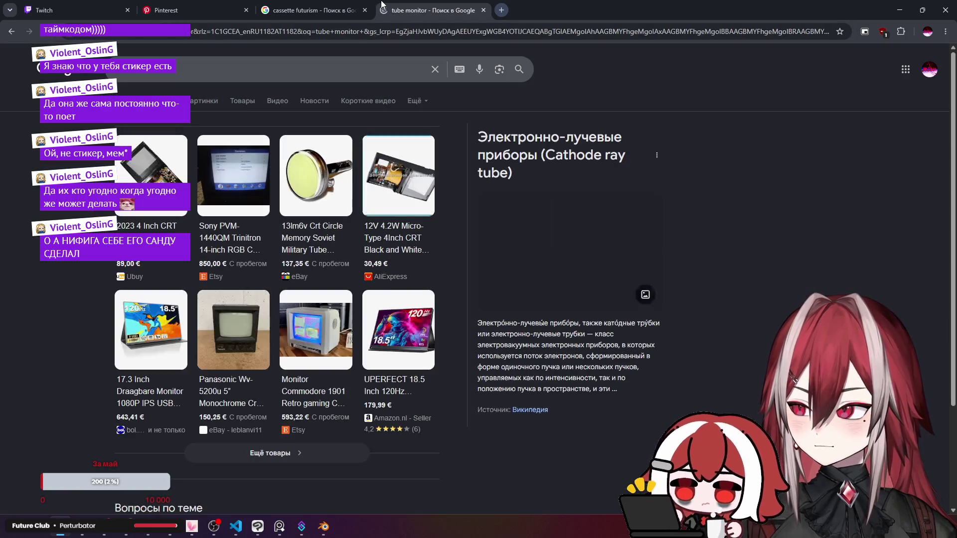
left_click(216, 105)
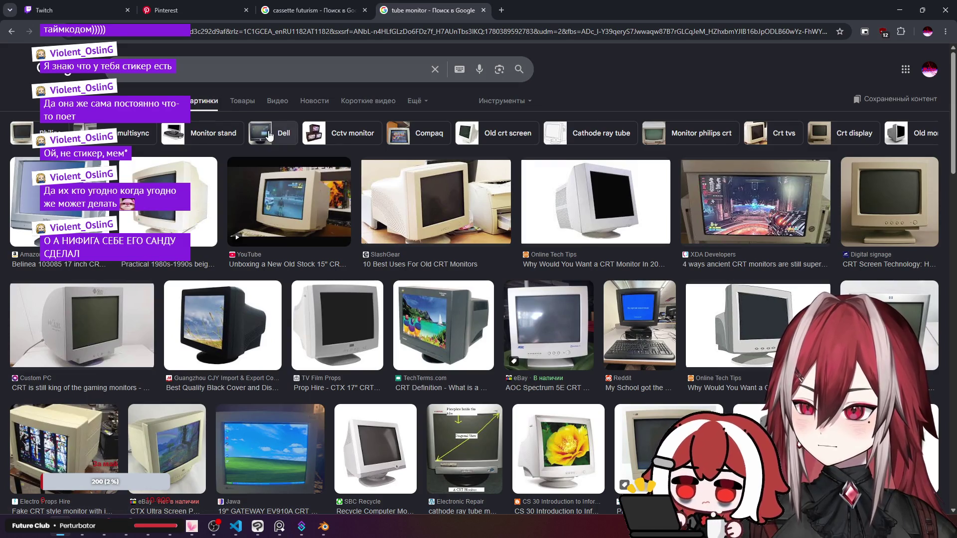
left_click(132, 325)
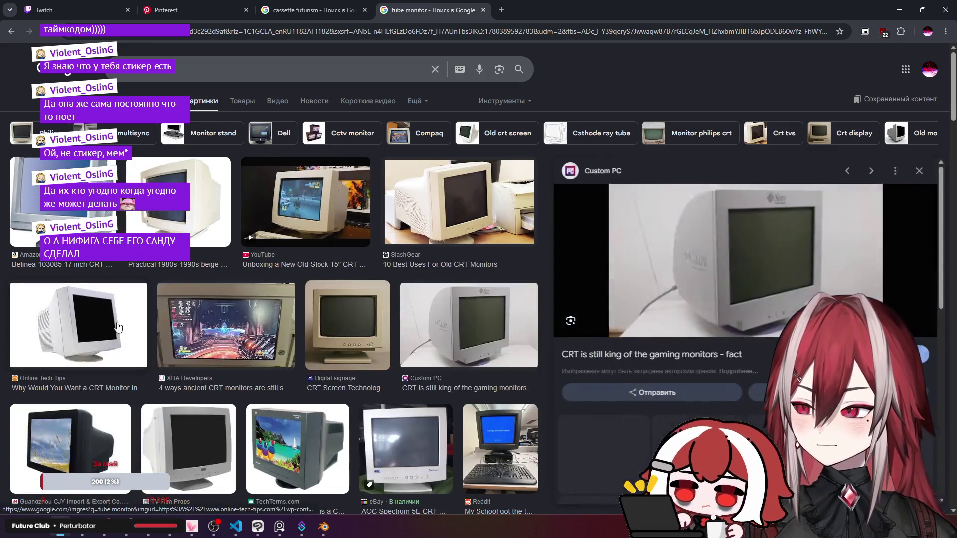
scroll(484, 336, "down", 2)
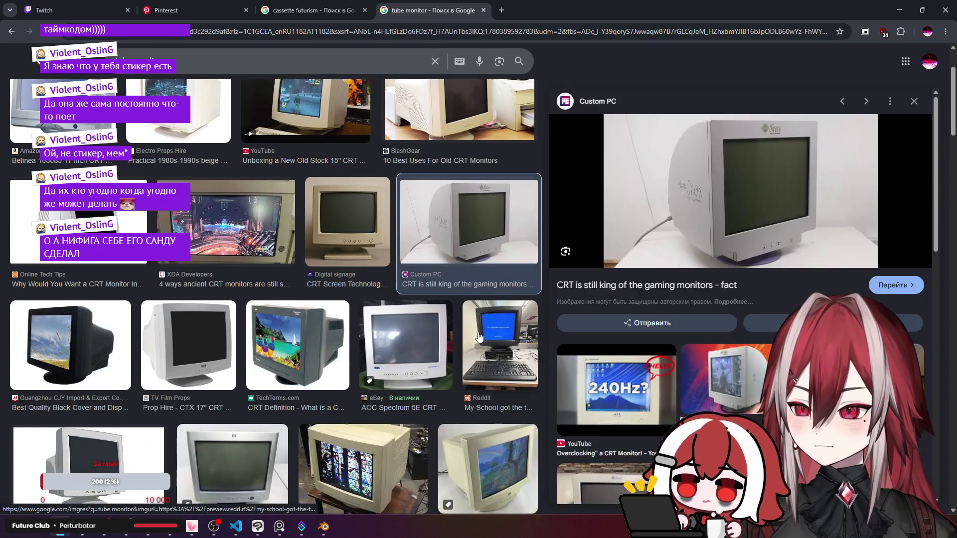
left_click(498, 344)
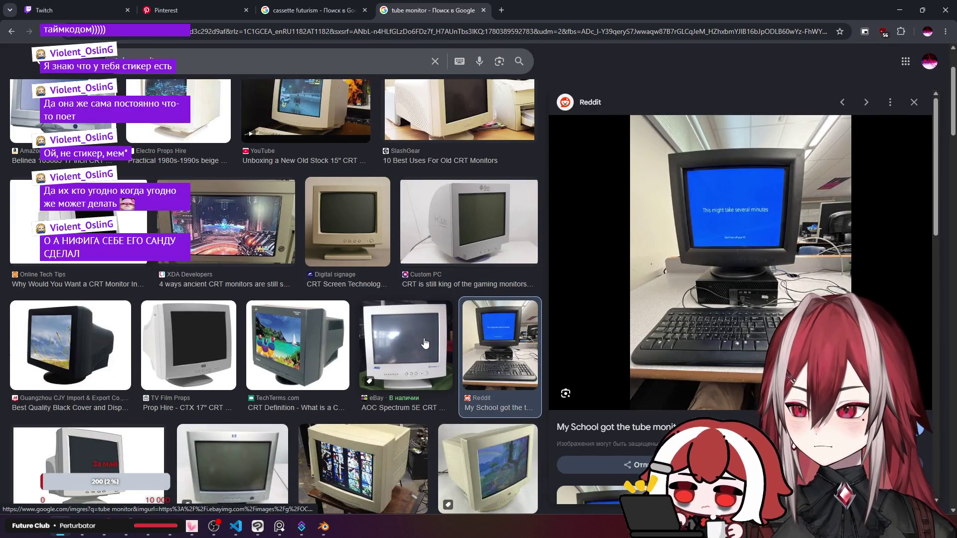
left_click(425, 343)
scroll(408, 315, "down", 4)
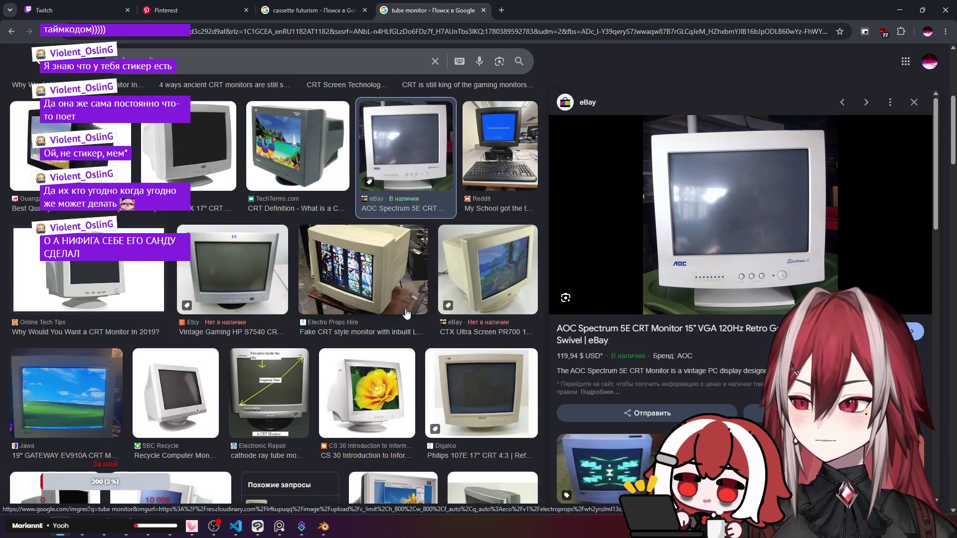
left_click(264, 272)
scroll(292, 260, "down", 3)
scroll(292, 260, "down", 4)
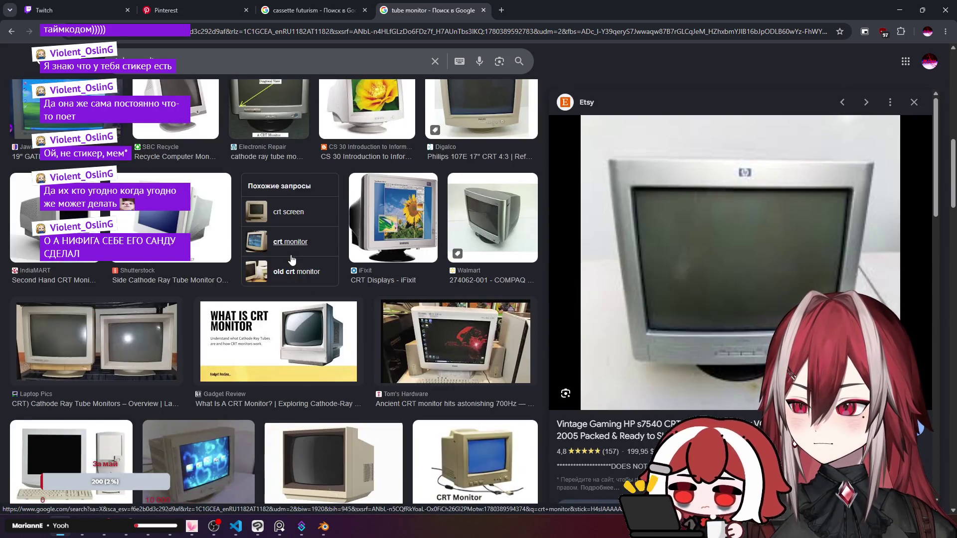
left_click(217, 230)
scroll(216, 248, "down", 2)
left_click(217, 248)
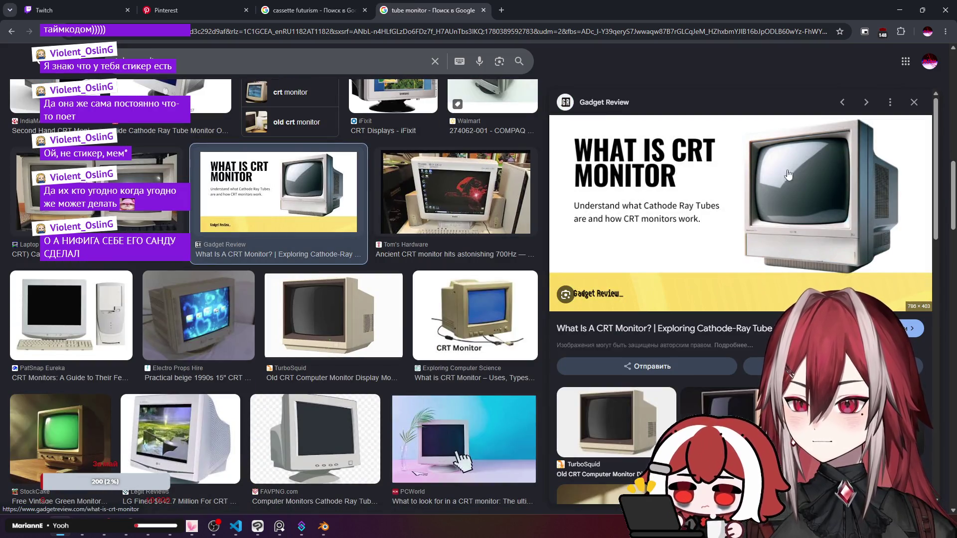
scroll(777, 174, "down", 2)
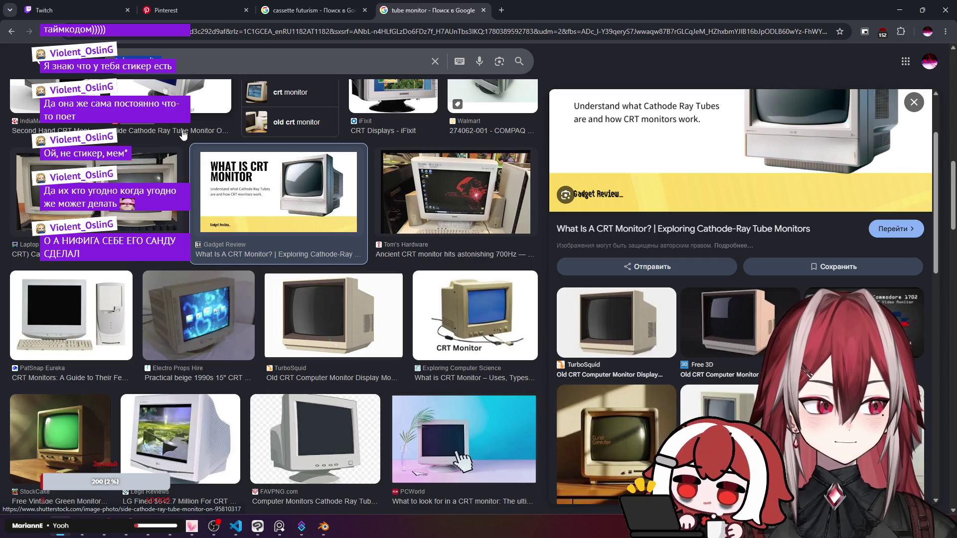
Search 'crt curve' and preview the Cheetah3D CRT monitor shape guide, then return to Blender.
type("crt")
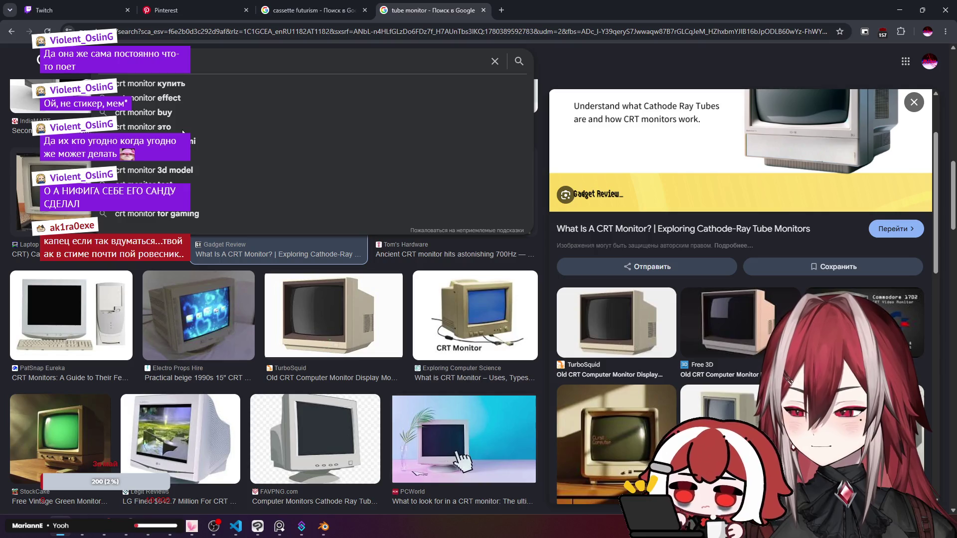
type("curv")
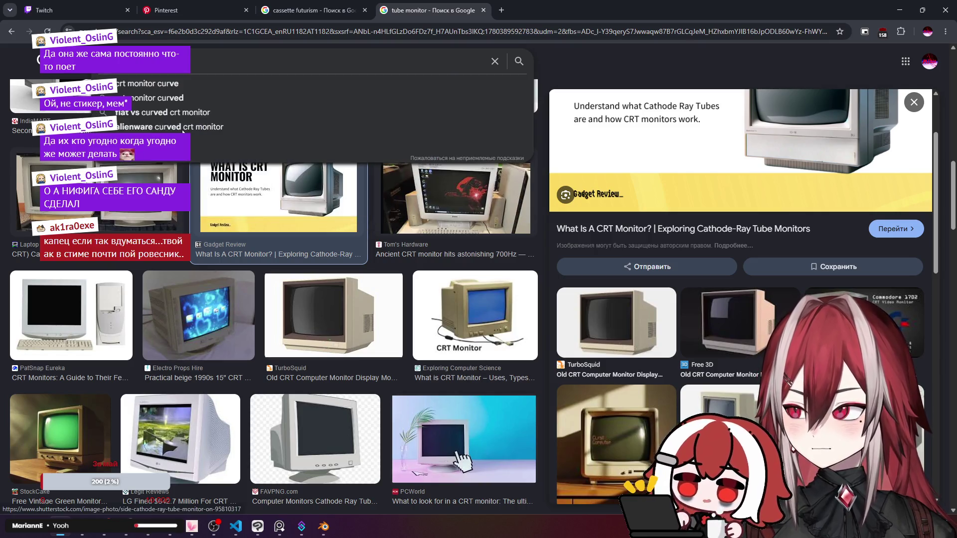
key("ctrl+a")
key("BackSpace")
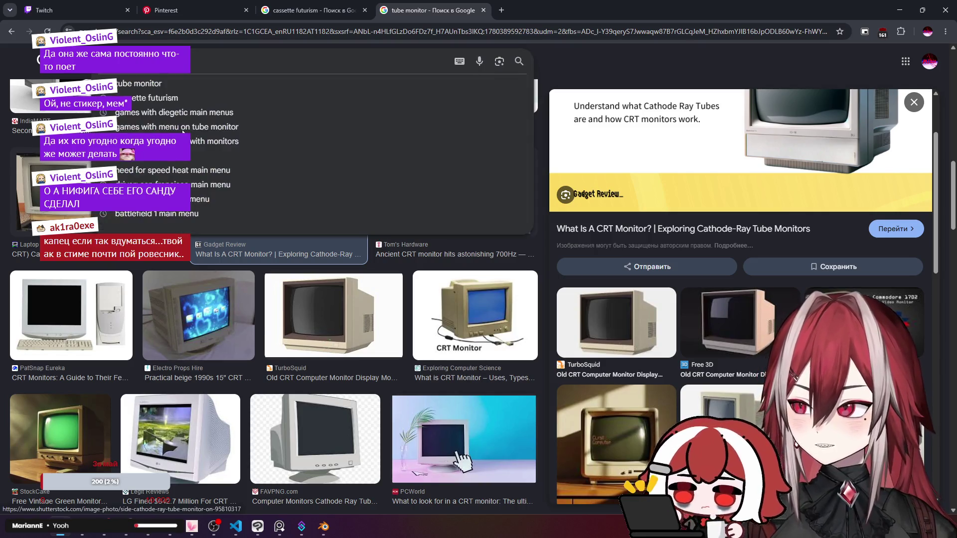
type("crt")
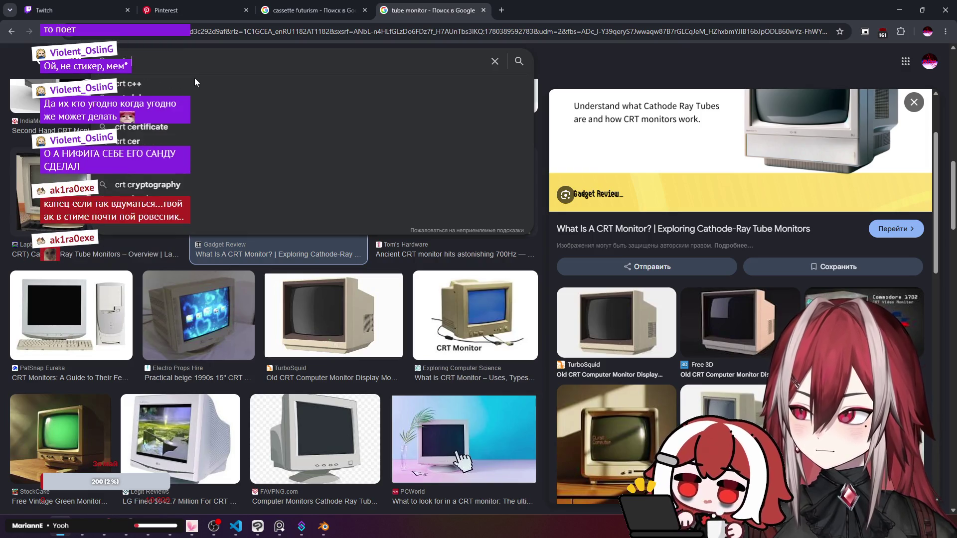
type(" curve")
key("Return")
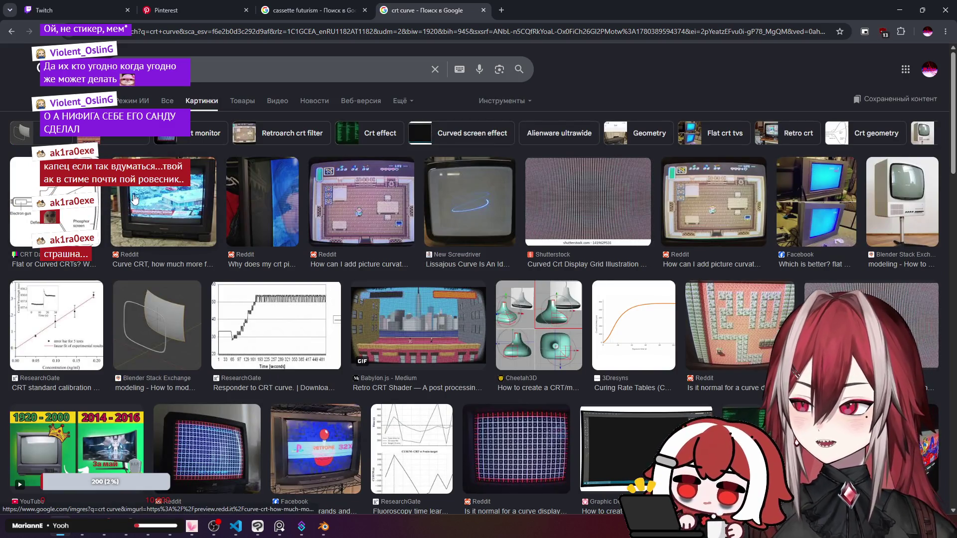
left_click(84, 219)
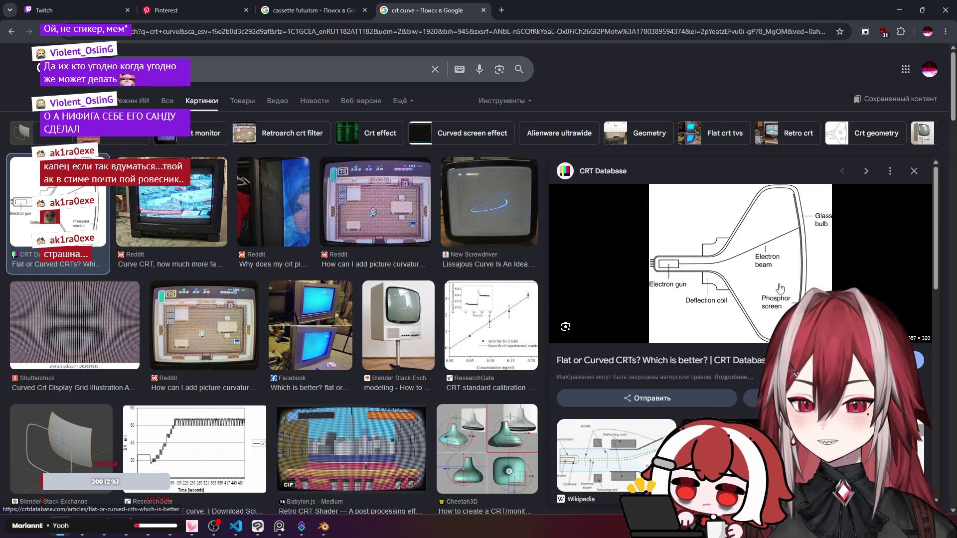
scroll(780, 288, "down", 1)
left_click(487, 449)
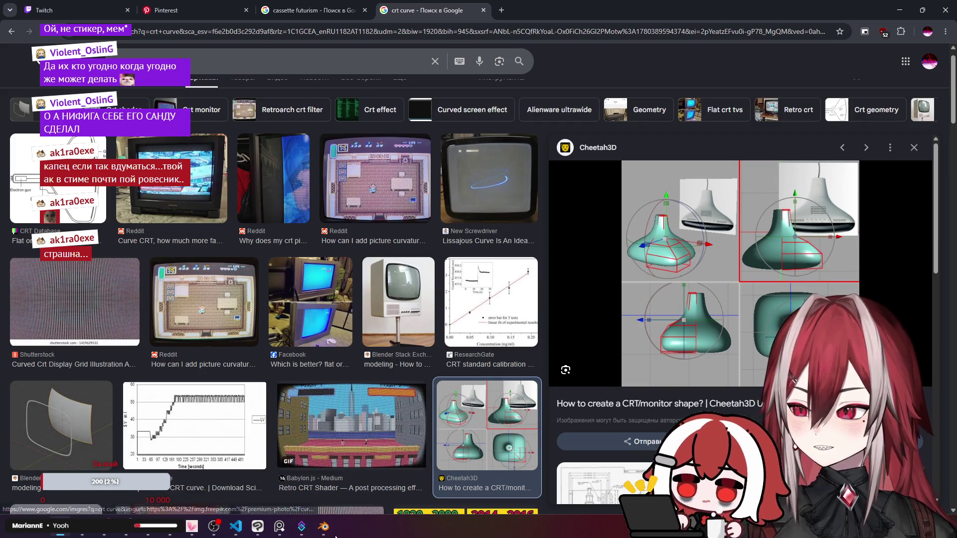
key("alt+Tab")
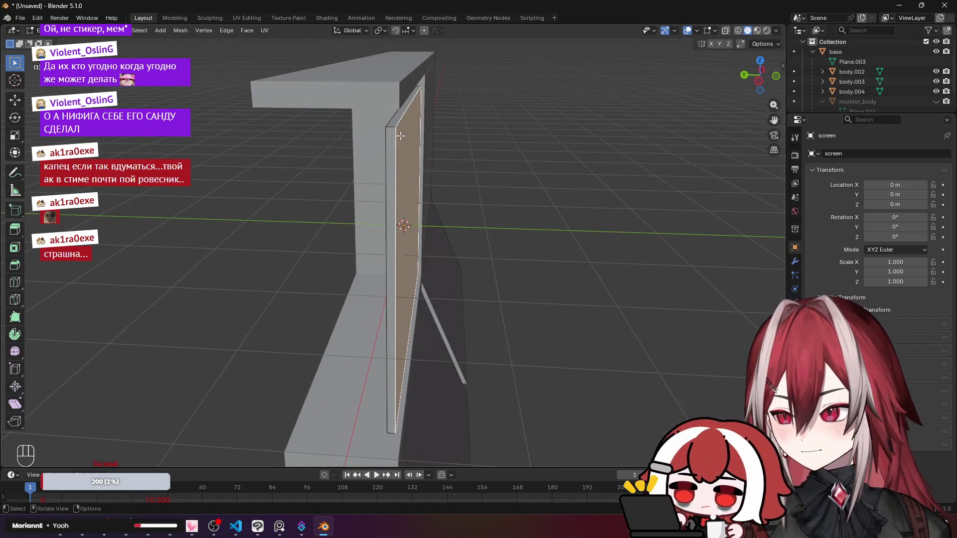
Move the screen panel's face about 0.2 m along Y to deepen the block.
key("a")
key("a")
key("Tab")
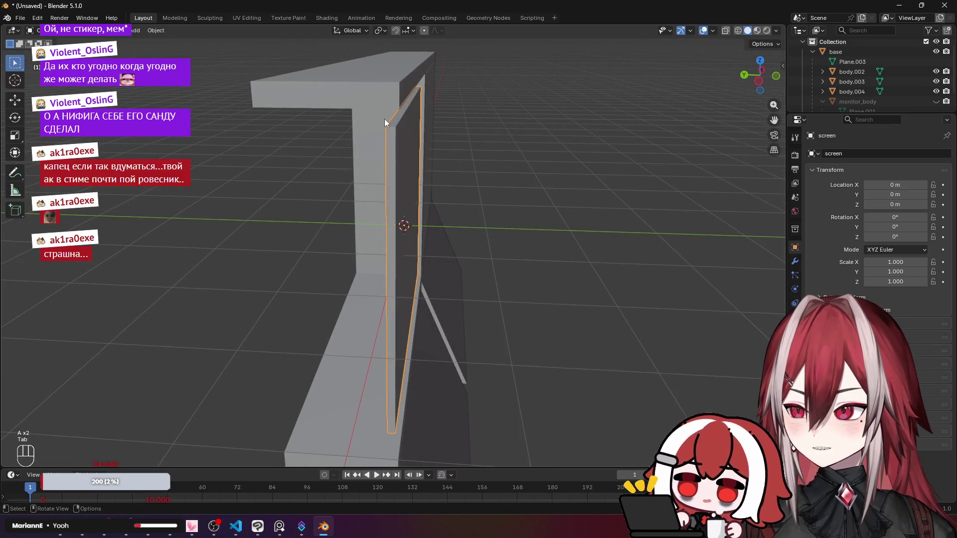
key("Tab")
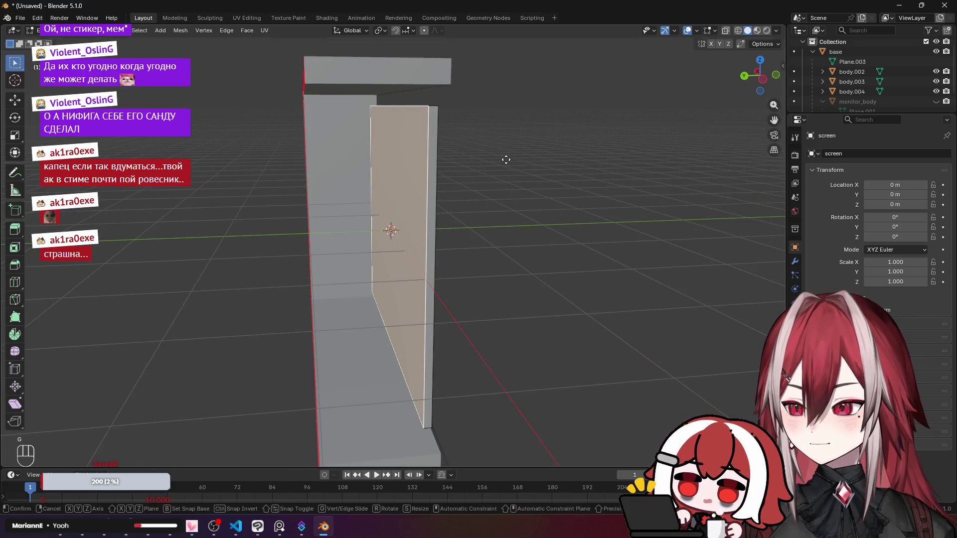
key("g")
key("y")
left_click(486, 161)
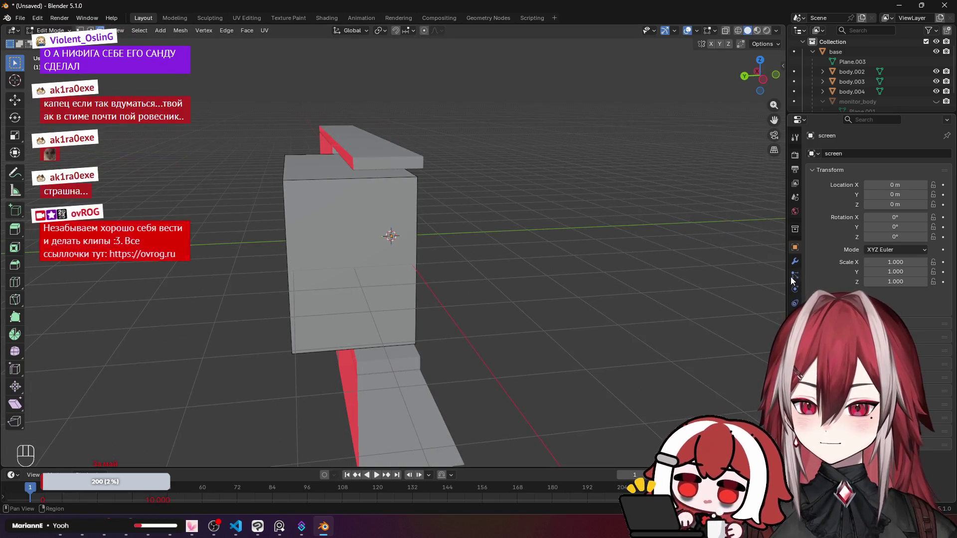
Open the screen's Modifier Properties and the Add Modifier list.
left_click(795, 261)
key("alt+Tab")
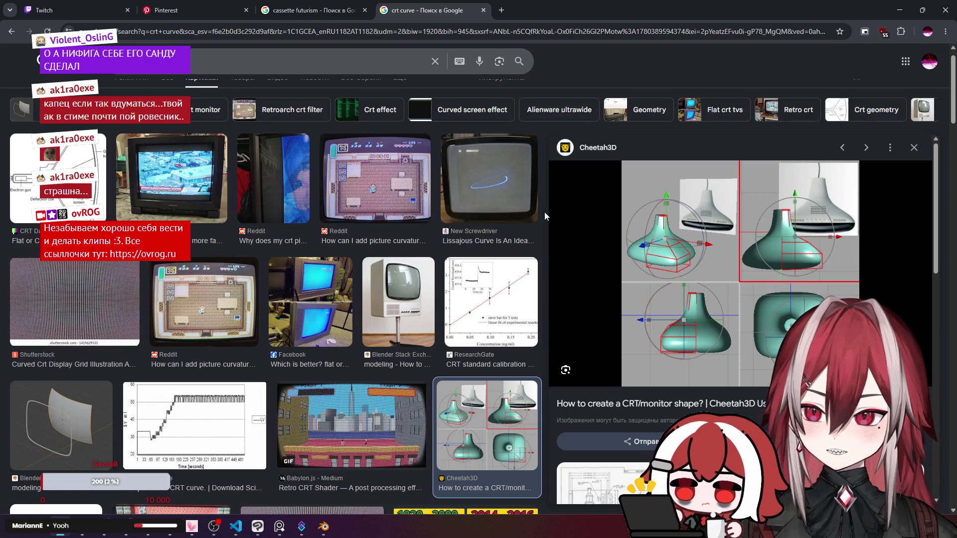
key("alt+Tab")
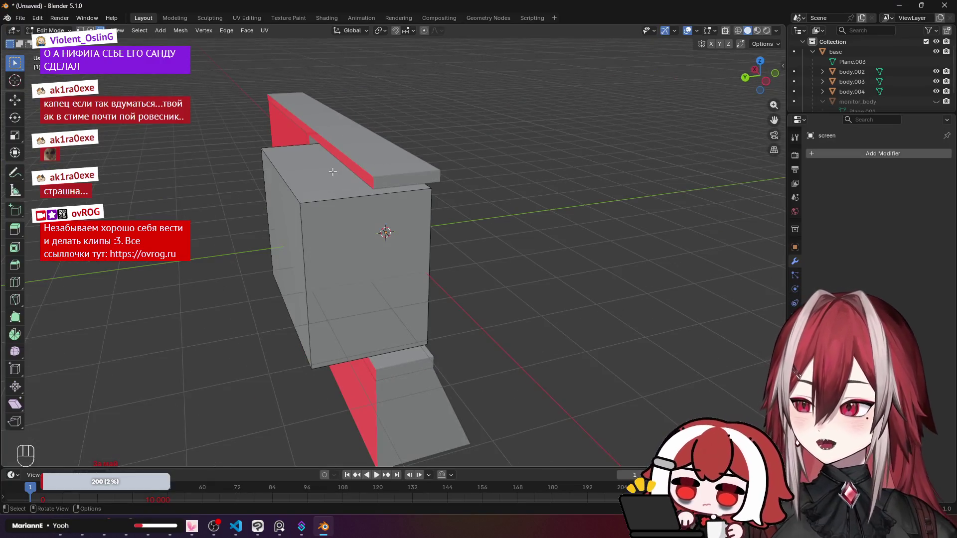
left_click(848, 154)
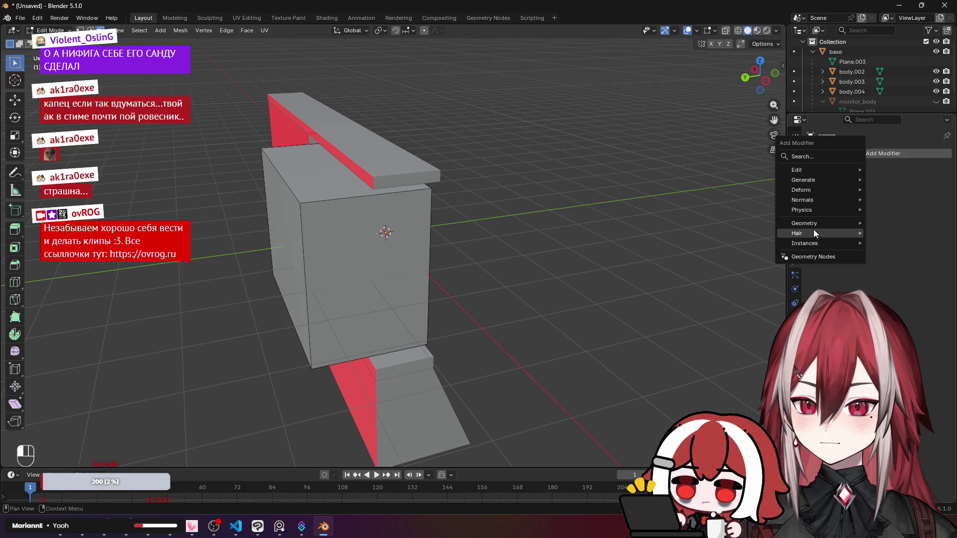
Add a Subdivision Surface modifier with viewport level 5 and render level 4.
mouse_move(829, 180)
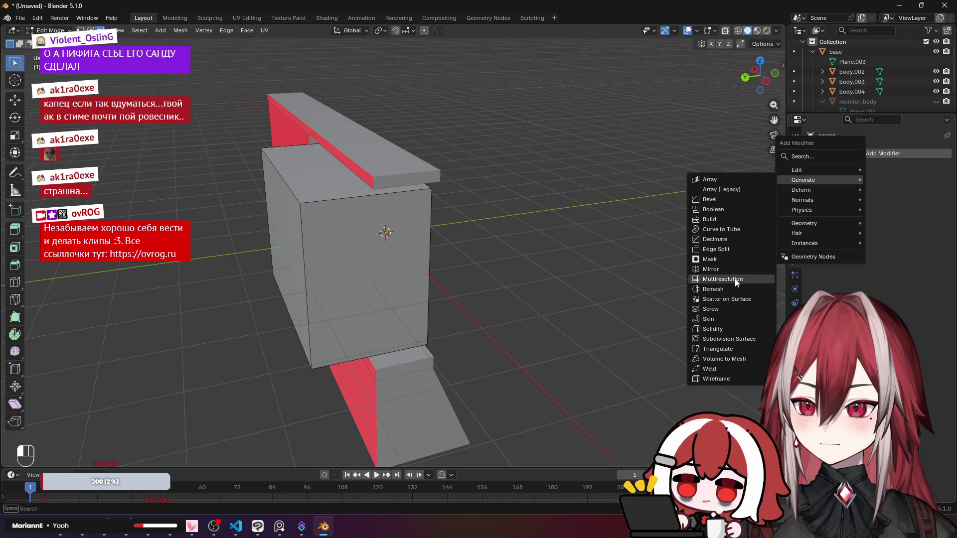
left_click(737, 339)
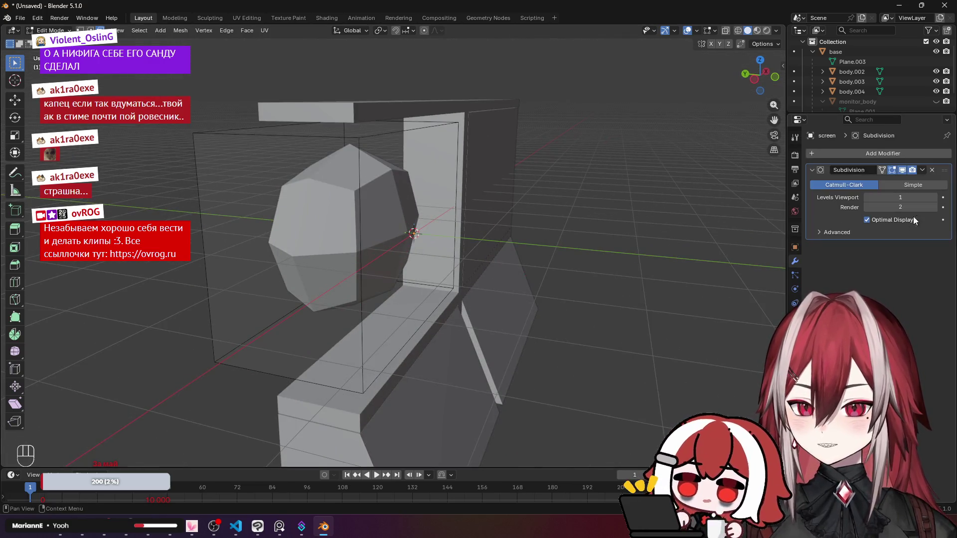
left_click(934, 198)
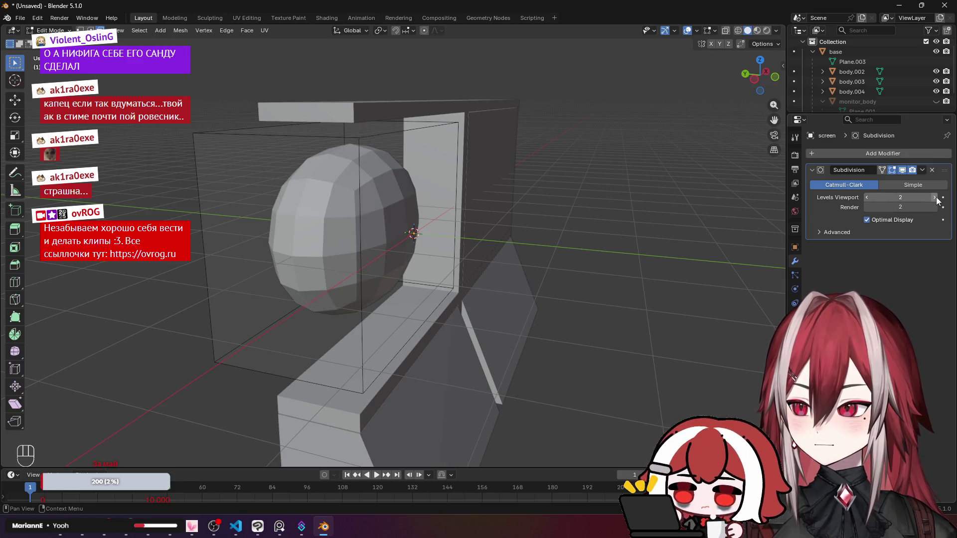
left_click(934, 198)
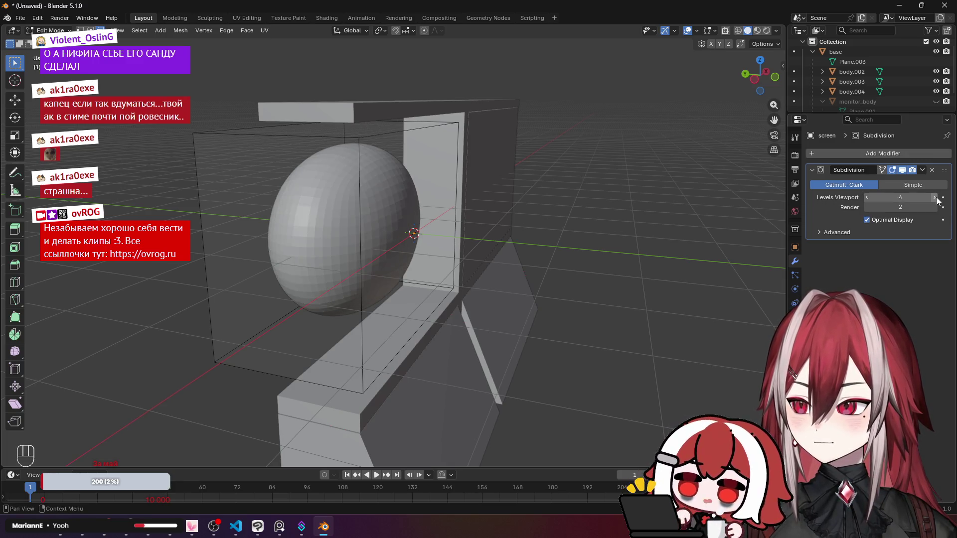
left_click(934, 197)
left_click(935, 207)
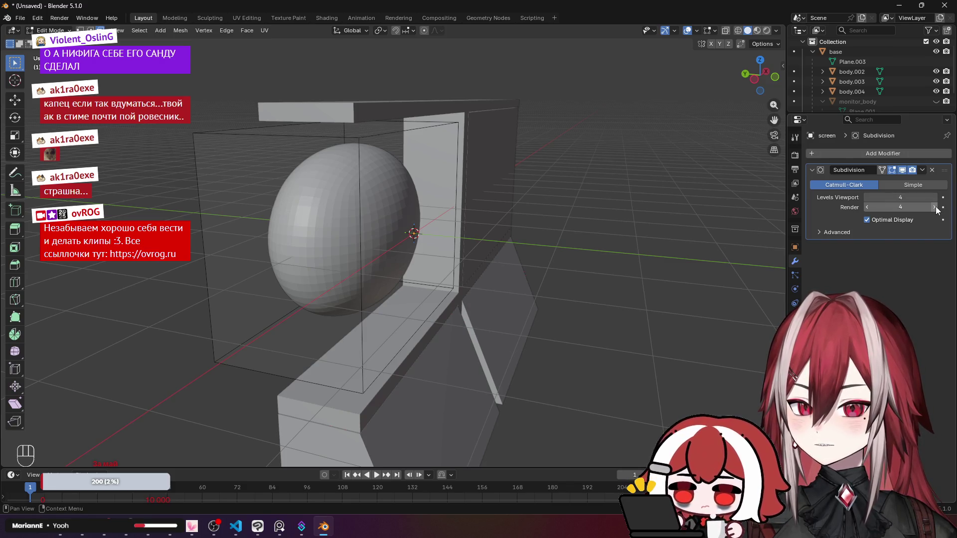
left_click(935, 207)
left_click(935, 198)
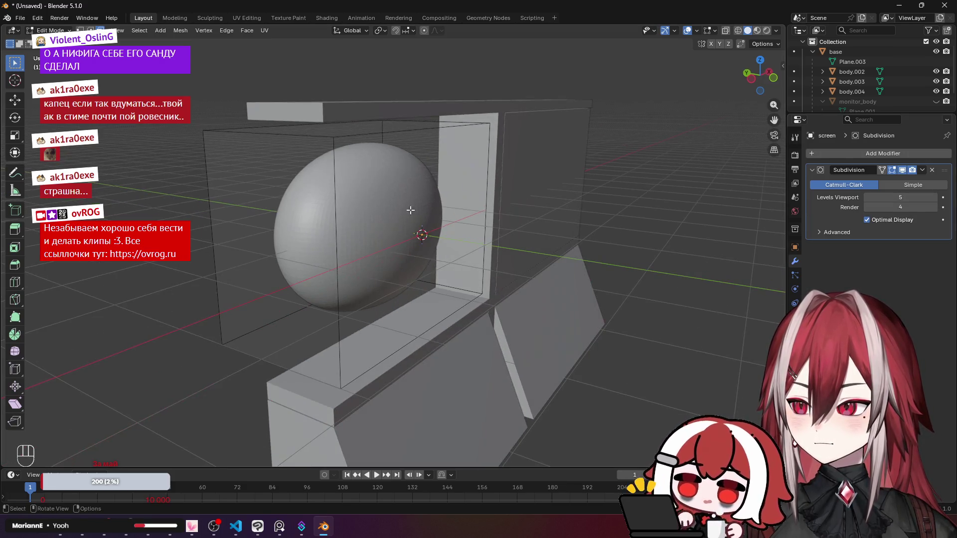
Shade the screen object smooth and return to Edit Mode.
key("Tab")
right_click(369, 219)
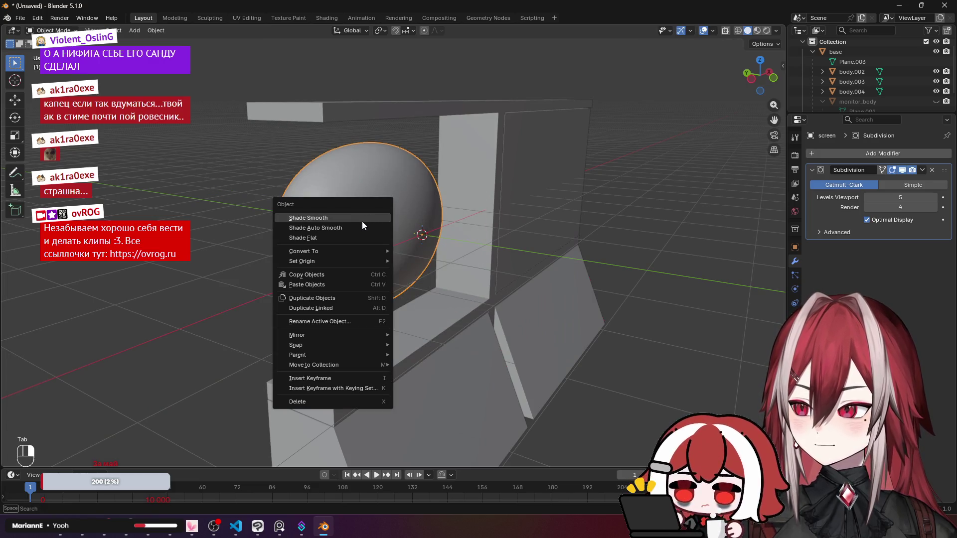
left_click(362, 221)
key("Tab")
mouse_move(398, 184)
left_mouse_down()
mouse_move(508, 194)
mouse_move(401, 171)
left_mouse_up()
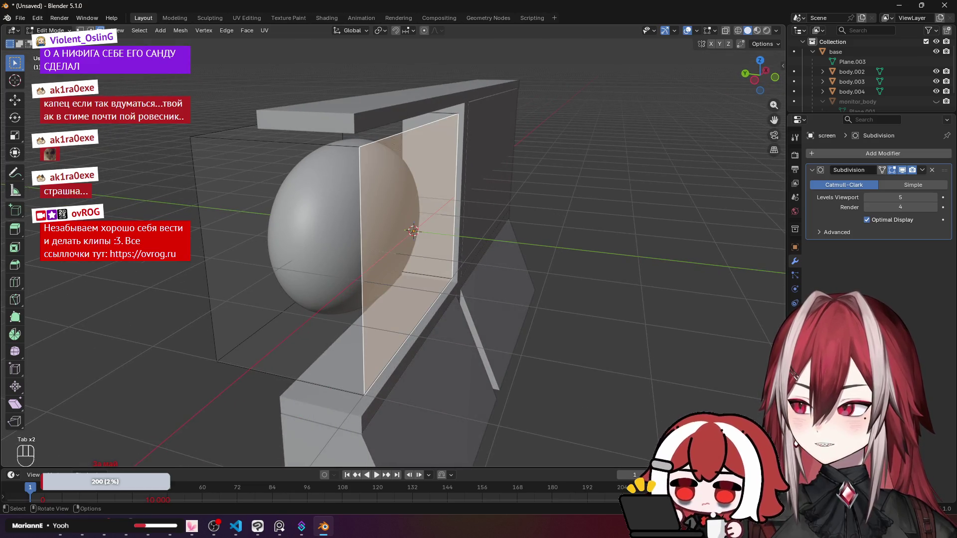
Select two of the panel's edge loops and crease them fully to 1.0.
key("a")
key("a")
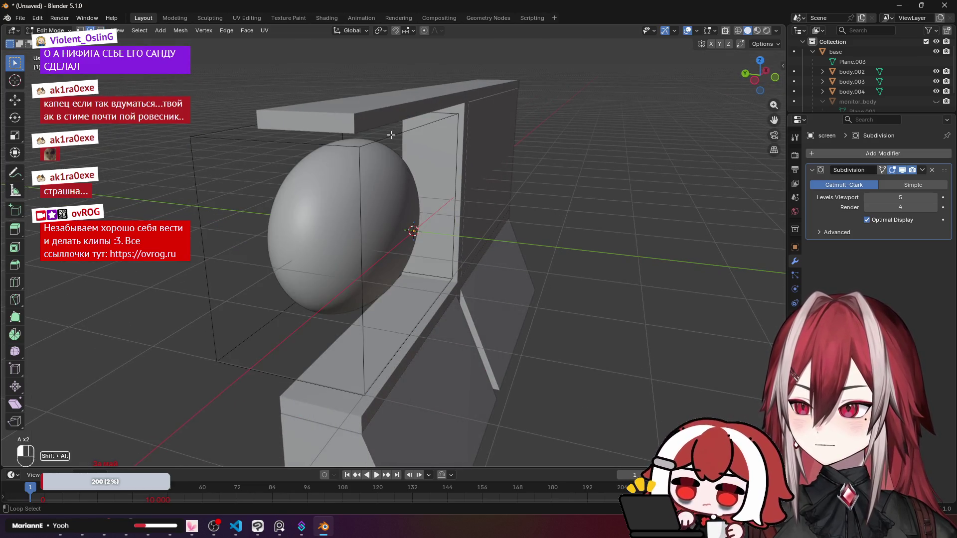
left_click(375, 158, "alt")
left_click(459, 237, "alt+shift")
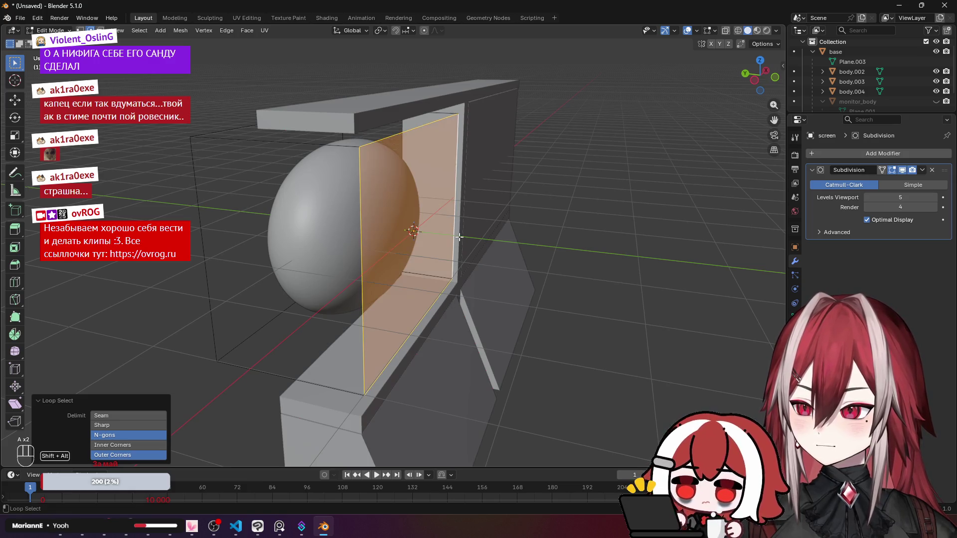
key("ctrl+b")
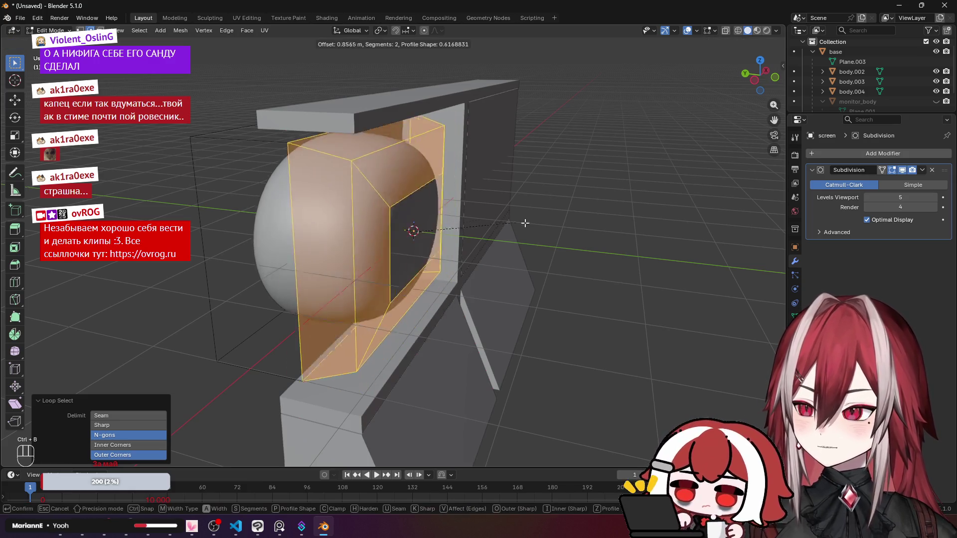
right_click(493, 225)
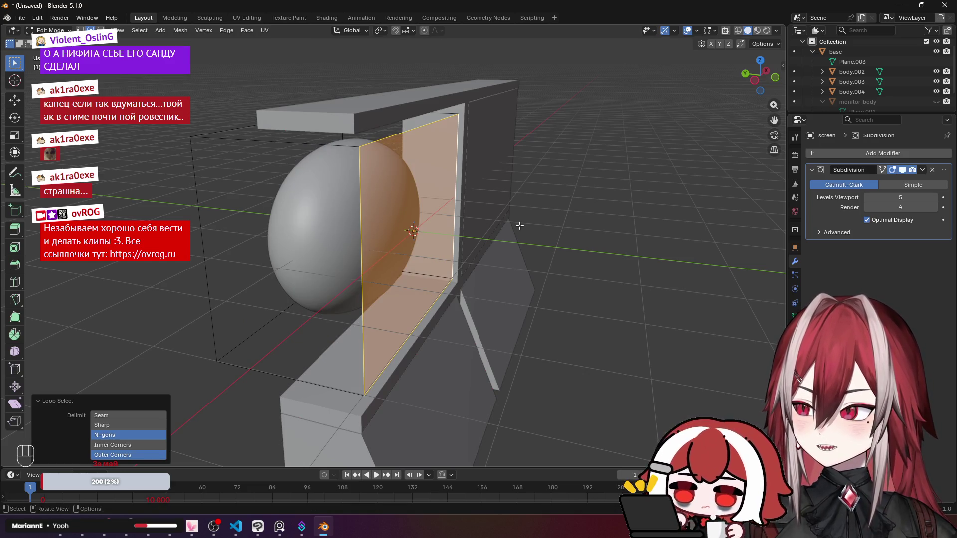
key("ctrl+e")
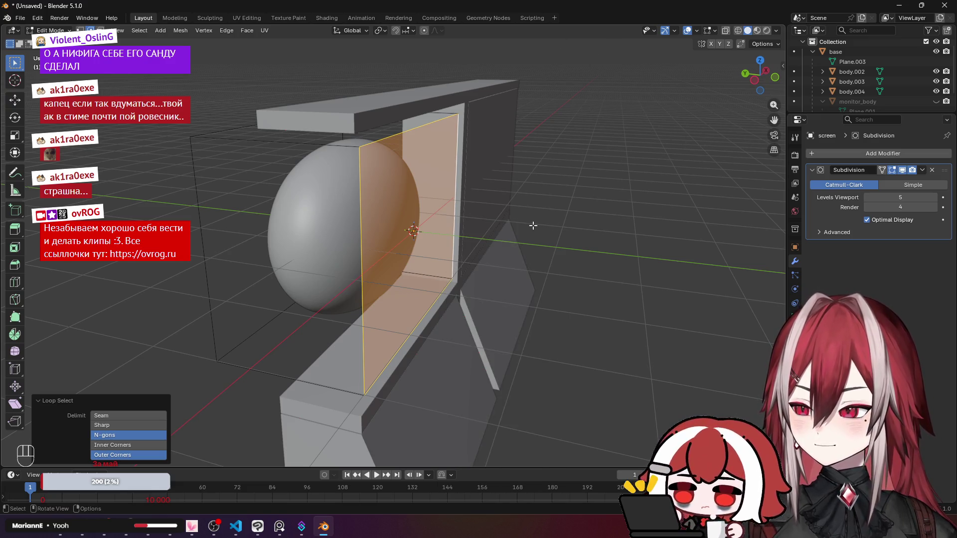
key("shift+e")
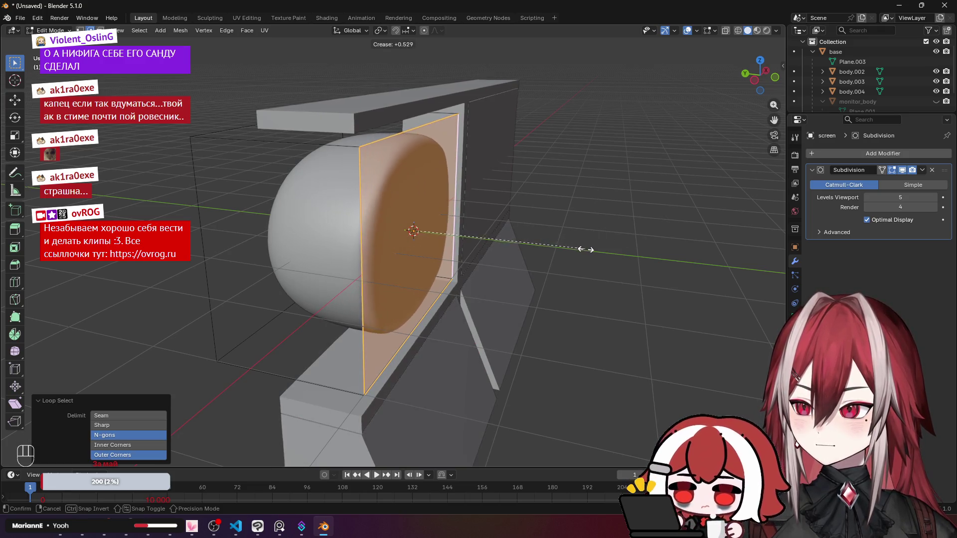
left_click(704, 254)
Crease the panel's top edge and bottom-left edge fully to 1.0.
key("a")
key("a")
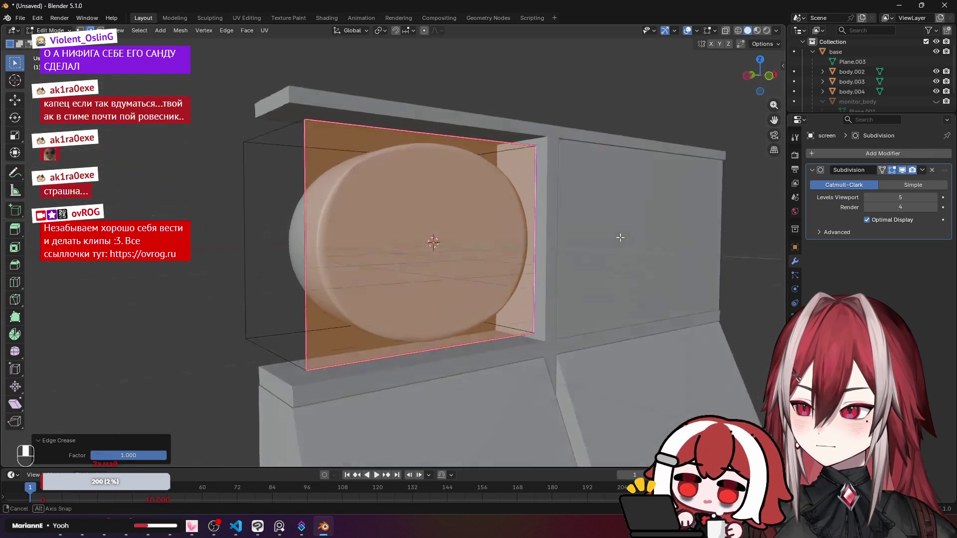
left_click(299, 137)
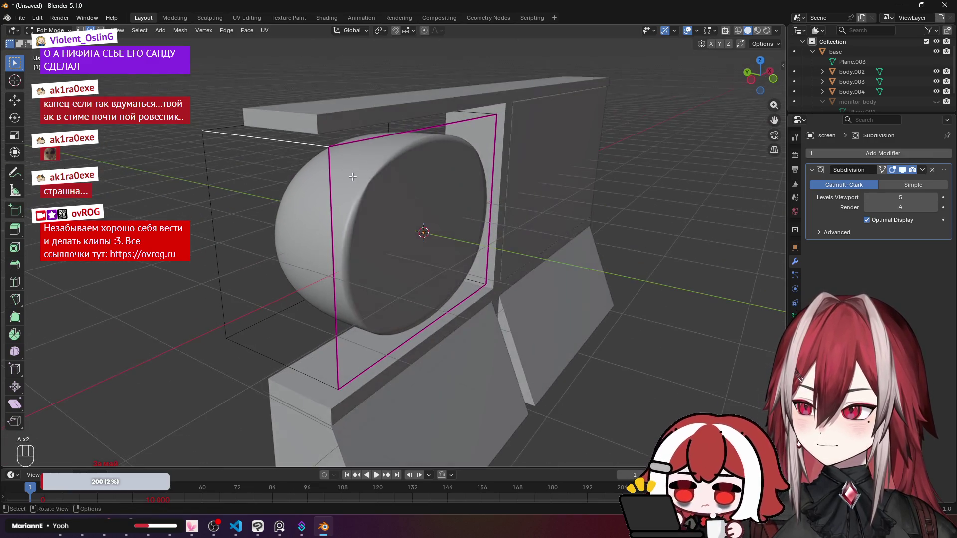
key("KP_Decimal")
key("shift+e")
left_click(744, 236)
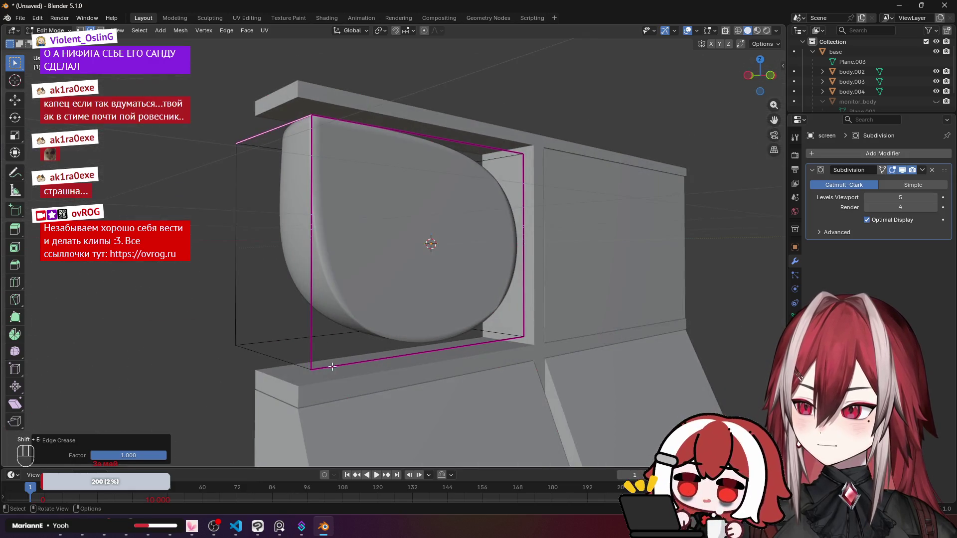
left_click(302, 366)
key("shift+e")
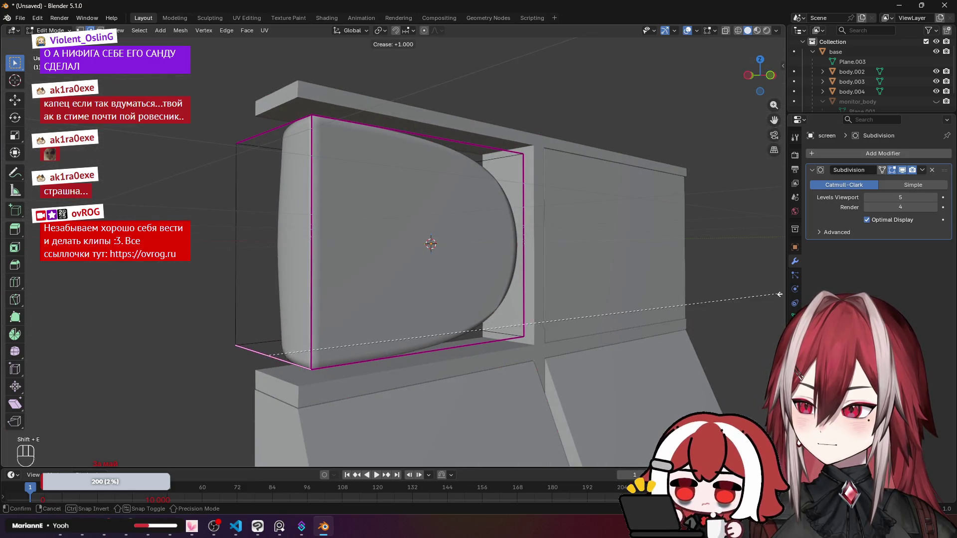
left_click(501, 320)
In front view, fully crease the right side edges and right corners.
key("KP_1")
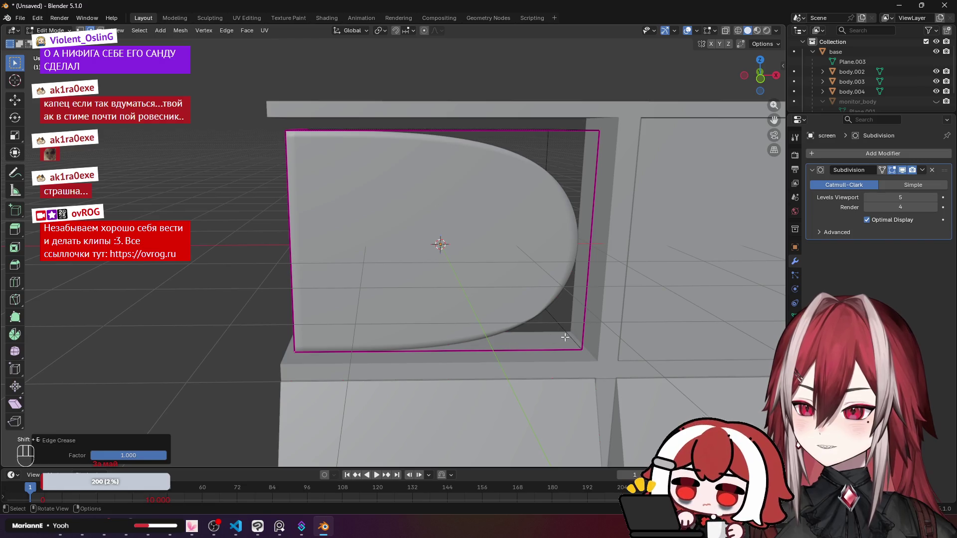
key("shift+e")
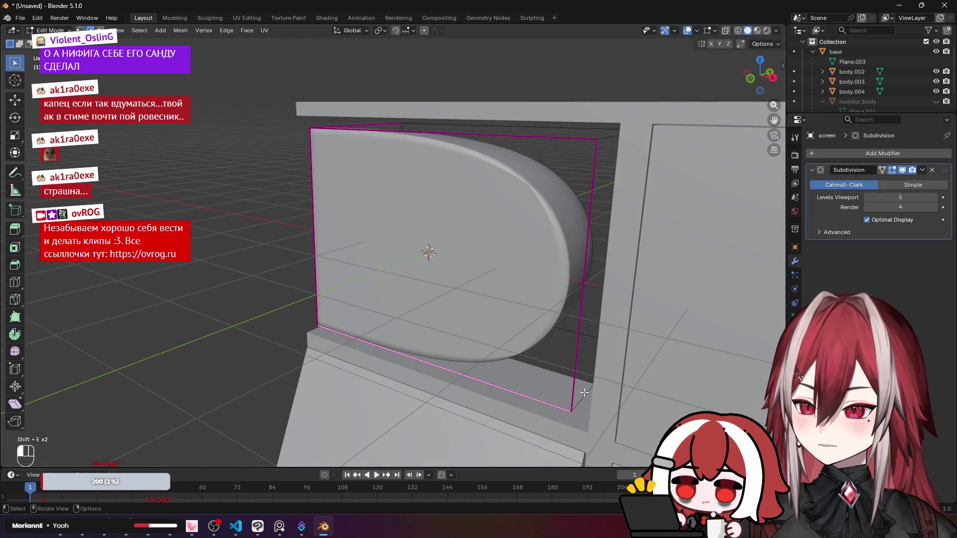
key("shift+e")
left_click(581, 331)
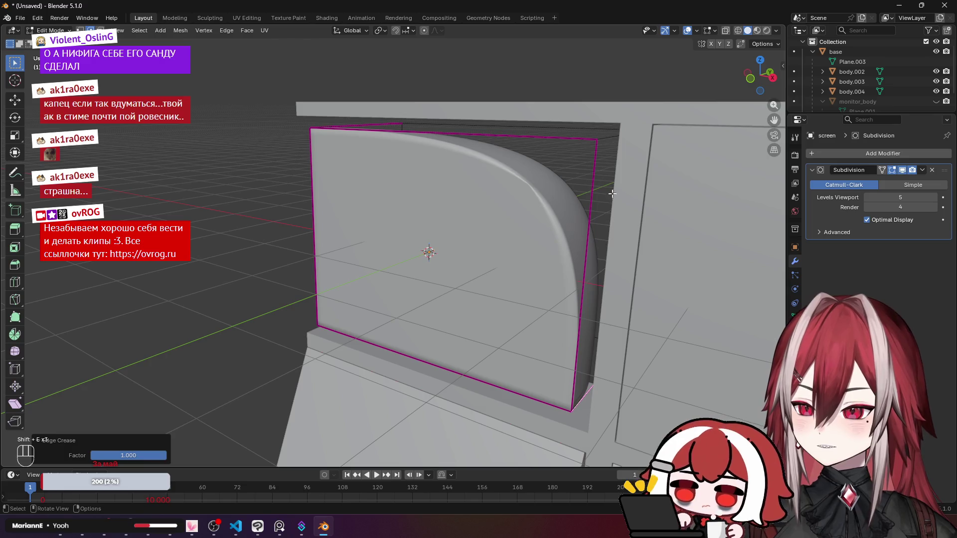
key("shift+e")
left_click(622, 166)
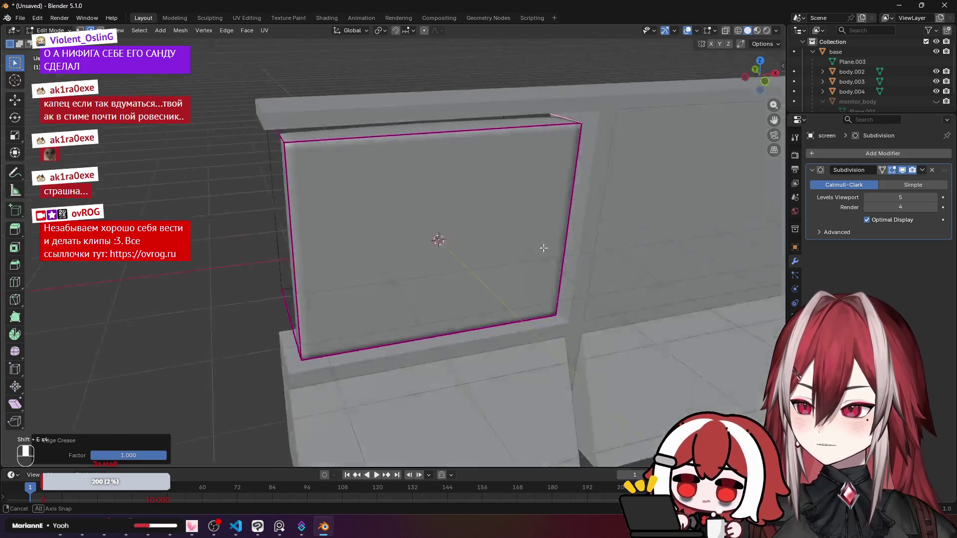
mouse_move(543, 248)
left_mouse_down()
mouse_move(545, 220)
mouse_move(418, 216)
mouse_move(448, 246)
mouse_move(391, 209)
left_mouse_up()
left_click(421, 145)
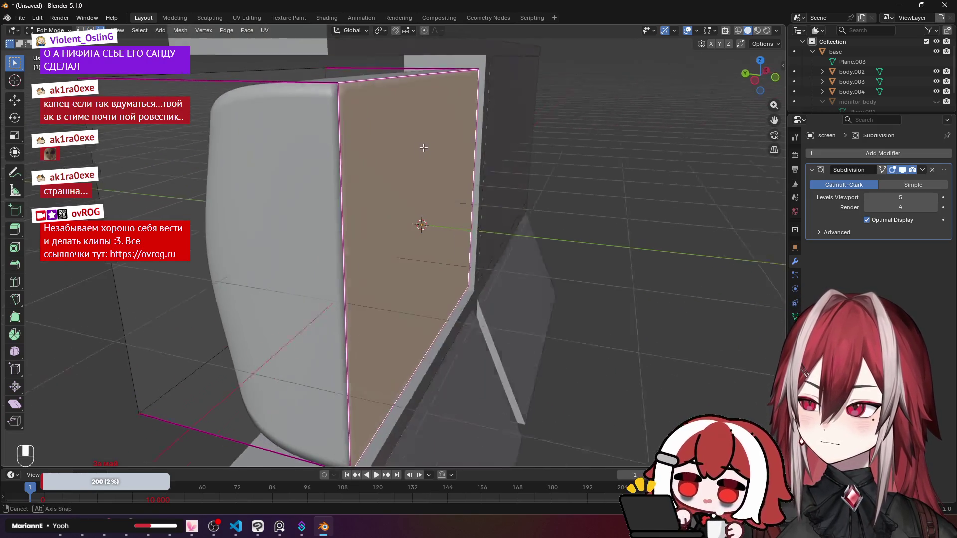
Extrude the screen face forward about 0.287 m.
key("KP_3")
key("KP_1")
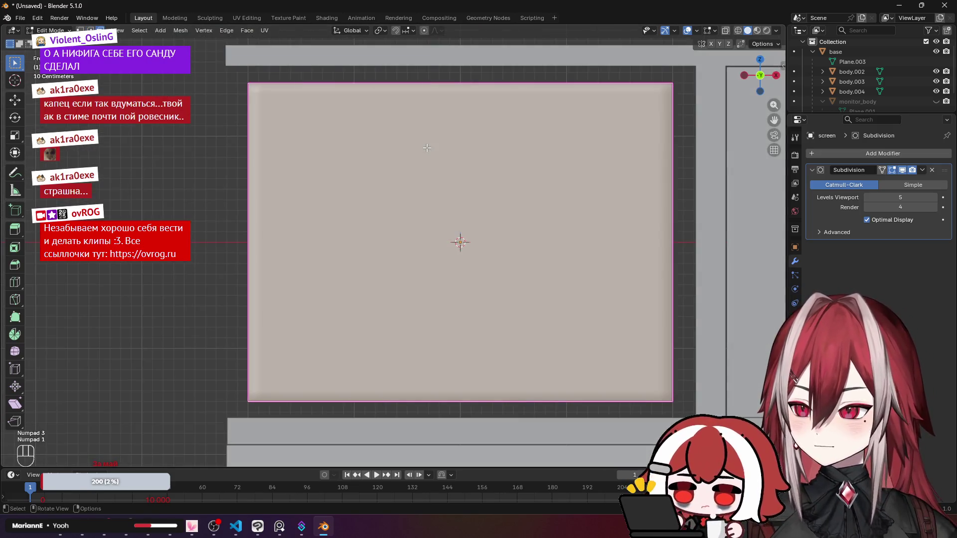
key("ctrl+KP_3")
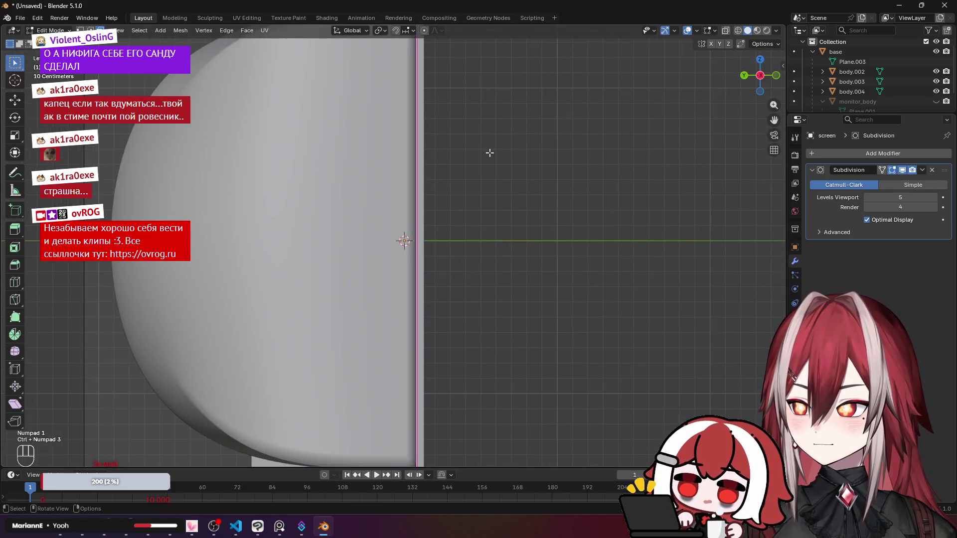
key("e")
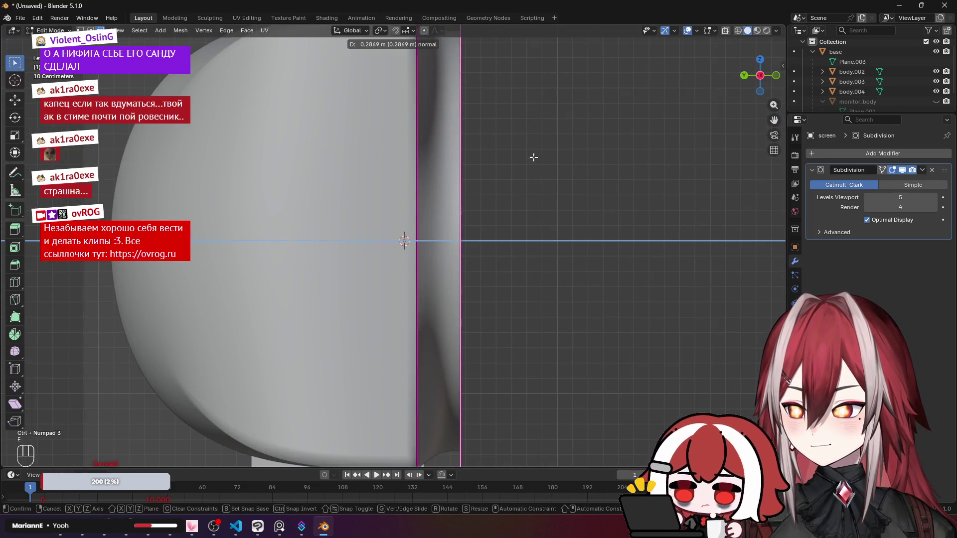
left_click(508, 163)
mouse_move(508, 162)
left_mouse_down()
mouse_move(491, 181)
mouse_move(551, 205)
mouse_move(519, 175)
mouse_move(409, 134)
left_mouse_up()
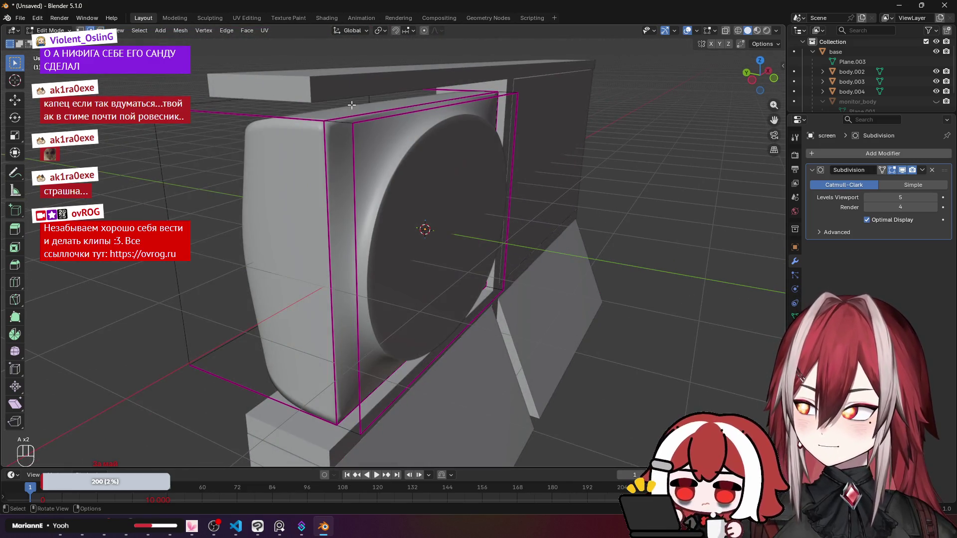
Select the front face's rim edges and soften their crease to about -0.671.
left_click(388, 118, "alt+shift")
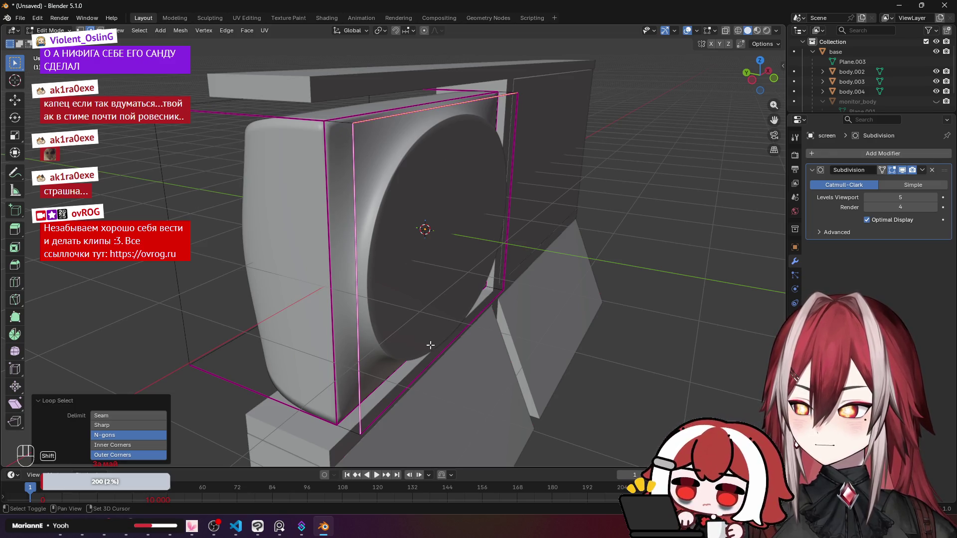
left_click(505, 282, "shift")
left_click(509, 234, "shift")
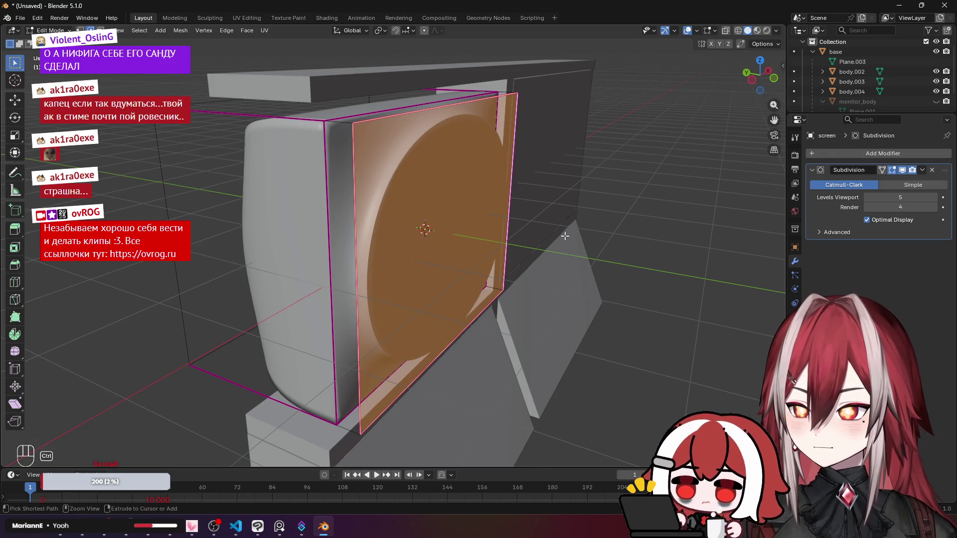
key("ctrl+e")
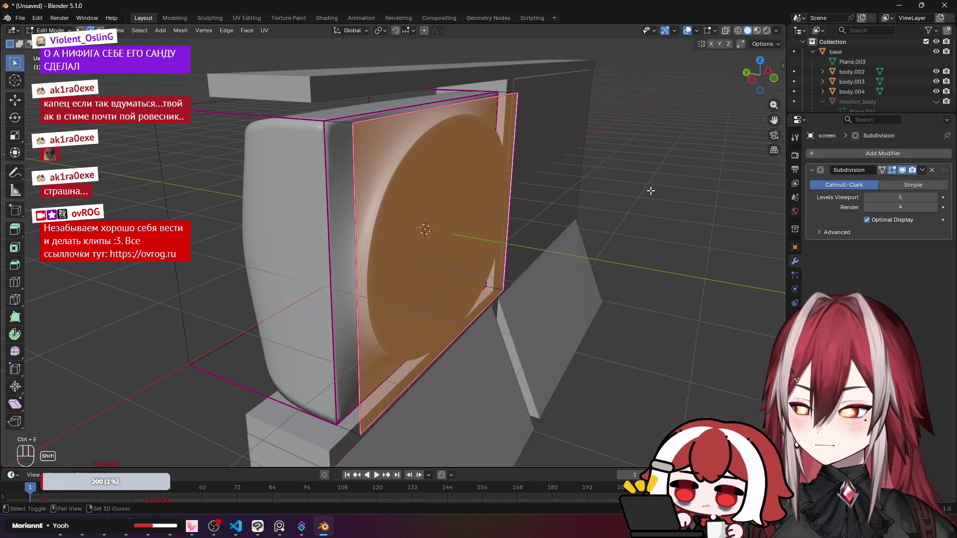
key("shift+e")
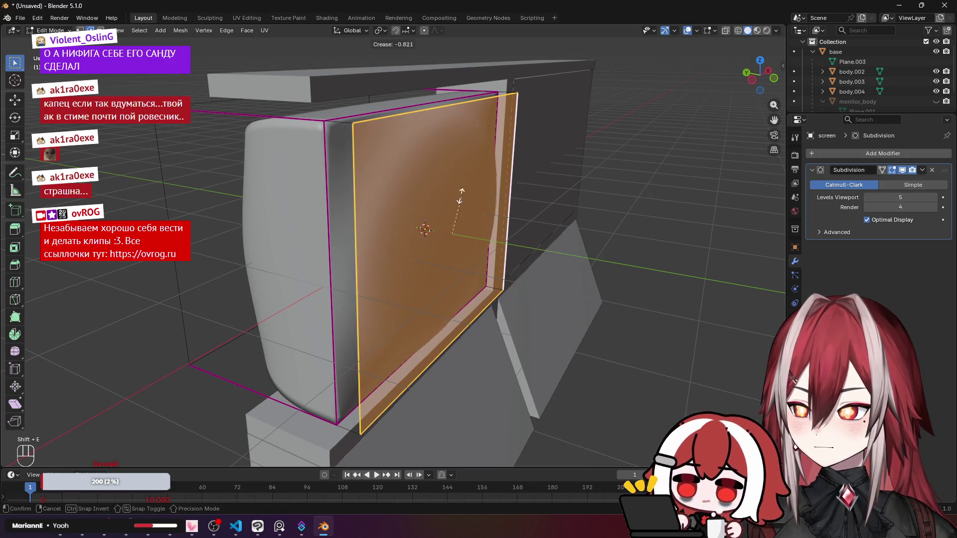
left_click(486, 236)
key("shift+e")
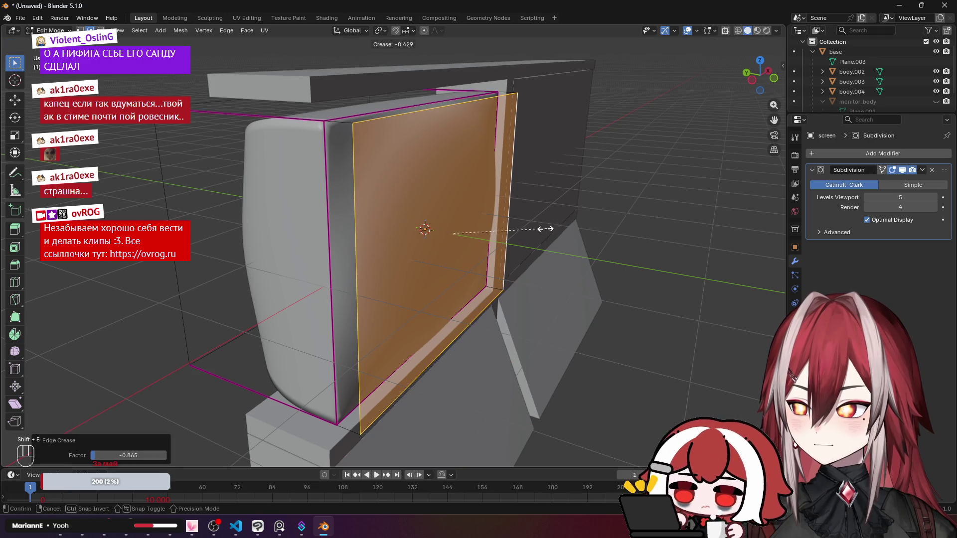
left_click(538, 236)
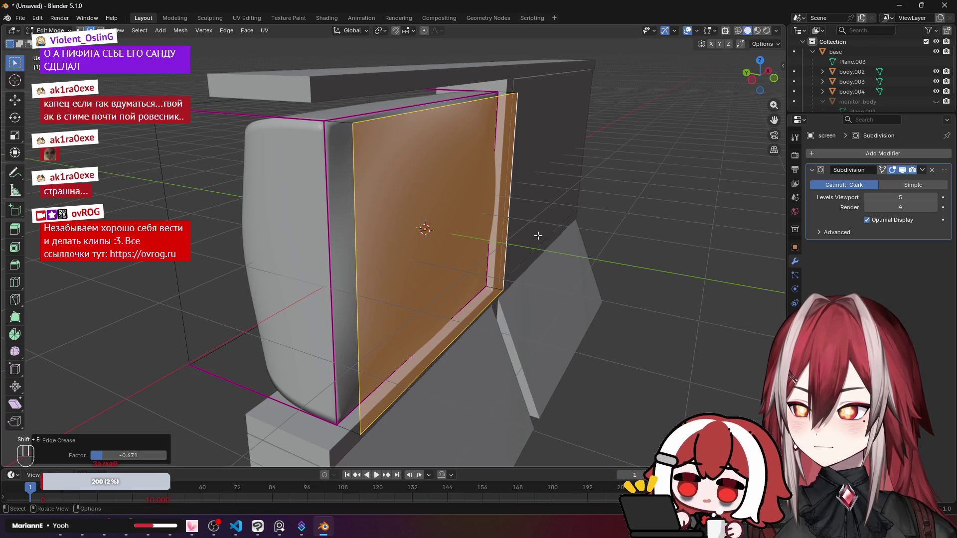
mouse_move(452, 244)
left_mouse_down()
mouse_move(420, 235)
mouse_move(500, 222)
mouse_move(357, 232)
mouse_move(541, 307)
left_mouse_up()
key("a")
key("a")
left_click(310, 223, "alt+shift")
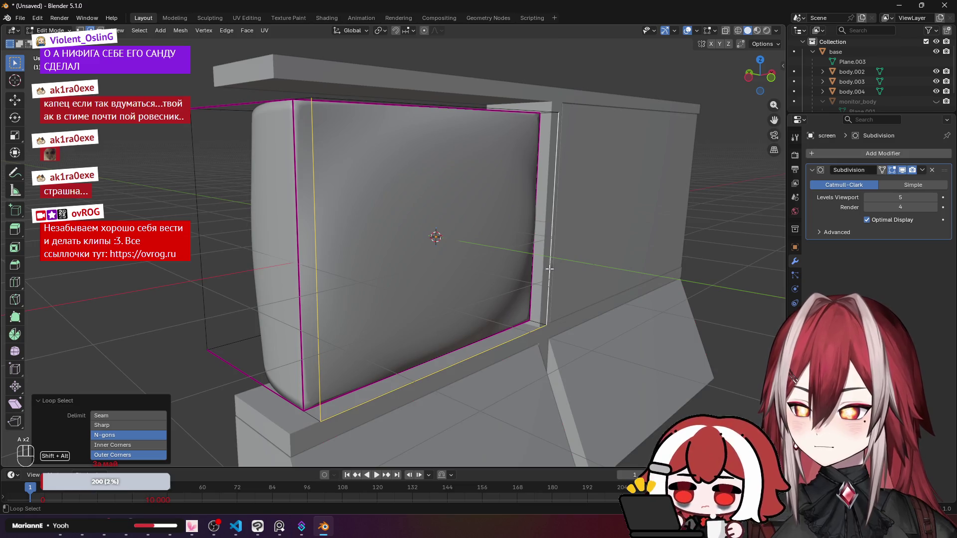
Scale the screen's face loop to about 0.49 toward its centre.
left_click_drag(550, 173, 514, 173)
left_click(521, 172, "alt+shift")
key("s")
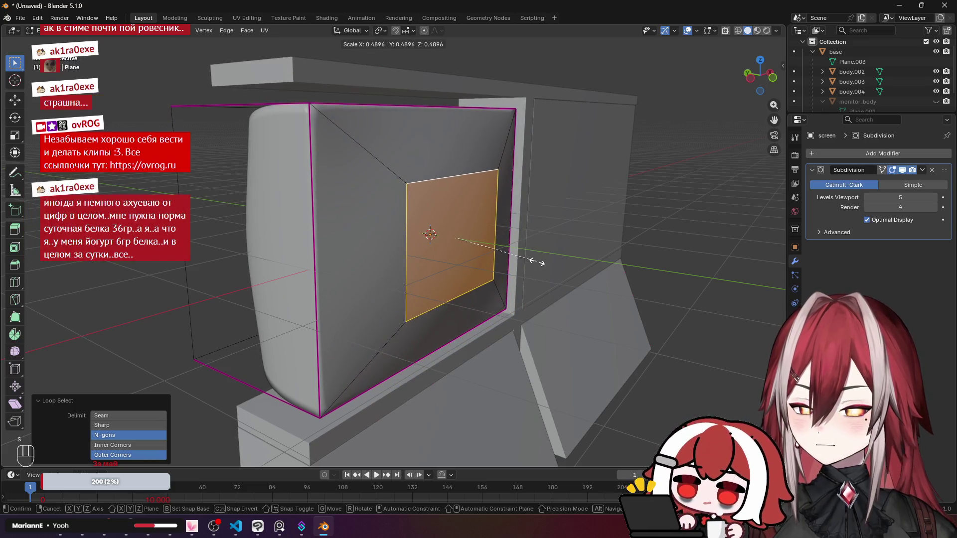
left_click(537, 262)
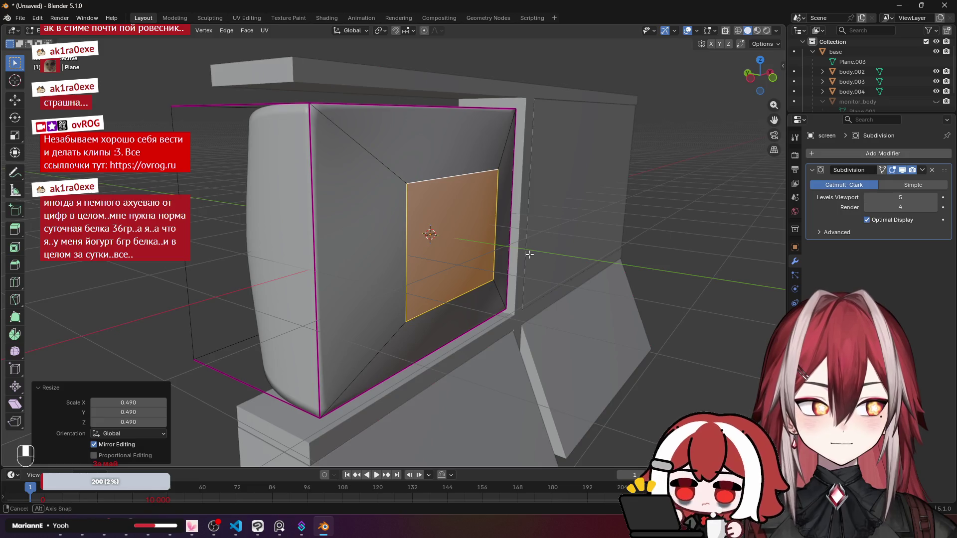
Merge the selected vertices into a single vertex at their centre.
left_click_drag(529, 254, 553, 255)
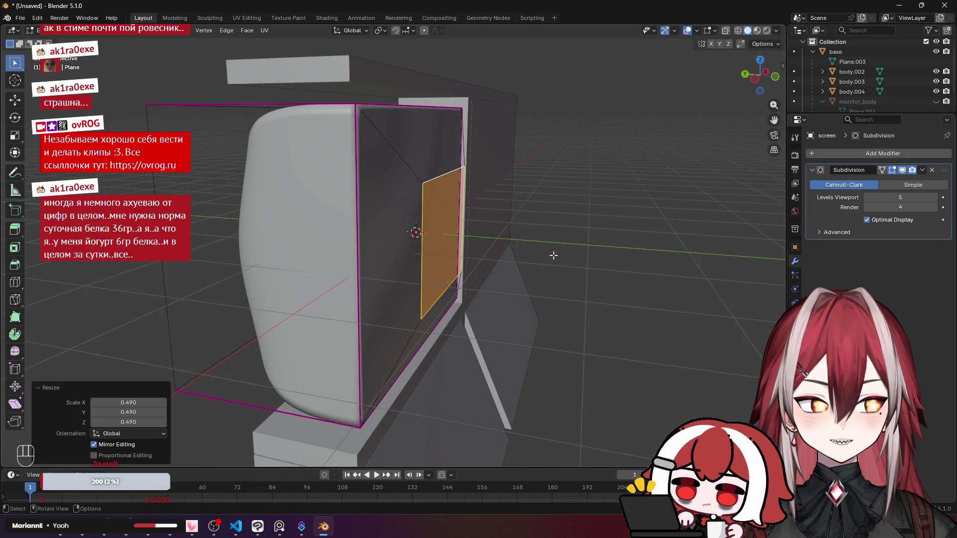
mouse_move(461, 257)
left_mouse_down()
mouse_move(487, 237)
mouse_move(459, 179)
mouse_move(397, 171)
mouse_move(269, 239)
mouse_move(264, 252)
mouse_move(267, 278)
mouse_move(473, 250)
left_mouse_up()
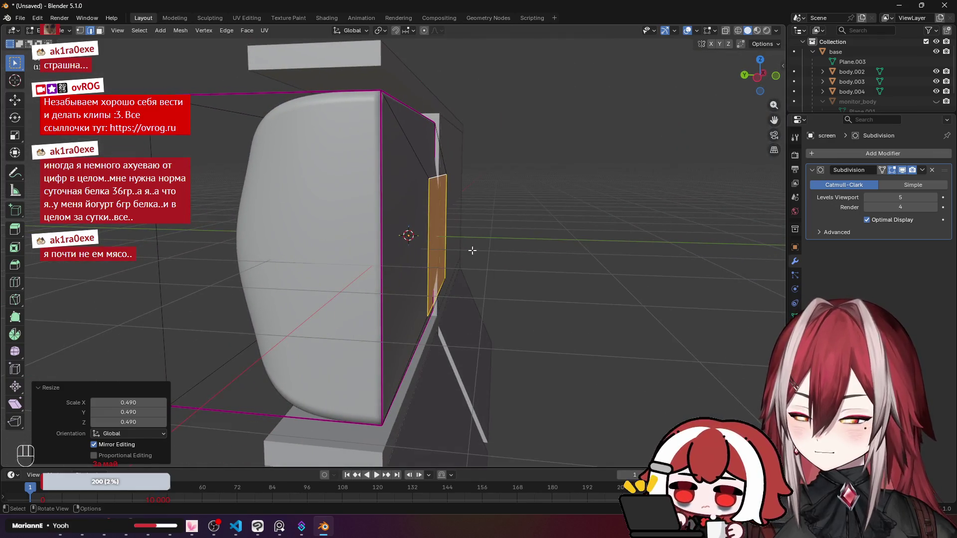
key("m")
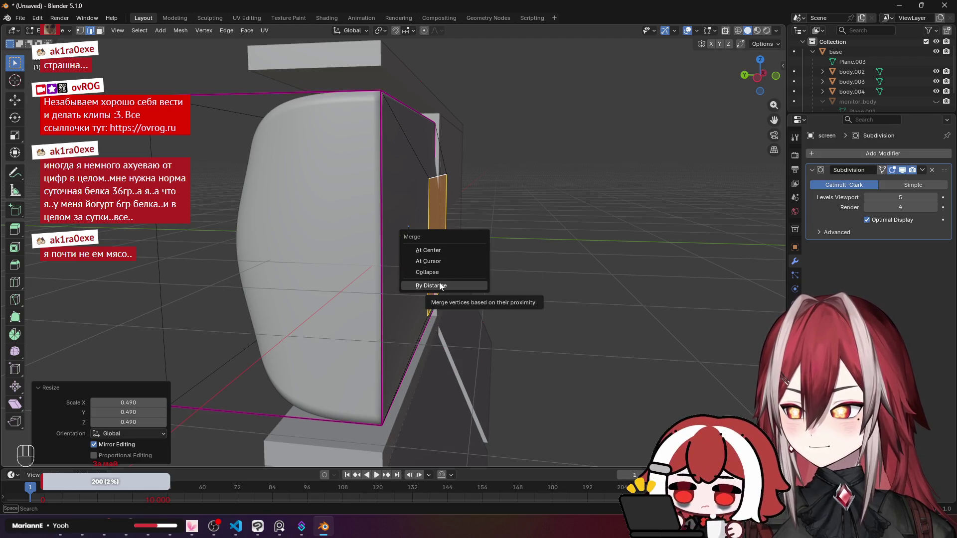
left_click(444, 251)
Pull the centre vertex about -0.295 m along Y so the screen bulges.
left_click_drag(501, 227, 438, 129)
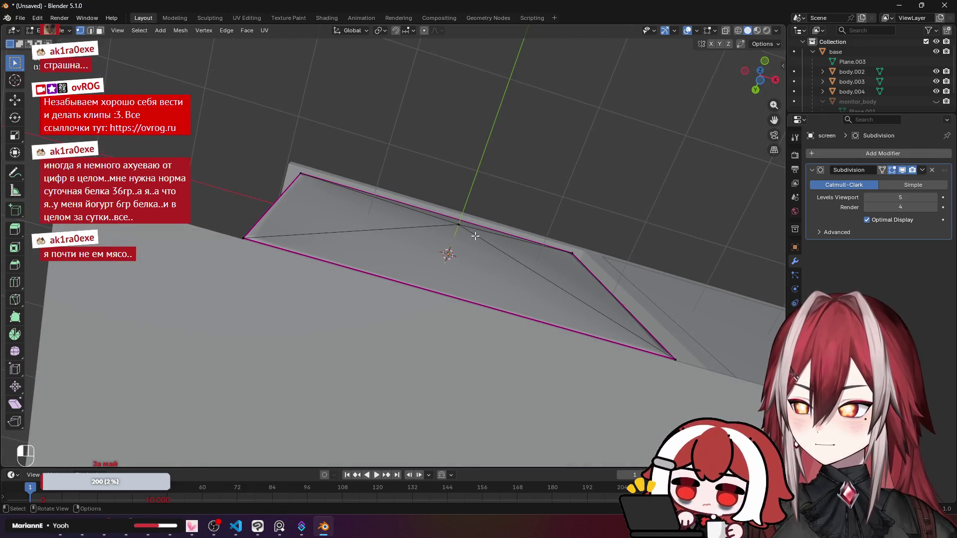
key("ctrl+KP_3")
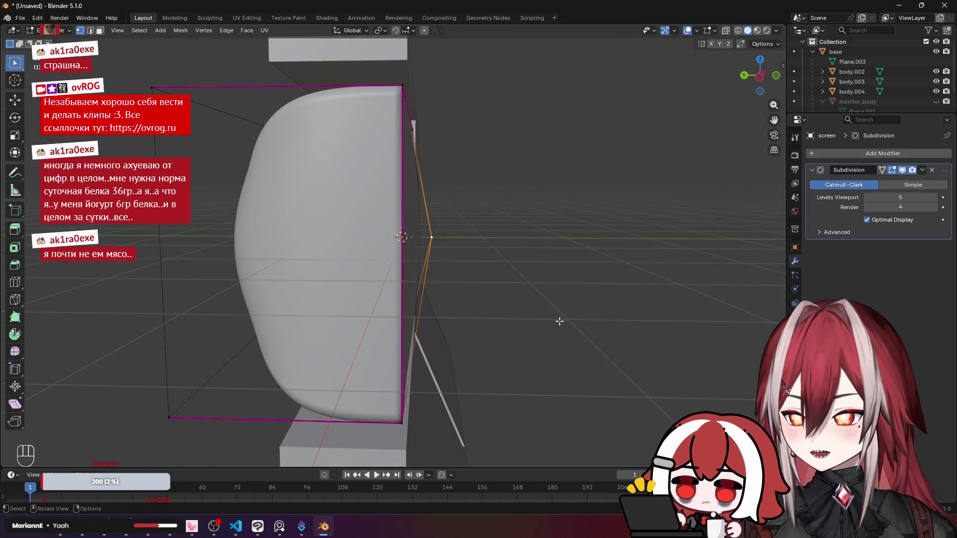
key("g")
key("y")
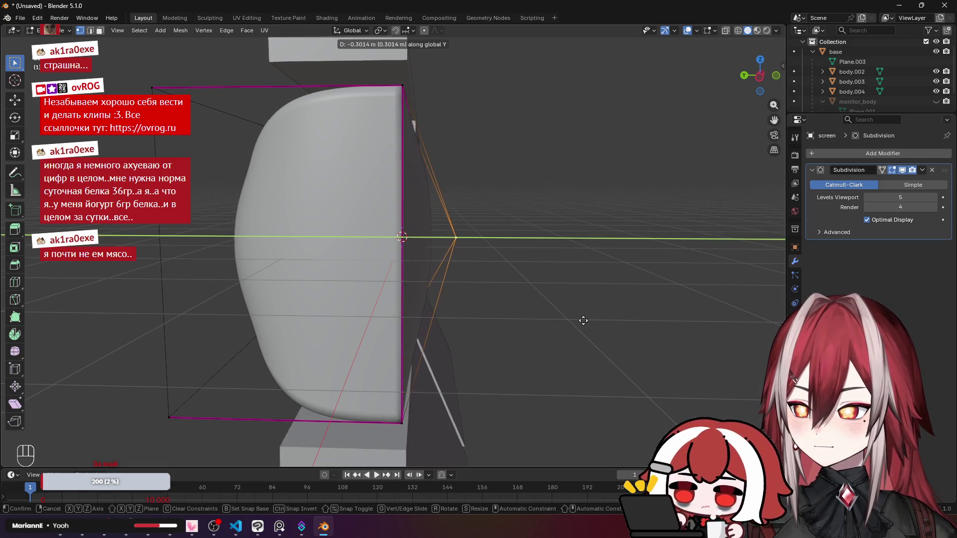
left_click(583, 320)
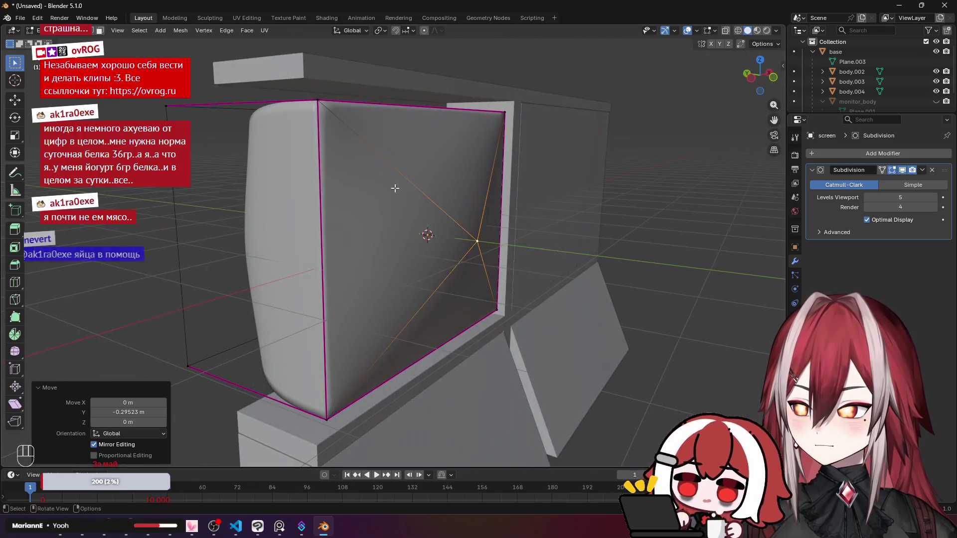
Select the panel's left and bottom border edges and give them an edge crease.
key("a")
key("a")
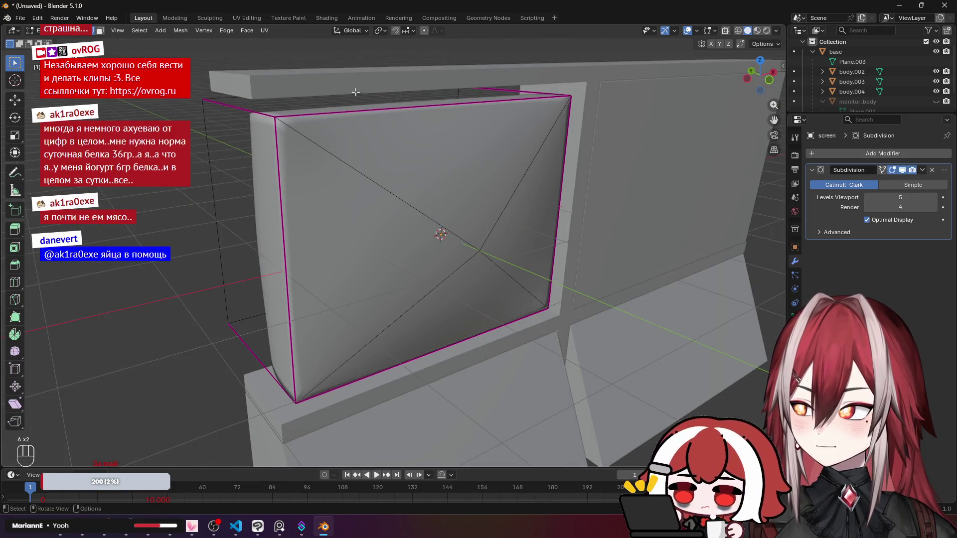
left_click(285, 259, "shift")
left_click(420, 344, "shift")
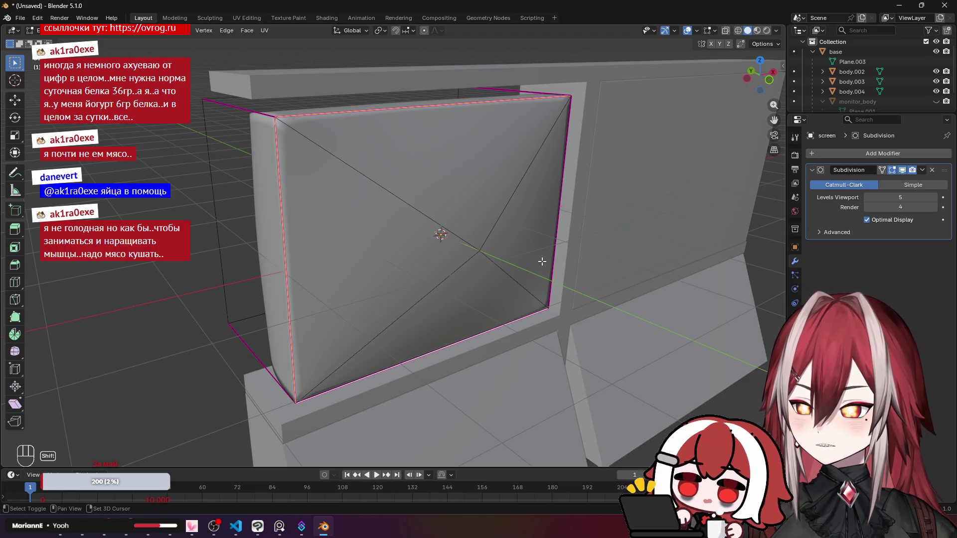
left_click_drag(528, 220, 535, 208)
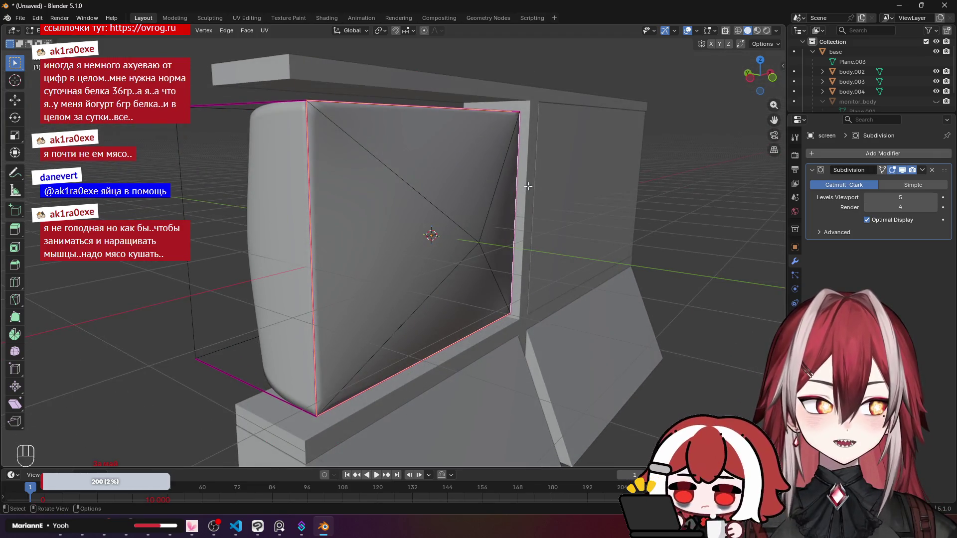
left_click_drag(529, 183, 536, 167)
key("ctrl+e")
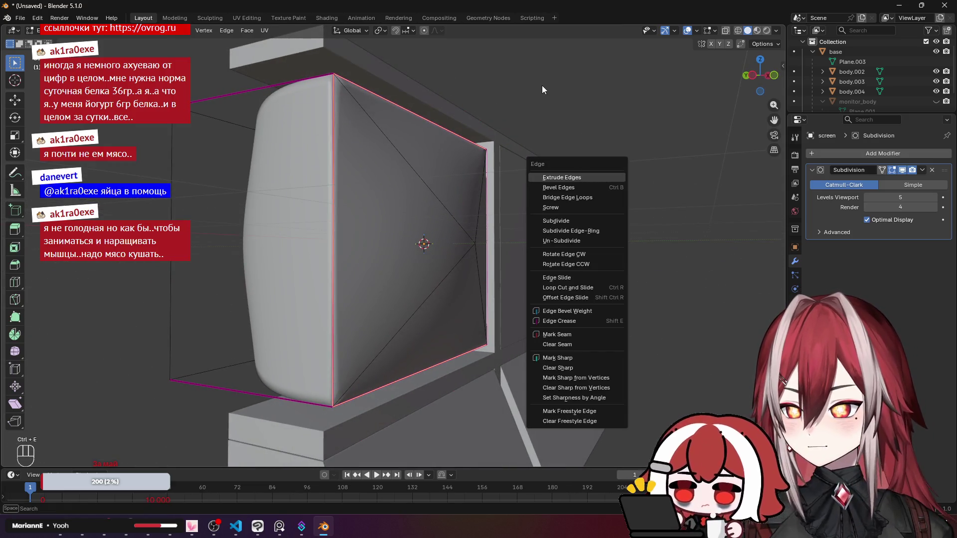
key("shift+e")
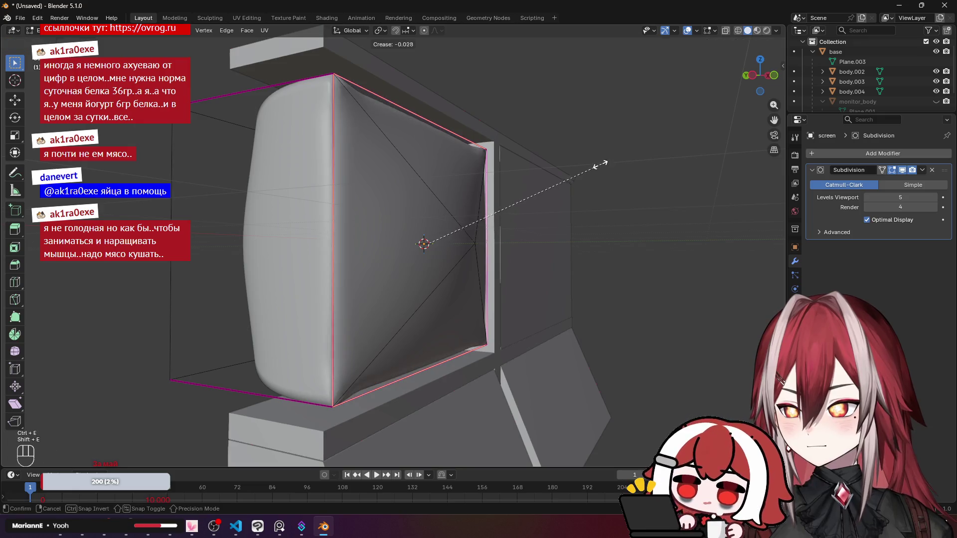
left_click(525, 203)
Readjust the crease value on the screen panel's border edges.
left_click_drag(524, 204, 479, 221)
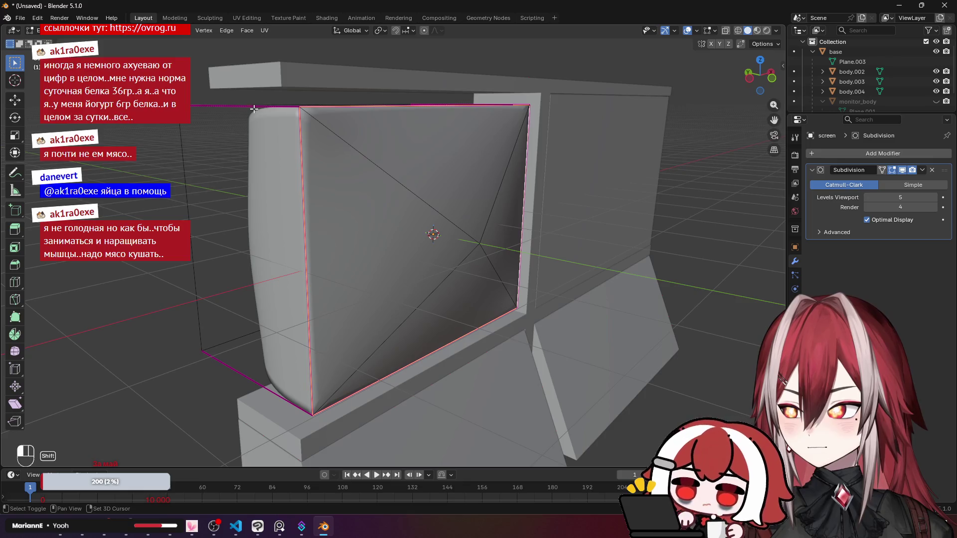
mouse_move(478, 271)
left_mouse_down()
mouse_move(387, 284)
mouse_move(559, 220)
left_mouse_up()
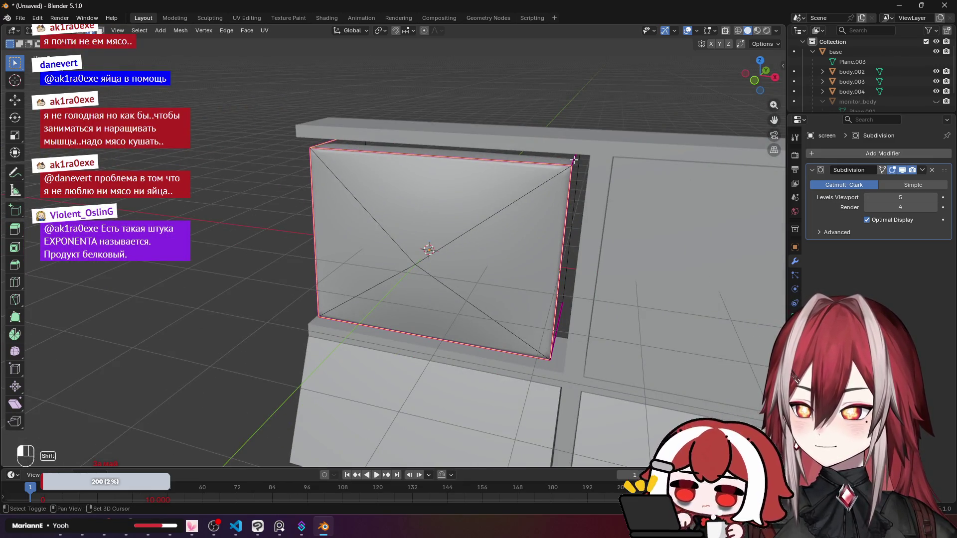
mouse_move(573, 159)
left_mouse_down()
mouse_move(568, 314)
mouse_move(443, 232)
mouse_move(423, 239)
mouse_move(433, 190)
mouse_move(427, 208)
left_mouse_up()
key("shift+e")
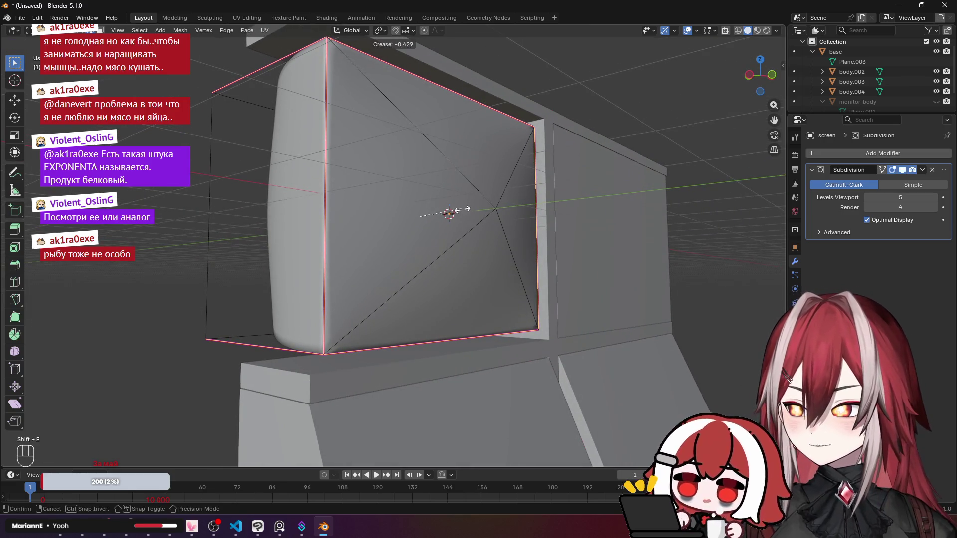
right_click(443, 216)
key("shift+e")
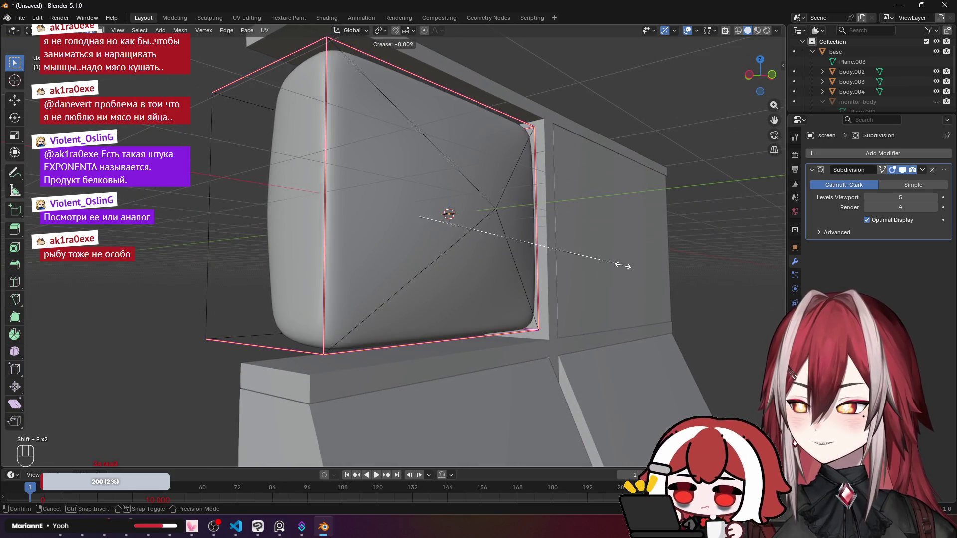
left_click_drag(614, 264, 551, 277)
Return to Object Mode and unhide monitor_body around the screen panel.
key("Tab")
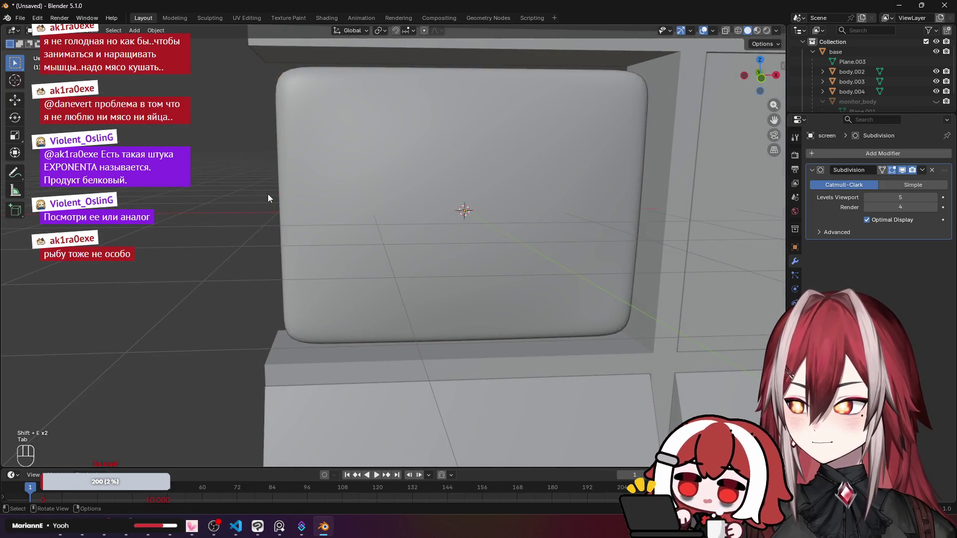
mouse_move(269, 196)
left_mouse_down()
mouse_move(328, 184)
mouse_move(354, 206)
mouse_move(342, 186)
mouse_move(271, 174)
mouse_move(225, 183)
mouse_move(503, 121)
left_mouse_up()
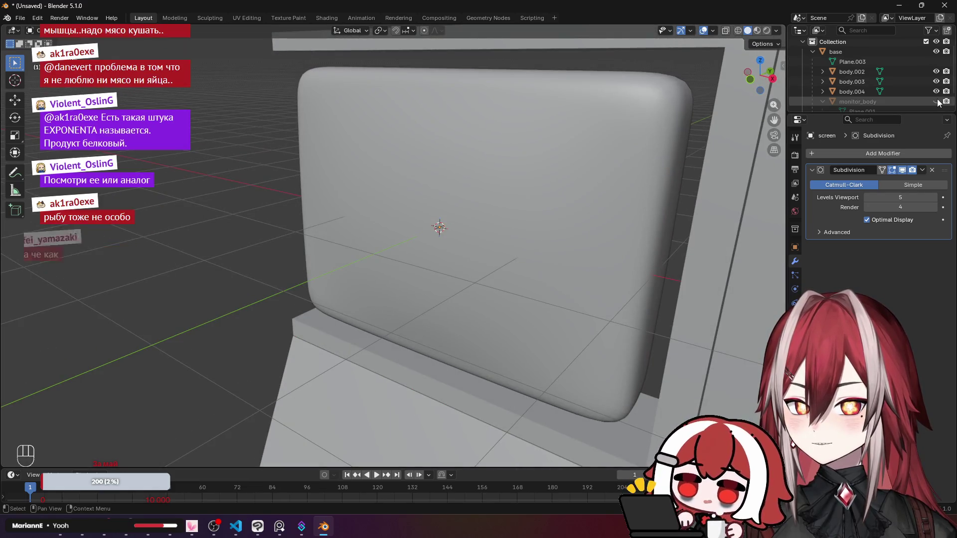
left_click(936, 101)
mouse_move(518, 153)
left_mouse_down()
mouse_move(468, 141)
mouse_move(497, 109)
mouse_move(404, 133)
mouse_move(408, 142)
mouse_move(558, 151)
mouse_move(444, 147)
mouse_move(518, 146)
mouse_move(522, 82)
mouse_move(553, 161)
left_mouse_up()
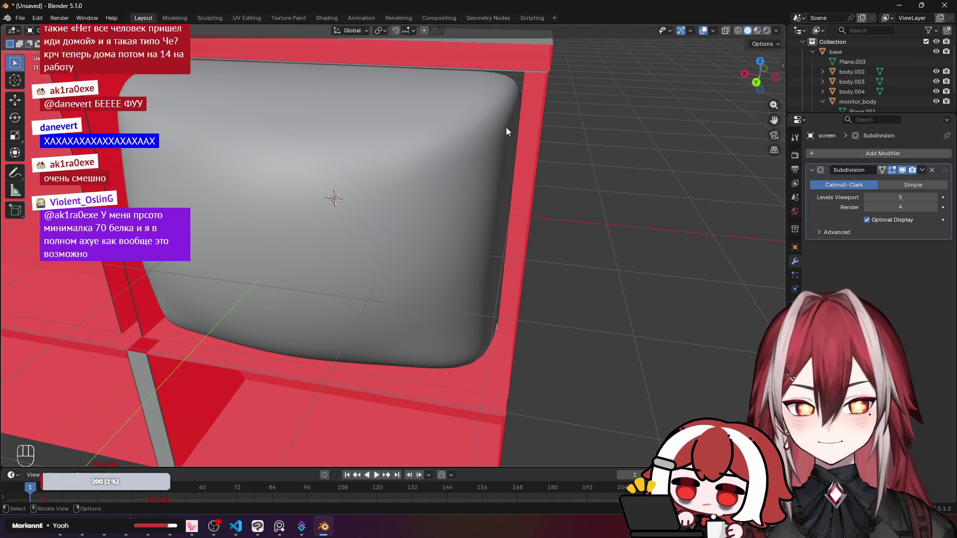
Inspect the screen panel's fit in the opening from the left side view.
left_click_drag(536, 267, 516, 268)
key("ctrl+KP_3")
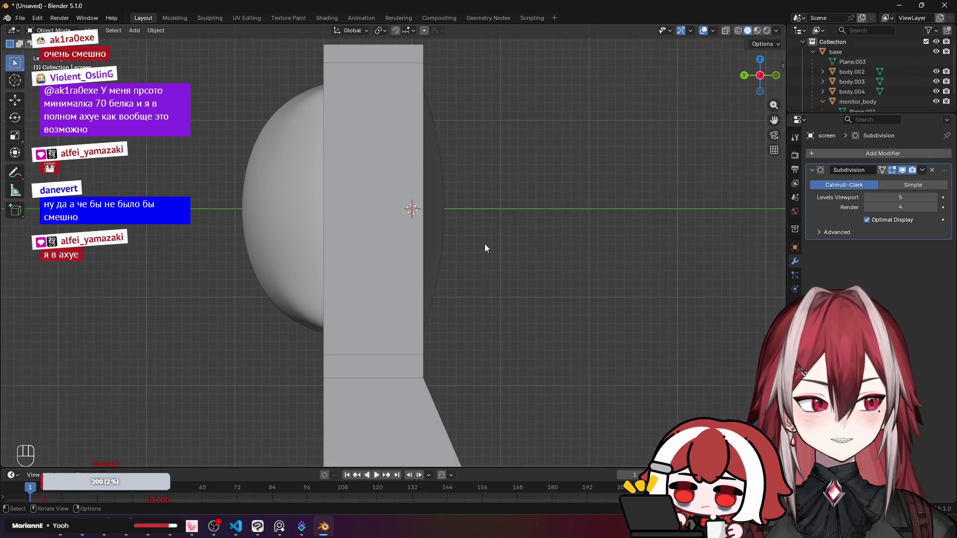
mouse_move(485, 244)
left_mouse_down()
mouse_move(386, 285)
mouse_move(382, 228)
mouse_move(325, 219)
left_mouse_up()
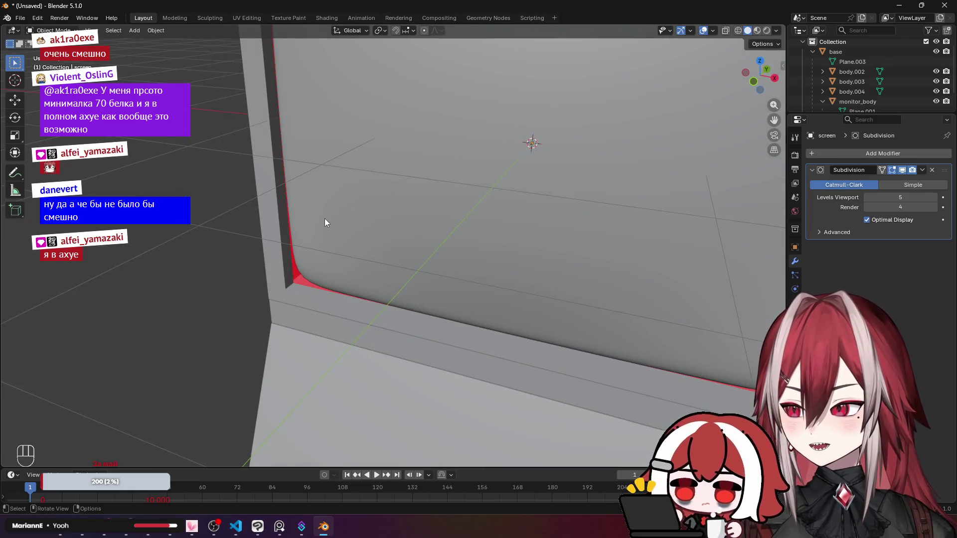
Put monitor_body into Edit Mode, then switch to the 'crt curve' image results.
left_click(285, 244)
key("Tab")
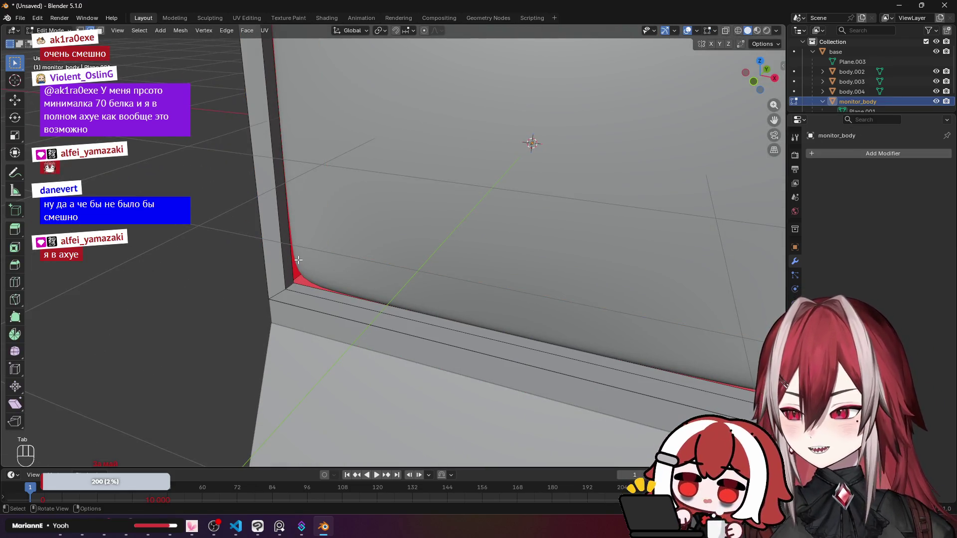
mouse_move(298, 260)
left_mouse_down()
mouse_move(344, 207)
mouse_move(470, 201)
mouse_move(452, 241)
mouse_move(293, 250)
left_mouse_up()
key("alt+Tab")
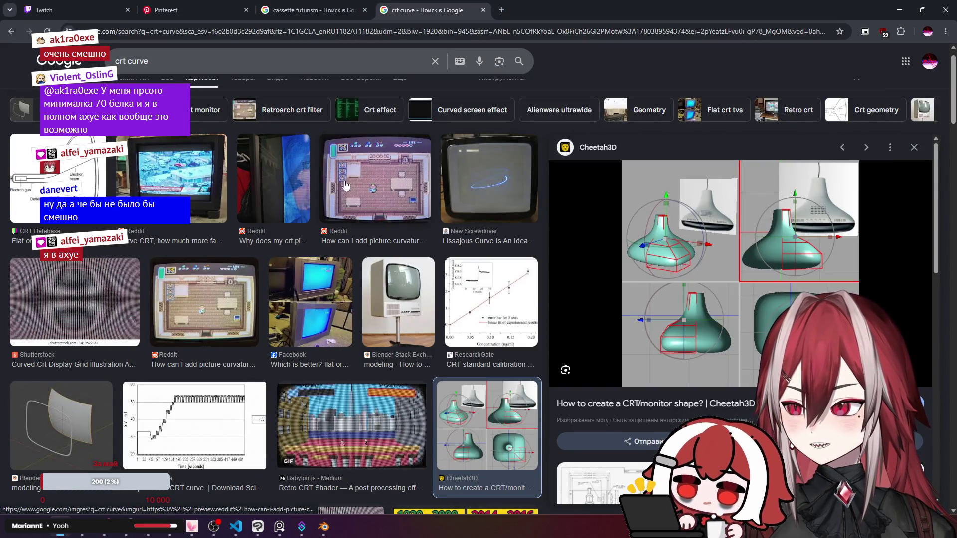
Preview the Reddit curved CRT TV photo, compare it against the bezel, and return to Blender.
left_click(208, 189)
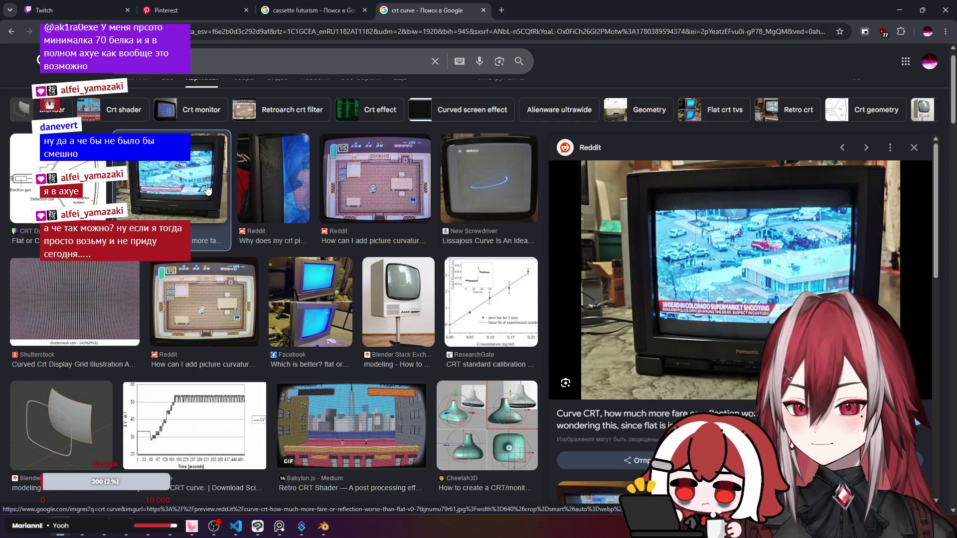
key("alt+Tab")
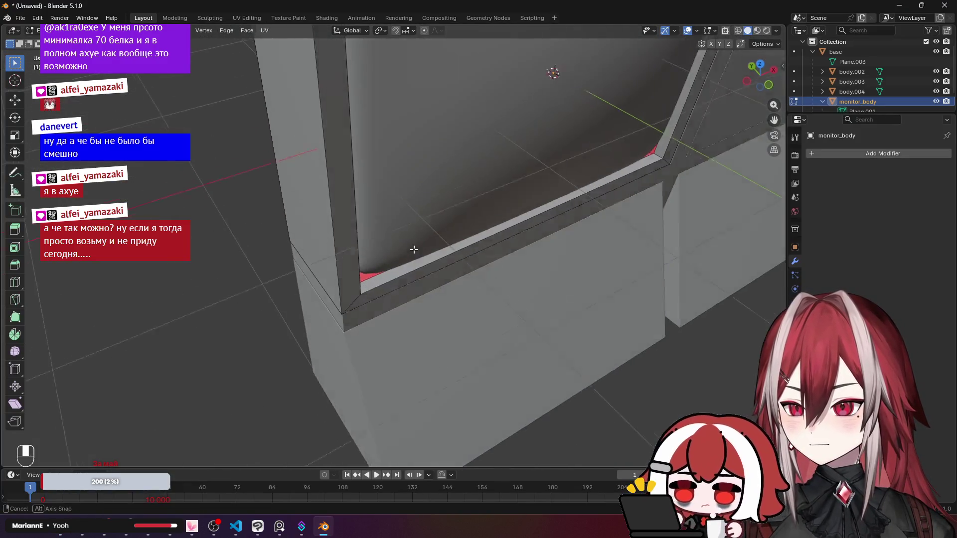
left_click_drag(414, 249, 418, 242)
mouse_move(456, 198)
left_mouse_down()
mouse_move(474, 214)
mouse_move(400, 208)
mouse_move(332, 178)
left_mouse_up()
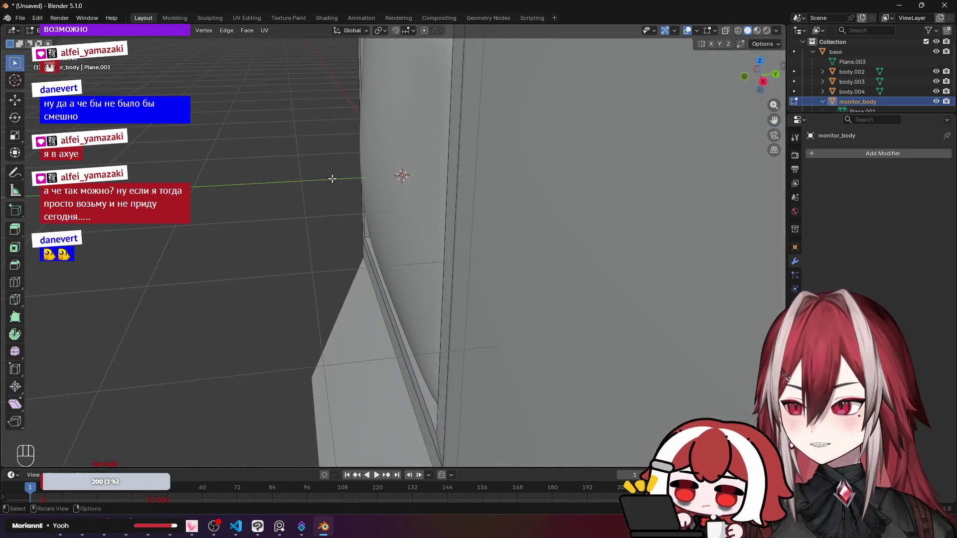
key("alt+Tab")
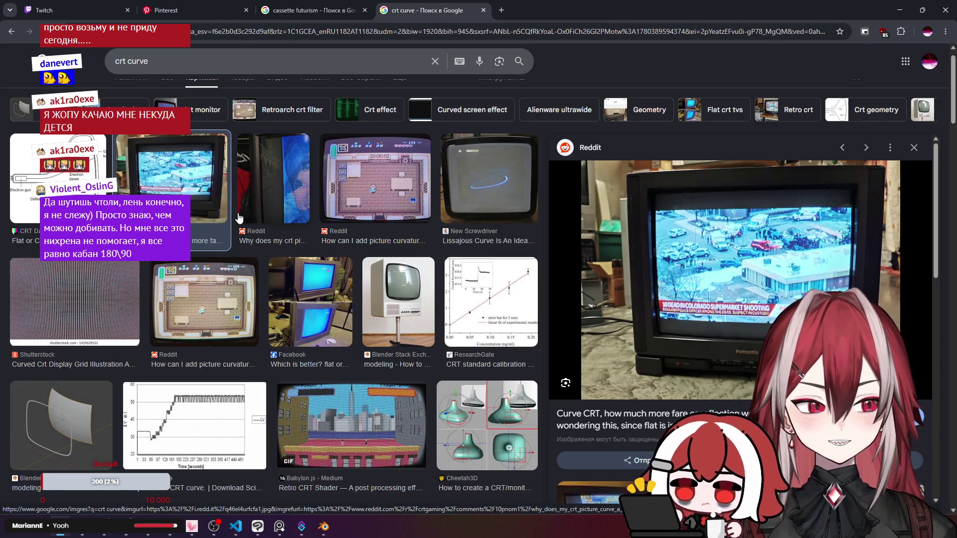
left_click(323, 526)
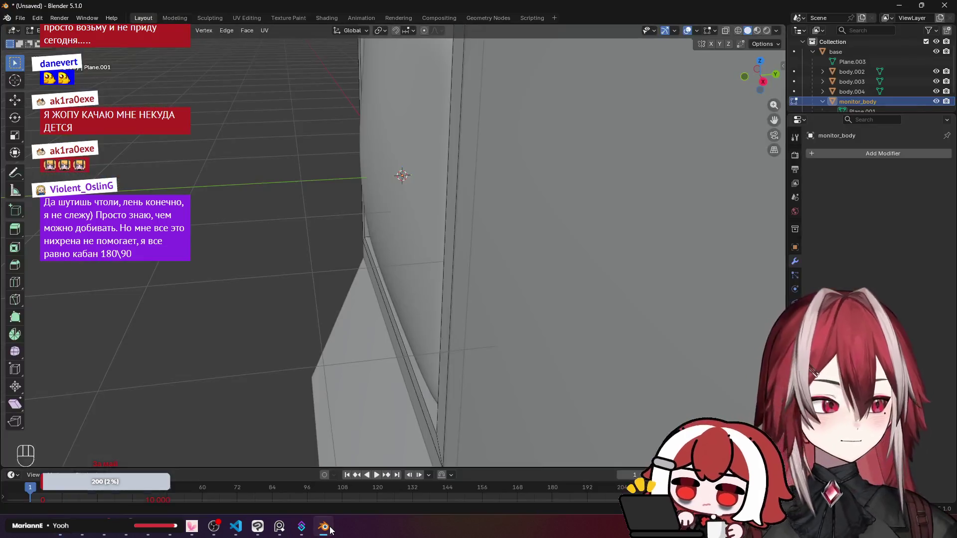
Select the ring of faces around monitor_body's screen opening.
scroll(306, 208, "down", 5)
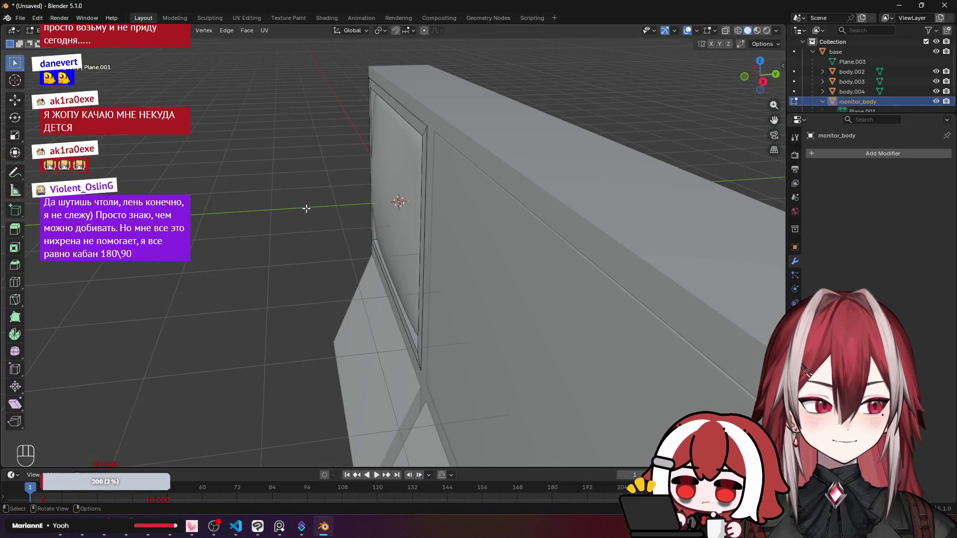
mouse_move(305, 208)
left_mouse_down()
mouse_move(472, 176)
mouse_move(391, 212)
mouse_move(365, 250)
left_mouse_up()
scroll(391, 213, "up", 5)
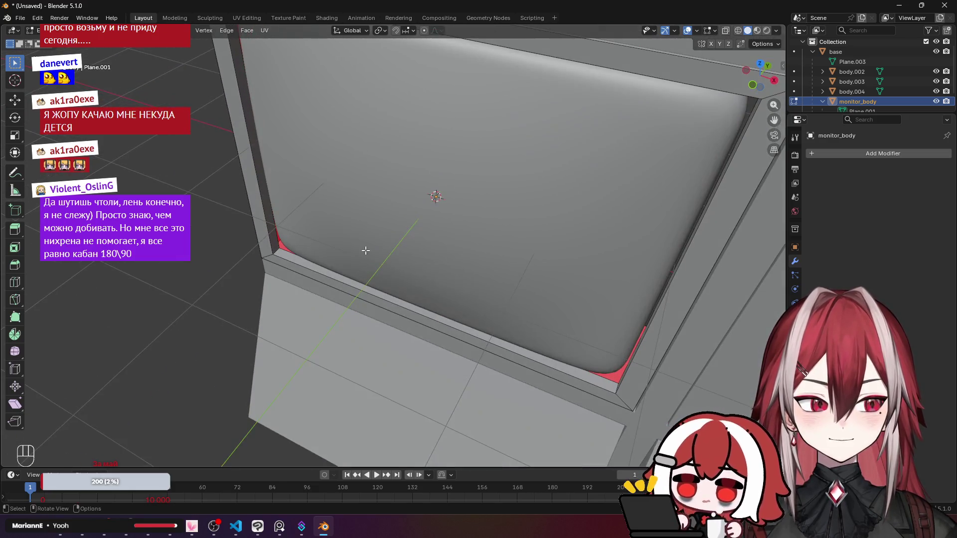
left_click(319, 269, "alt")
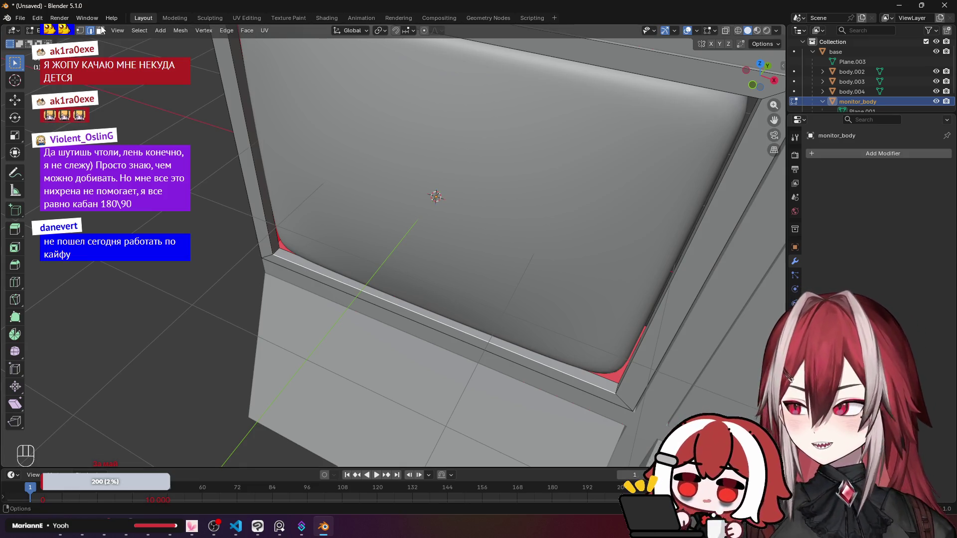
key("3")
left_click(280, 256, "alt")
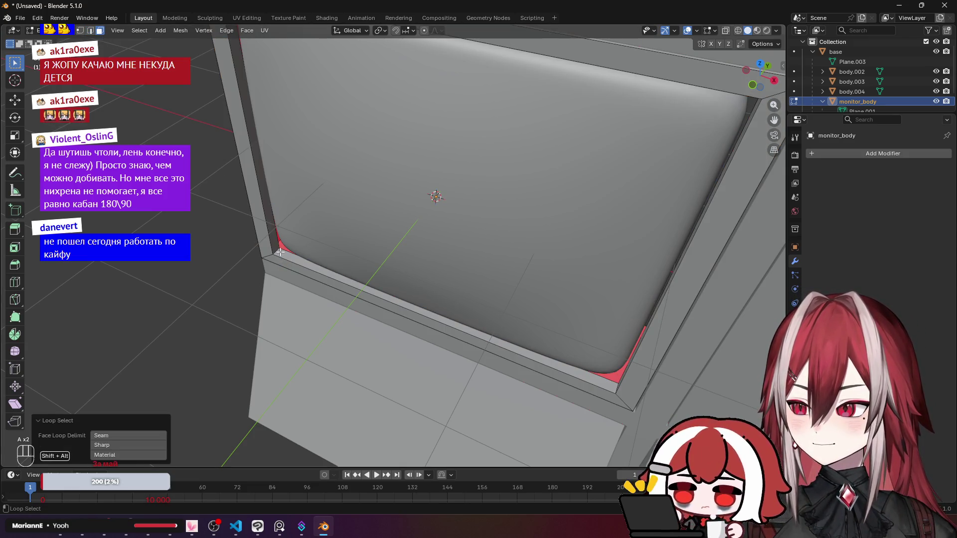
left_click(277, 249, "alt+shift")
Scale the opening to 0.914 in front view and return to Object Mode.
key("KP_1")
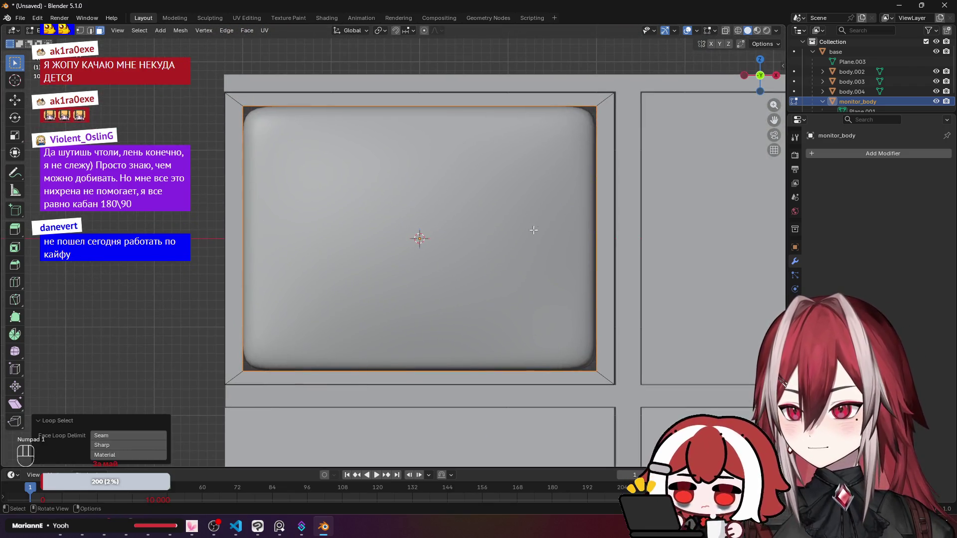
key("s")
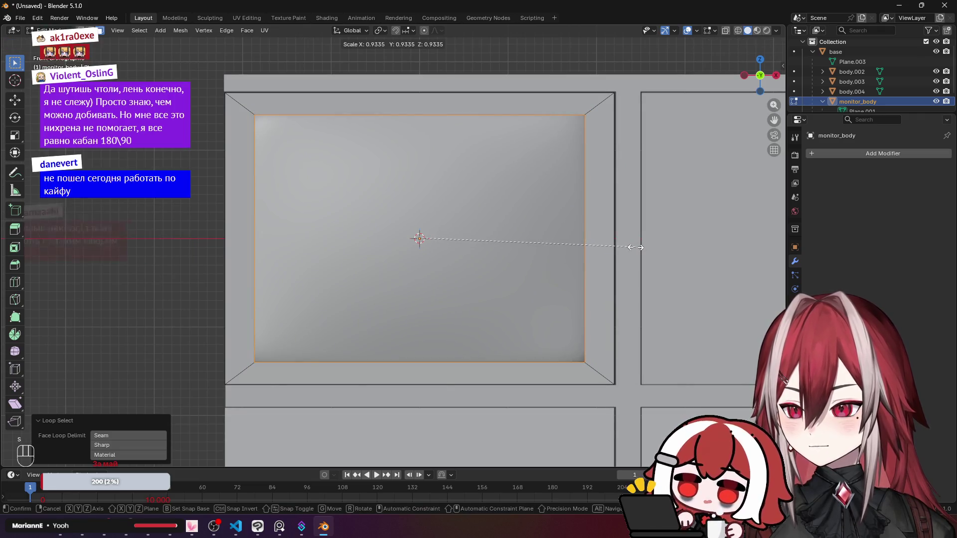
left_click(633, 248)
mouse_move(598, 262)
left_mouse_down()
mouse_move(288, 173)
mouse_move(370, 146)
mouse_move(504, 175)
mouse_move(357, 183)
left_mouse_up()
key("Tab")
scroll(355, 185, "down", 4)
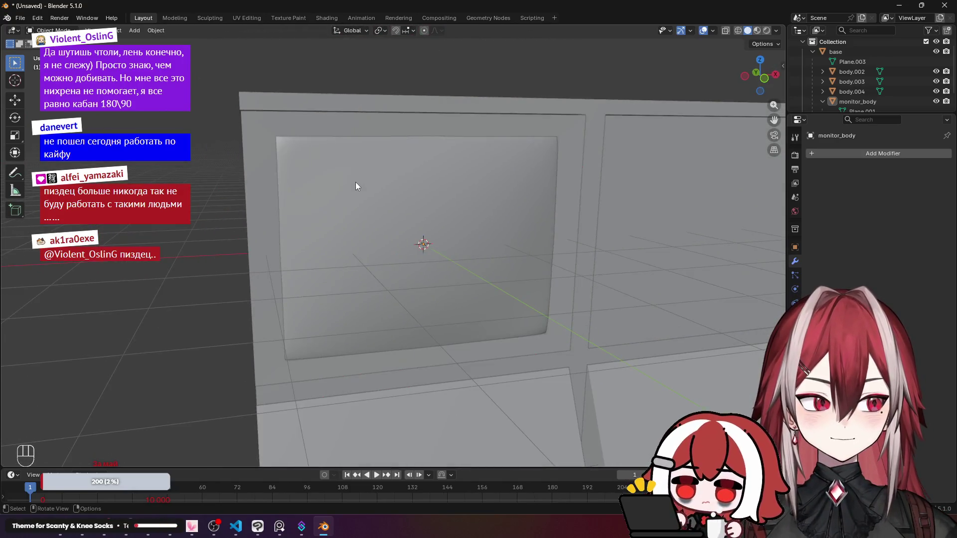
Select the subdivided screen panel and select all of its mesh in Edit Mode.
mouse_move(320, 143)
left_mouse_down()
mouse_move(342, 151)
mouse_move(288, 102)
mouse_move(297, 47)
mouse_move(381, 100)
mouse_move(405, 140)
mouse_move(396, 201)
left_mouse_up()
scroll(397, 199, "up", 5)
scroll(419, 157, "down", 3)
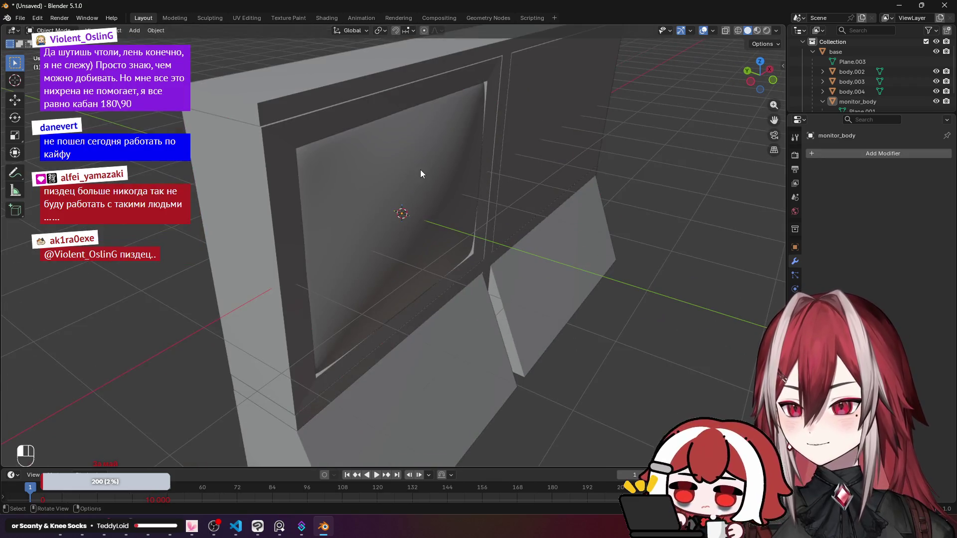
left_click(420, 169)
left_click_drag(420, 169, 431, 160)
key("Tab")
key("a")
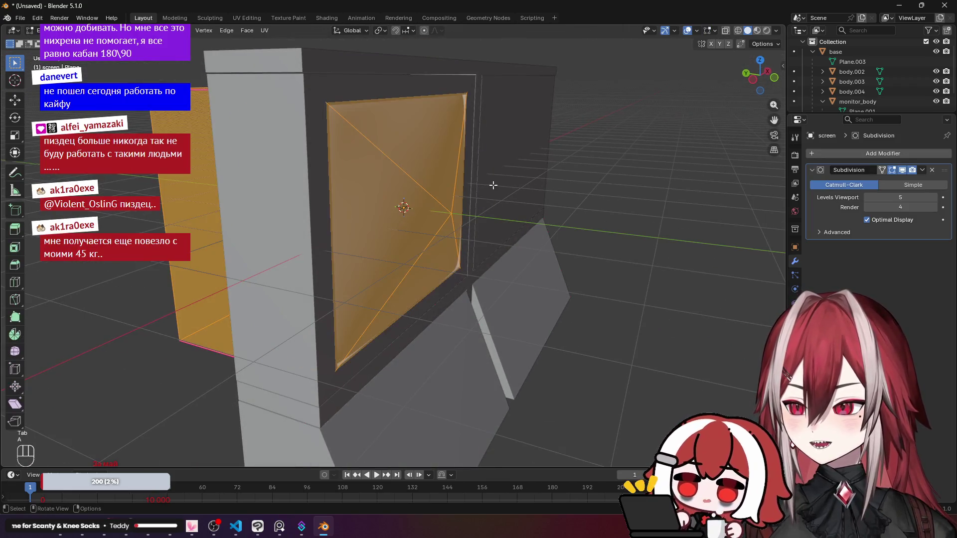
Move the whole screen panel about 0.056 m along Y into the frame.
mouse_move(493, 186)
left_mouse_down()
mouse_move(517, 160)
mouse_move(495, 179)
mouse_move(558, 176)
left_mouse_up()
key("g")
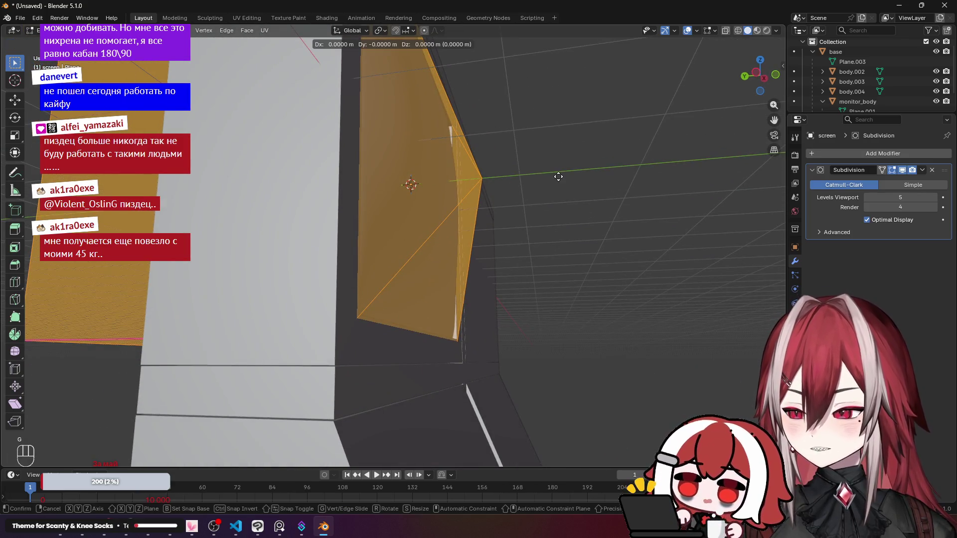
key("y")
right_click(548, 177)
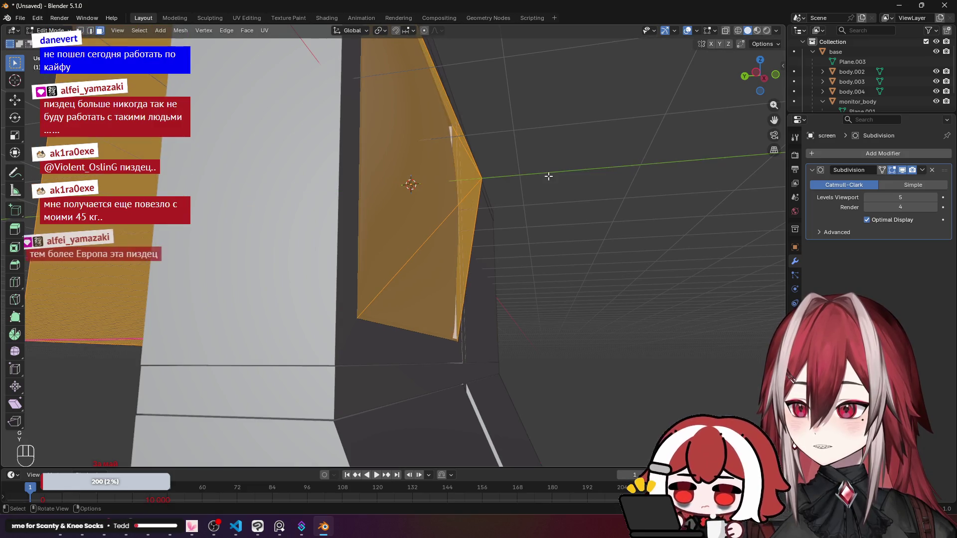
mouse_move(548, 176)
left_mouse_down()
mouse_move(527, 196)
mouse_move(548, 204)
left_mouse_up()
key("g")
key("y")
left_click(542, 200)
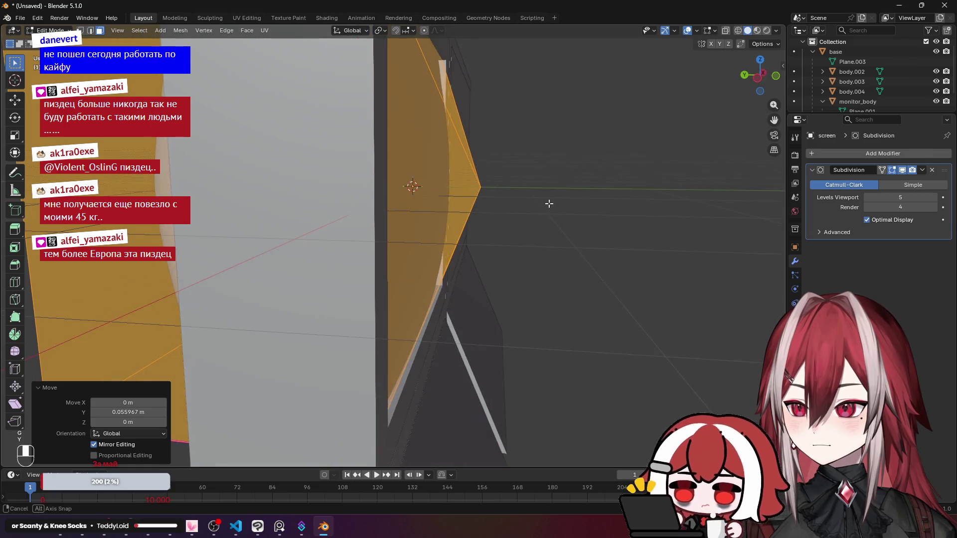
key("KP_3")
key("ctrl+KP_3")
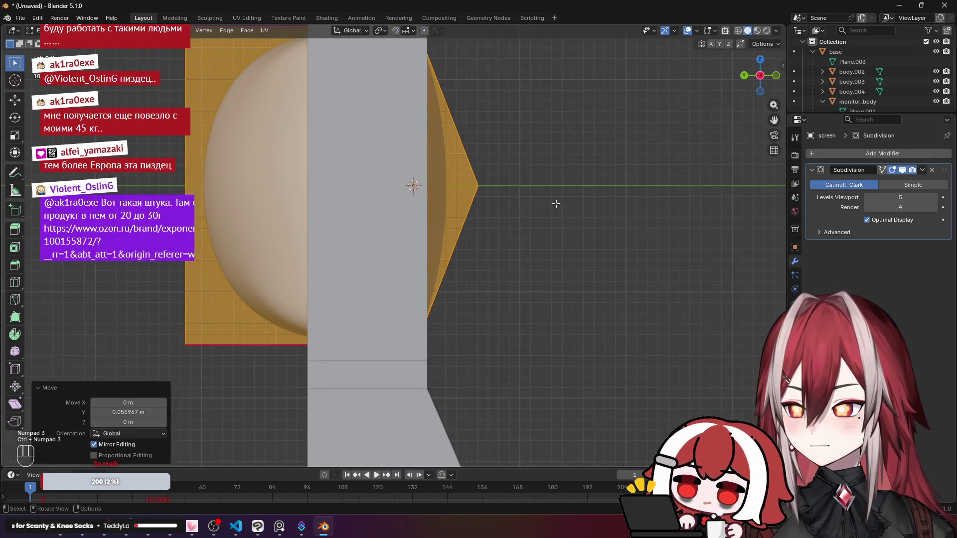
left_click_drag(556, 203, 519, 196)
Leave the panel's Edit Mode and open monitor_body's mesh for editing.
key("Tab")
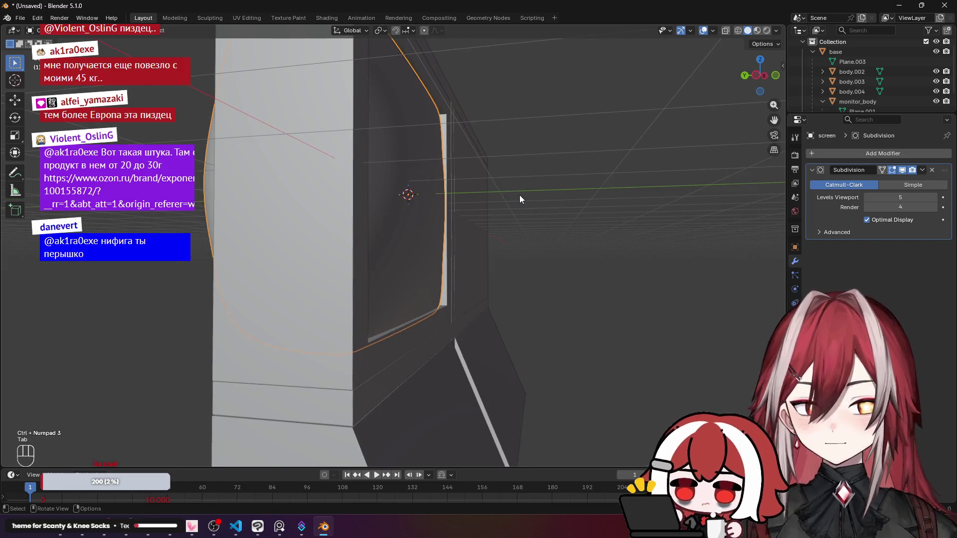
left_click(408, 313)
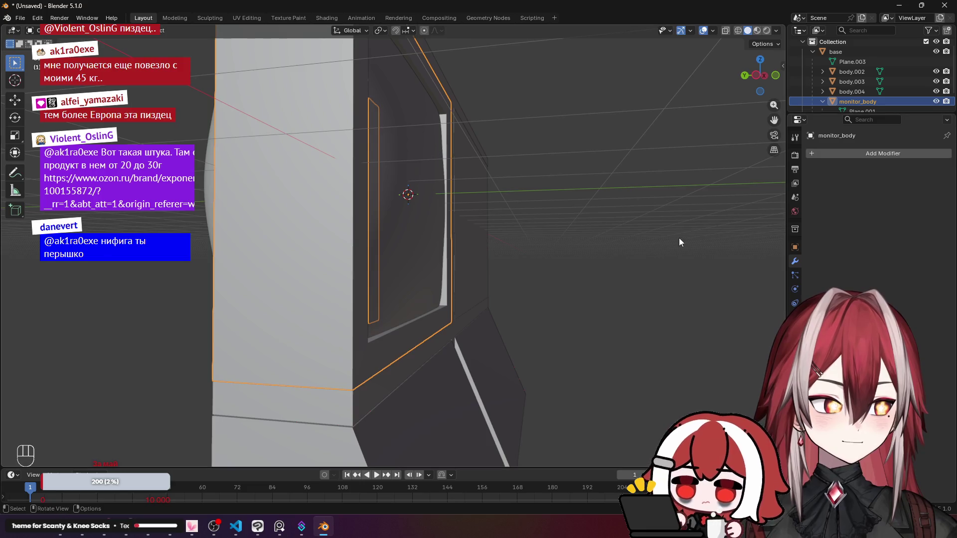
mouse_move(679, 238)
left_mouse_down()
mouse_move(590, 234)
mouse_move(639, 261)
mouse_move(585, 235)
mouse_move(622, 221)
mouse_move(568, 229)
left_mouse_up()
key("Tab")
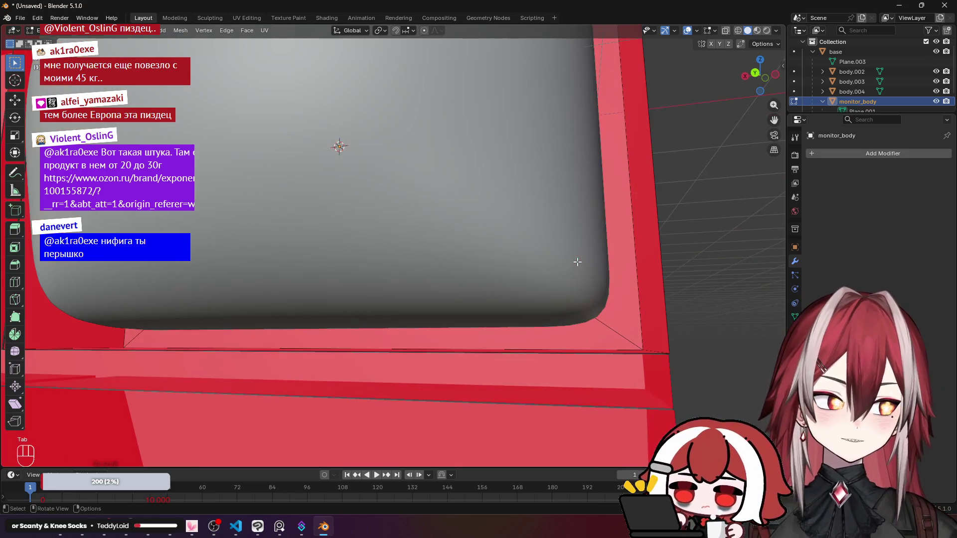
Select the inner frame edge loops of monitor_body.
scroll(577, 262, "up", 6)
left_click_drag(463, 282, 511, 202)
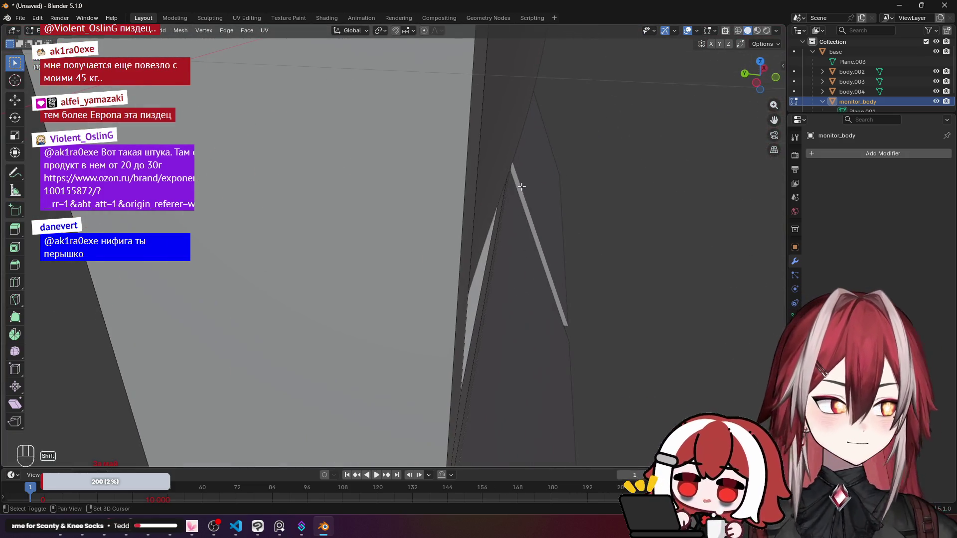
scroll(520, 185, "down", 5)
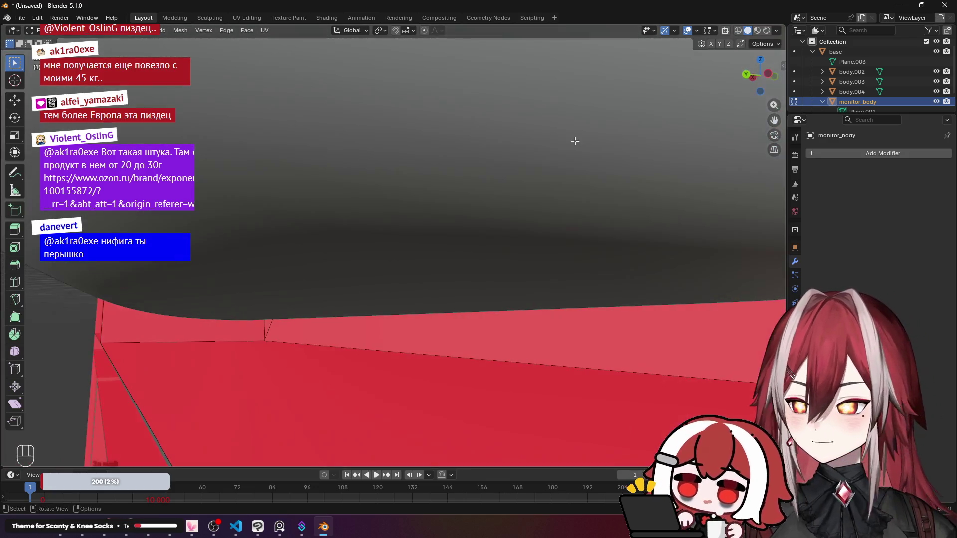
mouse_move(574, 142)
left_mouse_down()
mouse_move(461, 137)
mouse_move(329, 216)
mouse_move(592, 245)
left_mouse_up()
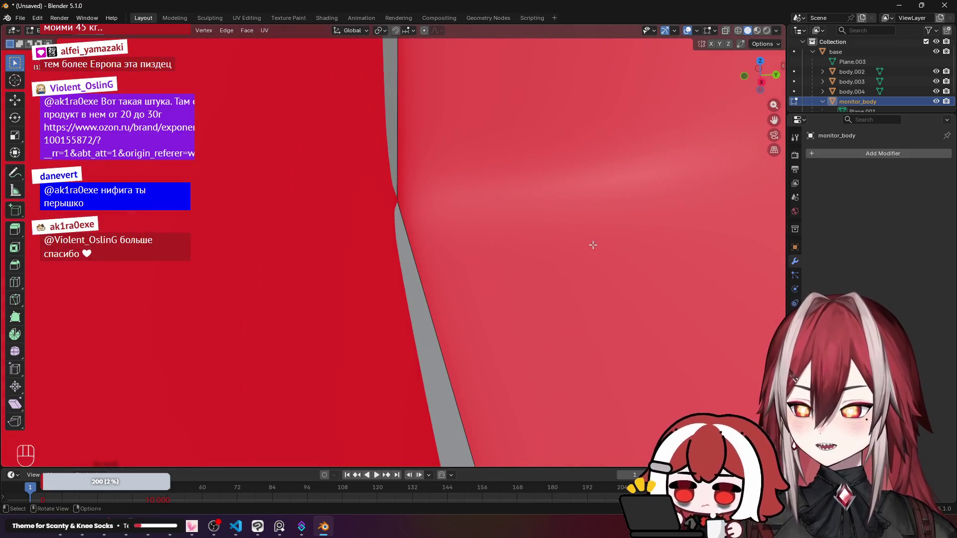
left_click(396, 223, "alt")
left_click(399, 157, "alt+shift")
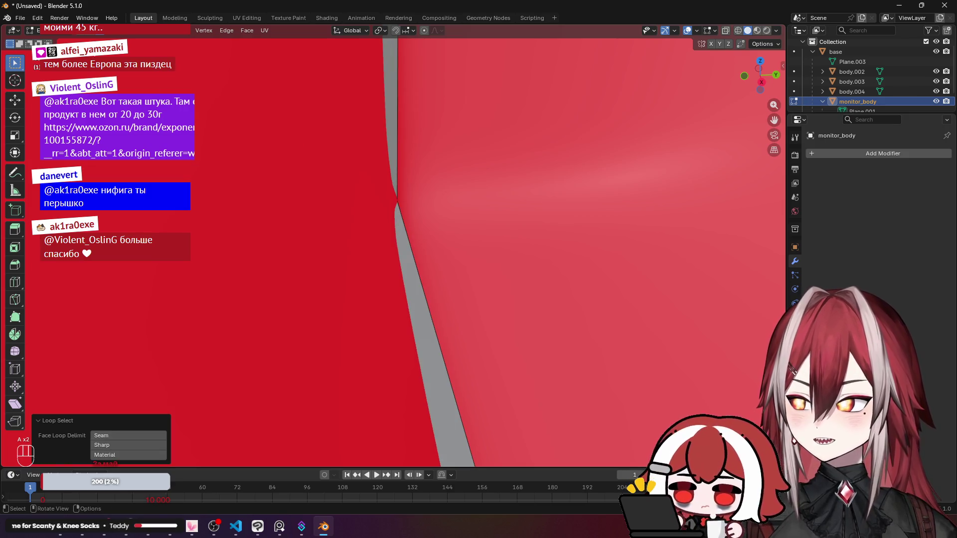
left_click(90, 37)
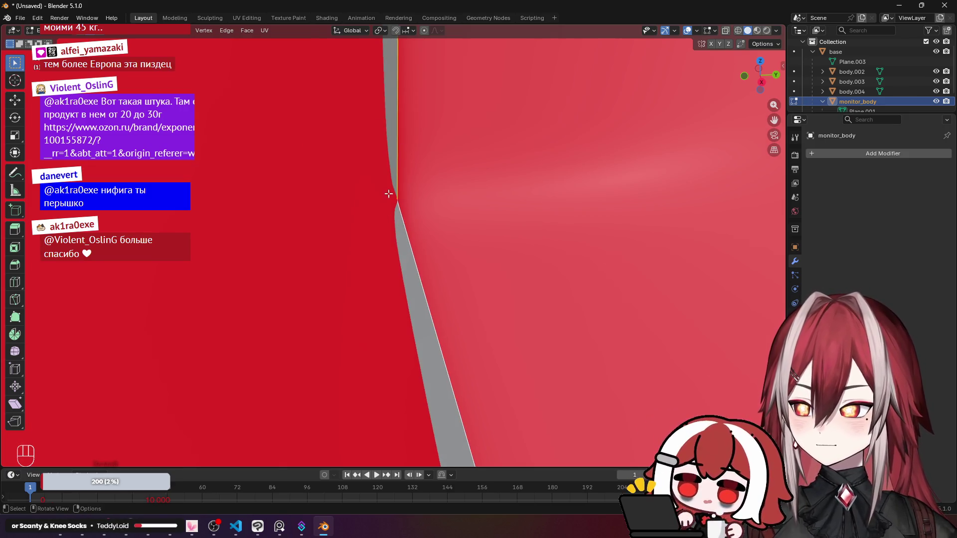
scroll(388, 192, "up", 2)
scroll(388, 191, "down", 2)
scroll(433, 276, "up", 2)
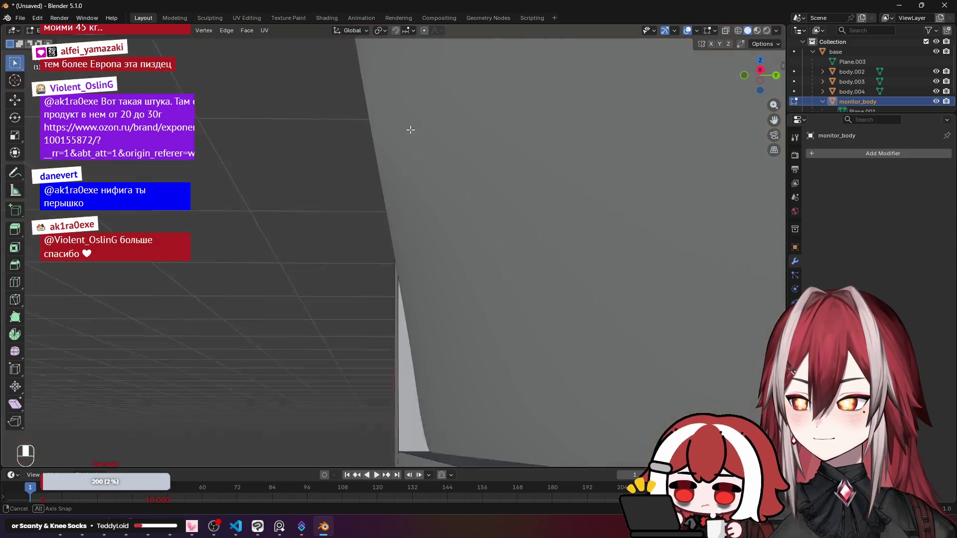
scroll(401, 299, "down", 2)
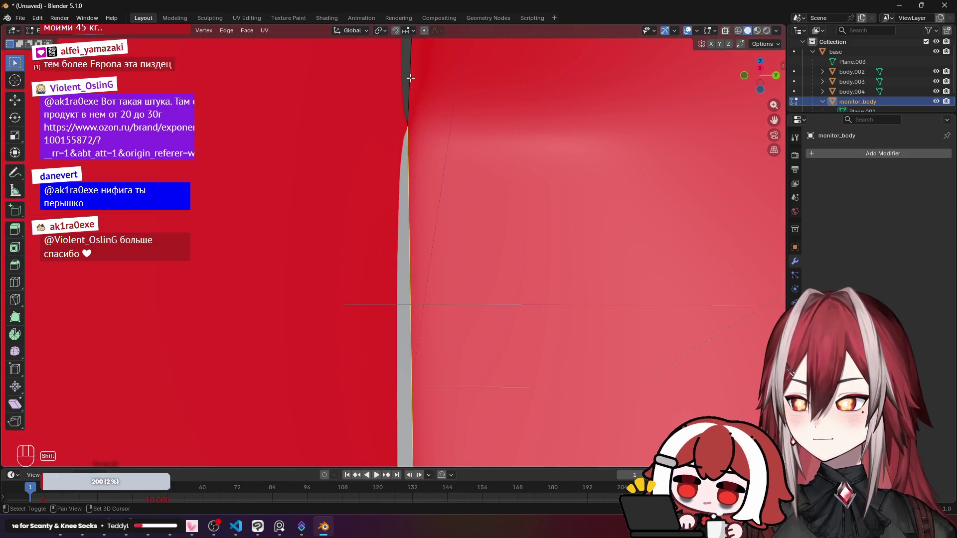
scroll(395, 126, "up", 2)
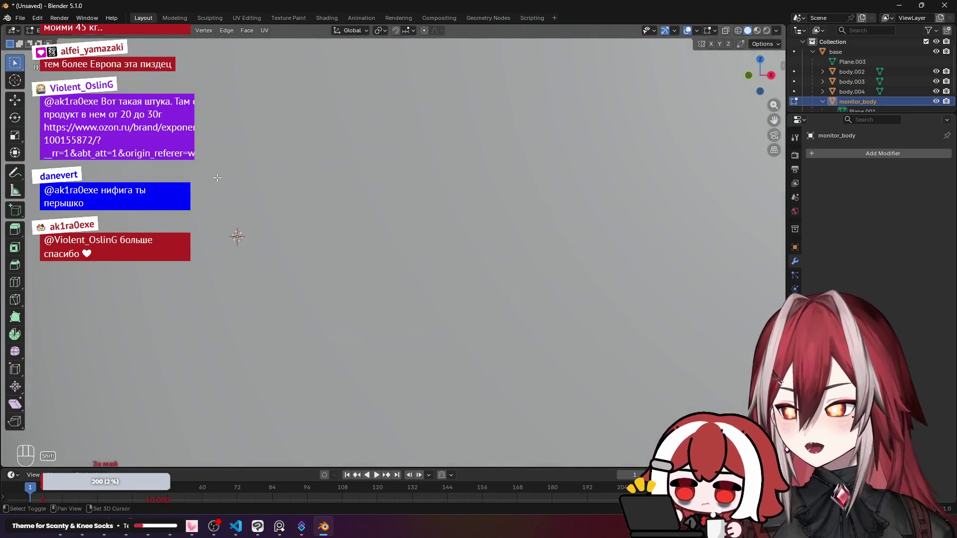
scroll(234, 235, "down", 2)
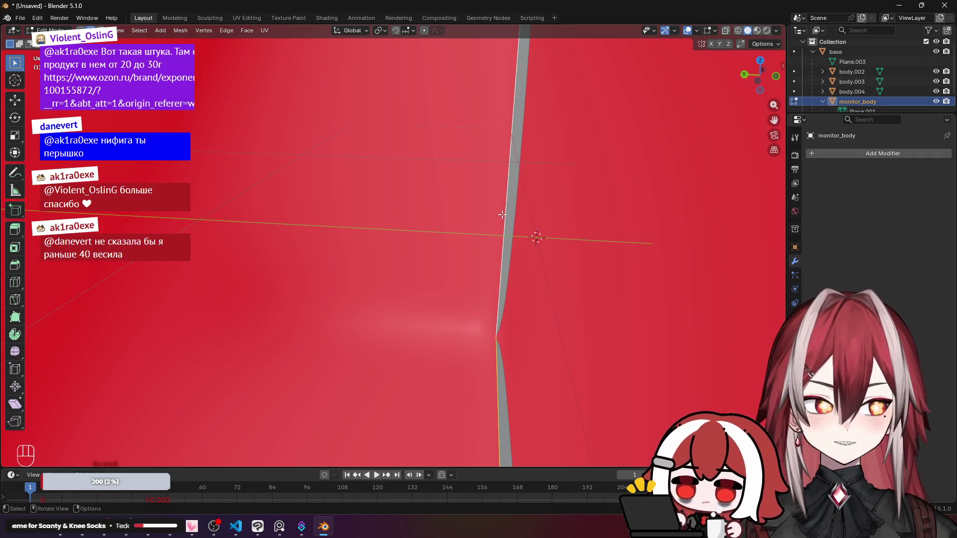
scroll(501, 214, "down", 4)
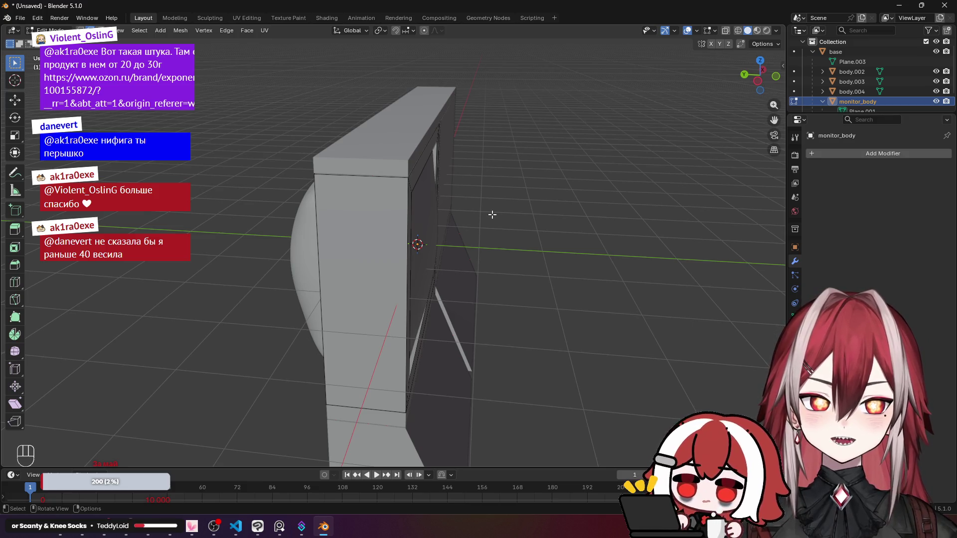
Move the inner frame loops about 0.072 m along Y to hug the screen.
left_click_drag(471, 232, 533, 224)
left_click_drag(479, 212, 480, 182)
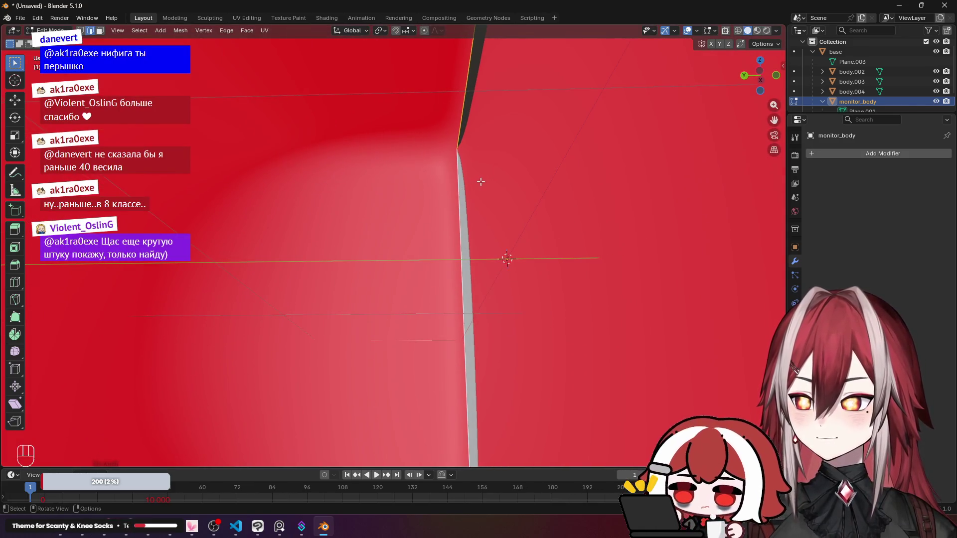
key("g")
key("y")
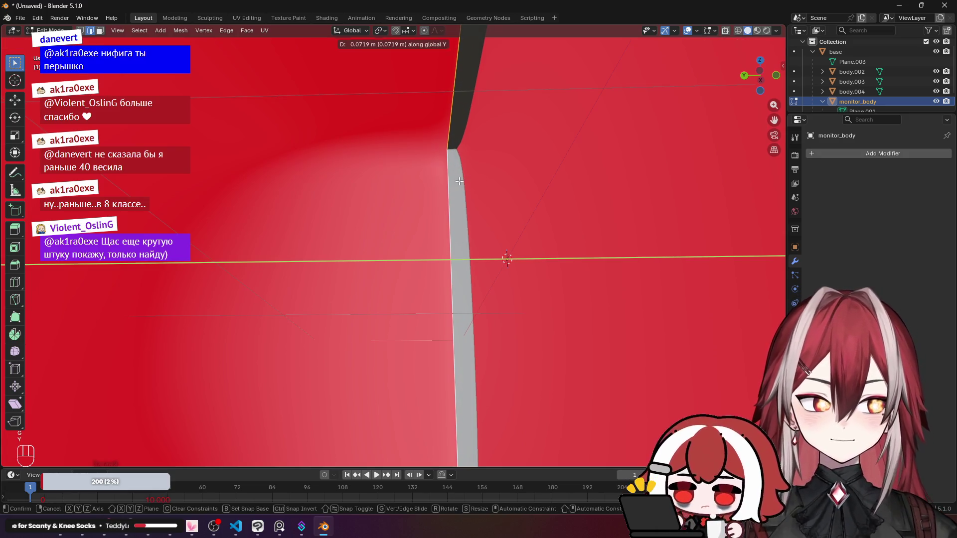
left_click(461, 181)
scroll(459, 182, "down", 3)
scroll(459, 181, "down", 3)
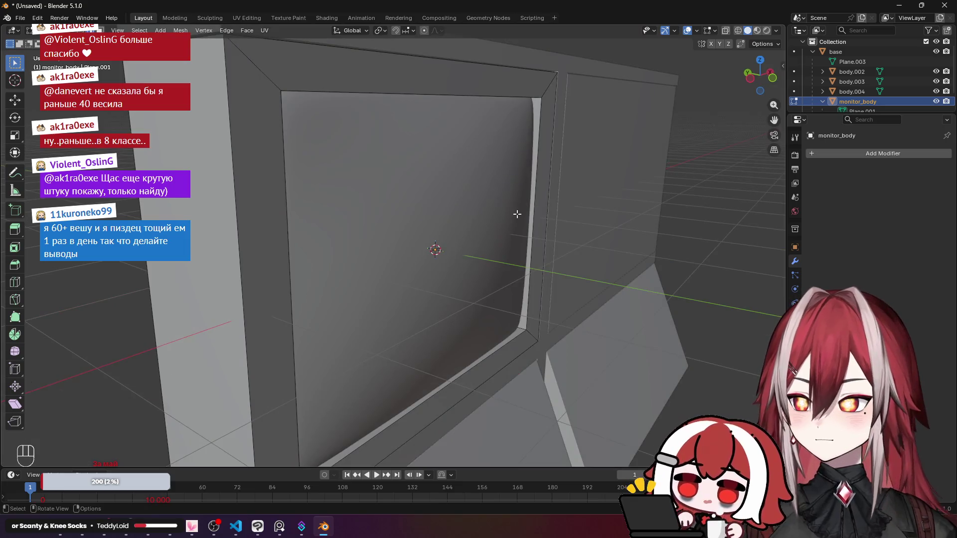
scroll(516, 214, "down", 1)
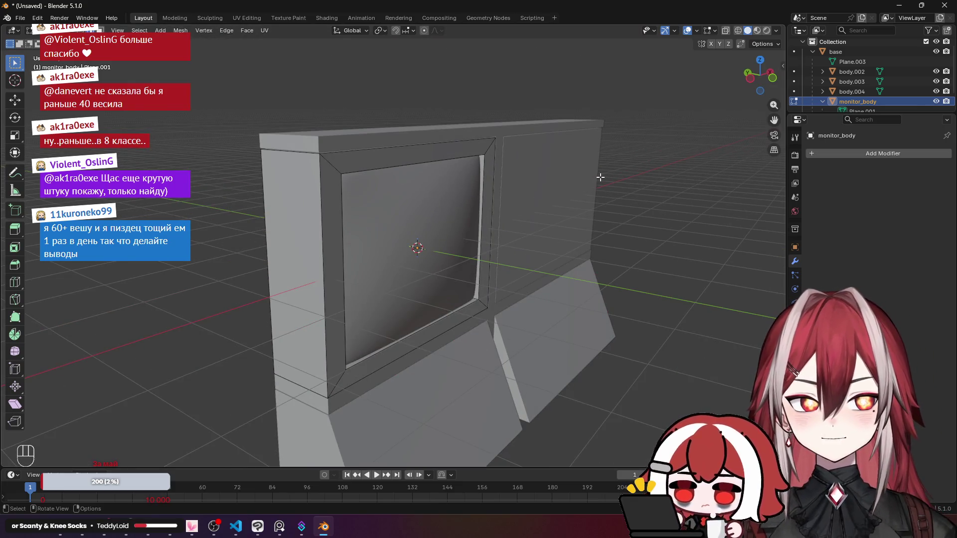
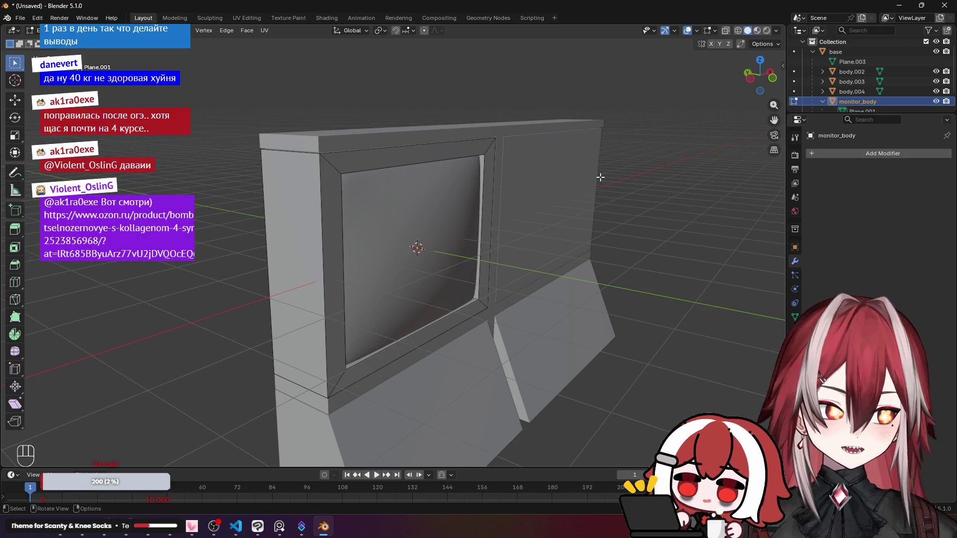
In Edit Mode on the rounded screen object, delete its top part of the screen cage.
scroll(636, 204, "up", 6)
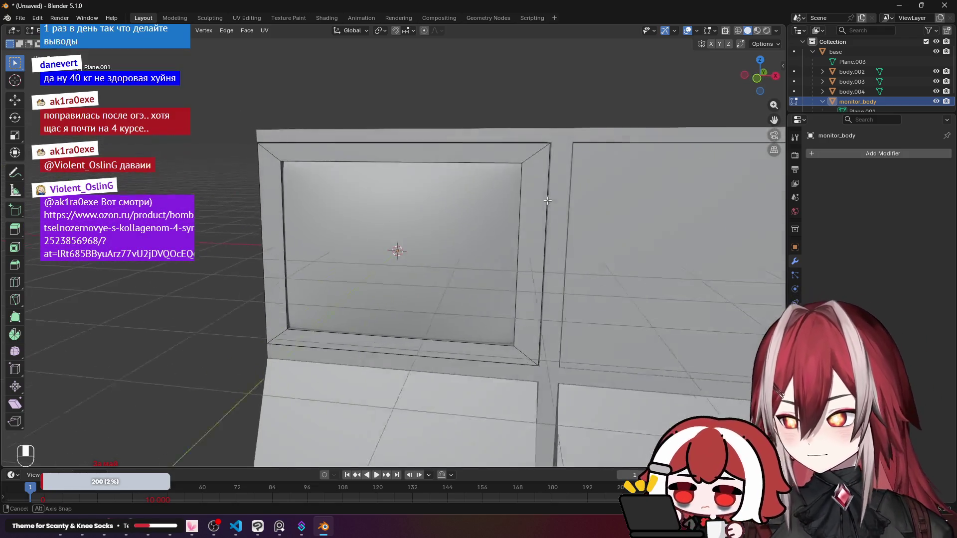
mouse_move(379, 179)
left_mouse_down()
mouse_move(351, 165)
mouse_move(386, 222)
mouse_move(446, 145)
mouse_move(392, 184)
mouse_move(199, 165)
mouse_move(296, 184)
mouse_move(251, 164)
mouse_move(450, 169)
left_mouse_up()
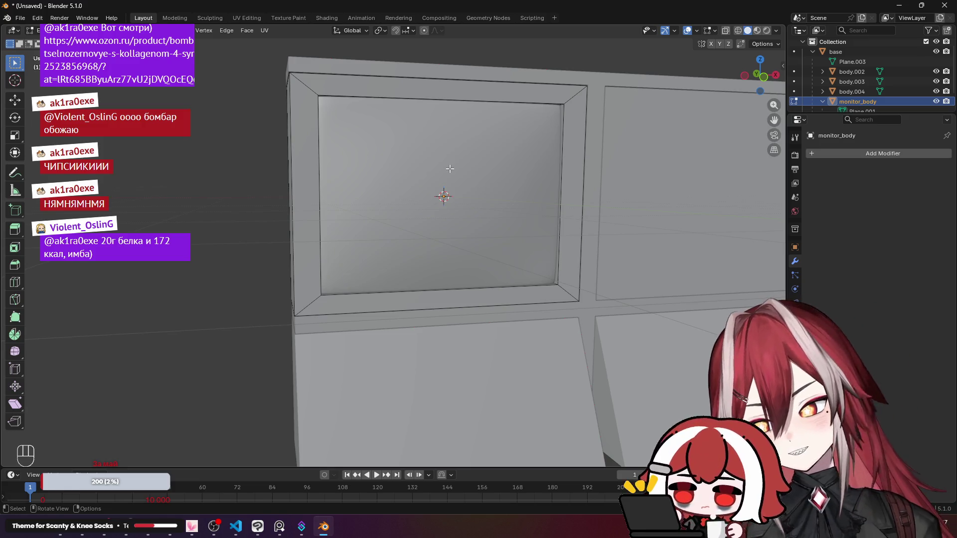
scroll(449, 169, "down", 5)
mouse_move(450, 172)
left_mouse_down()
mouse_move(449, 189)
mouse_move(555, 186)
mouse_move(419, 199)
mouse_move(450, 188)
mouse_move(438, 216)
mouse_move(427, 216)
mouse_move(442, 195)
mouse_move(547, 207)
mouse_move(529, 221)
left_mouse_up()
scroll(427, 216, "down", 5)
scroll(427, 216, "up", 4)
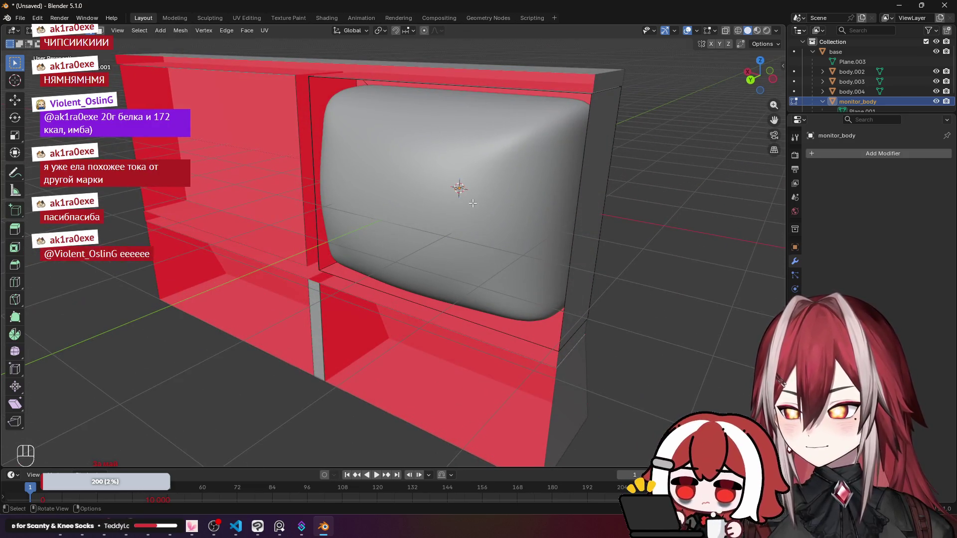
key("Tab")
left_click(484, 176)
key("Tab")
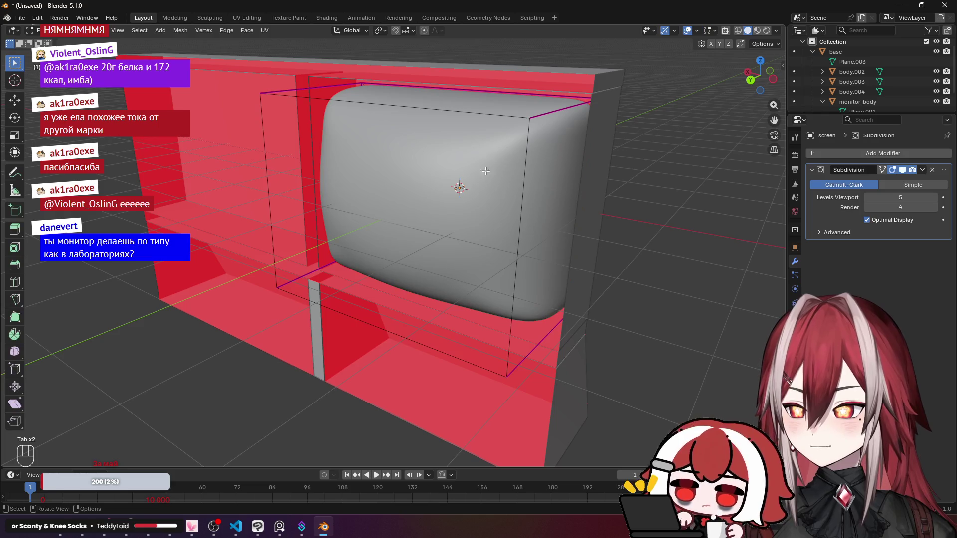
left_click(501, 134)
key("x")
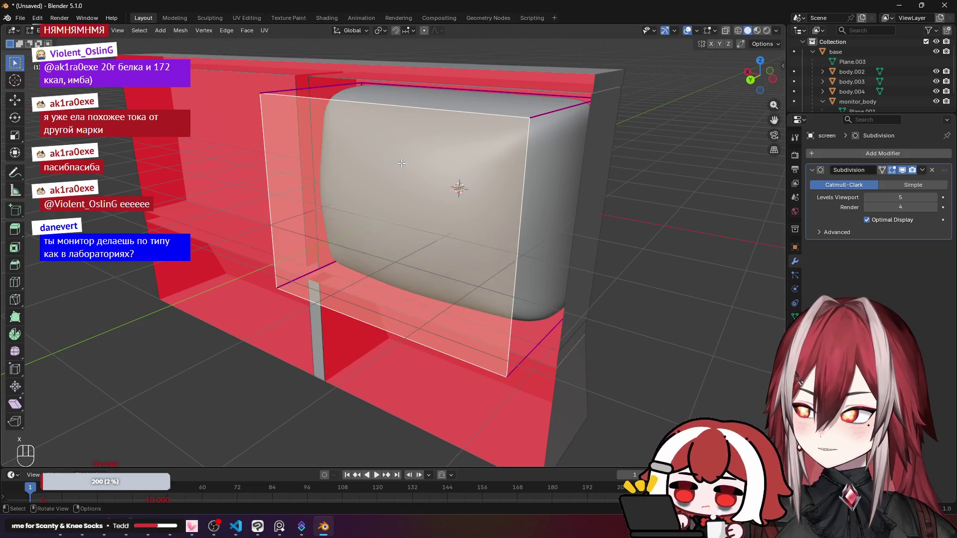
key("x")
left_click(402, 163)
Delete a side face of the screen cage and check the monitor's red back side.
scroll(455, 160, "left", 10)
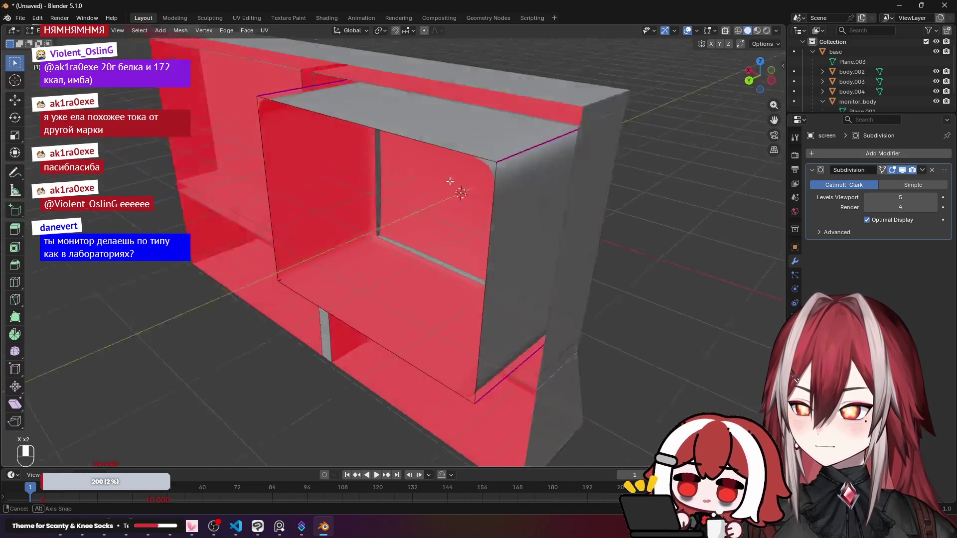
scroll(327, 153, "left", 10)
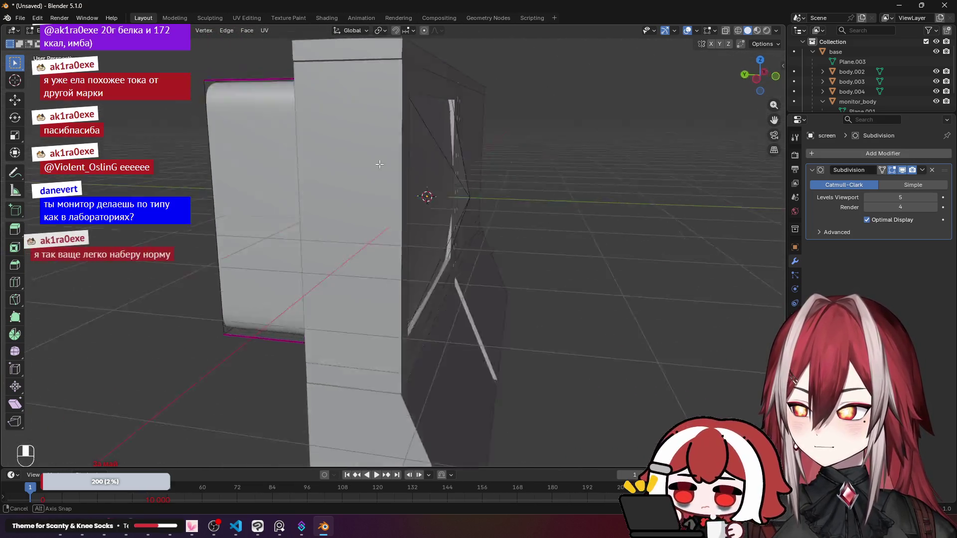
left_click(503, 179)
key("x")
left_click(529, 181)
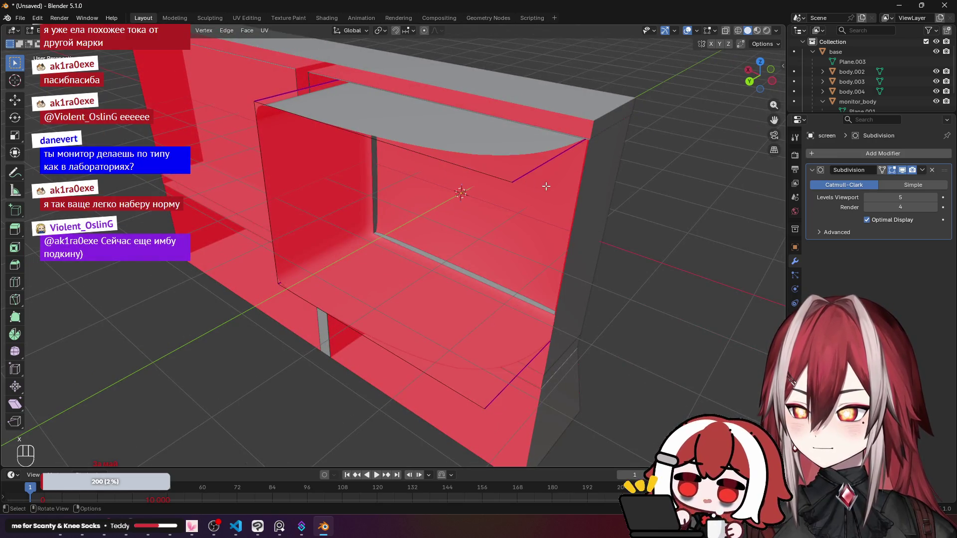
scroll(490, 225, "left", 10)
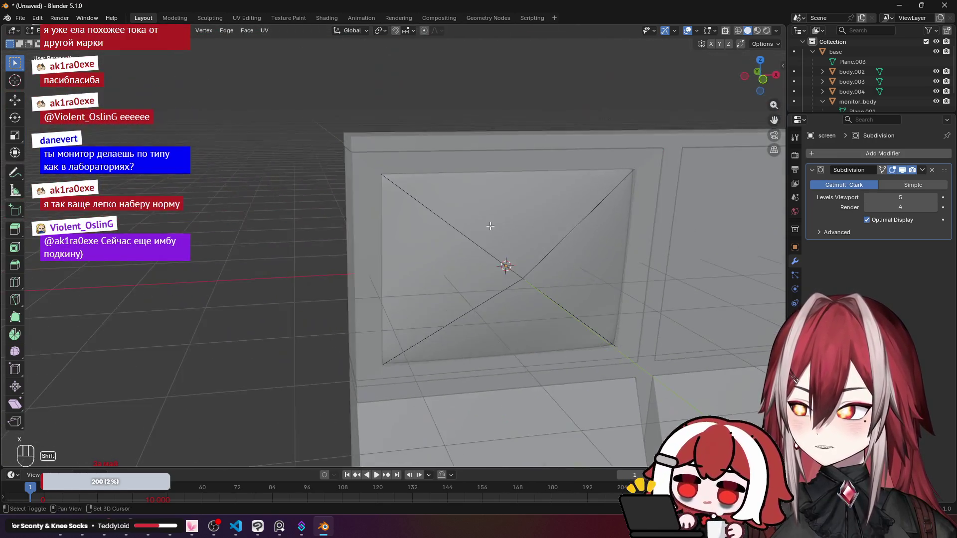
mouse_move(490, 226)
left_mouse_down()
mouse_move(438, 203)
mouse_move(453, 257)
mouse_move(434, 320)
mouse_move(427, 269)
mouse_move(397, 274)
mouse_move(378, 376)
mouse_move(462, 292)
left_mouse_up()
mouse_move(332, 202)
left_mouse_down()
mouse_move(448, 190)
mouse_move(507, 166)
mouse_move(523, 210)
mouse_move(502, 224)
mouse_move(491, 192)
mouse_move(356, 274)
mouse_move(278, 284)
mouse_move(327, 267)
mouse_move(464, 268)
mouse_move(491, 279)
mouse_move(679, 224)
left_mouse_up()
Undo the accidental circle on the monitor front and return to Object Mode.
right_click(522, 210)
key("ctrl+z")
key("ctrl+z")
key("ctrl+z")
key("ctrl+z")
key("ctrl+z")
key("Tab")
scroll(679, 220, "down", 2)
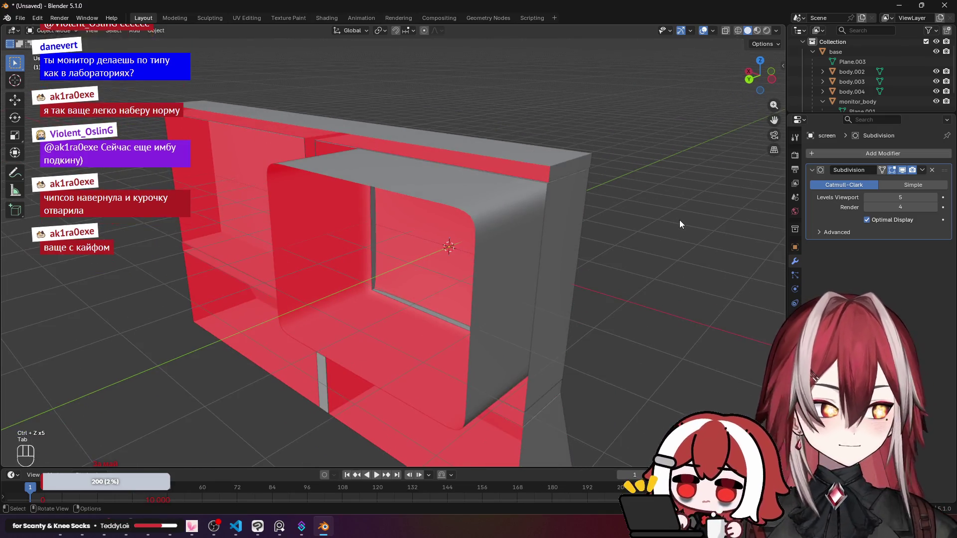
mouse_move(616, 202)
left_mouse_down()
mouse_move(525, 186)
mouse_move(463, 190)
mouse_move(537, 195)
mouse_move(505, 190)
left_mouse_up()
Inspect the monitor straight on from the front (Numpad 1) and in perspective.
scroll(536, 193, "up", 3)
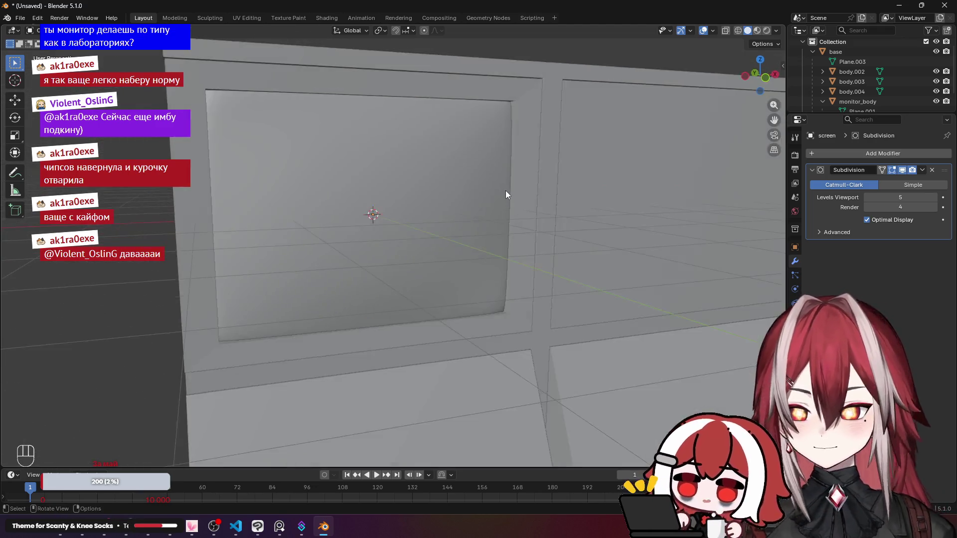
scroll(498, 170, "down", 3)
left_click_drag(489, 146, 322, 139)
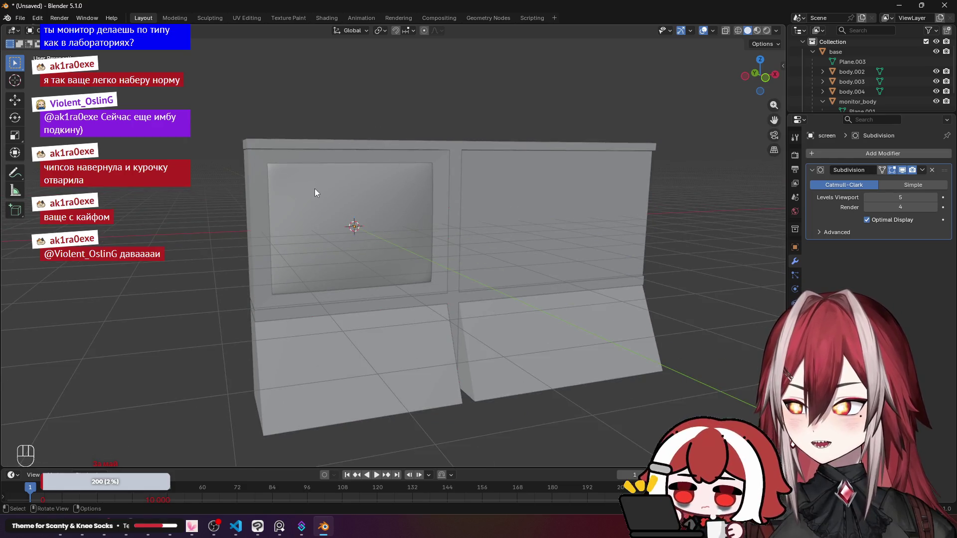
key("KP_1")
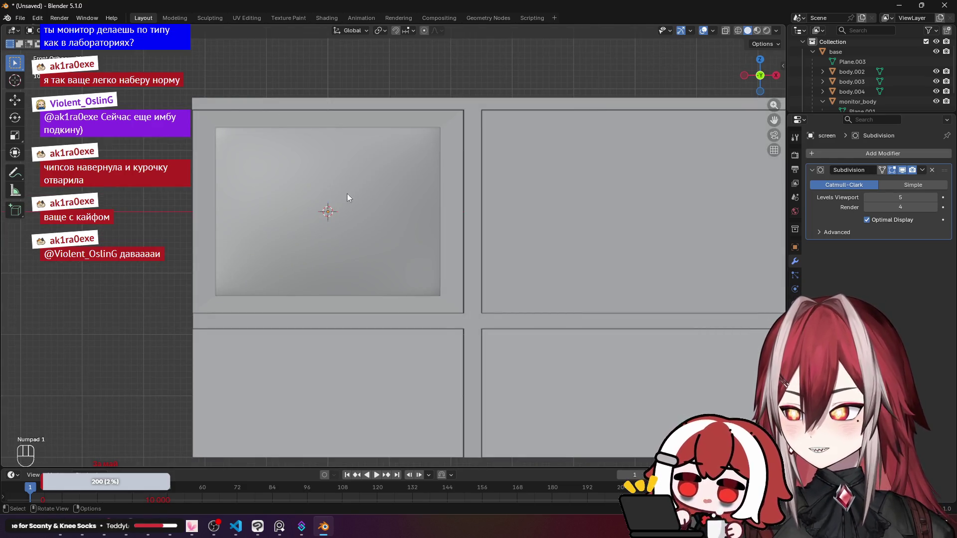
scroll(348, 197, "down", 5)
left_click_drag(335, 165, 383, 314)
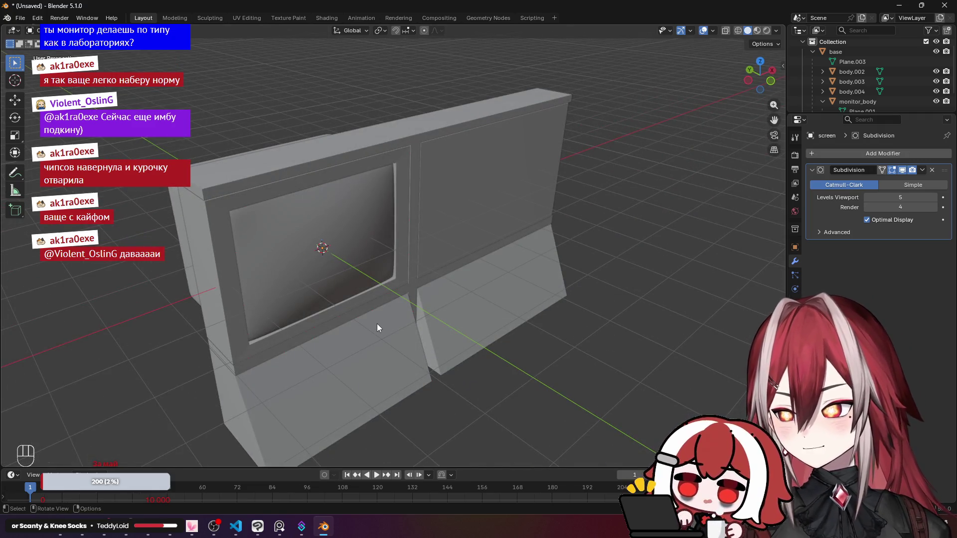
left_click_drag(379, 313, 366, 285)
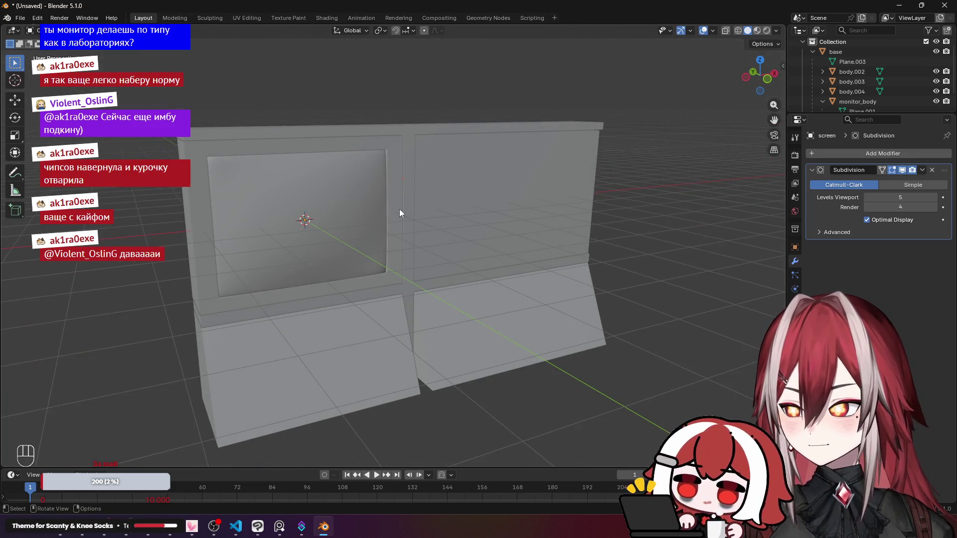
scroll(364, 200, "up", 2)
mouse_move(364, 200)
left_mouse_down()
mouse_move(396, 196)
mouse_move(385, 207)
left_mouse_up()
scroll(384, 208, "down", 3)
scroll(385, 209, "up", 3)
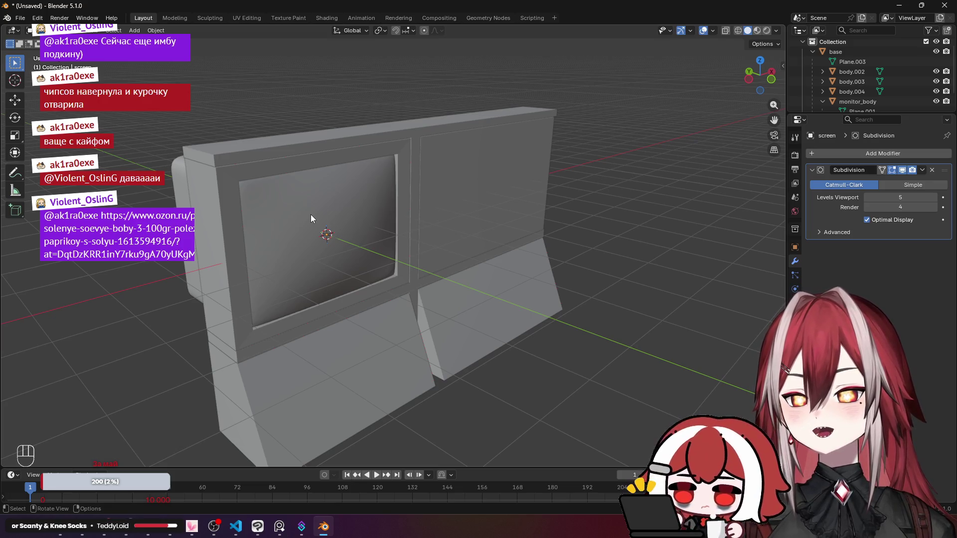
Collapse monitor_body's children in the Outliner and bring Godot's menu.tscn to the front.
scroll(310, 215, "right", 2)
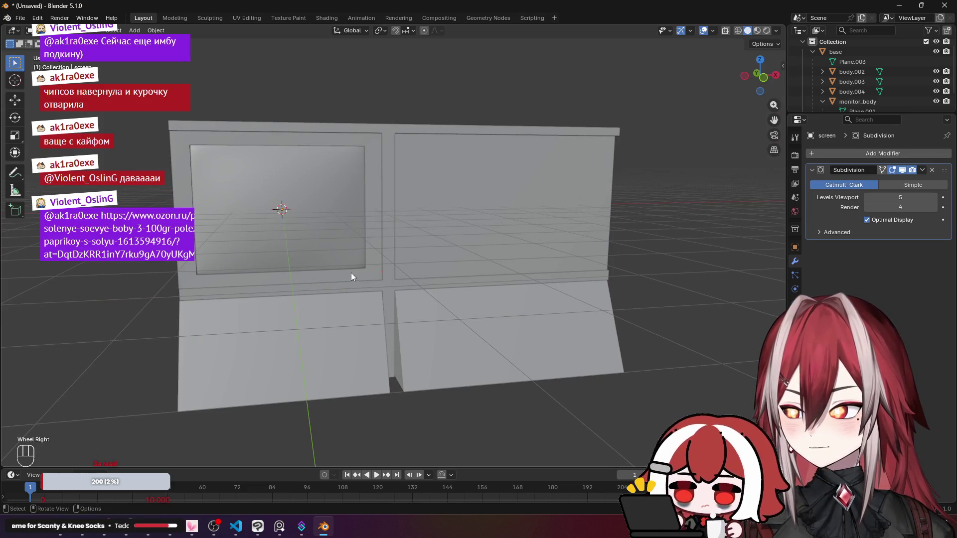
mouse_move(184, 142)
left_mouse_down()
mouse_move(248, 204)
mouse_move(270, 211)
left_mouse_up()
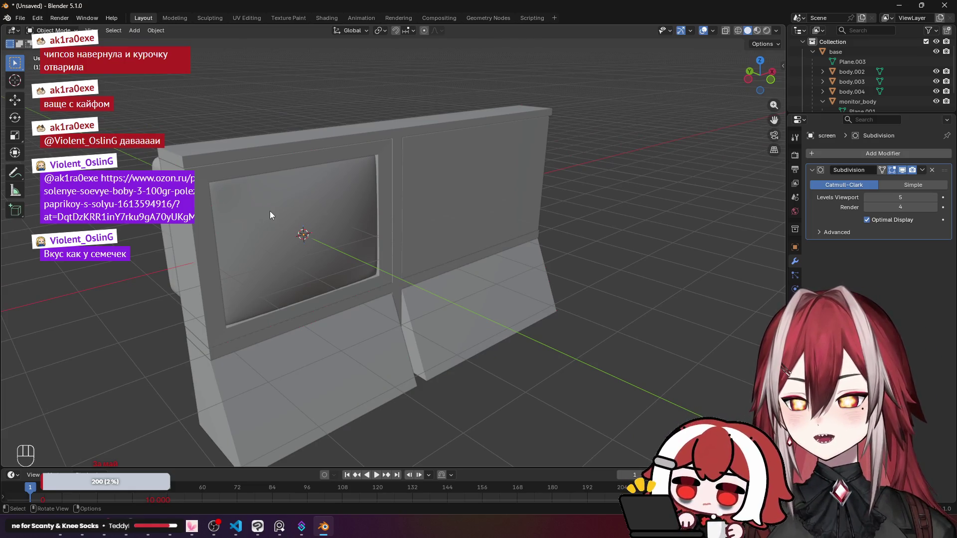
left_click(825, 103)
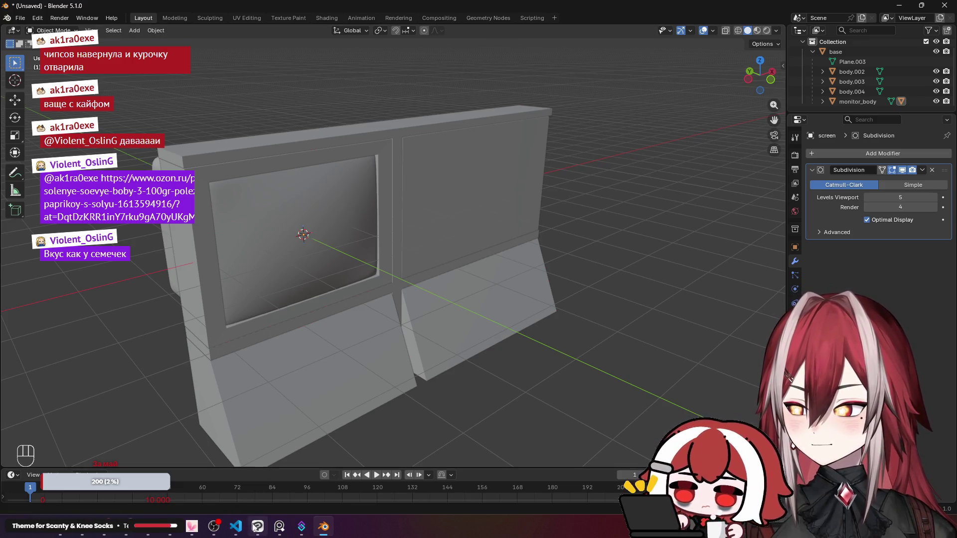
left_click(170, 527)
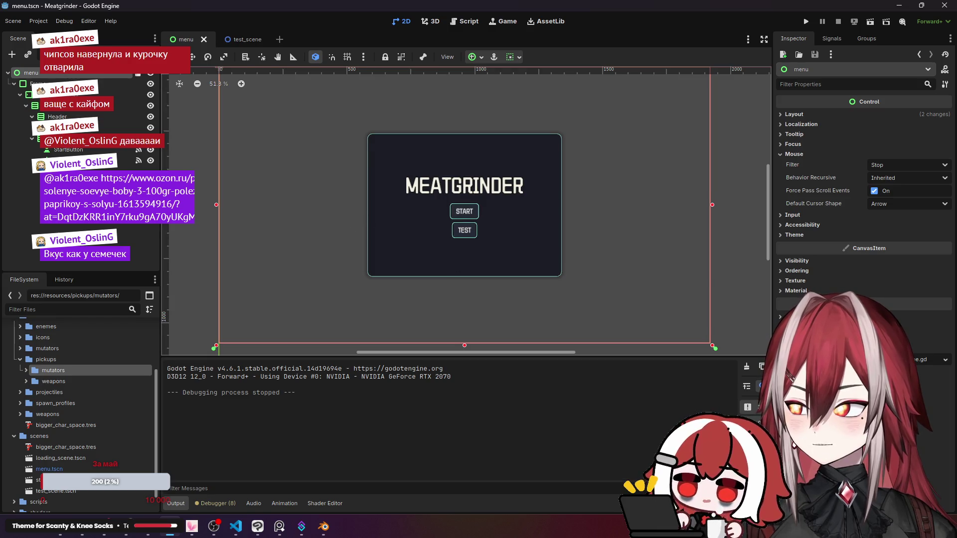
Deselect the menu node in Godot's Scene dock and minimize Godot to return to Blender.
left_click(93, 226)
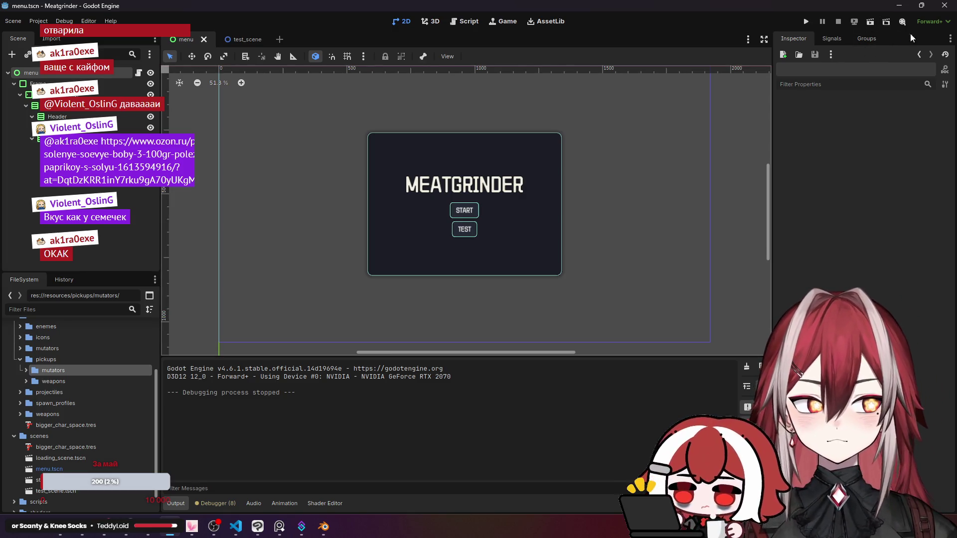
left_click(900, 5)
scroll(548, 224, "up", 8)
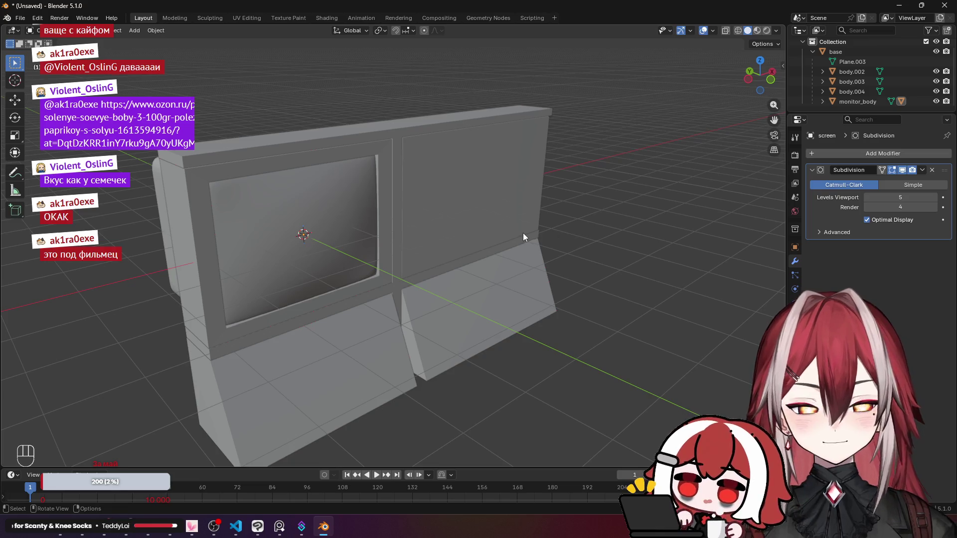
Add a Camera at the world origin inside the monitor and view through it.
scroll(504, 205, "down", 8)
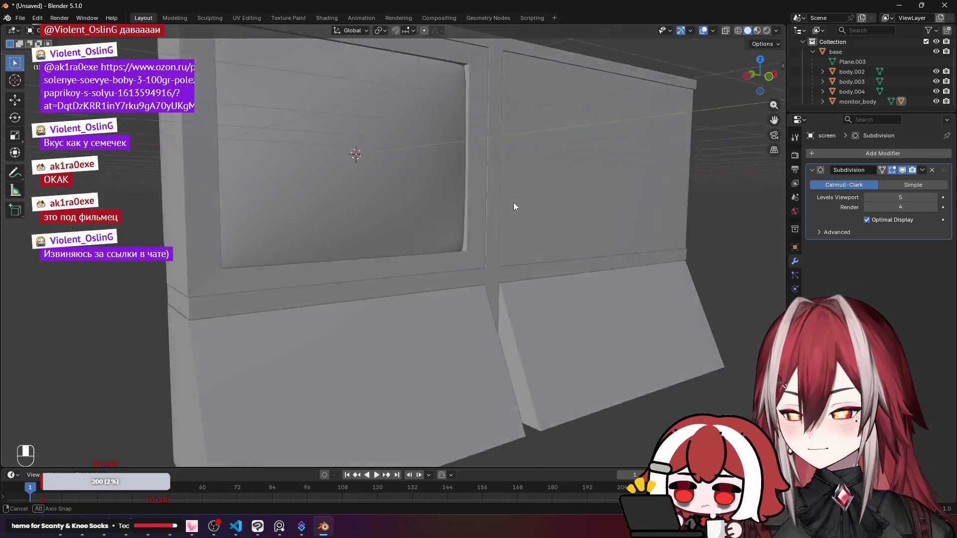
key("shift+a")
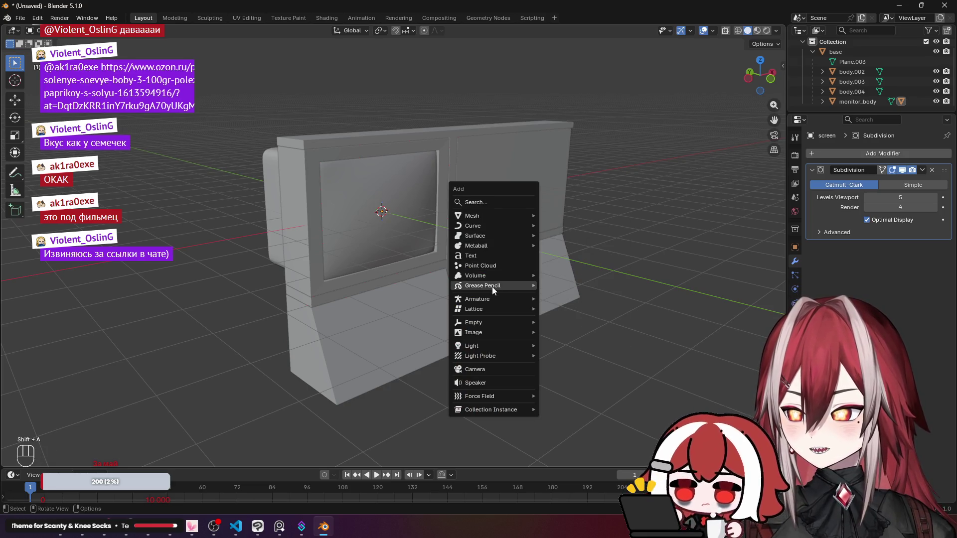
mouse_move(494, 299)
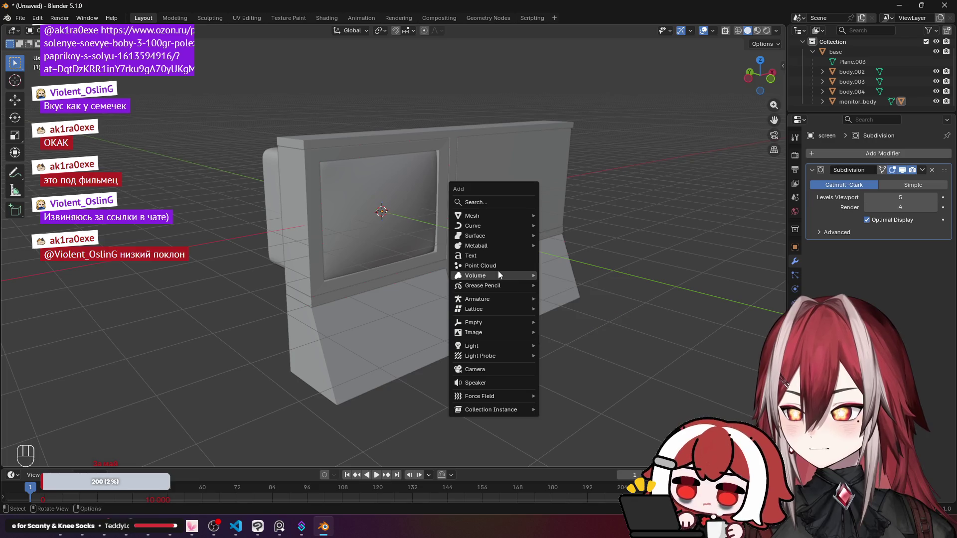
mouse_move(507, 233)
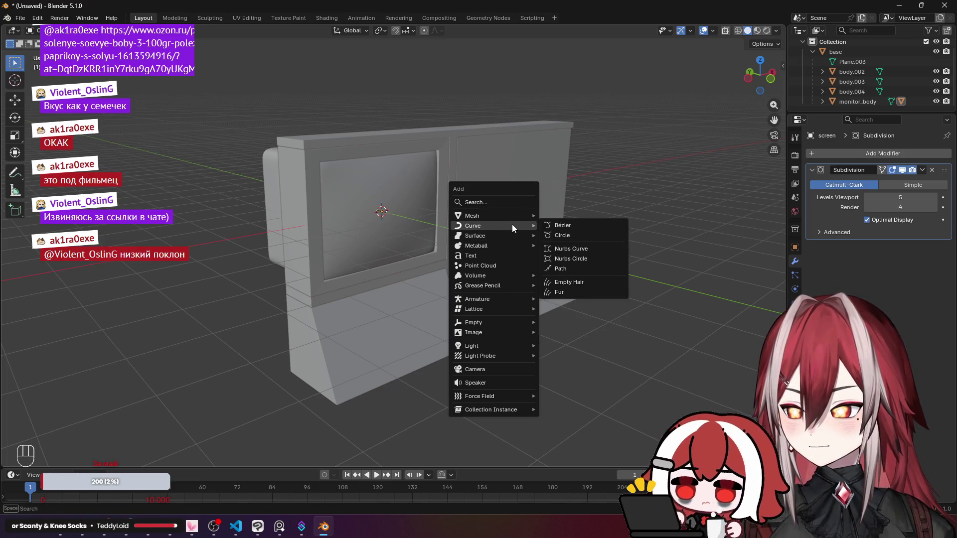
mouse_move(519, 214)
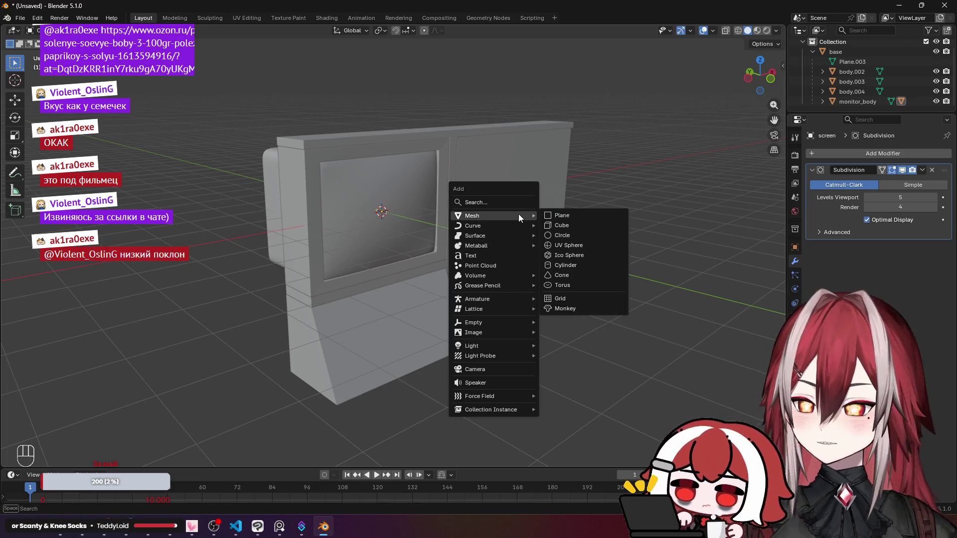
mouse_move(491, 321)
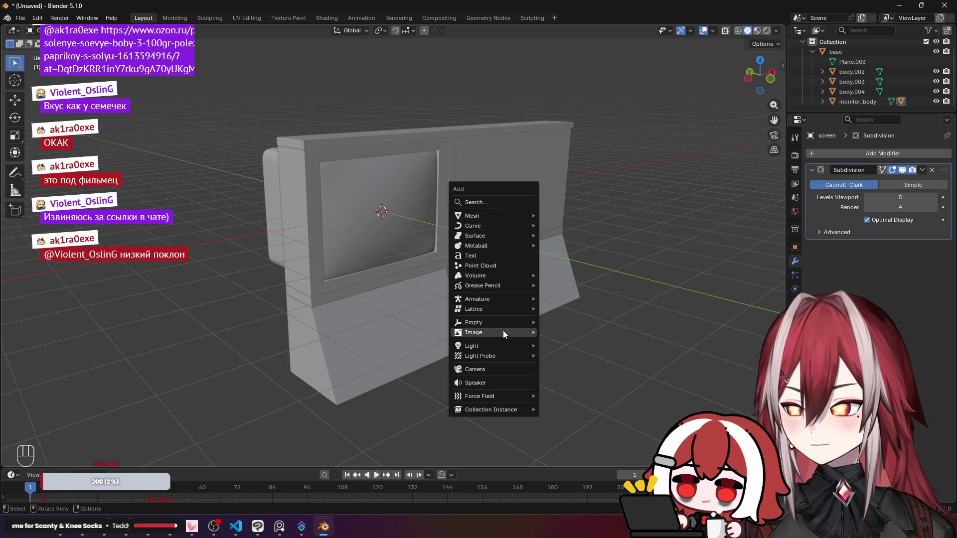
left_click(486, 368)
scroll(533, 282, "down", 5)
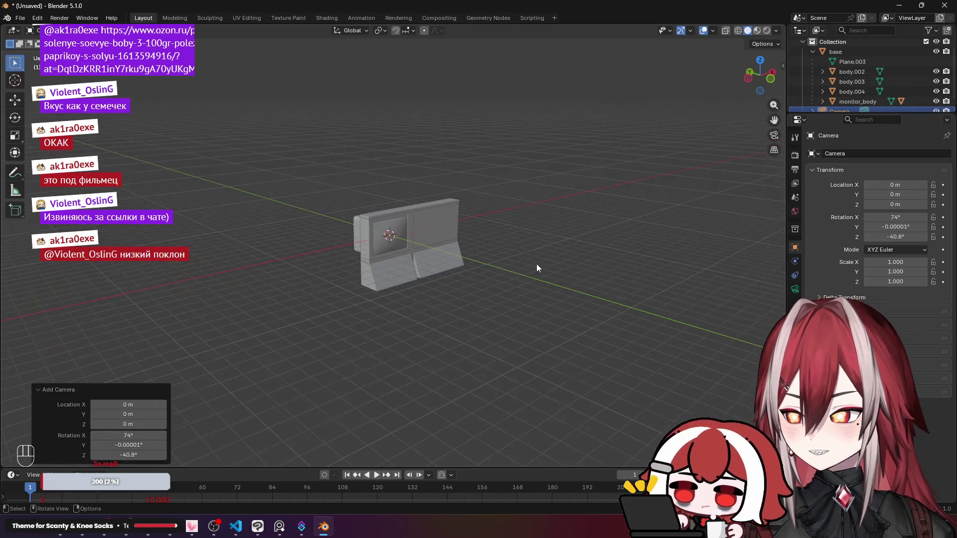
mouse_move(536, 264)
left_mouse_down()
mouse_move(623, 286)
mouse_move(597, 274)
mouse_move(643, 234)
mouse_move(582, 214)
mouse_move(587, 229)
left_mouse_up()
scroll(578, 211, "up", 5)
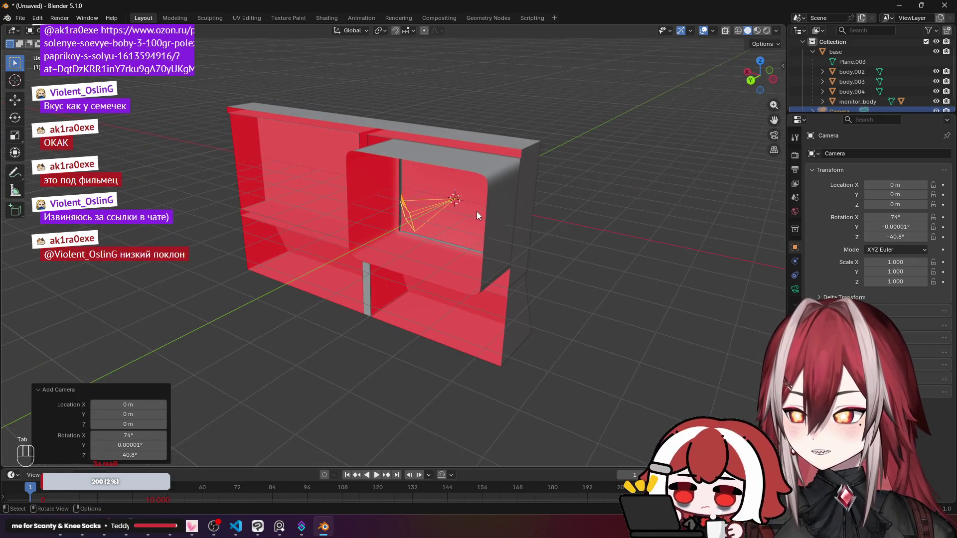
key("KP_0")
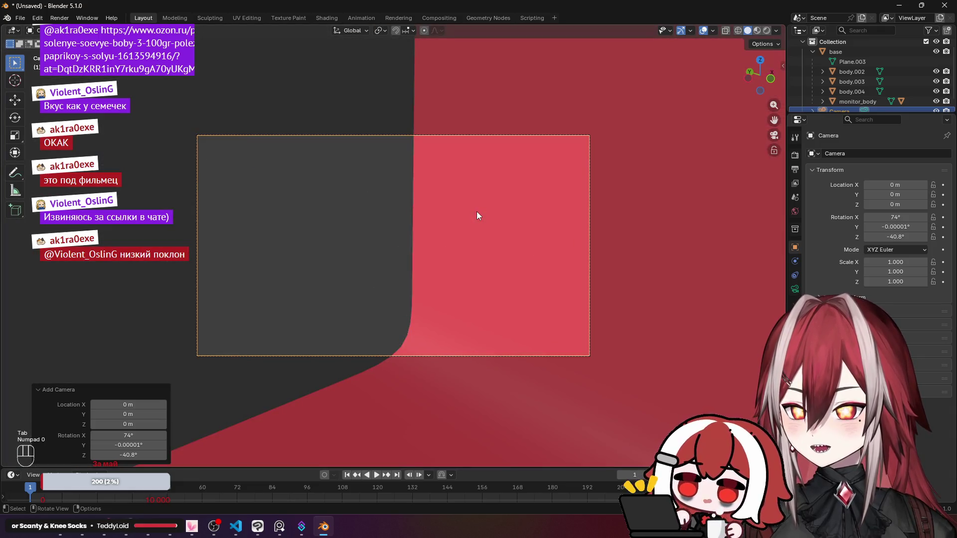
Pull the camera back along its own Z axis, away from the monitor.
key("g")
key("g")
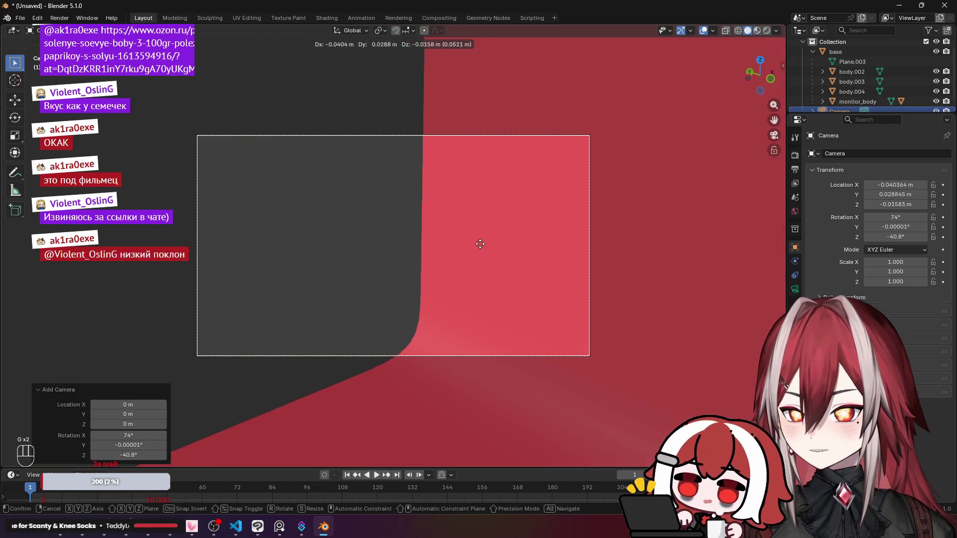
key("g")
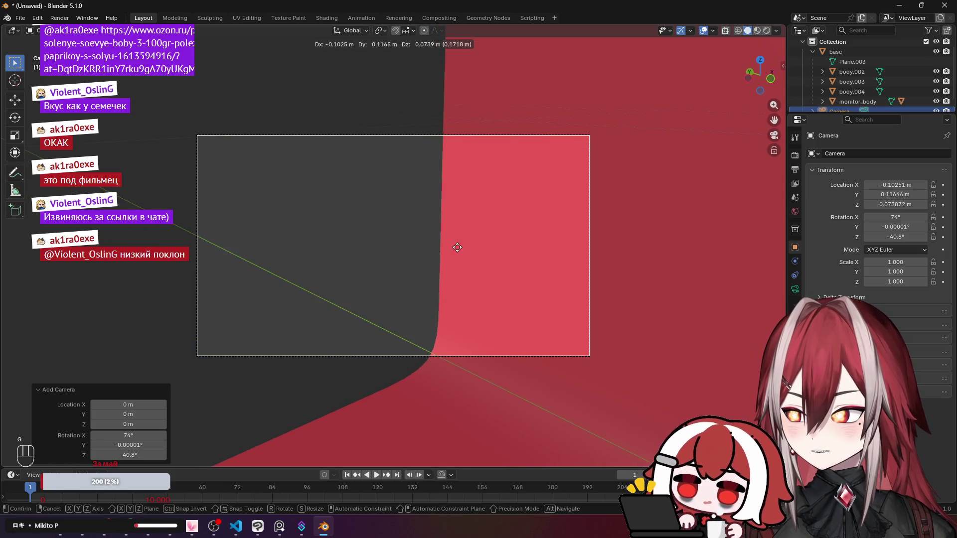
key("z")
key("z")
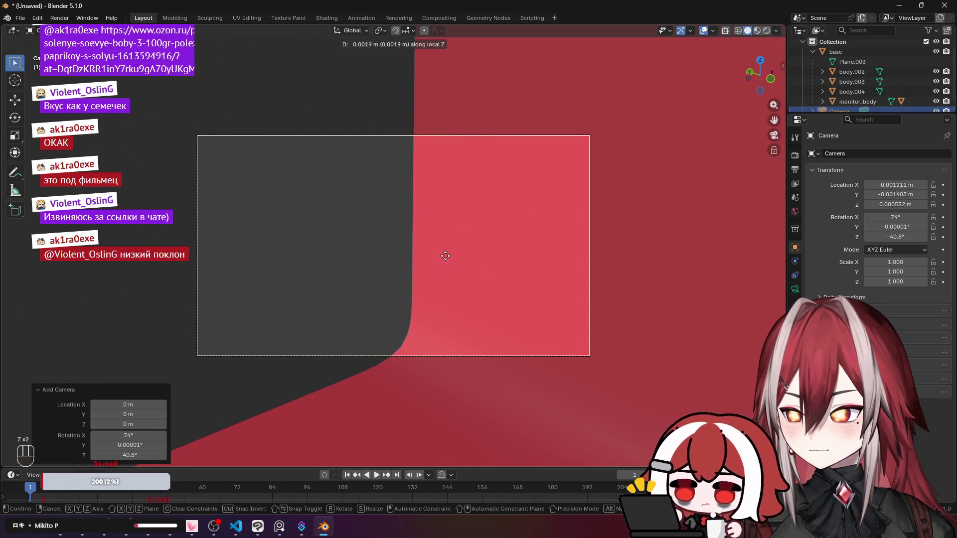
key("y")
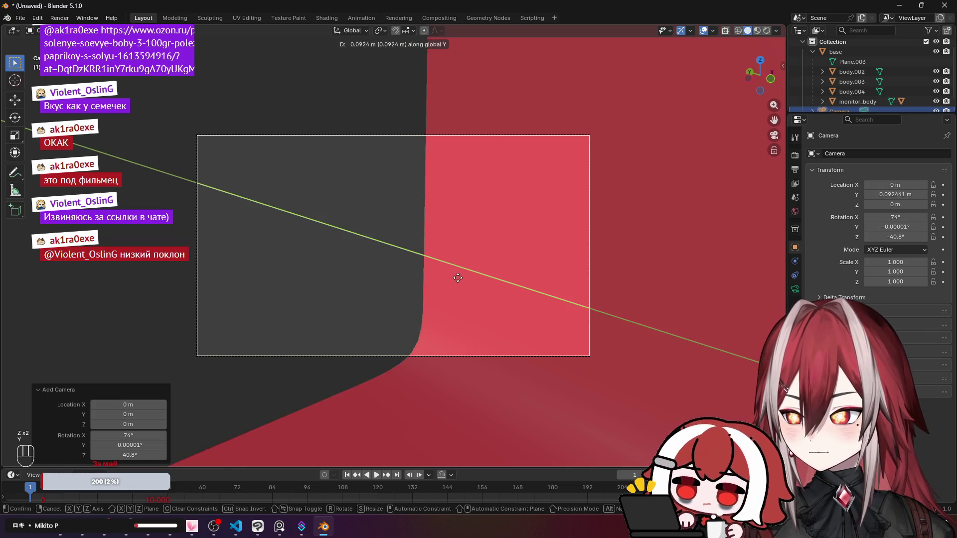
key("y")
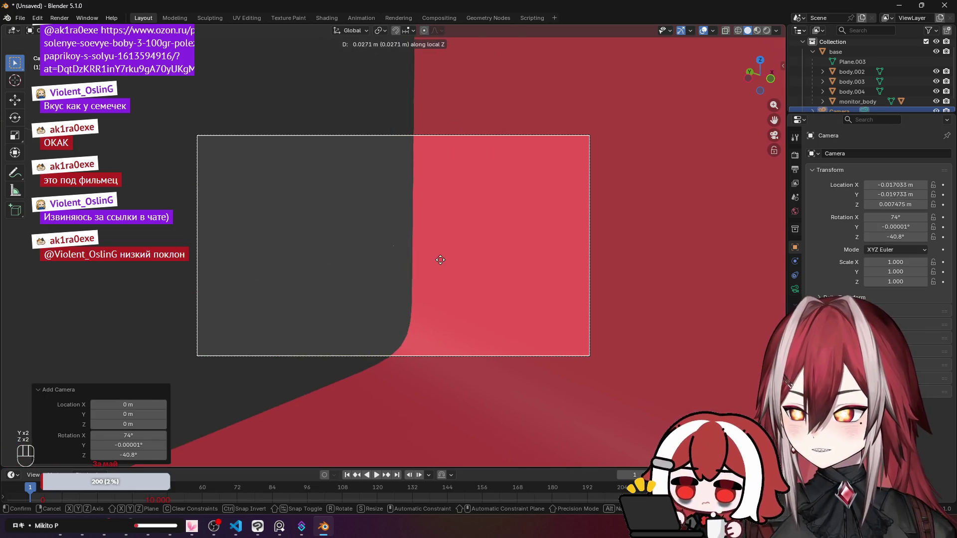
key("z")
key("z")
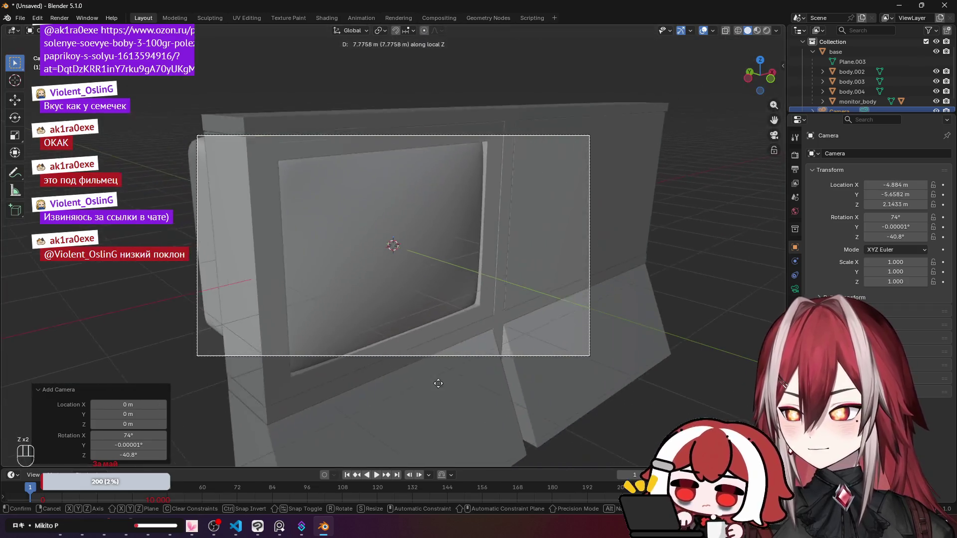
left_click(438, 399)
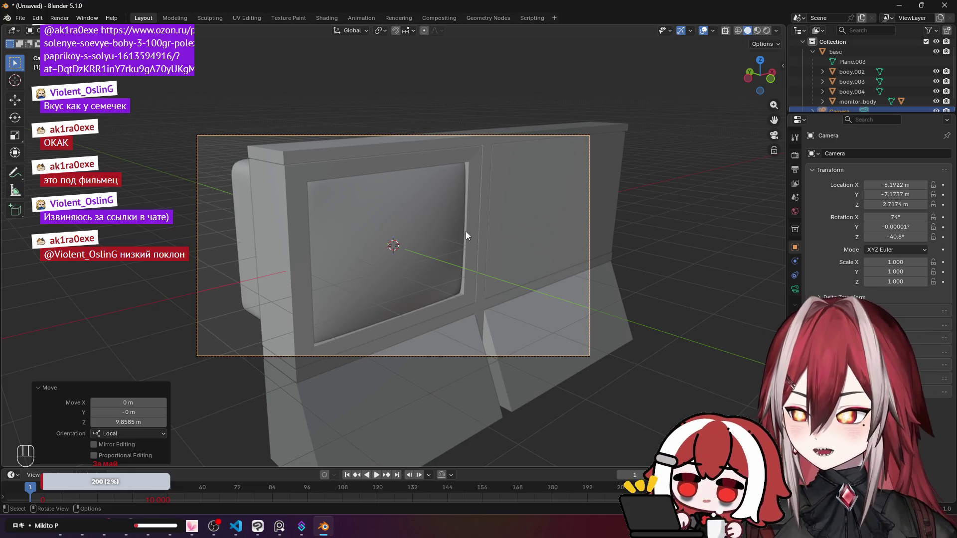
key("KP_0")
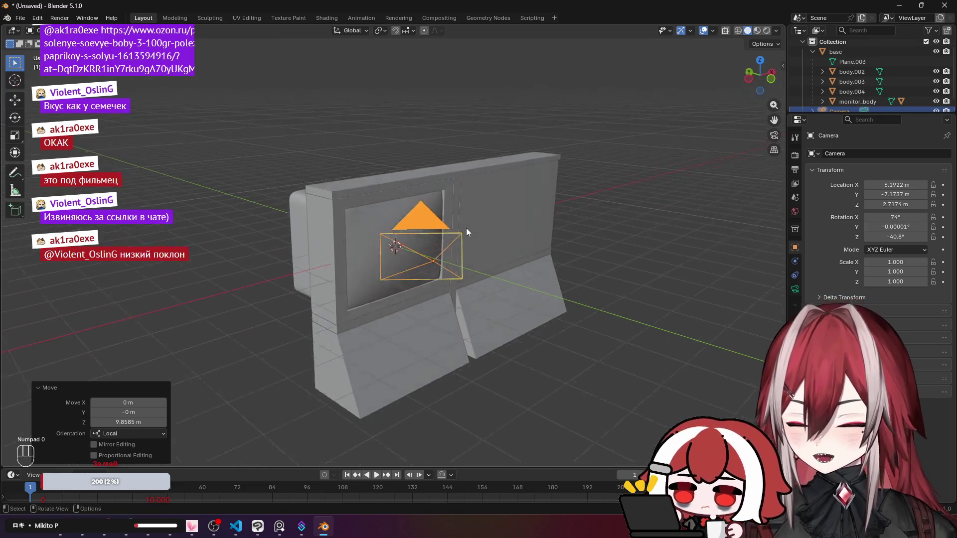
key("KP_0")
Trackball-rotate, shift and roll the camera to aim at the monitor screen.
key("r")
key("r")
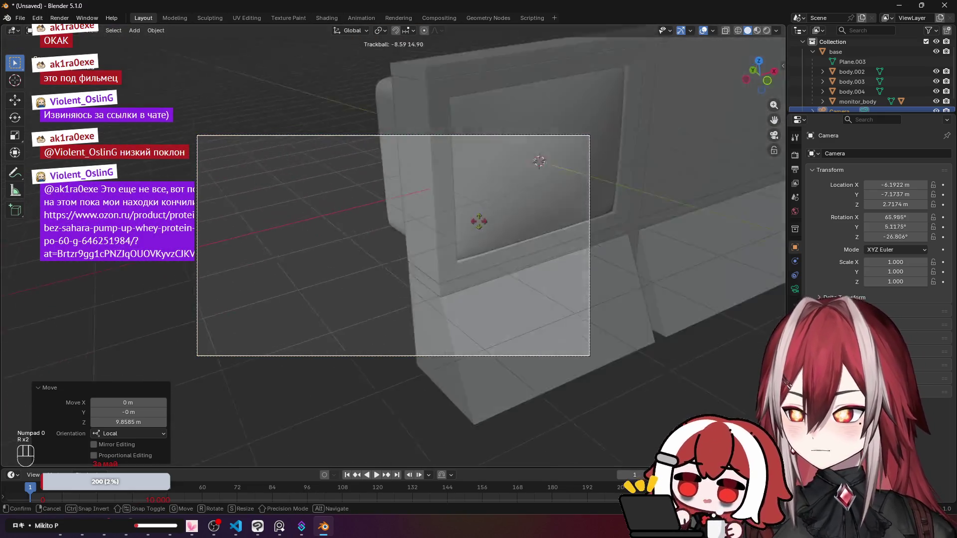
key("r")
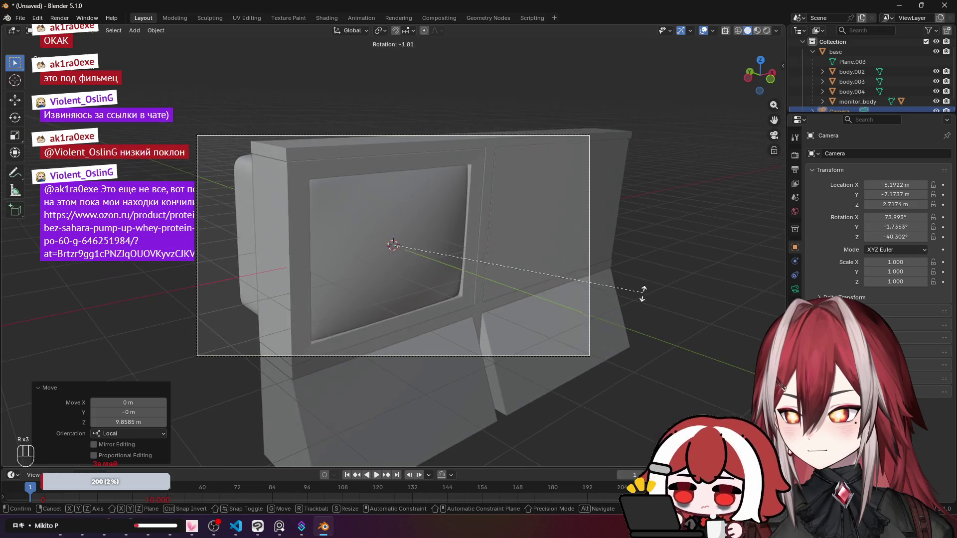
key("r")
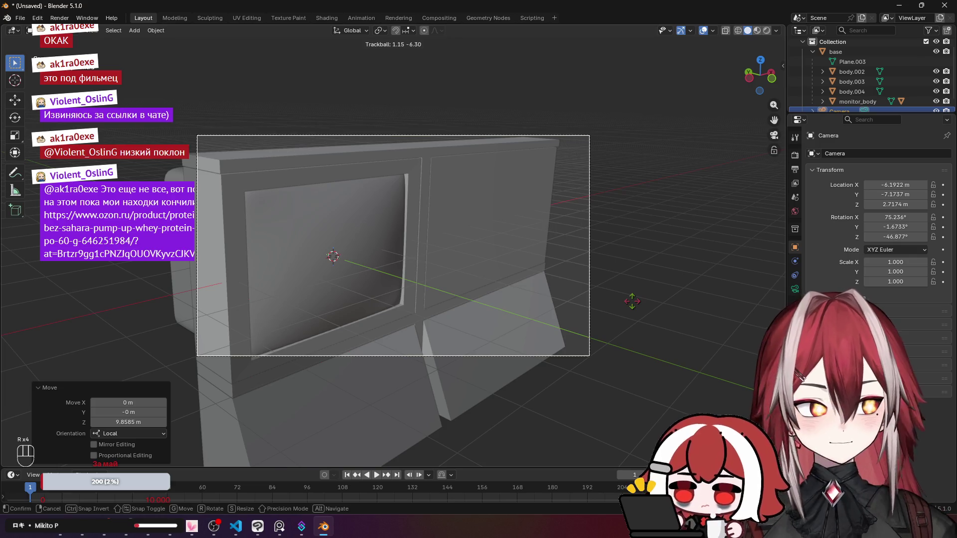
left_click(632, 301)
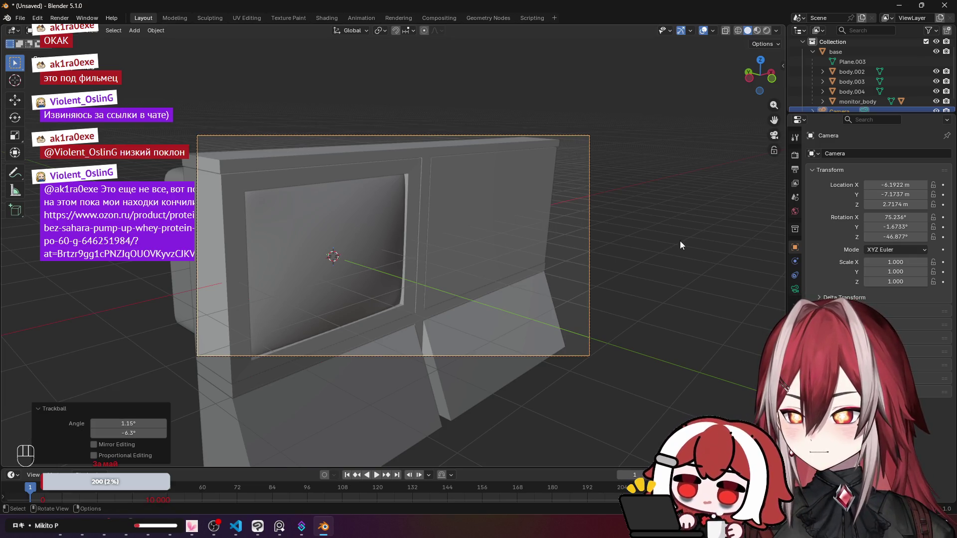
key("g")
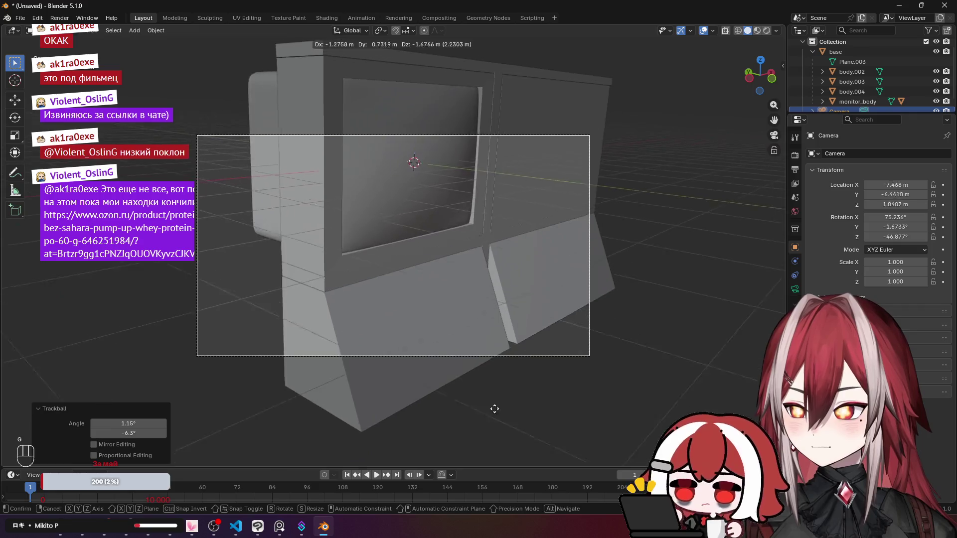
left_click(542, 350)
key("r")
key("r")
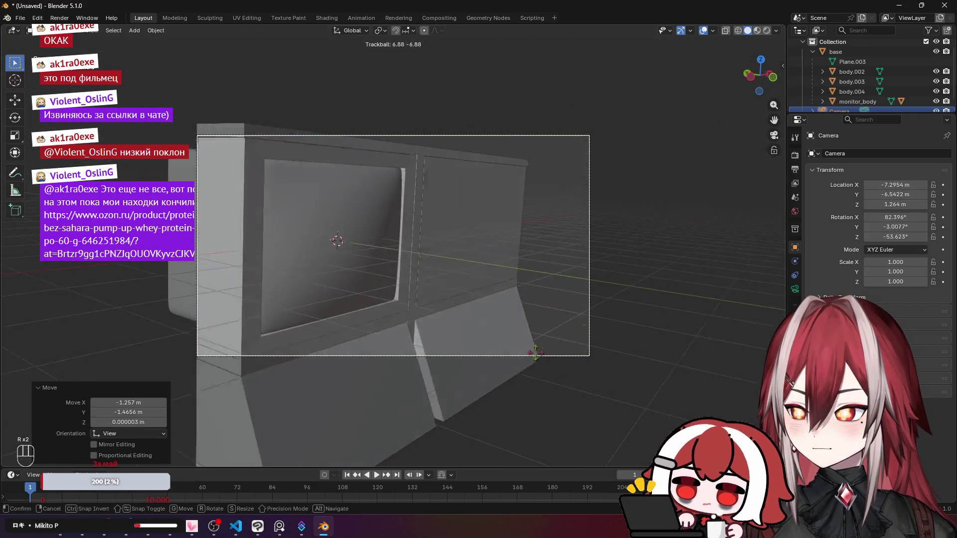
left_click(598, 329)
key("r")
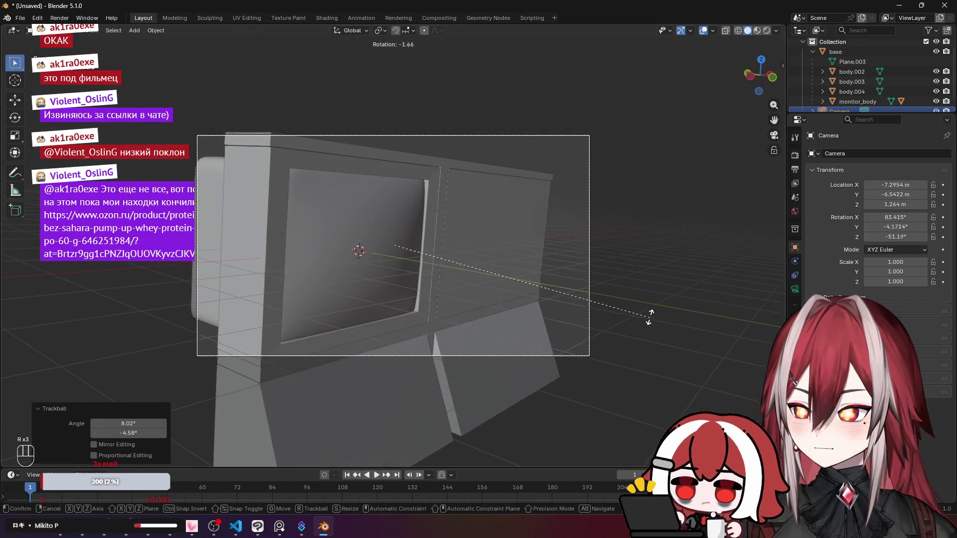
left_click(637, 296)
Nudge the camera into place at X -7.3445, Y -6.4832, Z 1.2472 m.
key("g")
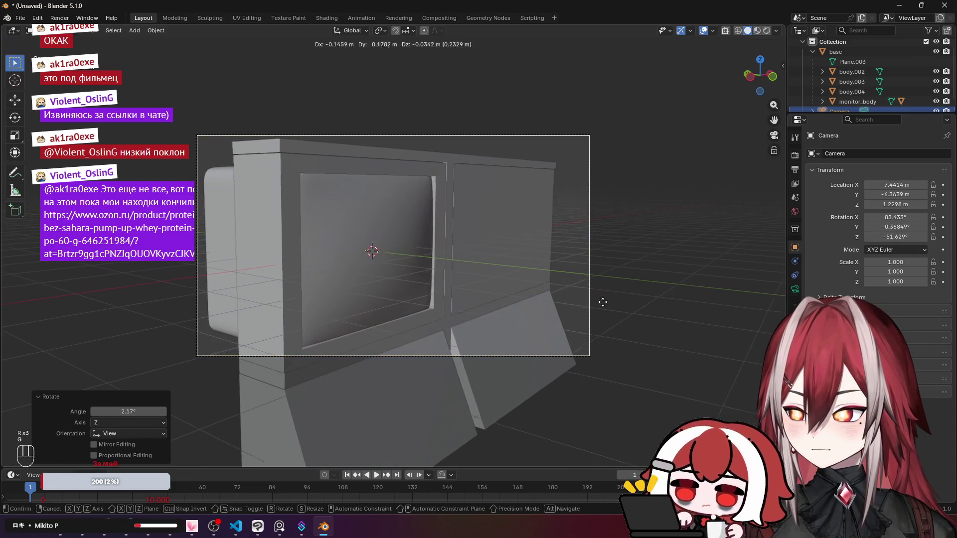
left_click(617, 305)
scroll(653, 279, "up", 4)
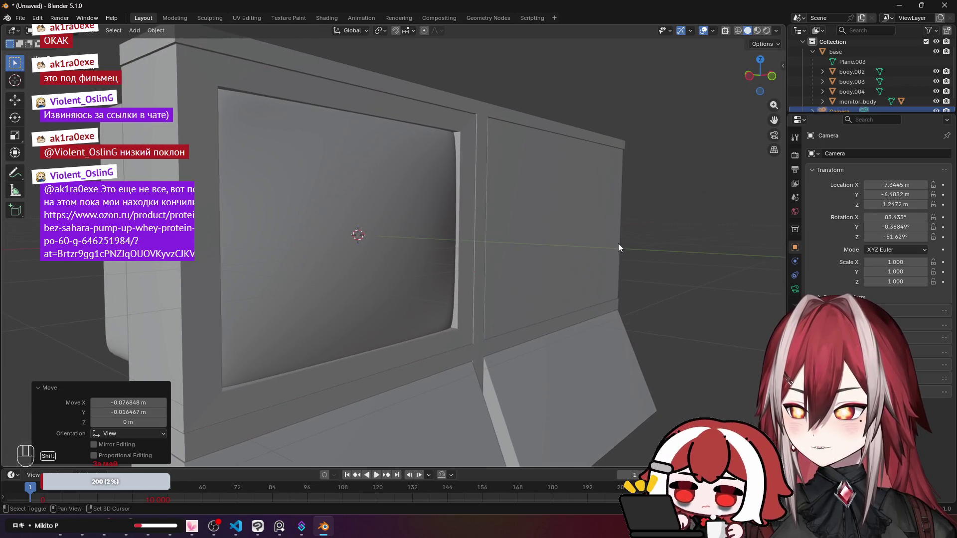
right_click(627, 249)
scroll(626, 249, "up", 5)
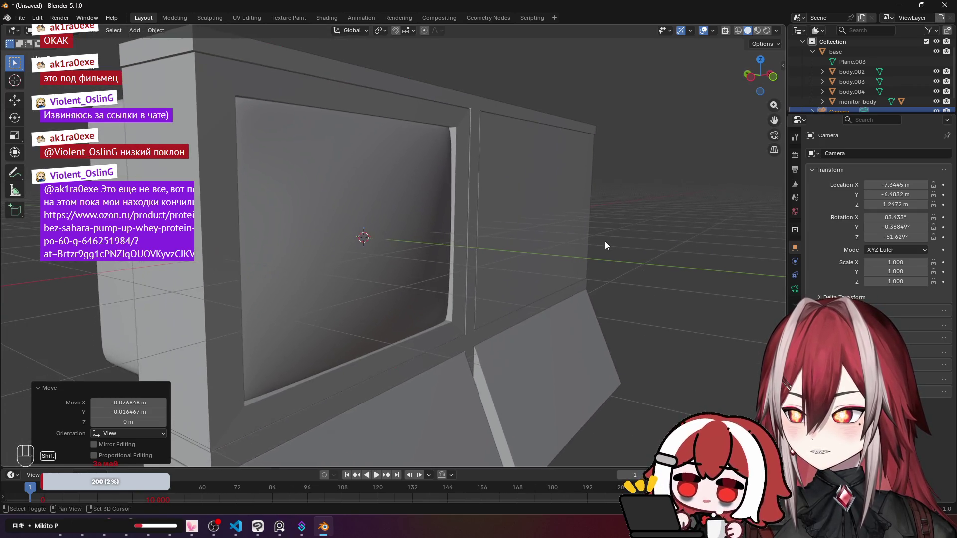
scroll(604, 241, "up", 3)
scroll(570, 241, "down", 2)
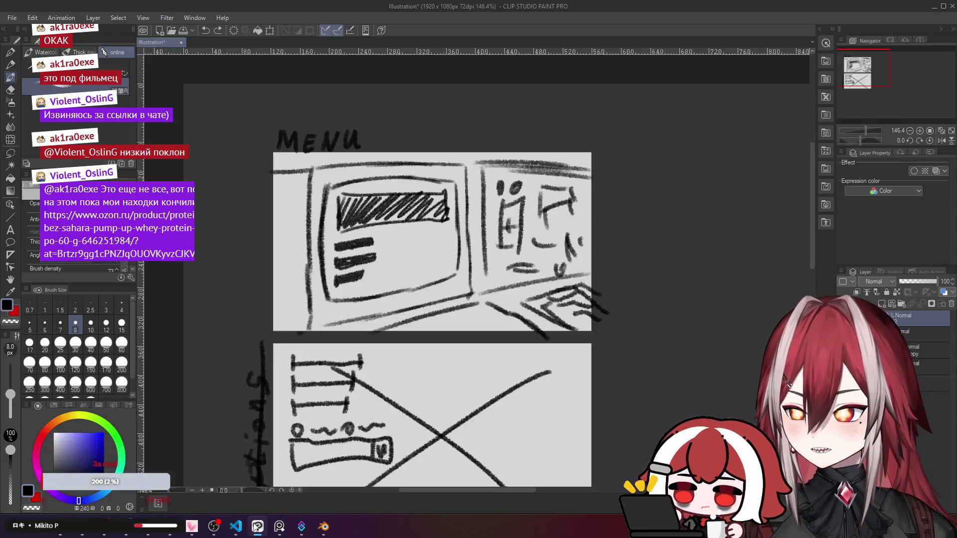
scroll(537, 305, "up", 3)
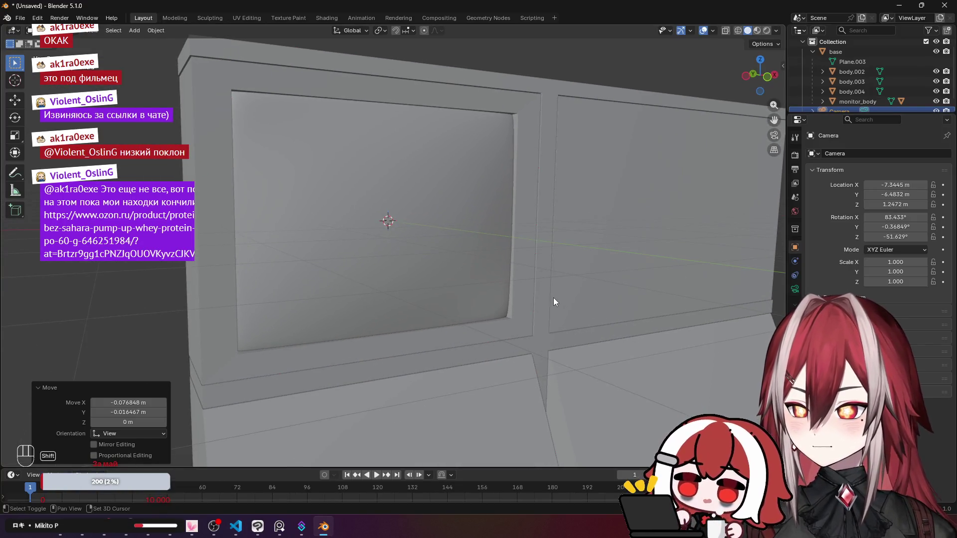
Zoom and pan the viewport to a close-up framing of the monitor screen.
scroll(542, 301, "down", 1)
scroll(550, 298, "up", 2)
scroll(557, 292, "down", 2)
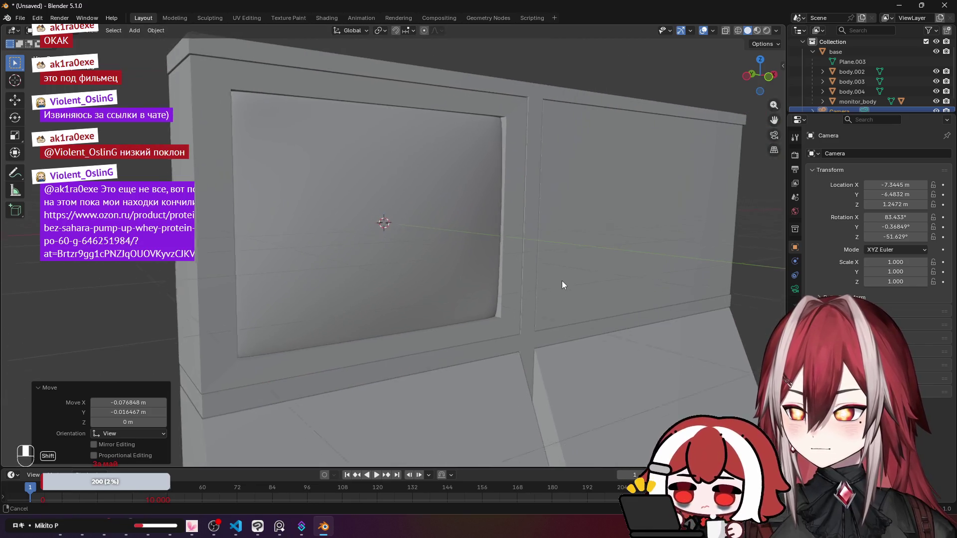
scroll(561, 280, "up", 1)
left_click_drag(552, 287, 558, 286)
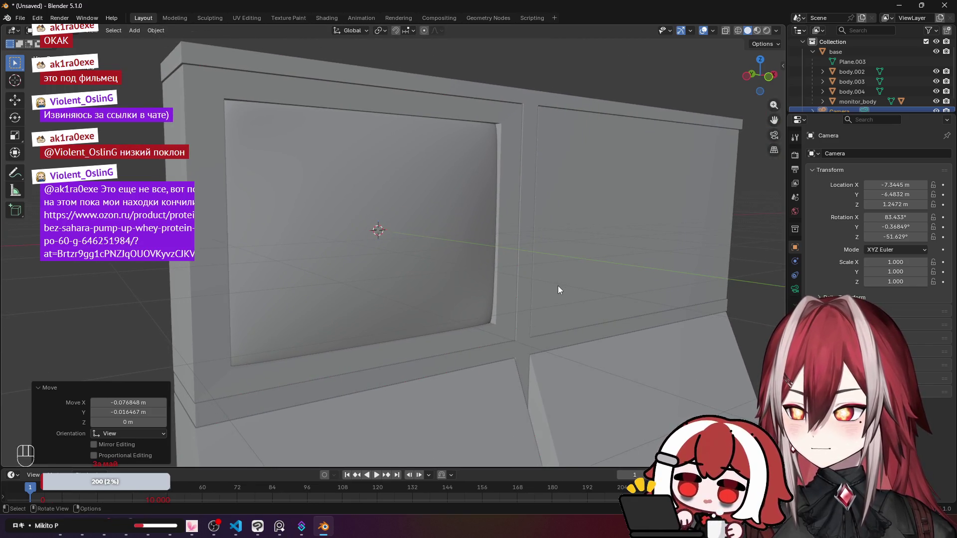
scroll(558, 286, "down", 3)
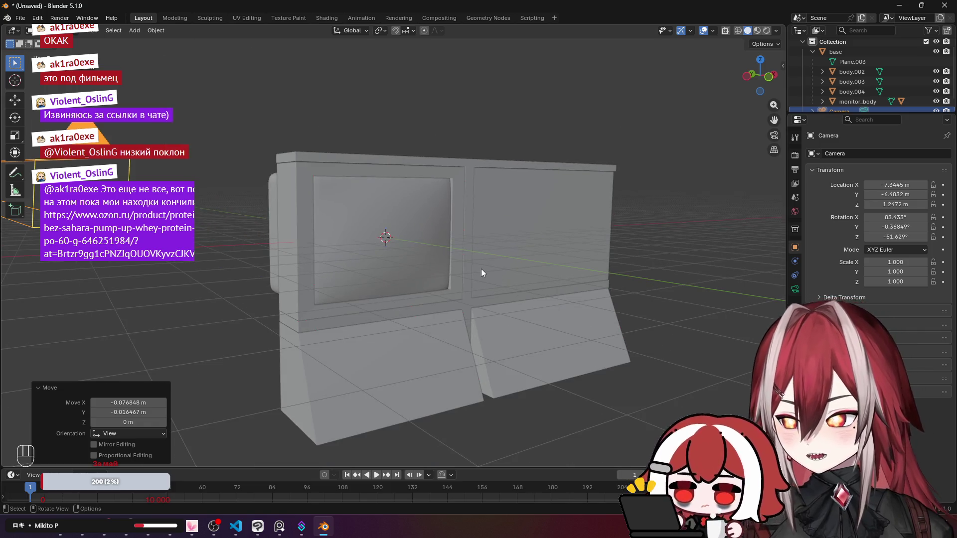
scroll(481, 270, "up", 6)
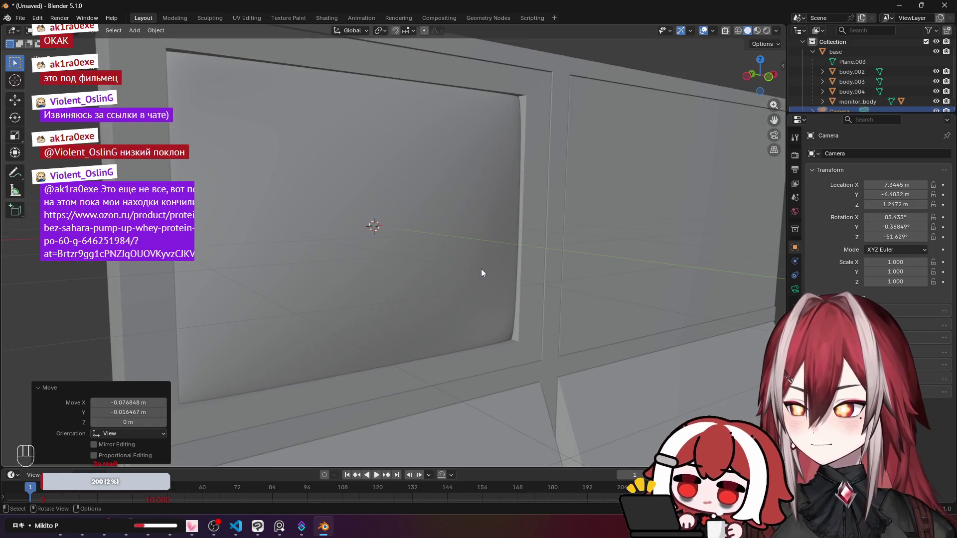
left_click_drag(481, 268, 481, 276)
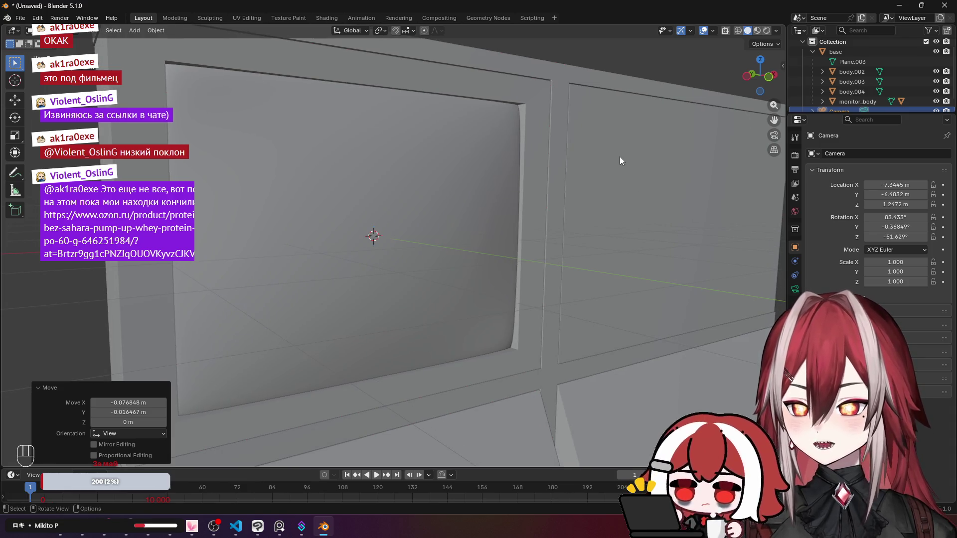
Align the active camera to the view, placing it at X -2.5829, Y -4.475, Z 0.46682 m.
key("F3")
type("camera")
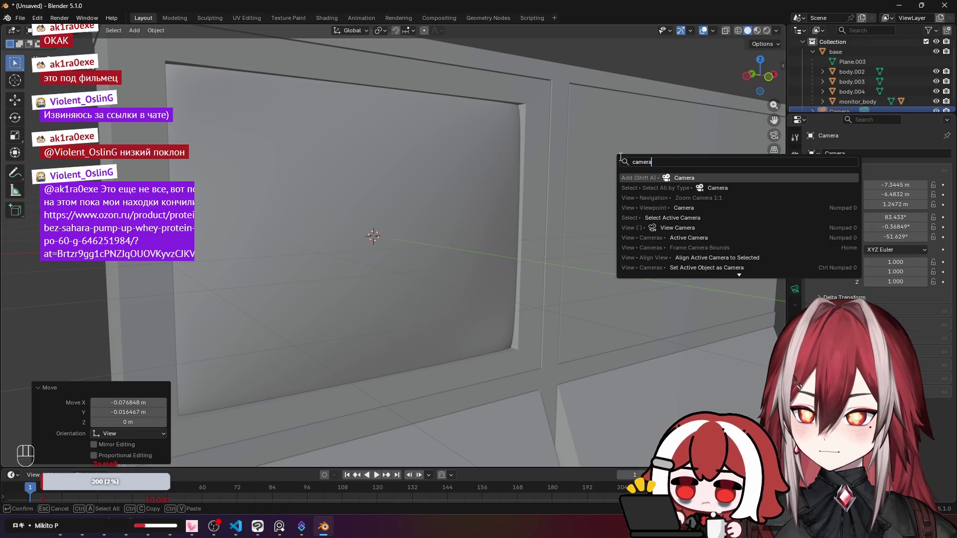
key("Down")
key("Down")
key("Down")
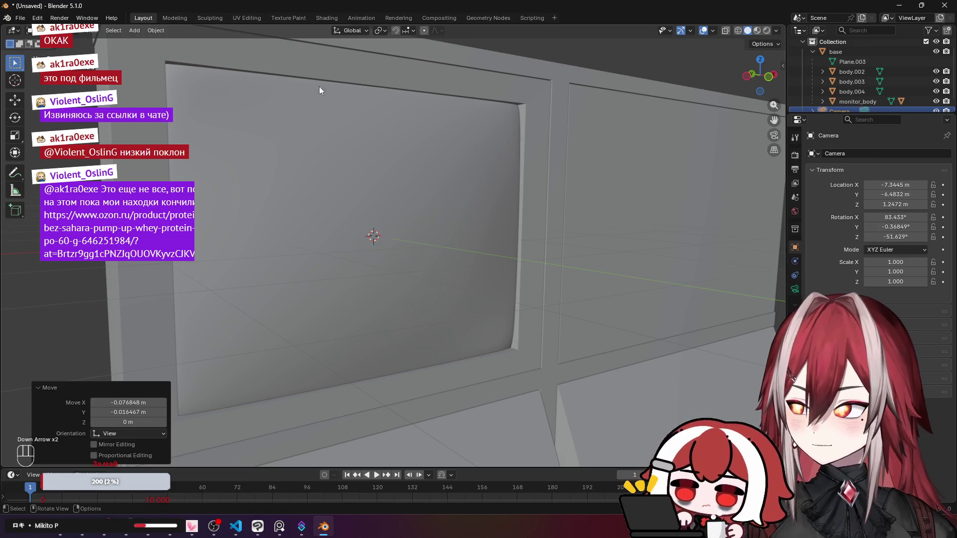
left_click(92, 30)
mouse_move(150, 149)
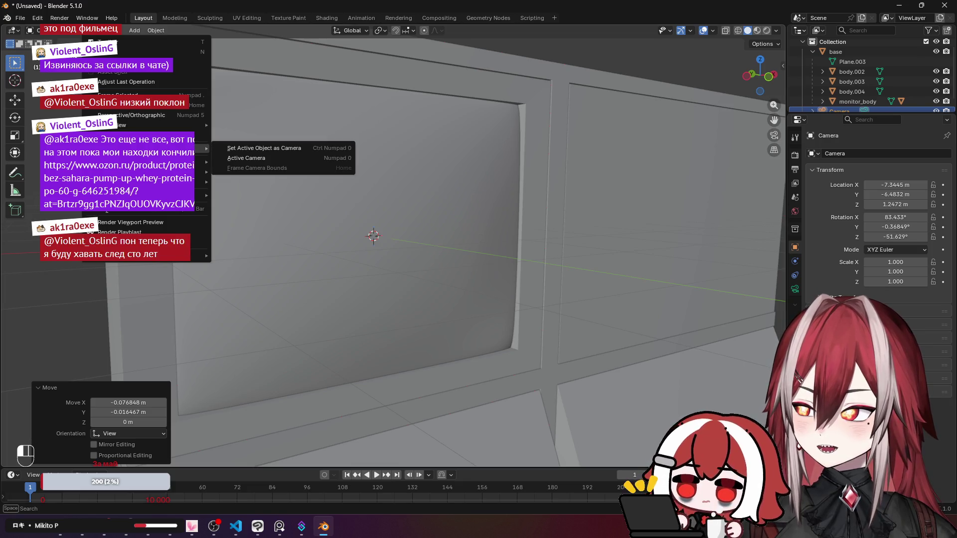
mouse_move(199, 162)
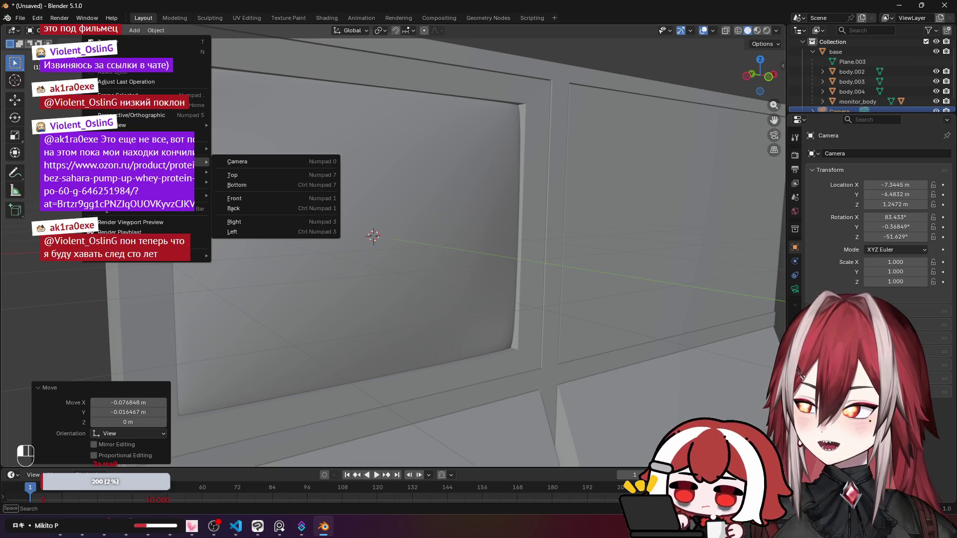
mouse_move(200, 182)
mouse_move(278, 182)
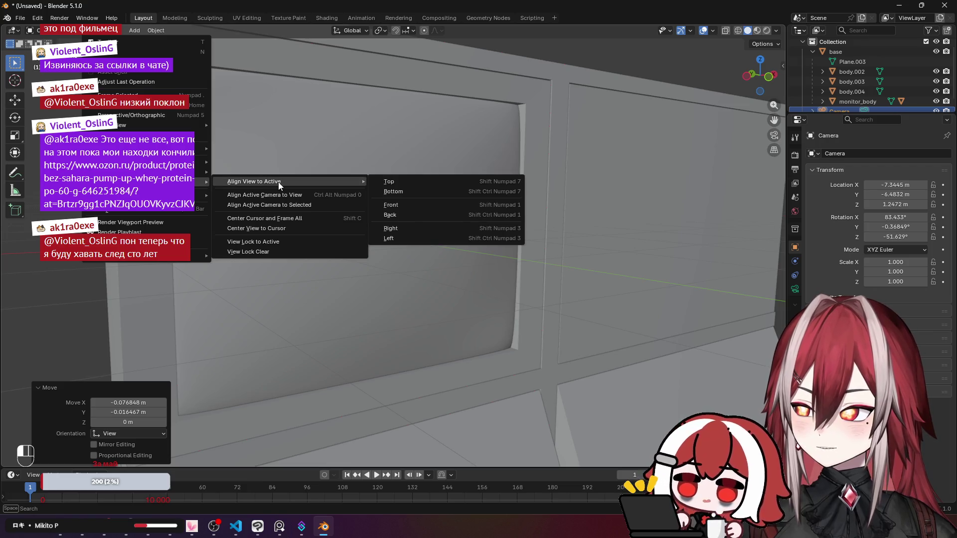
left_click(308, 197)
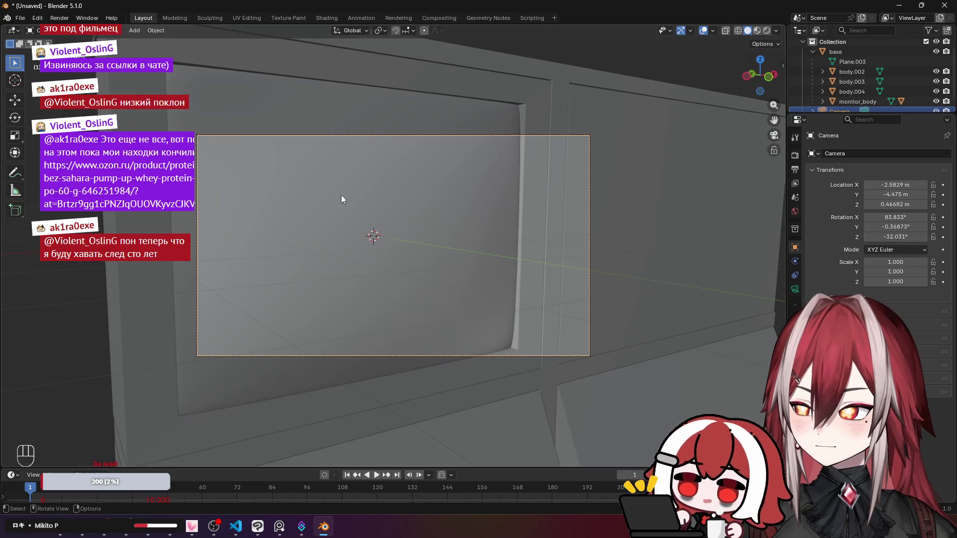
key("KP_0")
key("KP_0")
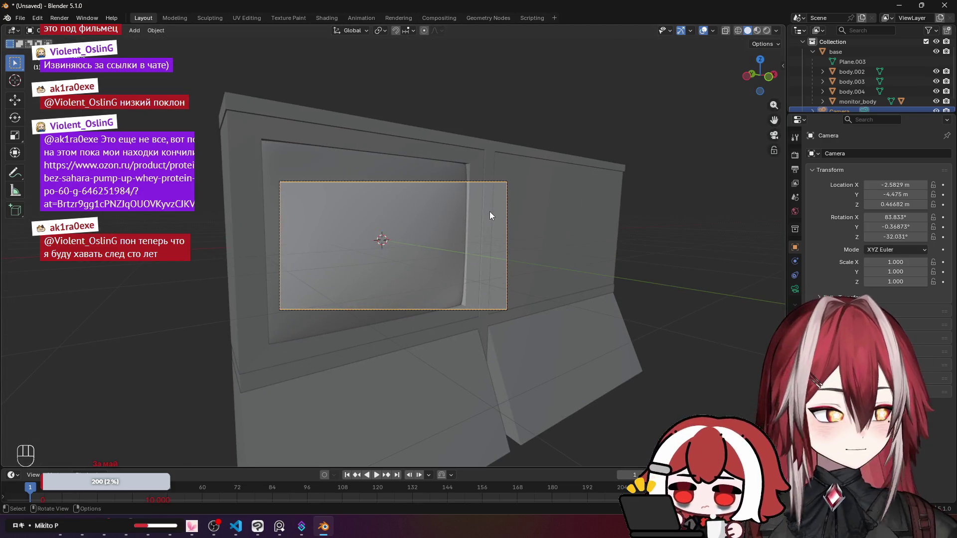
key("KP_0")
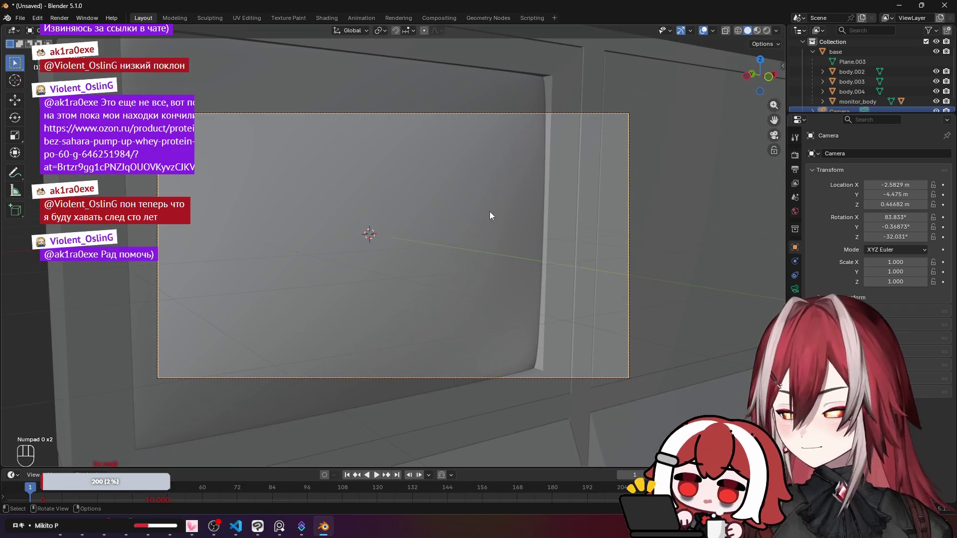
key("z")
key("z")
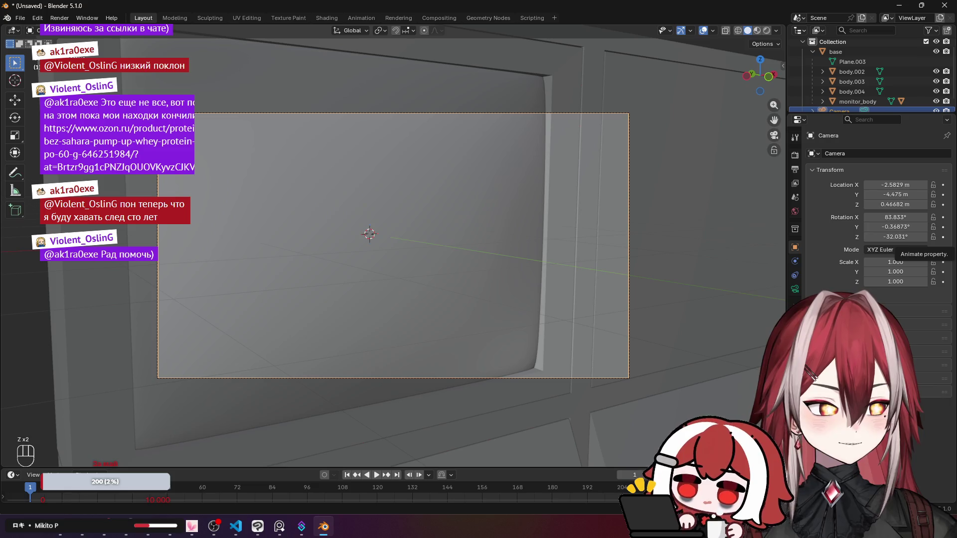
key("alt+Tab")
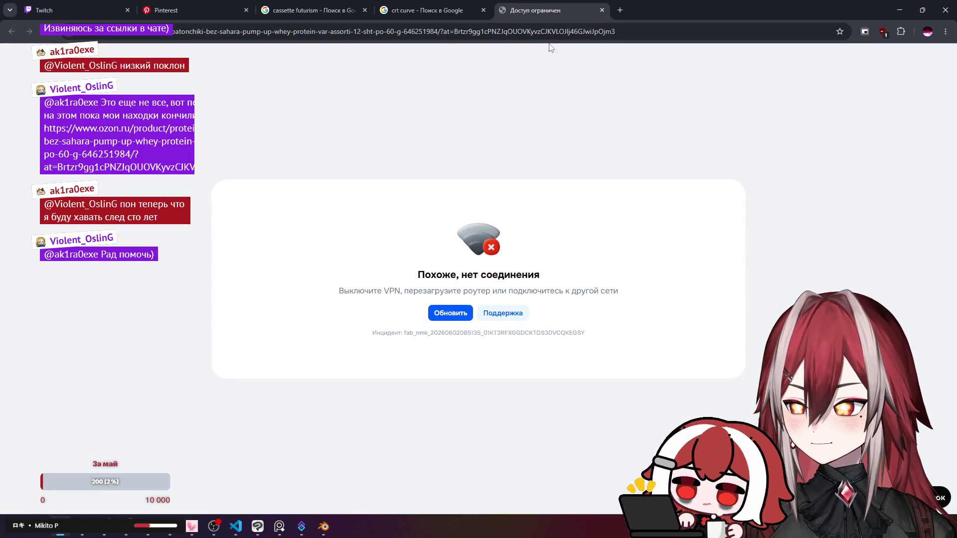
left_click(601, 10)
left_click(905, 7)
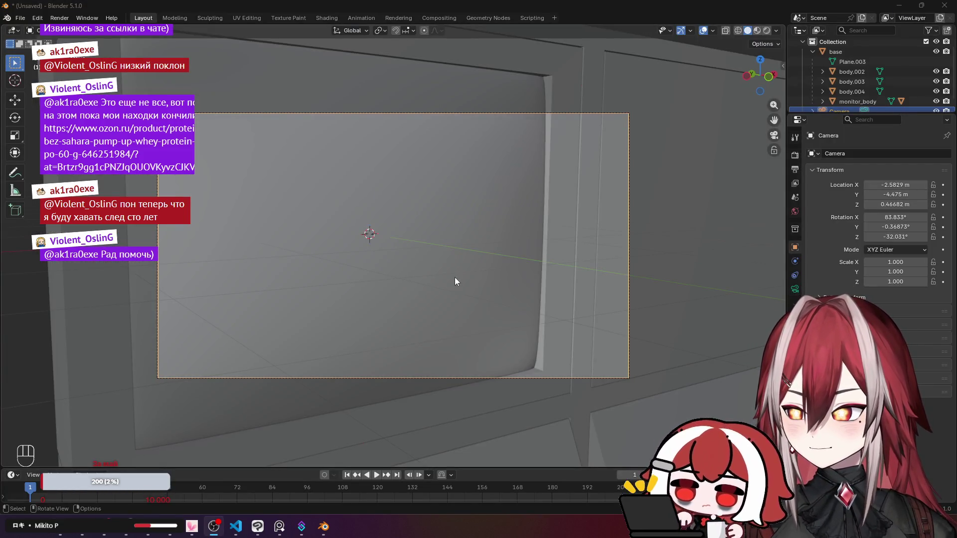
Move the Camera back 7.4328 m along its local Z to frame both monitor bays.
left_click(495, 266)
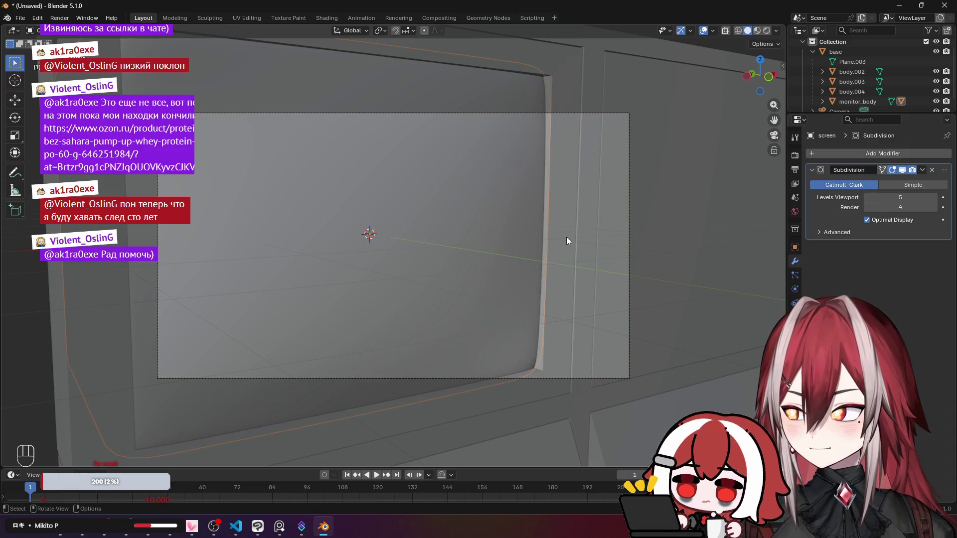
scroll(847, 90, "down", 1)
left_click(839, 101)
key("g")
key("z")
key("z")
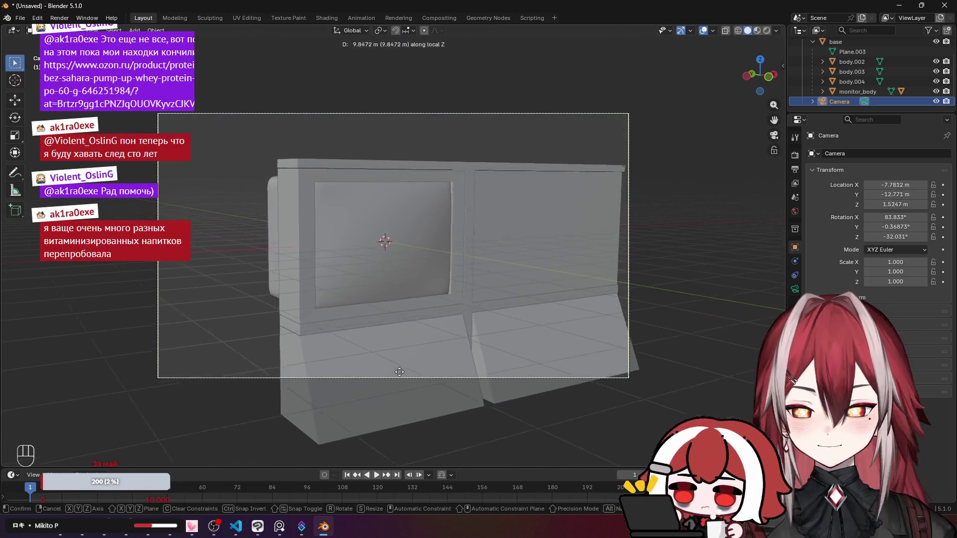
left_click(502, 324)
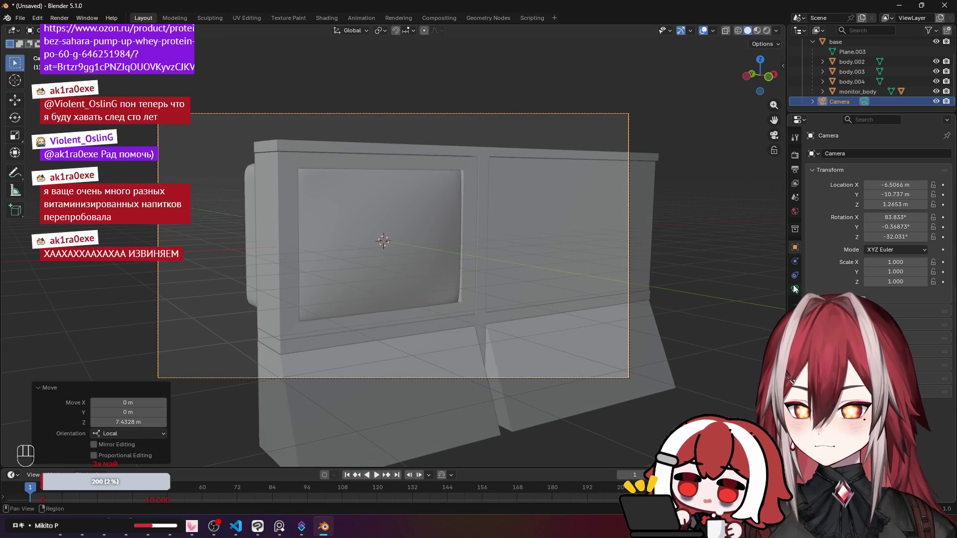
left_click(794, 289)
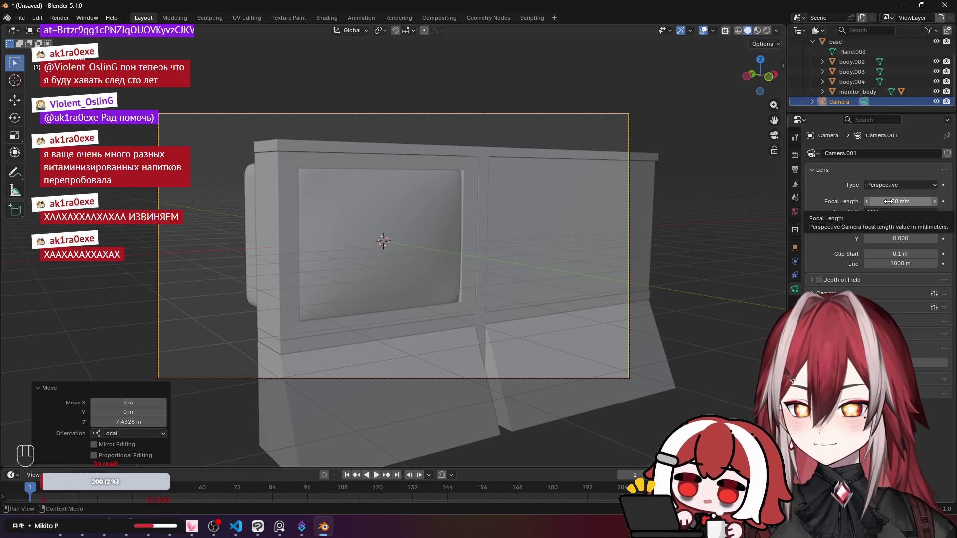
Set the camera's focal length to 90 mm and turn it slightly about Z.
left_click_drag(888, 201, 912, 201)
left_click(899, 202)
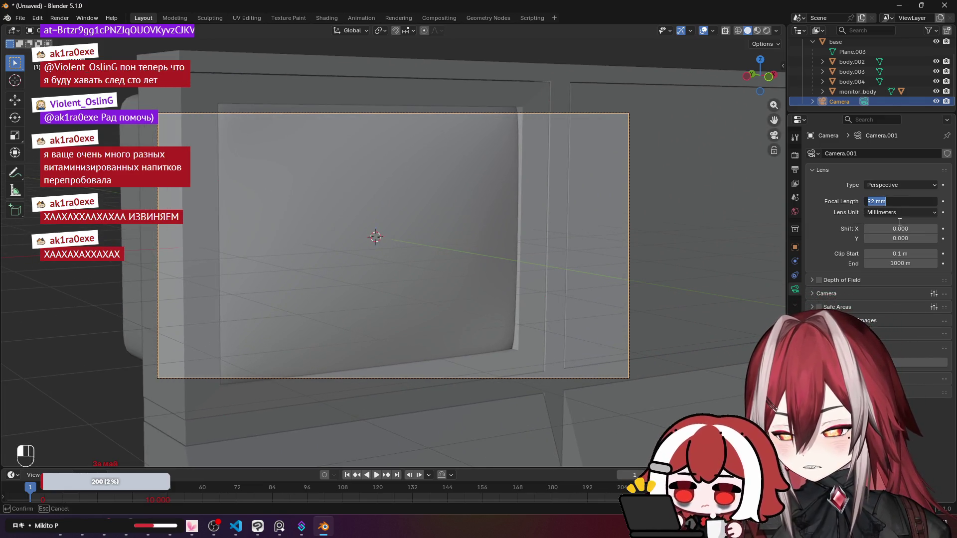
type("90")
key("Return")
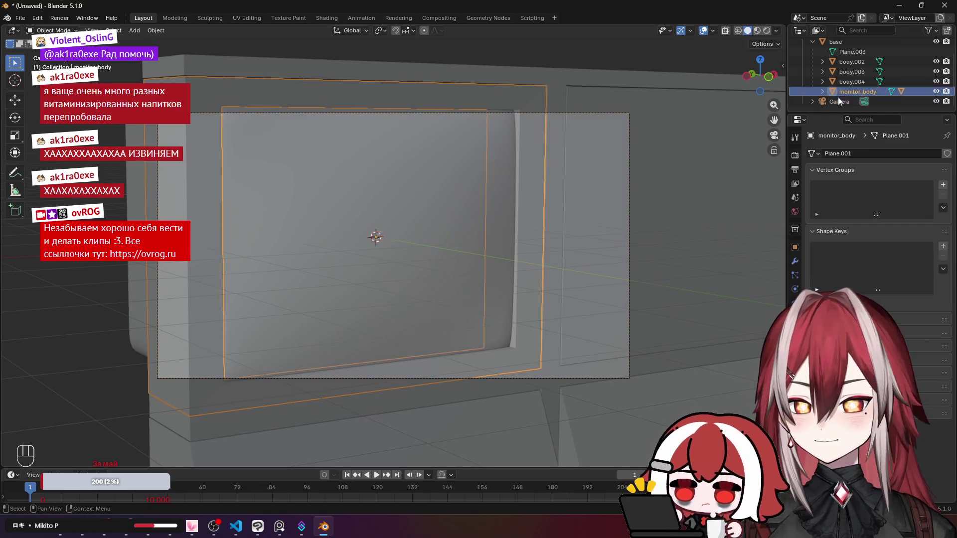
key("r")
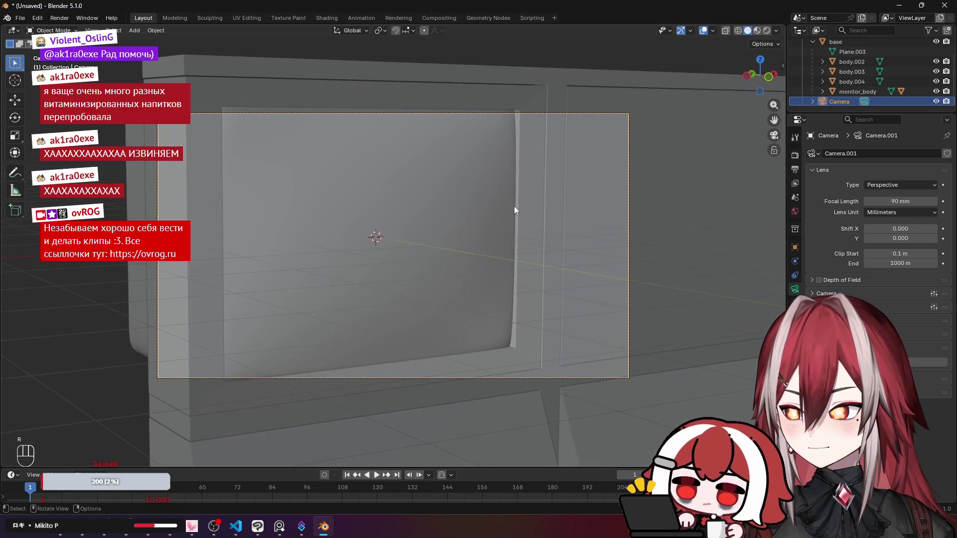
key("r")
key("z")
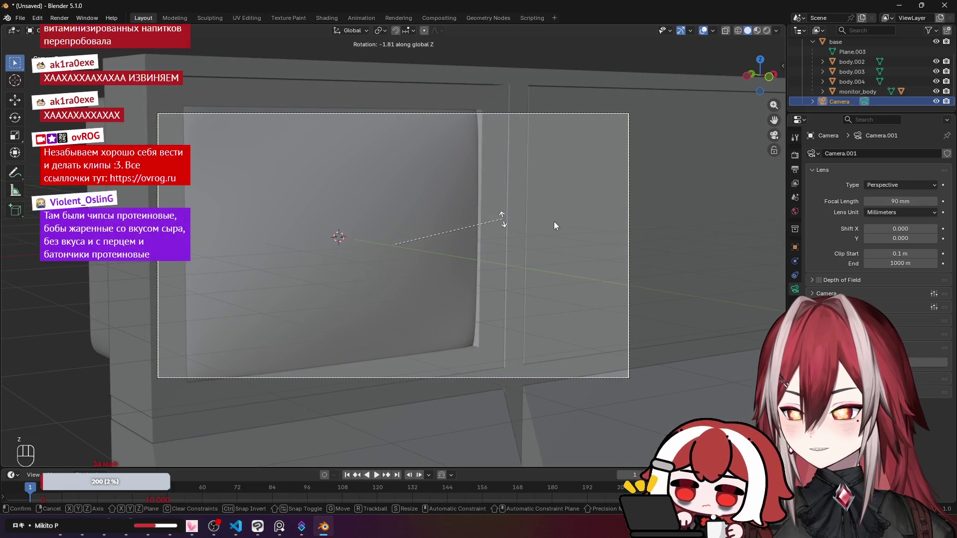
left_click(903, 201)
Lower the focal length to 80 mm and give the camera another small Z turn.
mouse_move(904, 201)
left_mouse_down()
mouse_move(862, 201)
mouse_move(886, 201)
left_mouse_up()
key("r")
key("z")
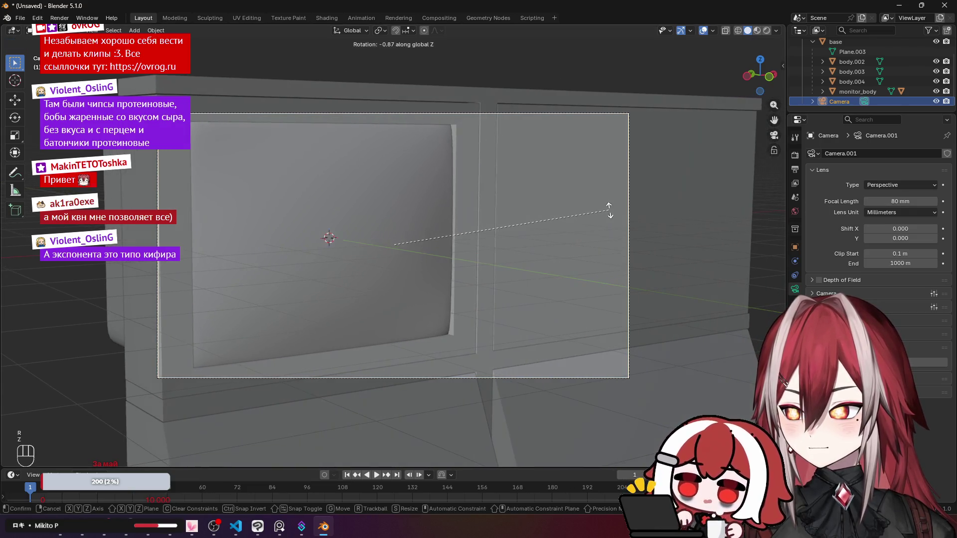
left_click(611, 208)
left_click(677, 229)
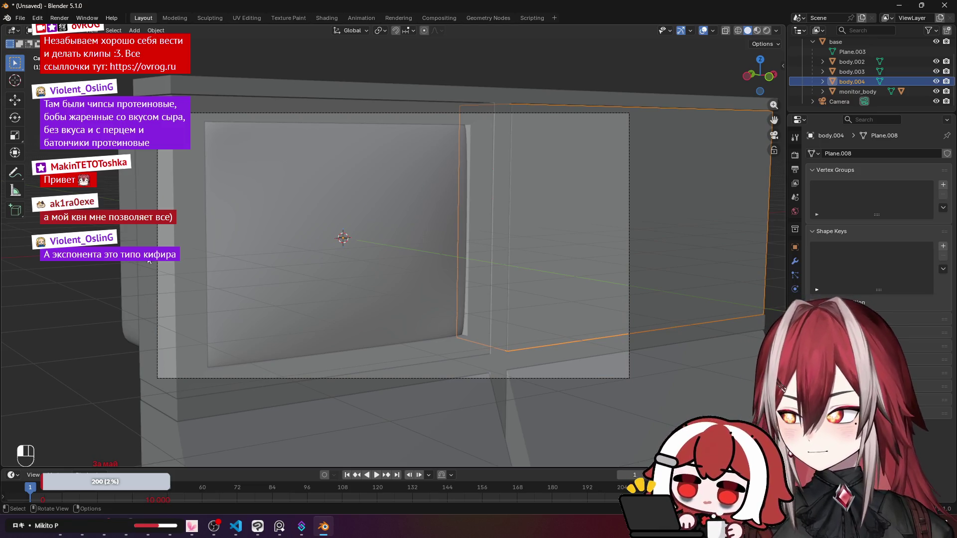
key("alt+a")
key("KP_0")
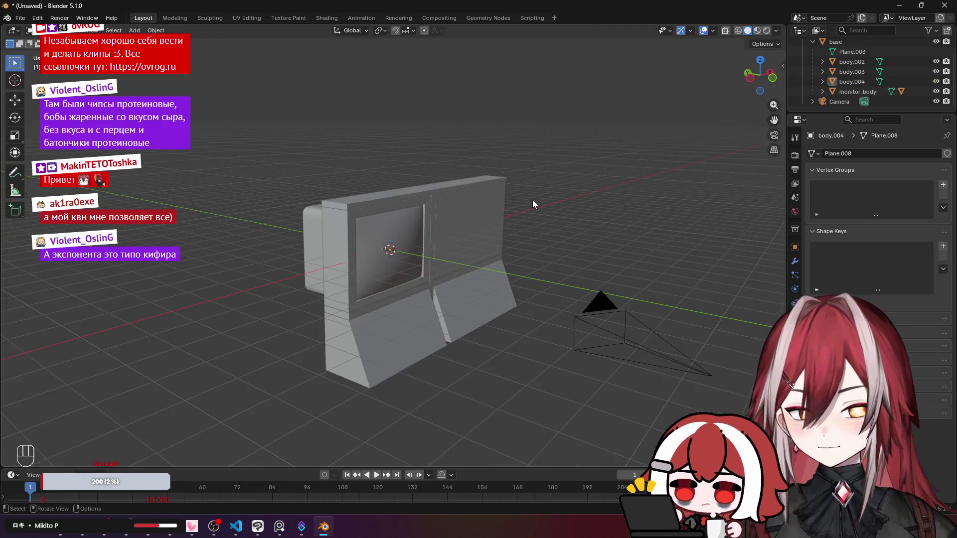
key("KP_0")
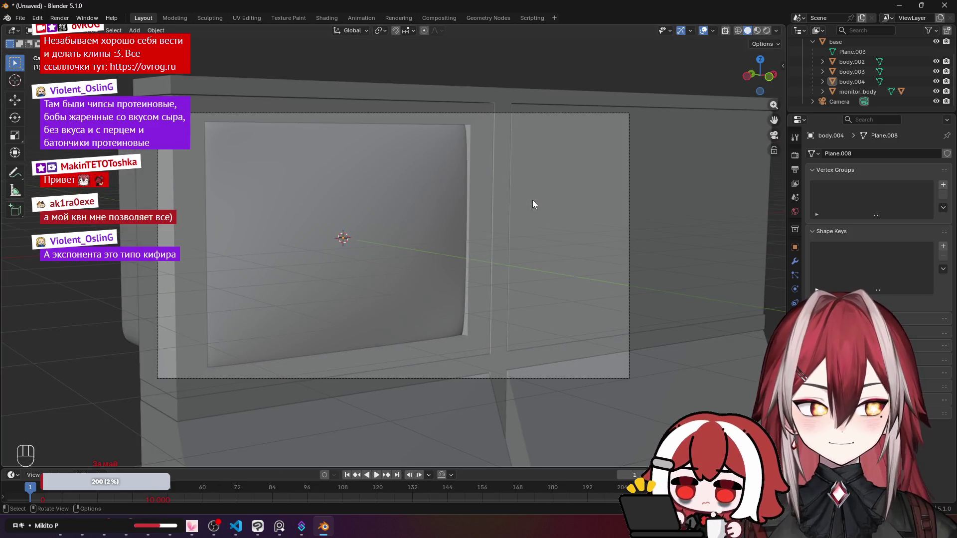
left_click(474, 83)
left_click(488, 52)
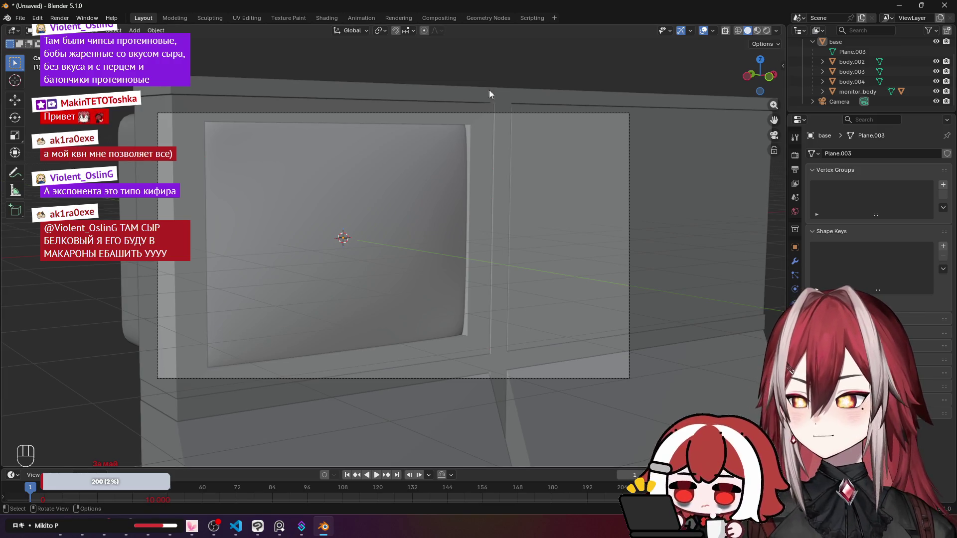
scroll(504, 153, "down", 3)
scroll(505, 153, "up", 1)
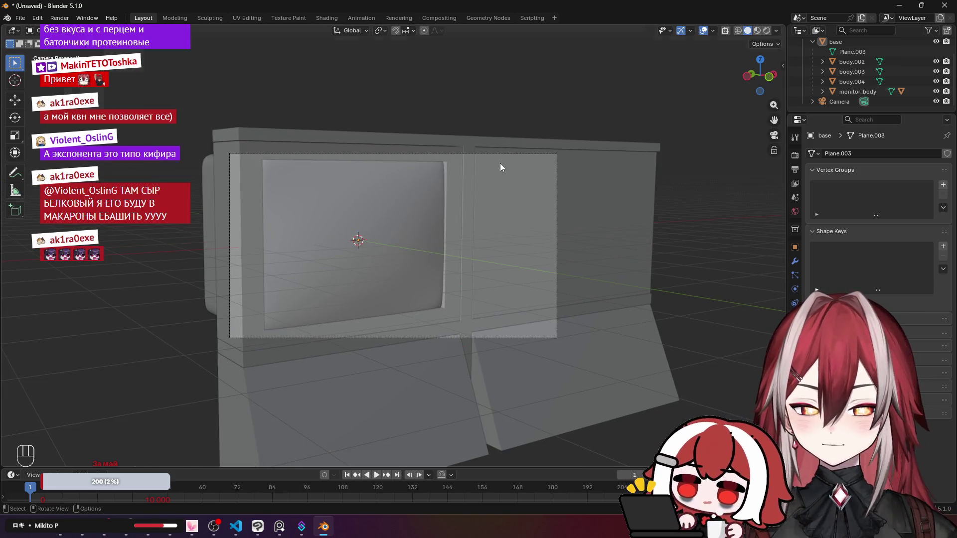
Leave the camera view, select the screen mesh and view the monitor from the front.
key("KP_0")
scroll(433, 183, "up", 3)
scroll(509, 156, "up", 2)
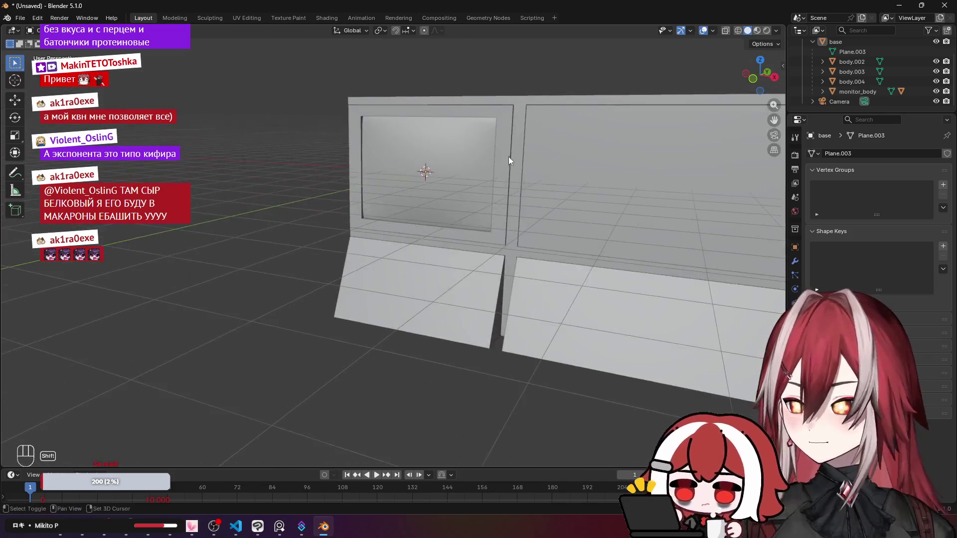
mouse_move(508, 156)
left_mouse_down()
mouse_move(420, 145)
mouse_move(394, 154)
mouse_move(567, 166)
mouse_move(521, 181)
left_mouse_up()
left_click(395, 191)
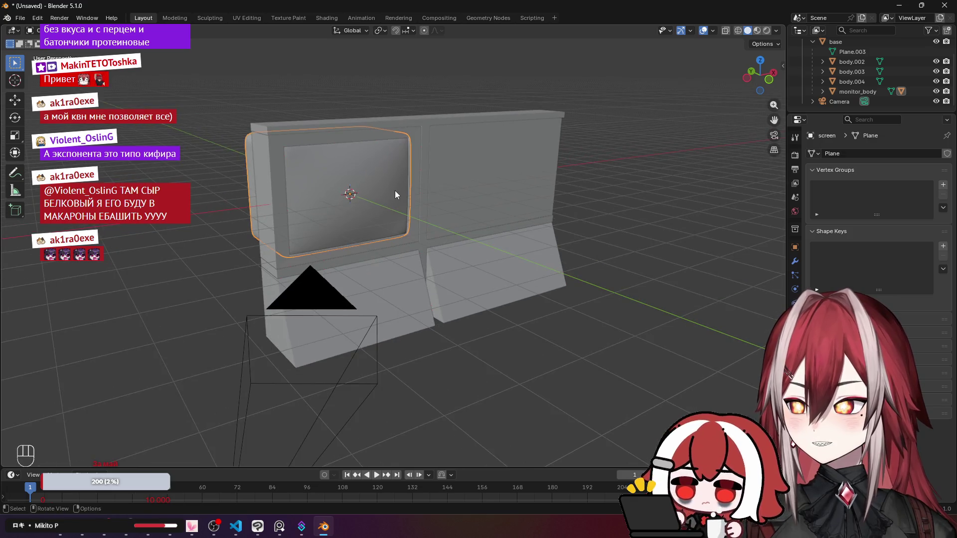
key("KP_1")
scroll(395, 190, "up", 3)
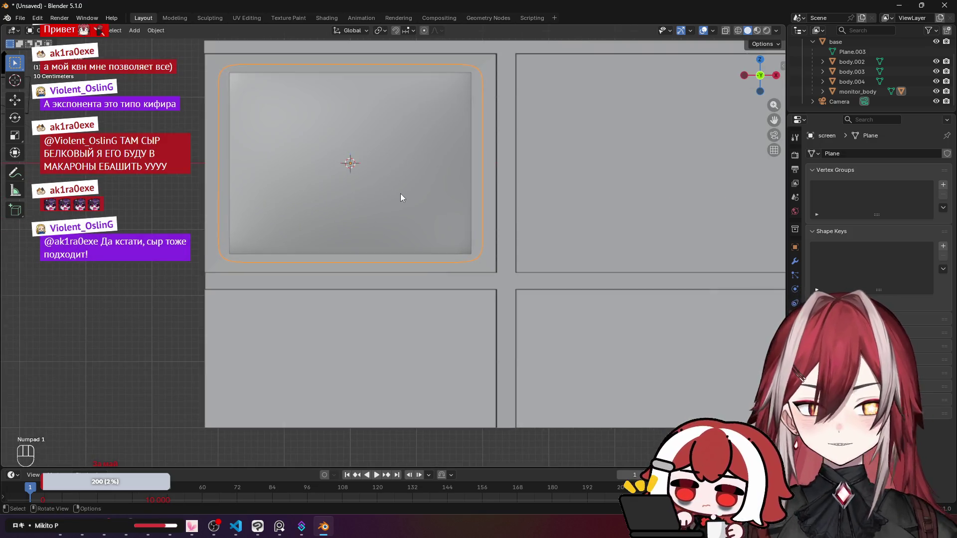
Hide body.002, body.003, body.004, the base frame panels and monitor_body in the Outliner.
left_click(936, 81)
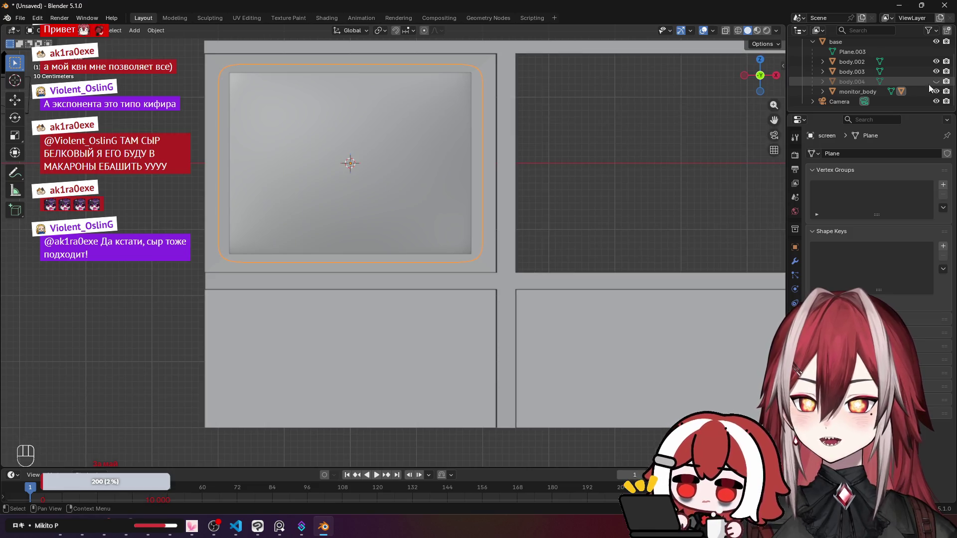
left_click(936, 71)
left_click(936, 61)
scroll(919, 60, "up", 2)
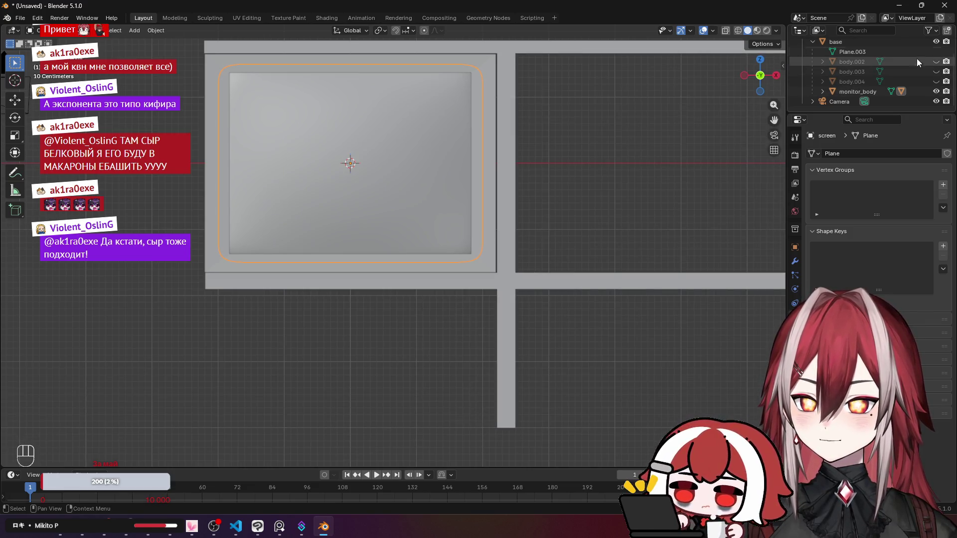
left_click(935, 61)
scroll(897, 75, "down", 2)
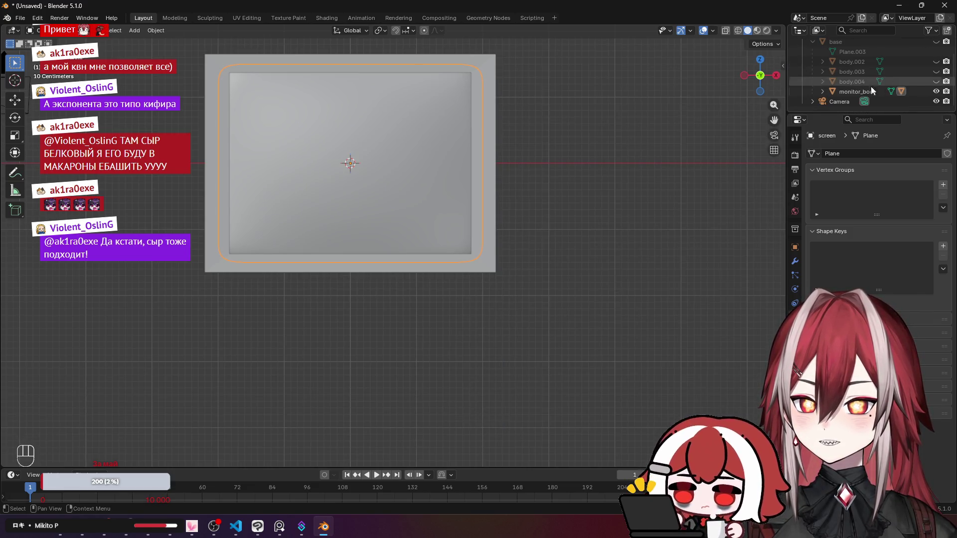
left_click(822, 92)
left_click(936, 92)
scroll(897, 95, "down", 2)
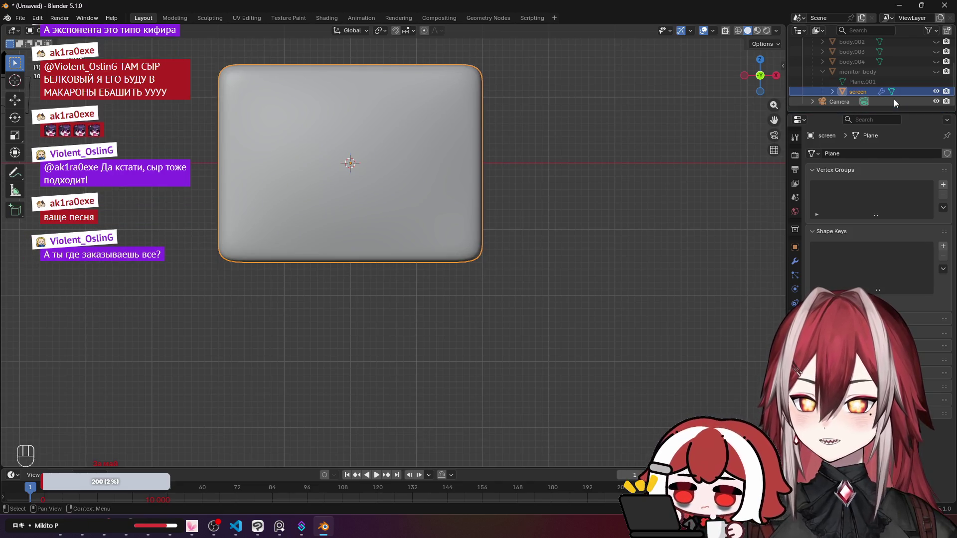
Select the screen object, centre it in the viewport and view it from the front.
left_click(902, 91)
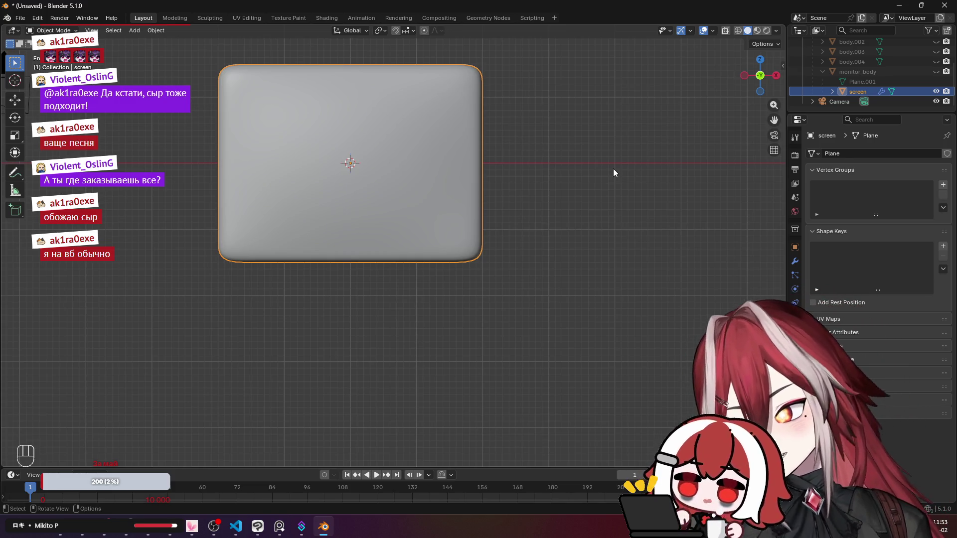
scroll(582, 177, "up", 1)
left_click_drag(503, 177, 567, 277)
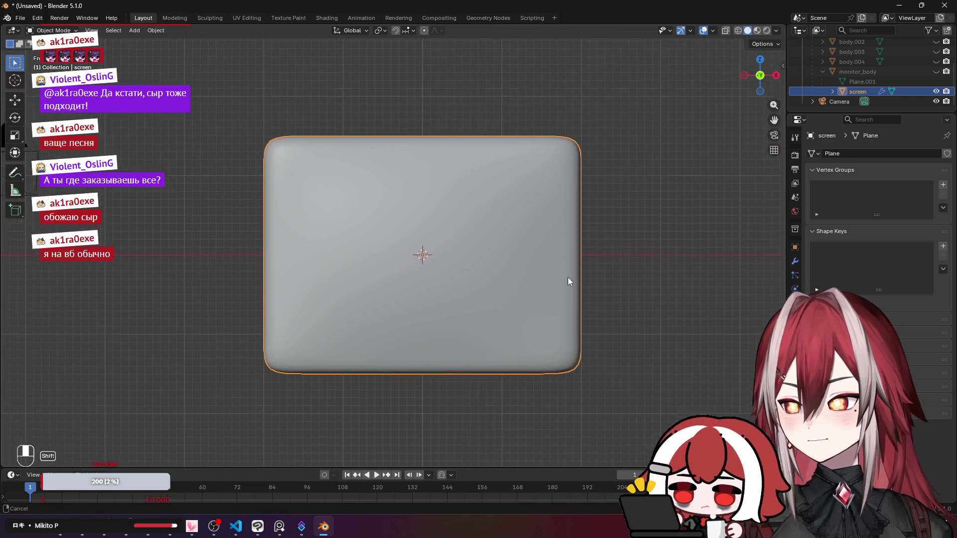
scroll(567, 277, "up", 1)
left_click_drag(528, 236, 488, 259)
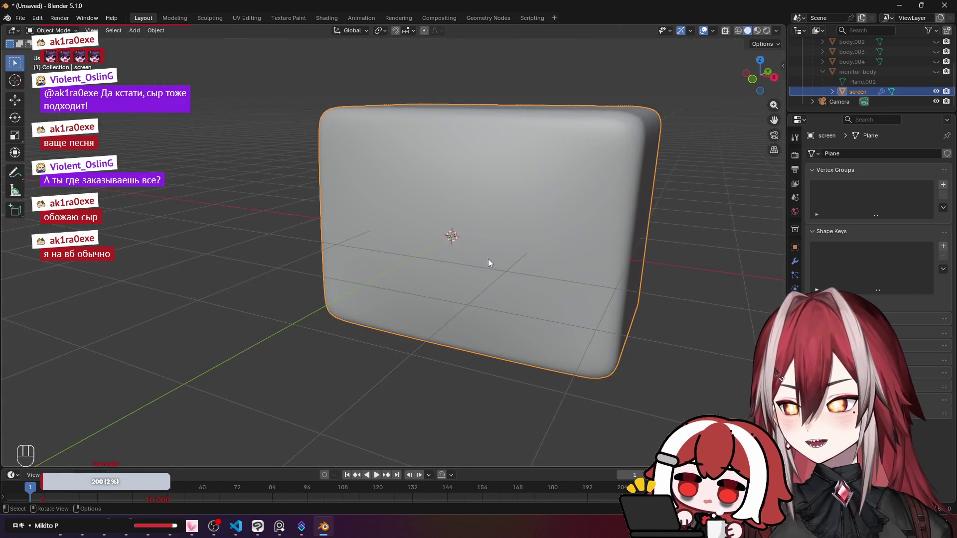
key("KP_1")
In UV Editing, select the whole screen mesh from the front and scale its UVs by 1.5.
left_click(247, 18)
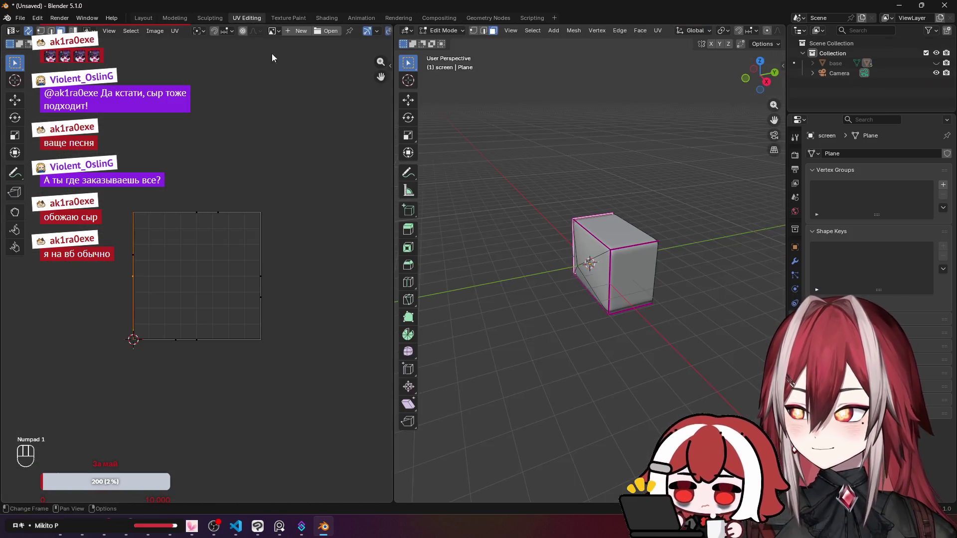
key("KP_1")
scroll(596, 207, "up", 8)
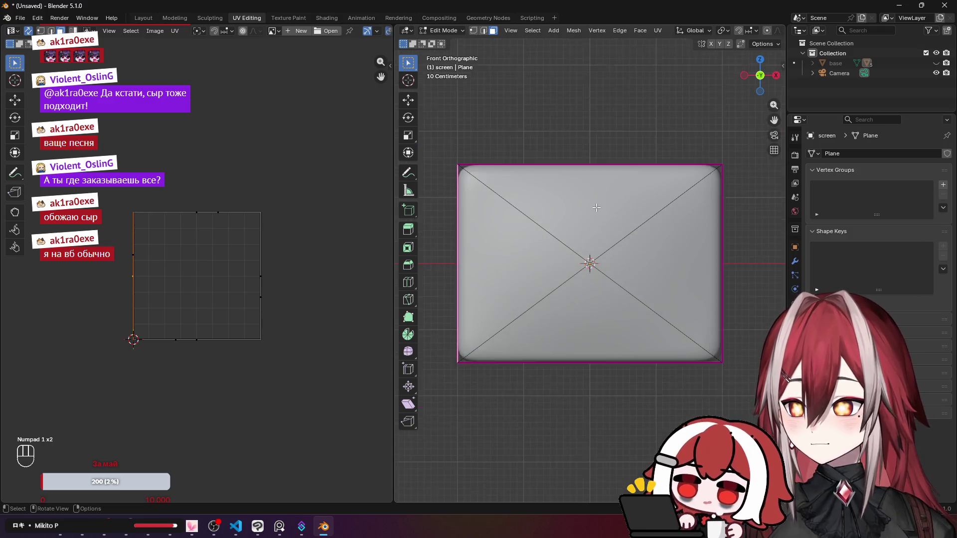
key("a")
scroll(559, 125, "down", 2)
left_click(656, 31)
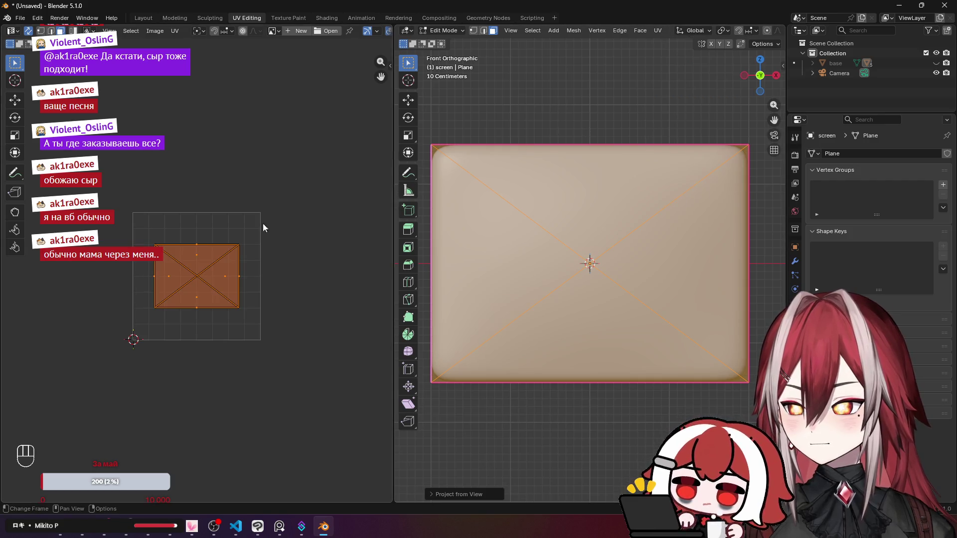
scroll(262, 224, "up", 4)
scroll(240, 235, "down", 1)
key("g")
key("s")
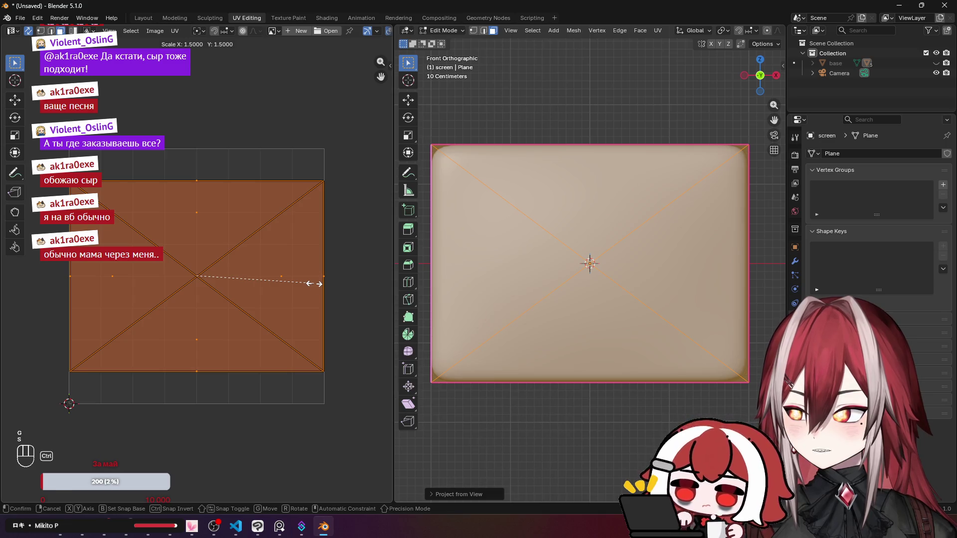
left_click(314, 283)
Project the screen's UVs from the front view and enlarge the UV island.
left_click(657, 31)
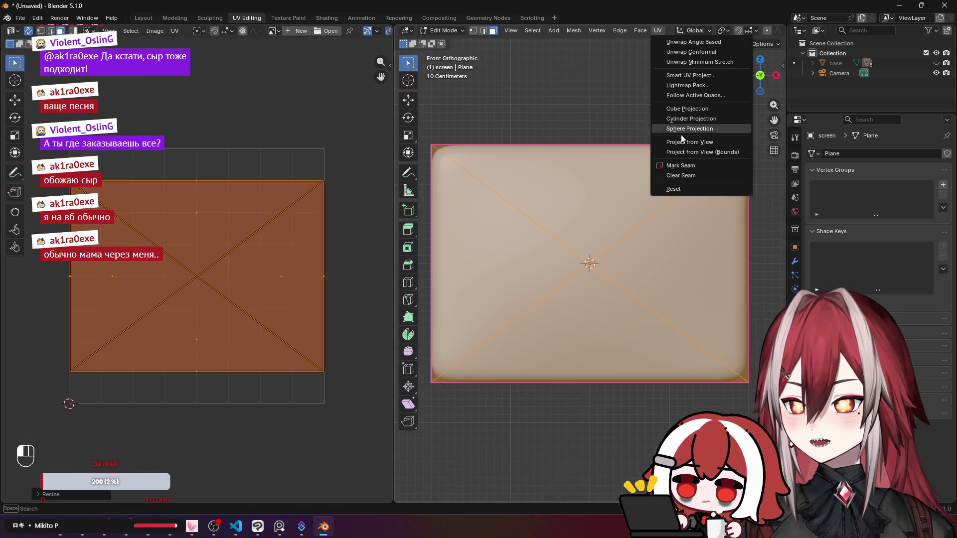
left_click(682, 154)
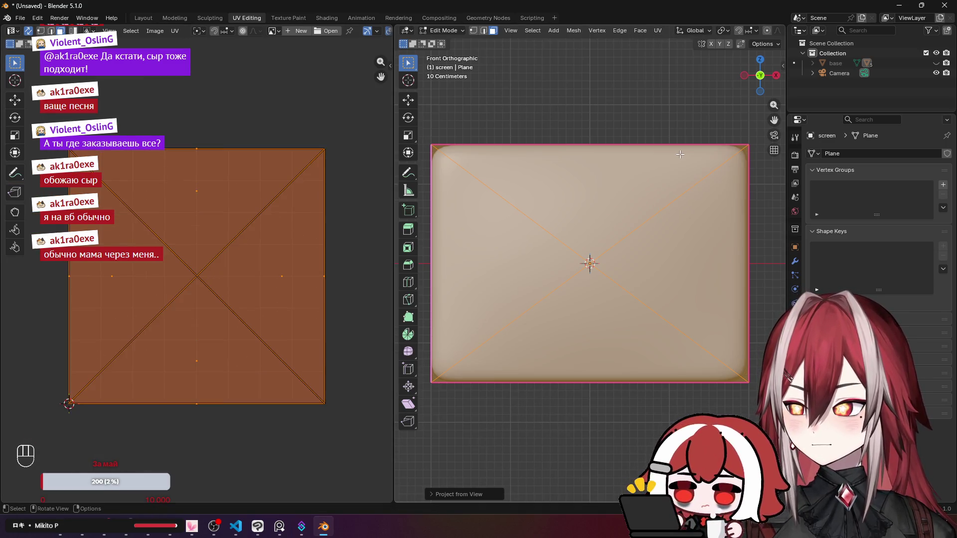
left_click(658, 30)
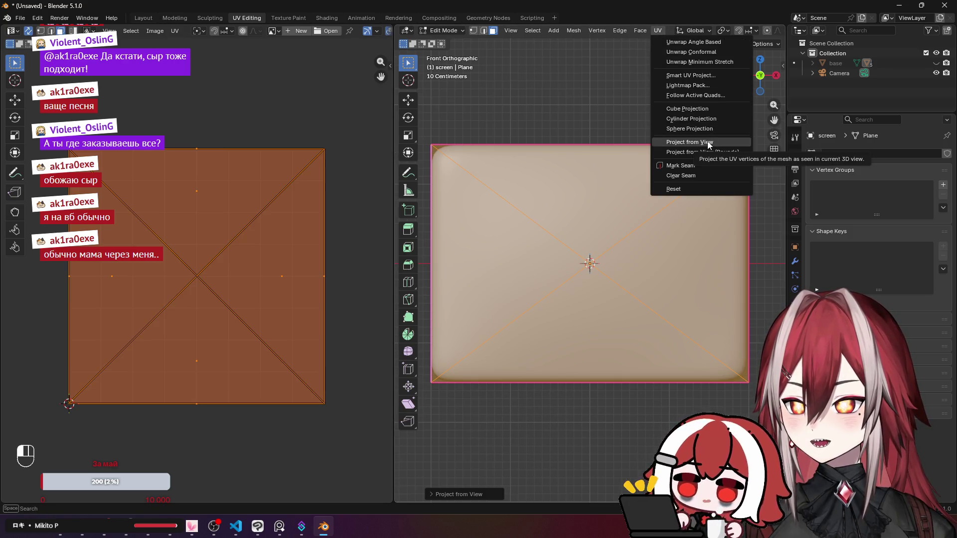
left_click(708, 144)
key("s")
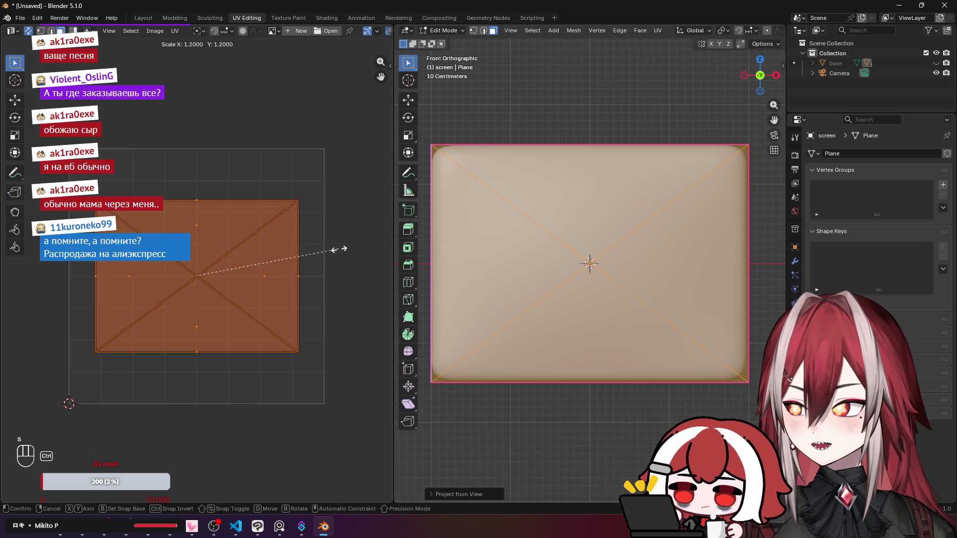
left_click(378, 283)
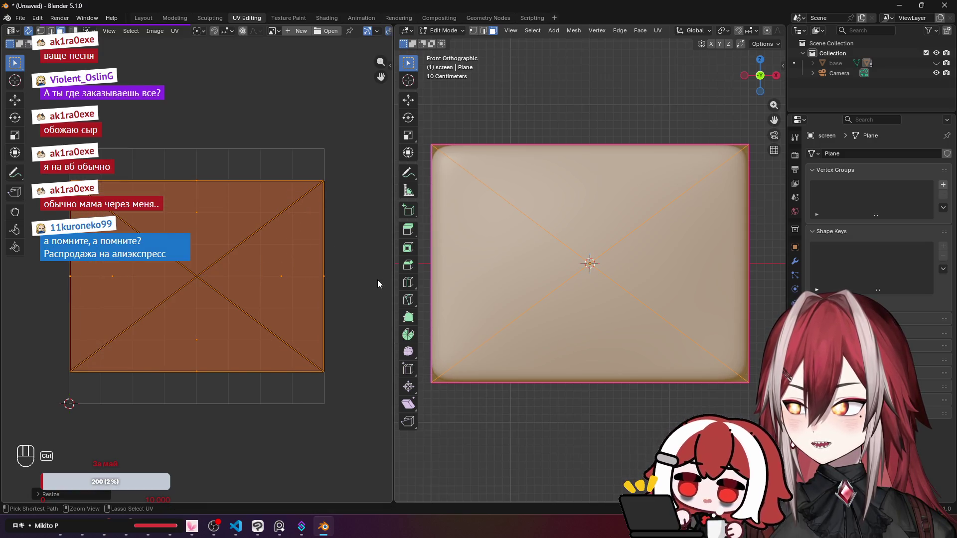
Clear the UV selection, select the bottom triangle face, then return to Object Mode in Layout.
scroll(378, 283, "up", 4)
scroll(132, 166, "left", 4)
scroll(266, 203, "up", 3)
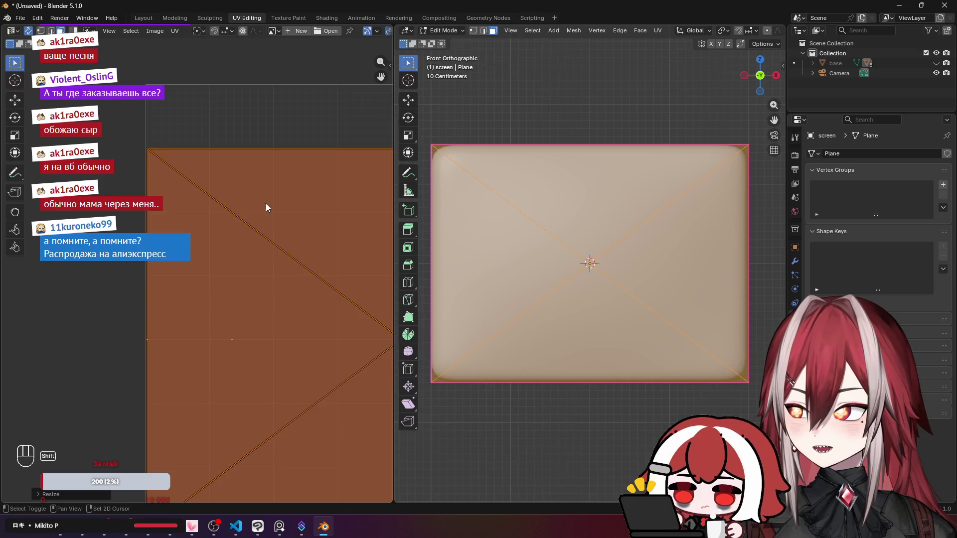
scroll(265, 203, "right", 5)
scroll(170, 101, "up", 3)
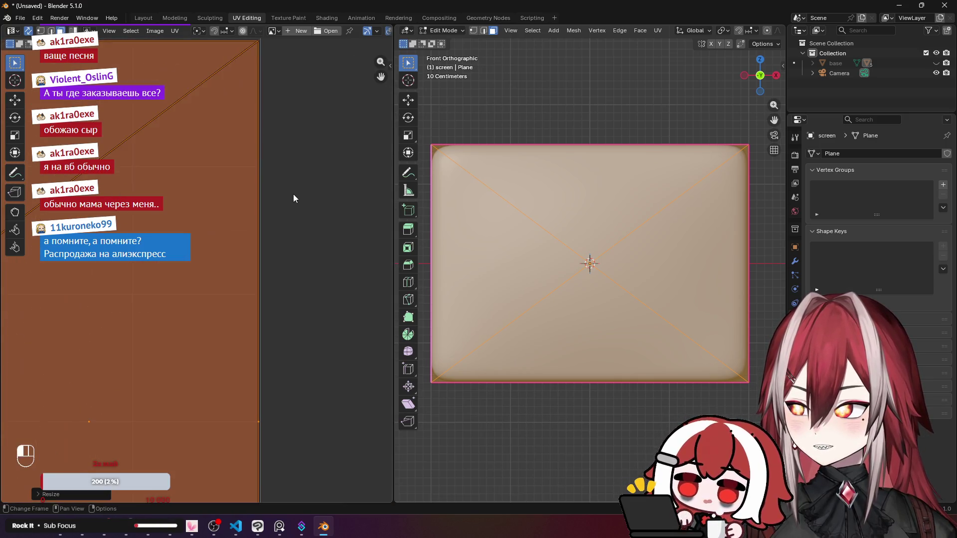
left_click(293, 198)
scroll(293, 198, "down", 3)
scroll(309, 197, "up", 2)
left_click_drag(573, 205, 609, 209)
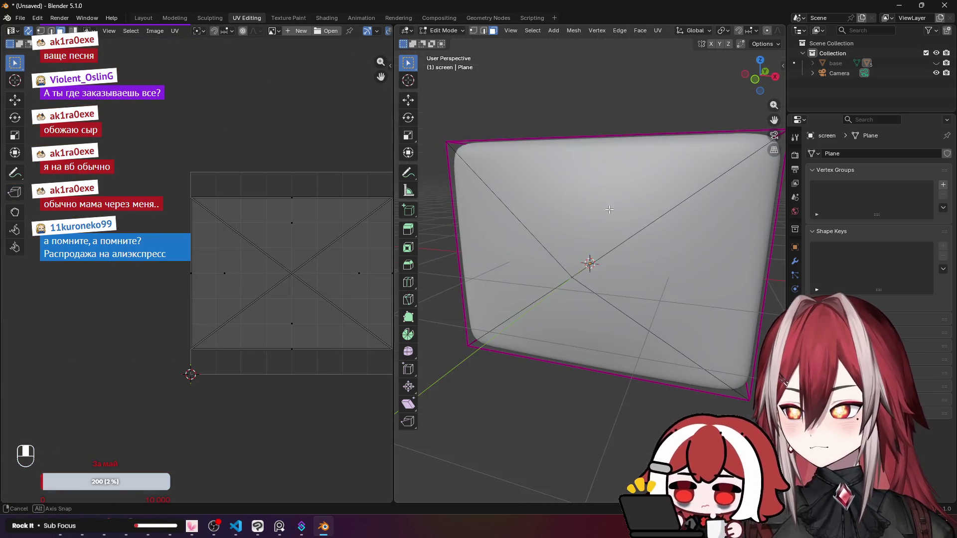
scroll(609, 210, "down", 2)
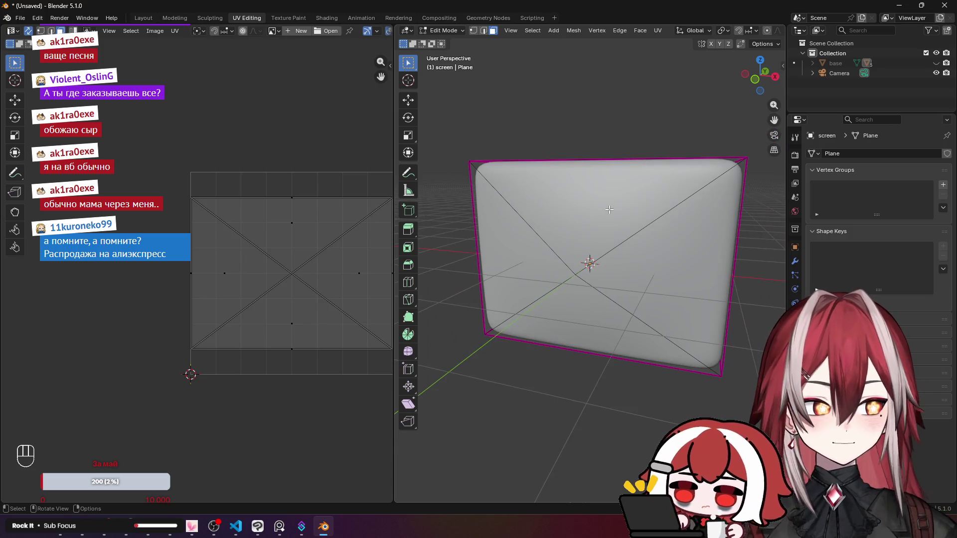
left_click(559, 305)
key("Tab")
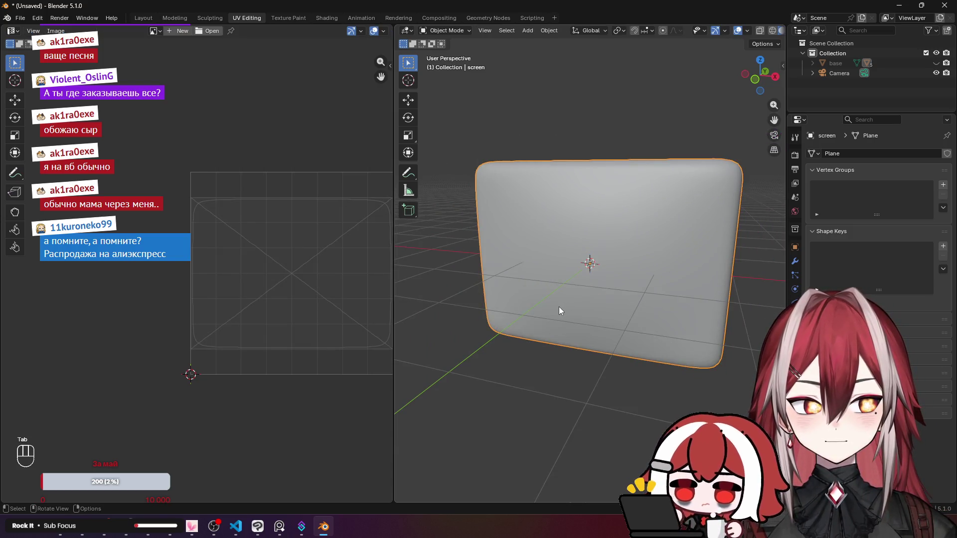
left_click_drag(559, 307, 613, 308)
left_click(140, 19)
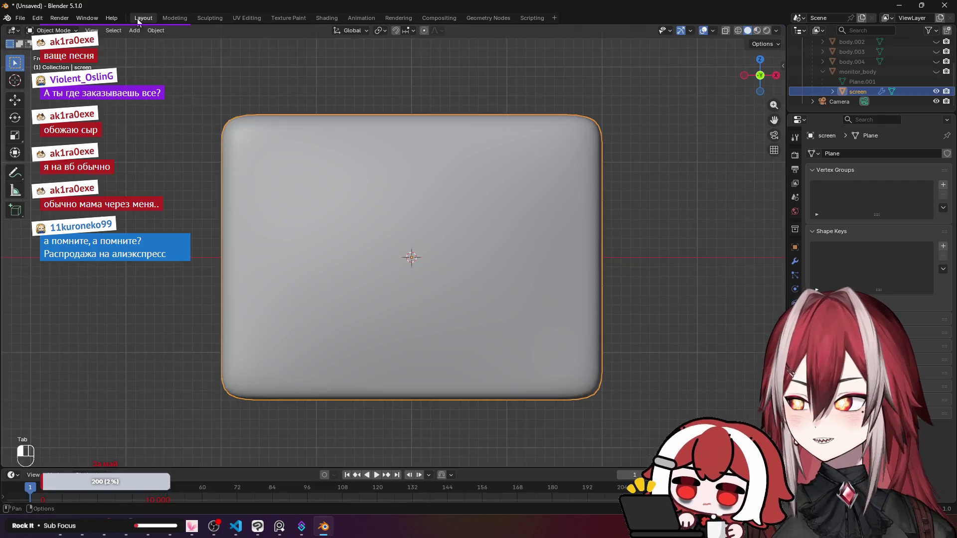
Unhide the monitor body, the hidden body parts and the wall's base in the Outliner.
key("KP_Divide")
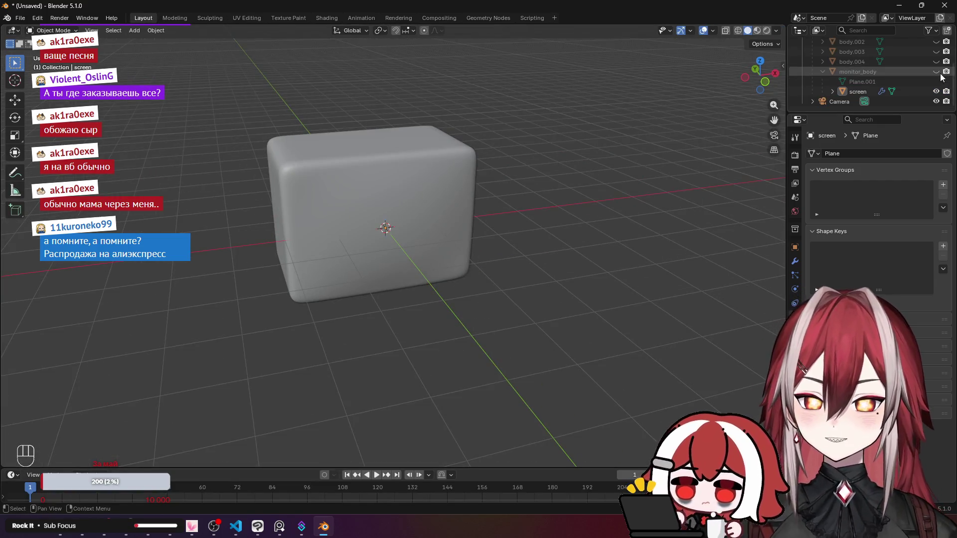
left_click(936, 71)
left_click_drag(936, 62, 935, 51)
scroll(936, 55, "up", 2)
left_click(936, 62)
scroll(942, 62, "up", 2)
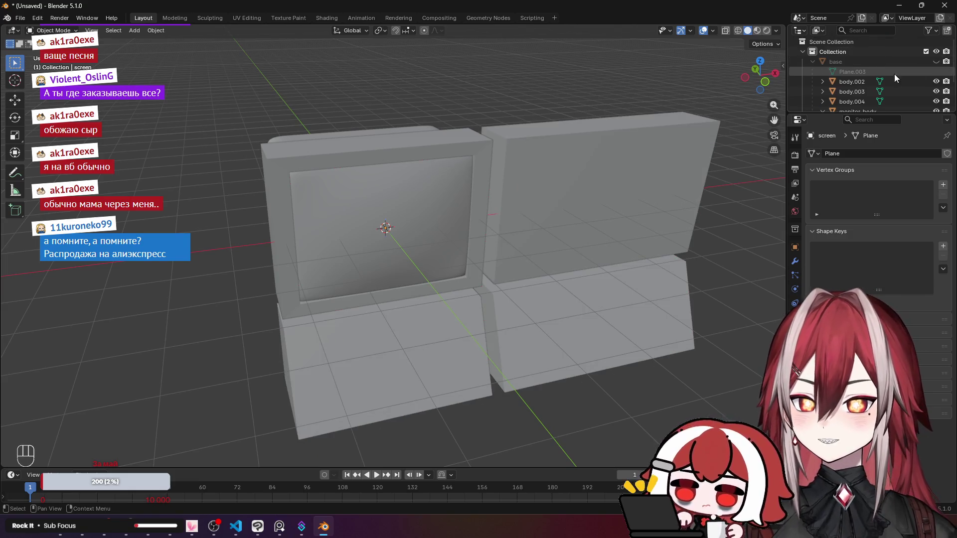
left_click(939, 62)
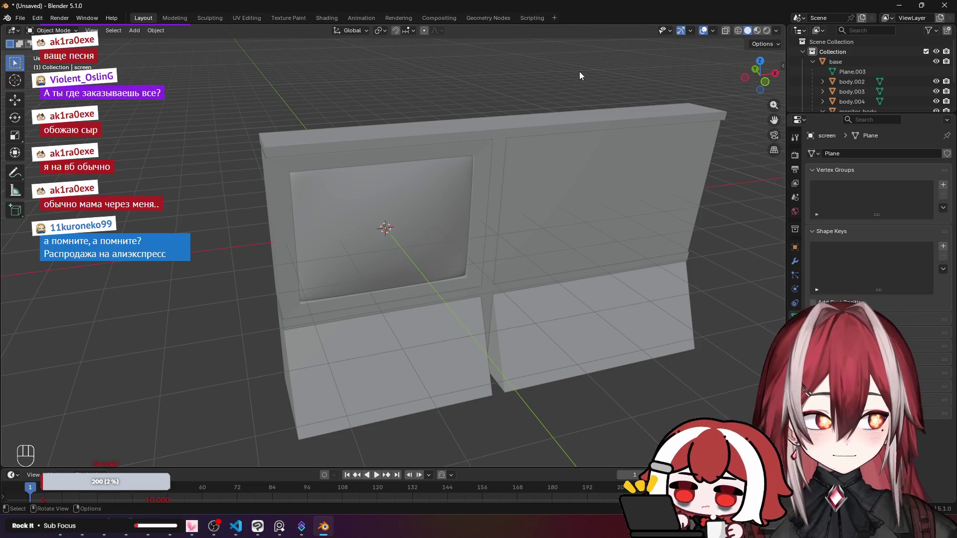
Orbit around the restored terminal wall and check it through the scene camera.
key("KP_1")
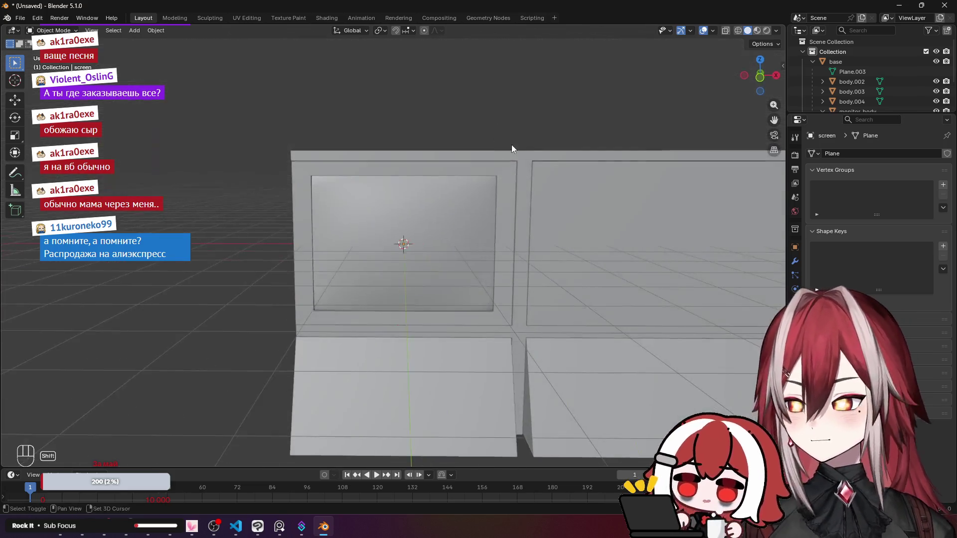
scroll(429, 102, "down", 4)
mouse_move(429, 97)
left_mouse_down()
mouse_move(429, 139)
mouse_move(502, 149)
mouse_move(511, 142)
mouse_move(481, 110)
left_mouse_up()
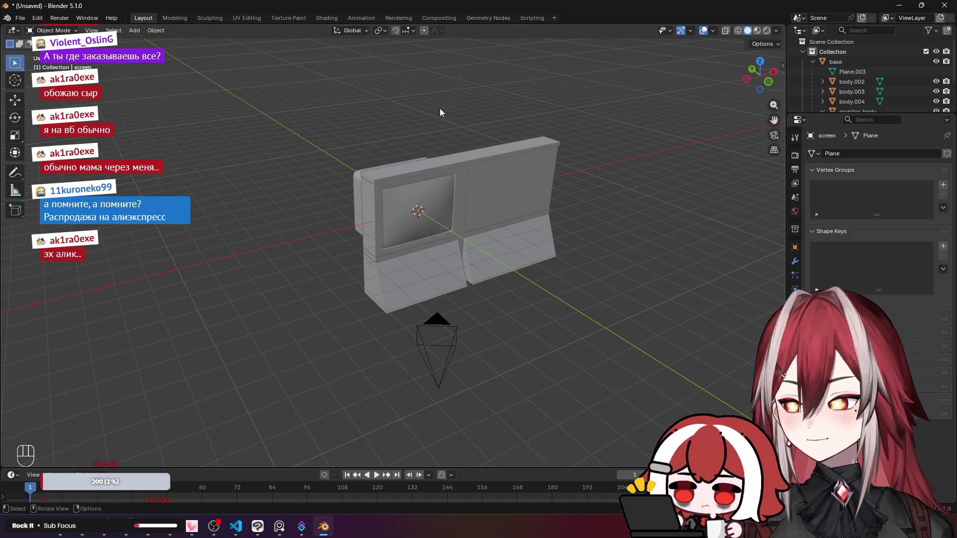
scroll(440, 109, "up", 5)
mouse_move(439, 109)
left_mouse_down()
mouse_move(351, 107)
mouse_move(405, 118)
mouse_move(358, 130)
mouse_move(414, 184)
left_mouse_up()
scroll(414, 183, "up", 4)
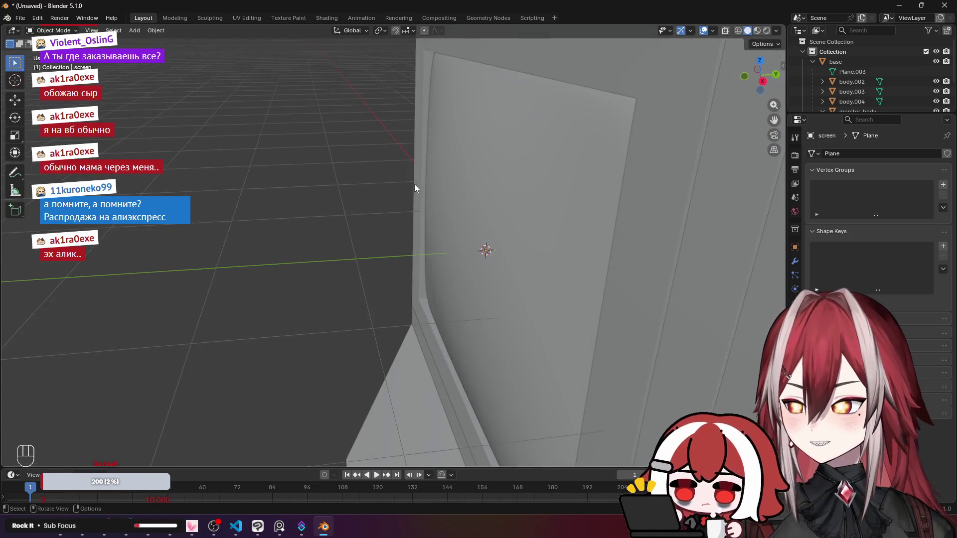
scroll(408, 164, "down", 2)
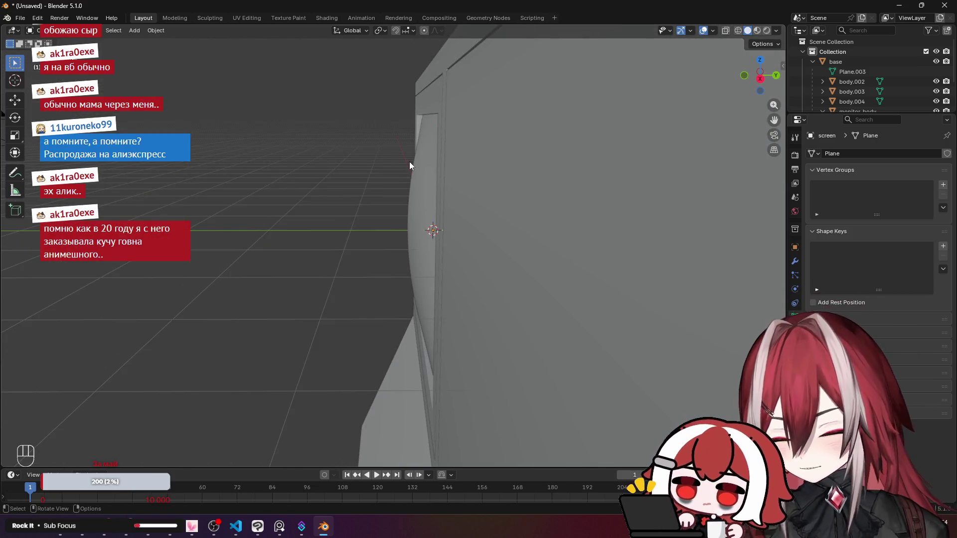
mouse_move(409, 165)
left_mouse_down()
mouse_move(380, 206)
mouse_move(380, 195)
mouse_move(602, 201)
mouse_move(465, 181)
mouse_move(421, 163)
mouse_move(364, 220)
mouse_move(323, 210)
left_mouse_up()
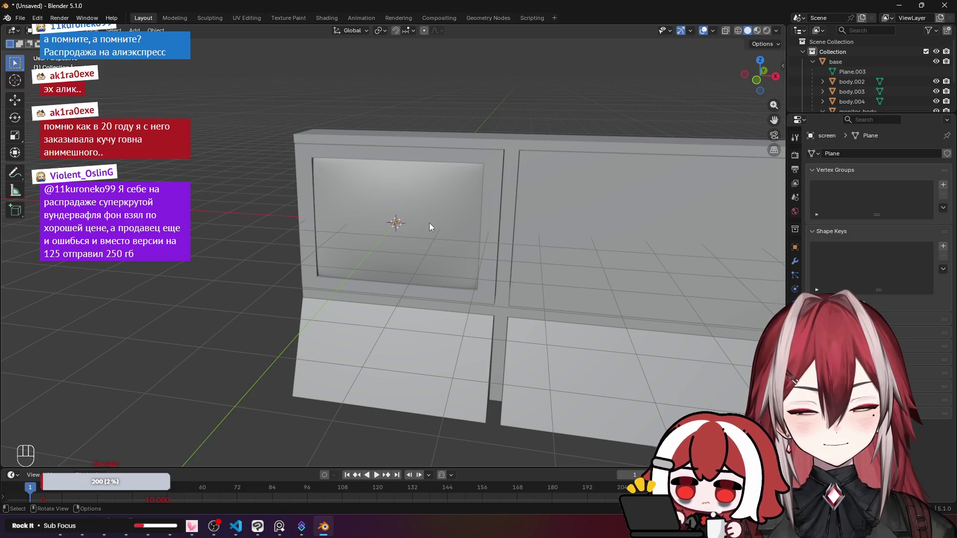
key("KP_0")
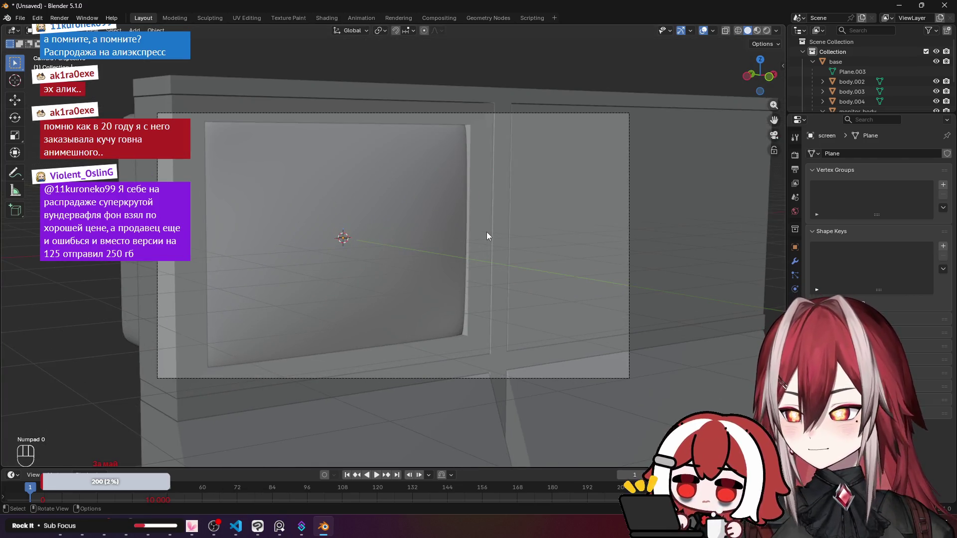
key("KP_0")
left_click(19, 18)
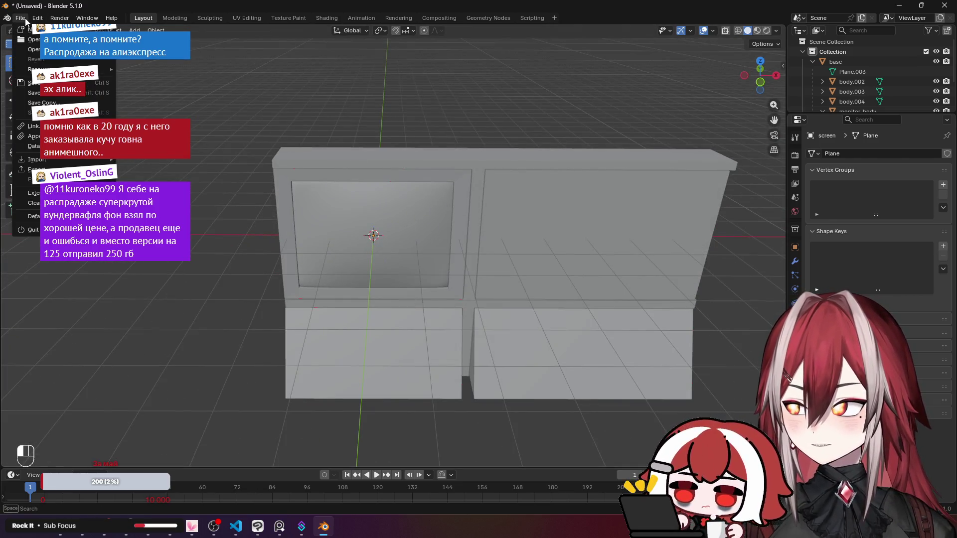
Save the scene as menu.blend in the Meatgrinder folder.
left_click(50, 95)
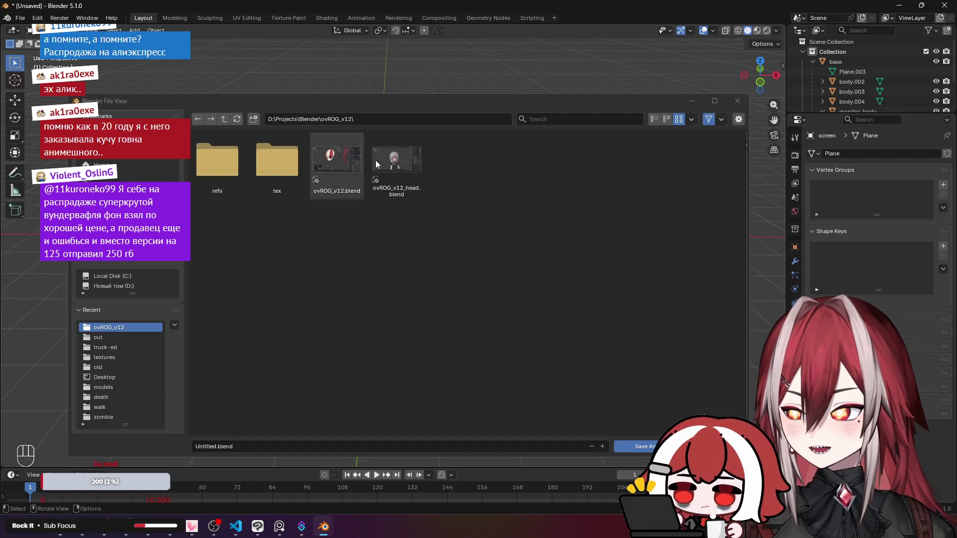
left_click(227, 121)
double_click(405, 174)
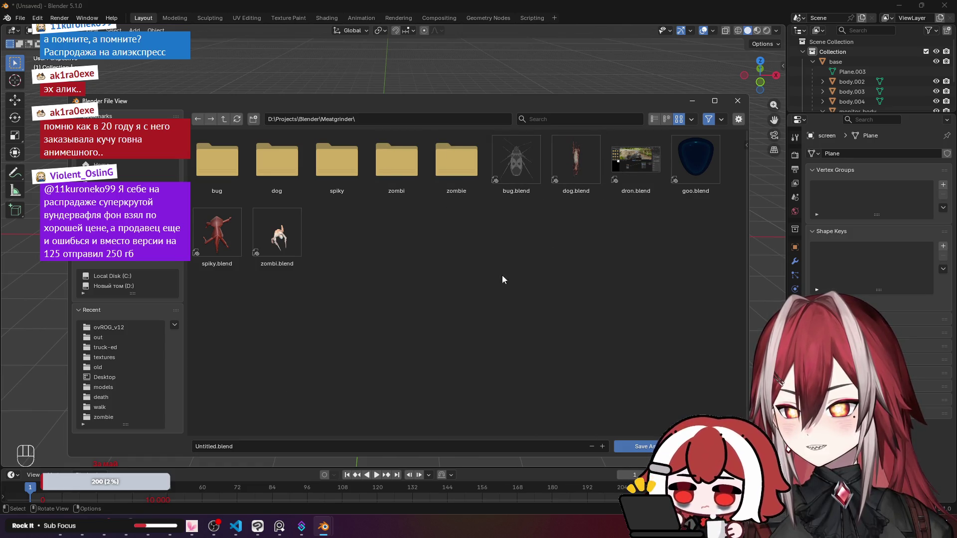
left_click(281, 446)
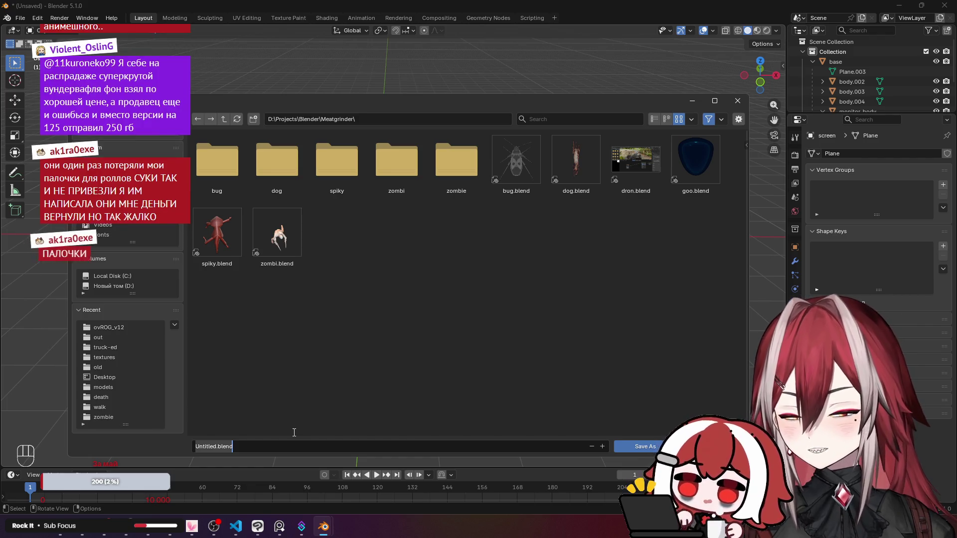
type("menu")
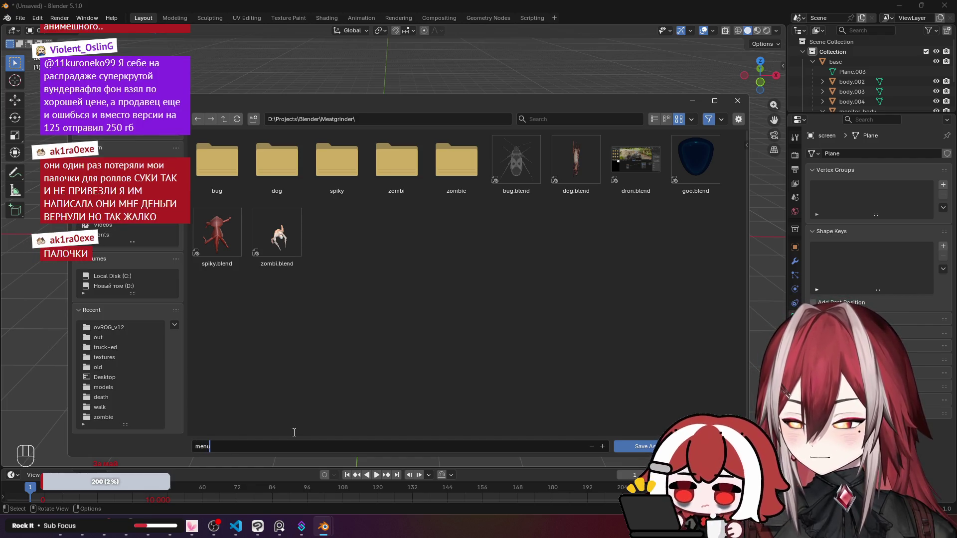
left_click(643, 445)
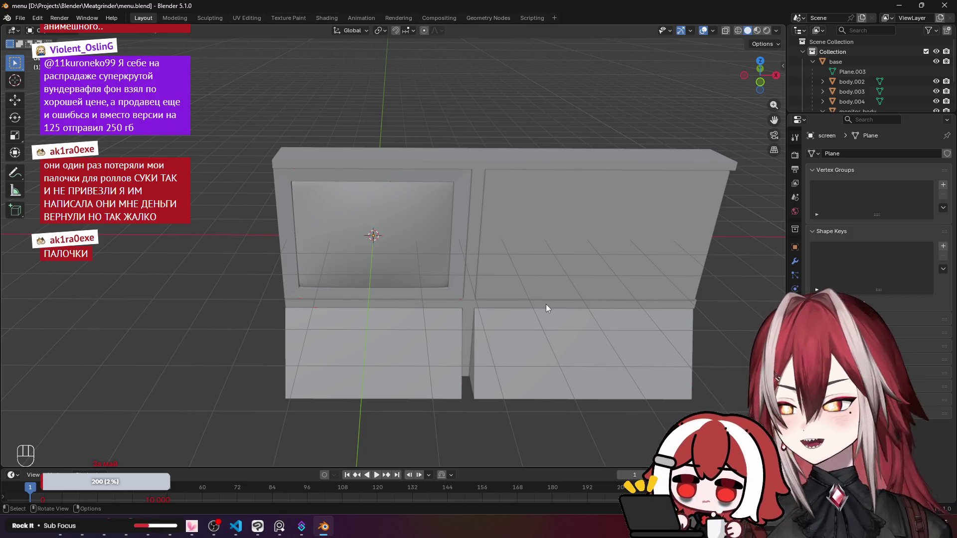
Orbit the view over the model and camera, then minimize and restore the menu.blend window.
mouse_move(546, 304)
left_mouse_down()
mouse_move(492, 277)
mouse_move(535, 268)
mouse_move(521, 244)
mouse_move(503, 240)
mouse_move(491, 253)
mouse_move(494, 241)
mouse_move(453, 228)
mouse_move(495, 242)
mouse_move(549, 238)
mouse_move(557, 228)
mouse_move(506, 224)
left_mouse_up()
scroll(504, 240, "up", 3)
scroll(504, 240, "down", 3)
scroll(493, 241, "up", 5)
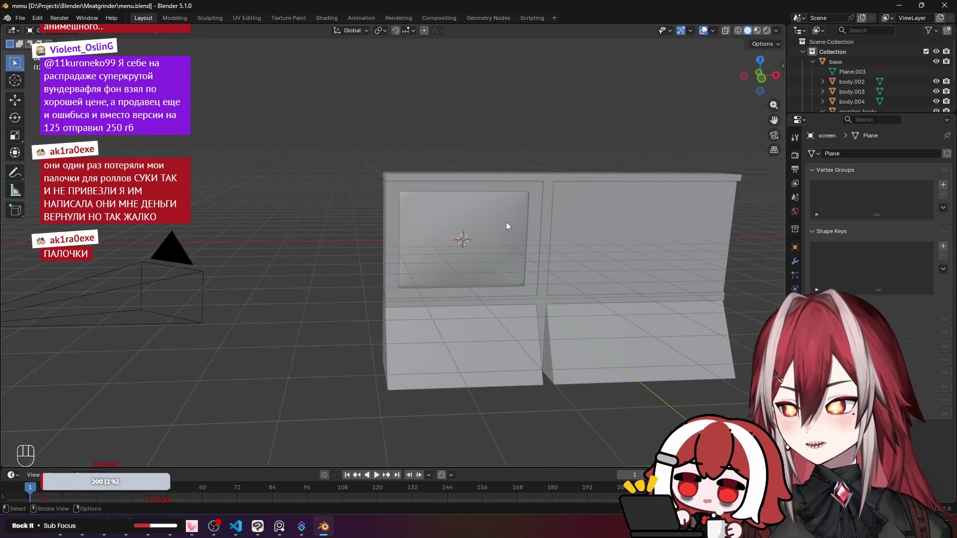
left_click(900, 6)
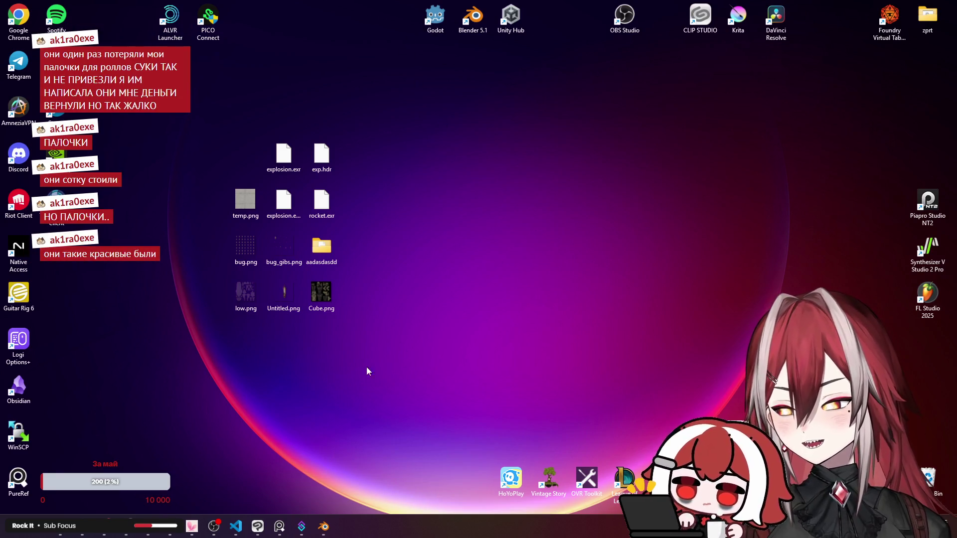
mouse_move(327, 528)
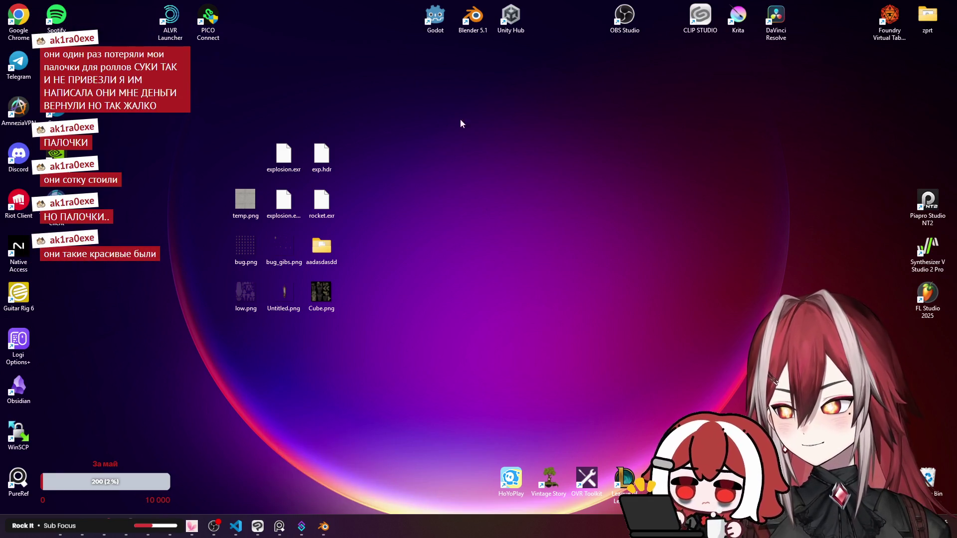
left_click(324, 527)
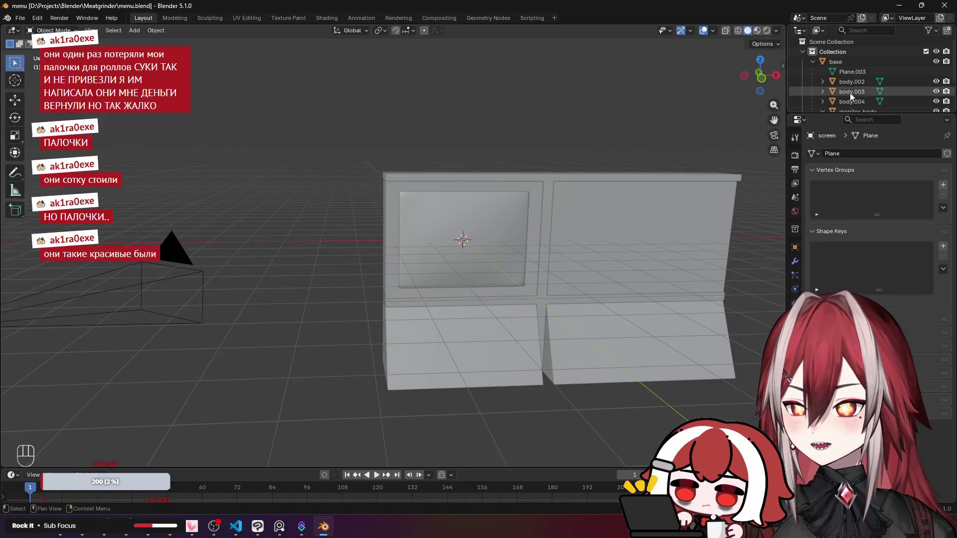
Make the base object active, collapse its children, and start a glTF 2.0 export.
left_click(812, 61)
left_click(835, 63)
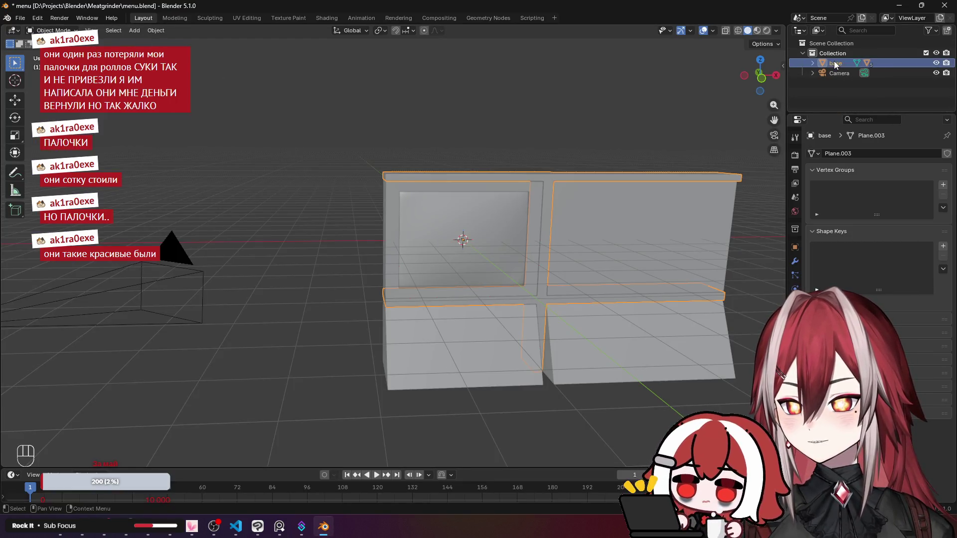
left_click(20, 18)
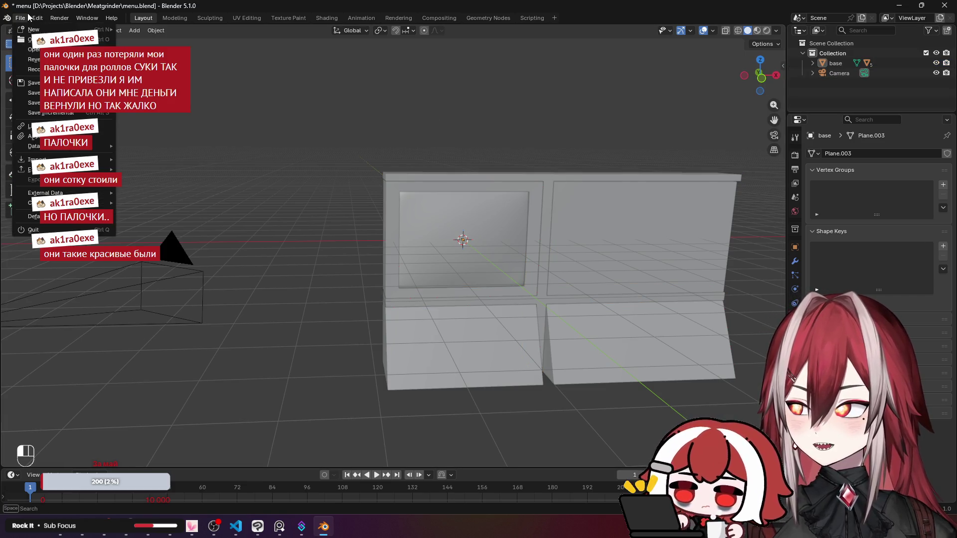
mouse_move(74, 170)
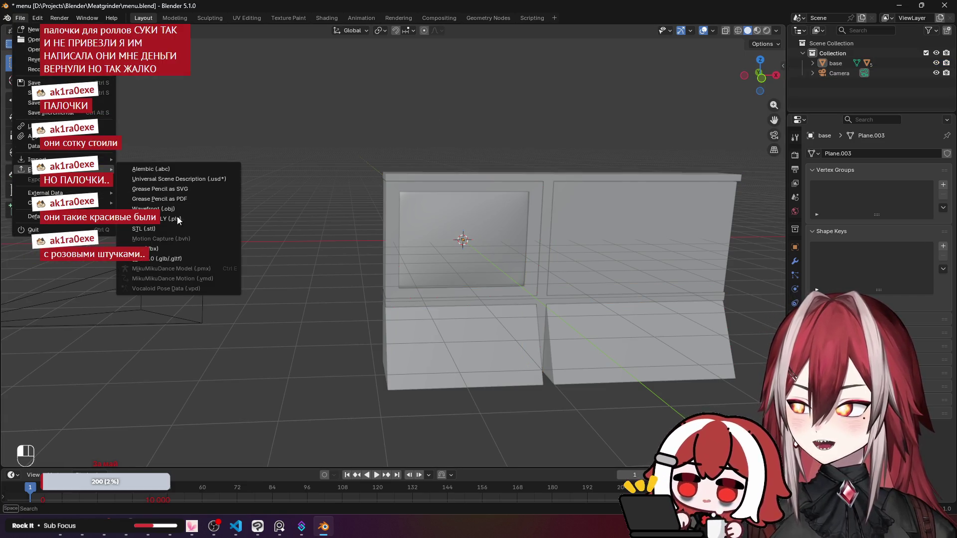
left_click(178, 258)
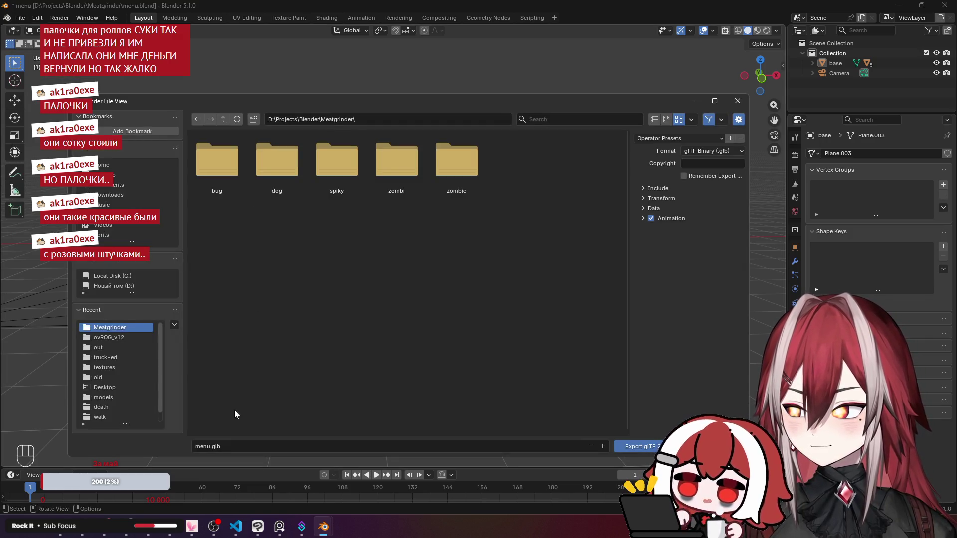
Create a new 'export' folder under Meatgrinder and open it.
left_click(254, 120)
type("expo")
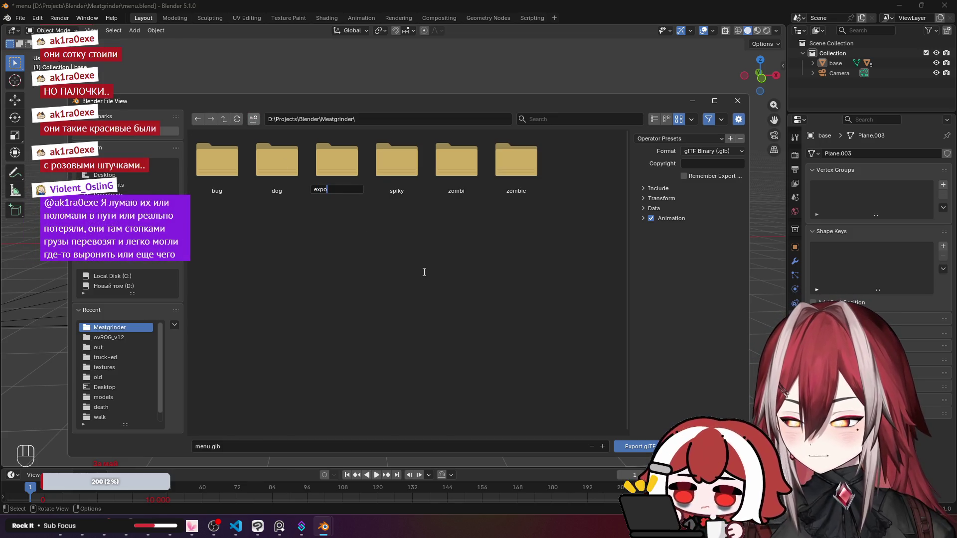
type("rt")
key("Return")
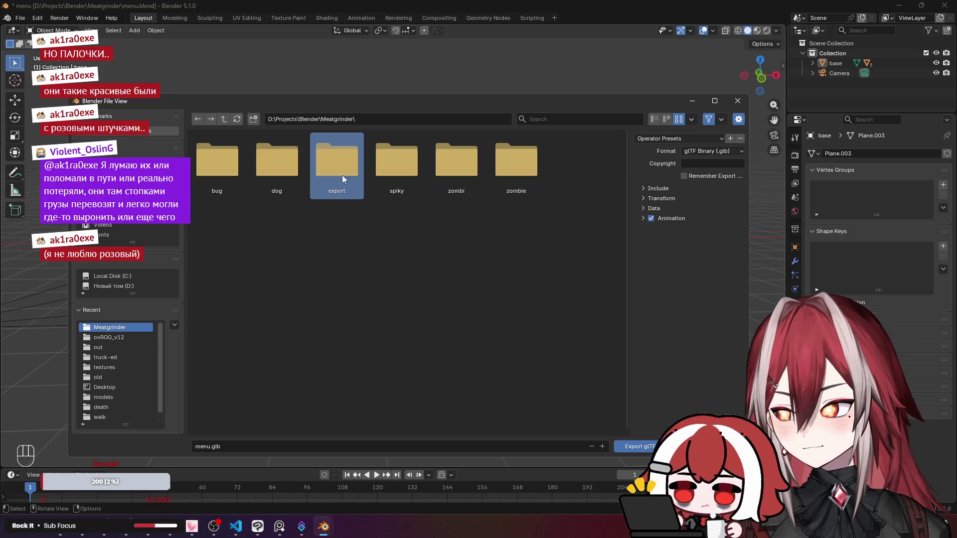
double_click(342, 175)
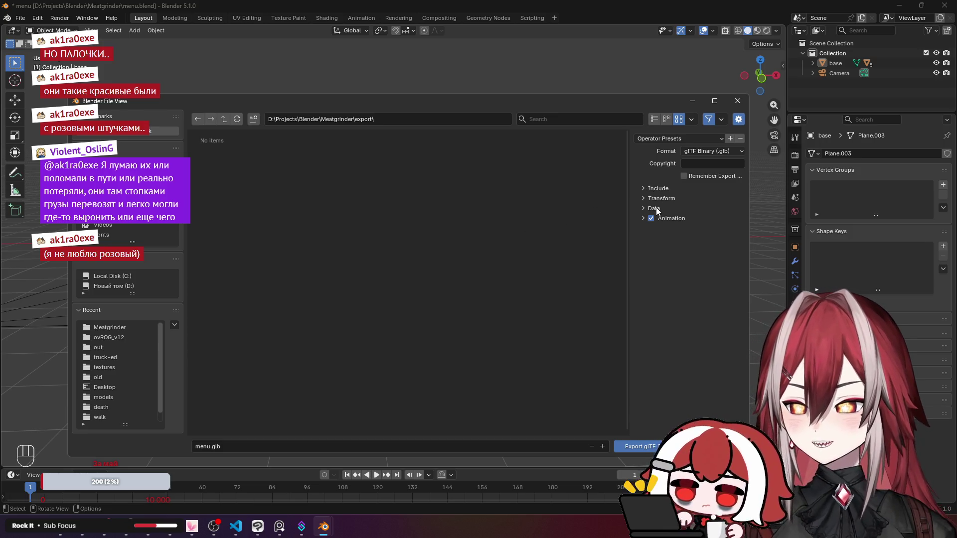
Disable animation export, keep glTF Binary (.glb) format, and include only the Active Scene.
left_click(665, 220)
left_click(669, 219)
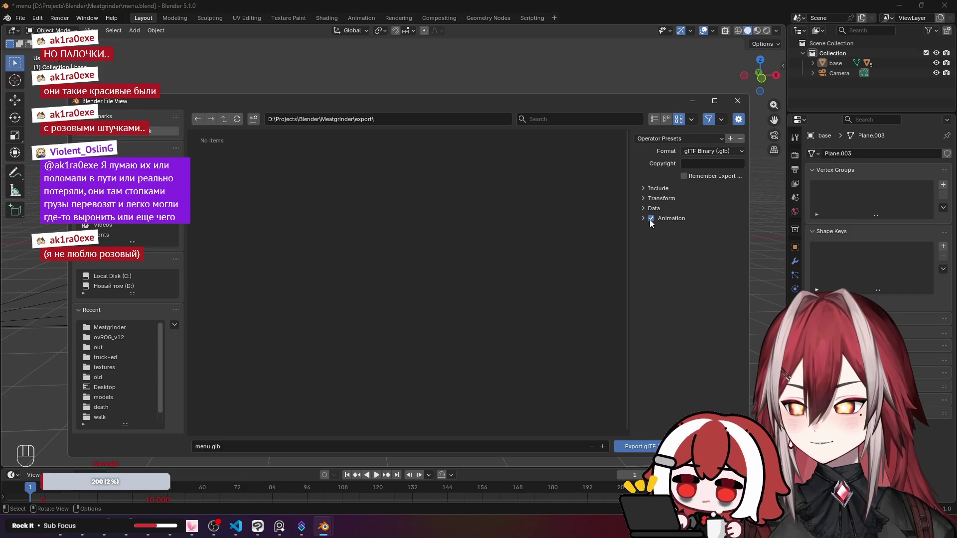
left_click(650, 218)
left_click(654, 208)
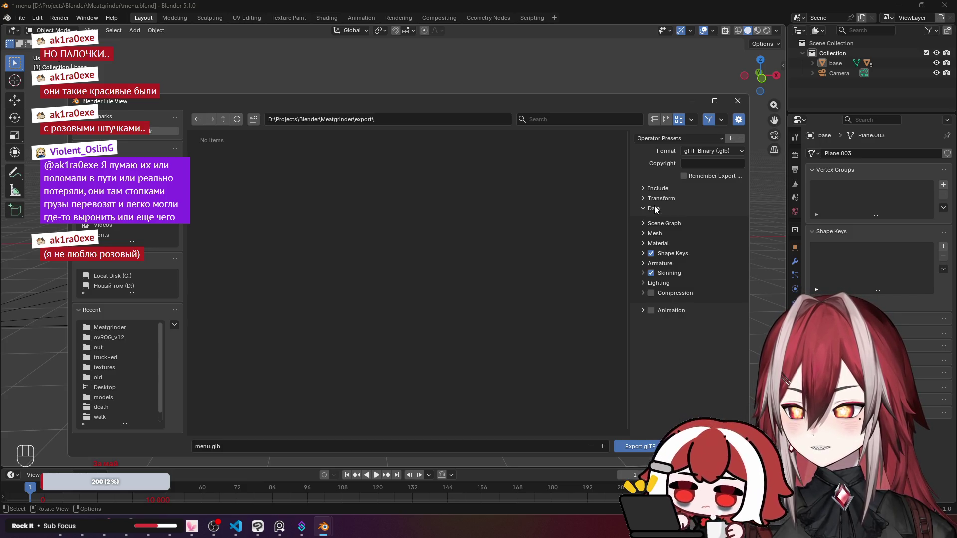
left_click(654, 209)
left_click(664, 189)
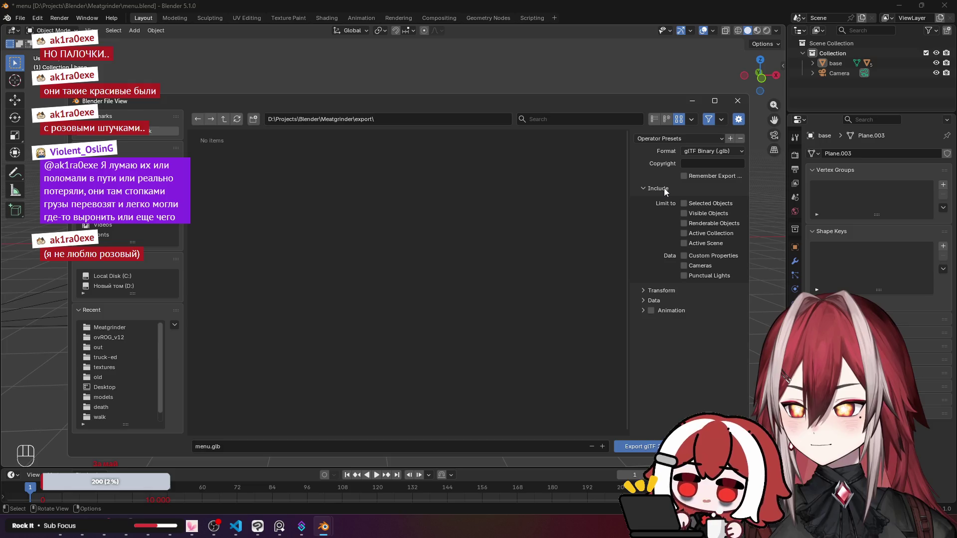
left_click(713, 151)
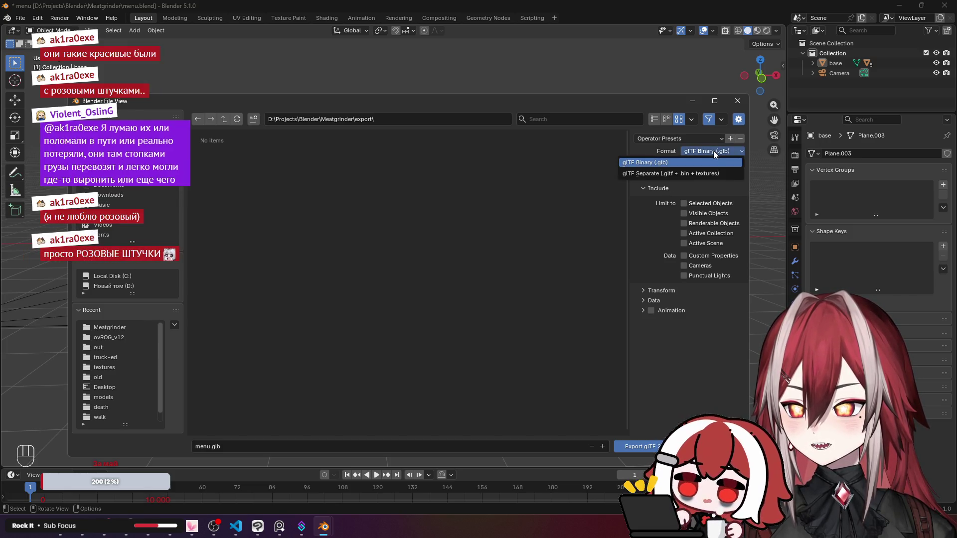
left_click(700, 162)
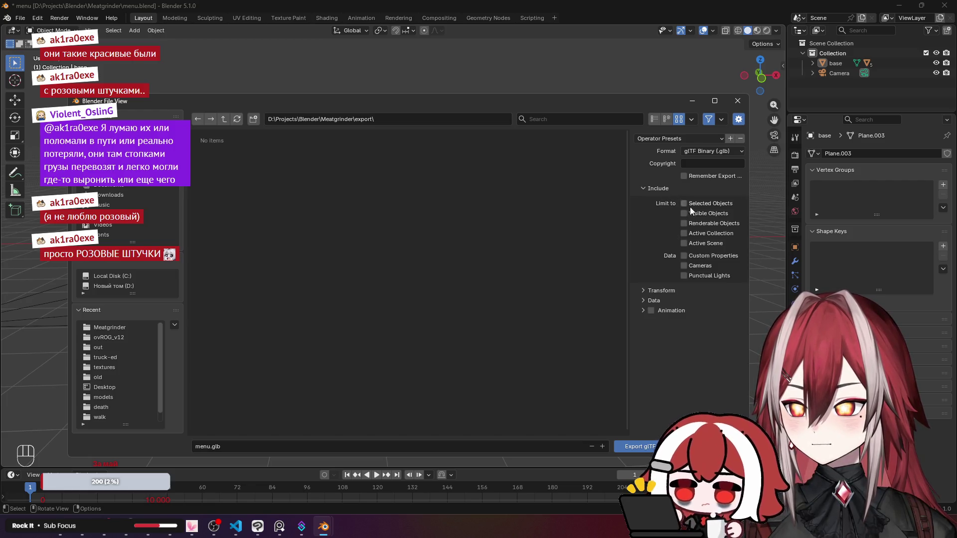
left_click(714, 244)
left_click(663, 189)
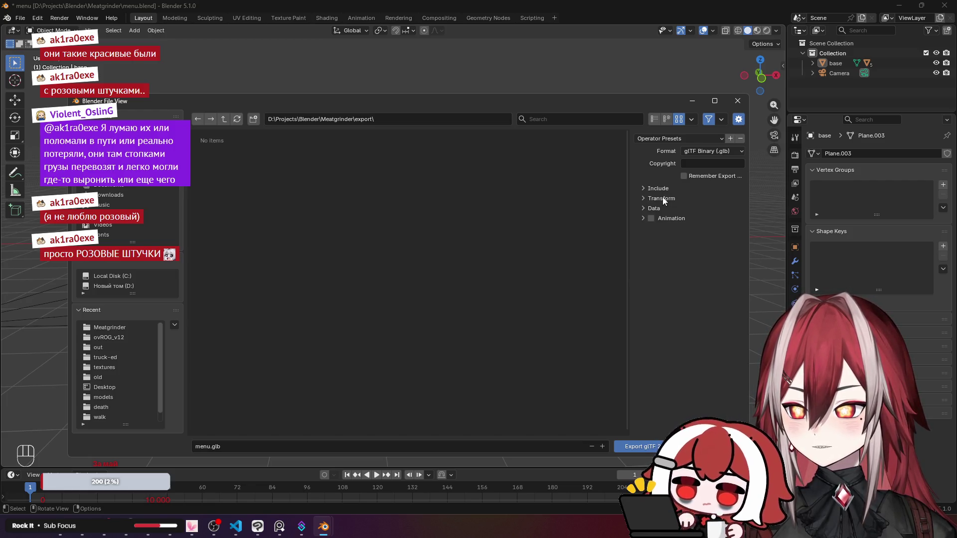
Review the Material and Shape Keys settings, export menu.glb, and switch to Godot.
left_click(660, 209)
left_click(663, 244)
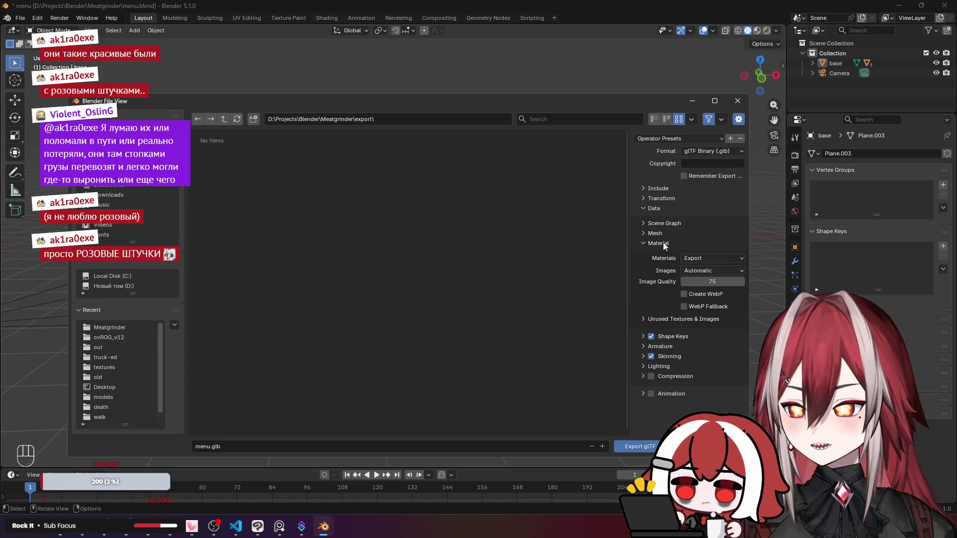
left_click(663, 242)
left_click(669, 254)
left_click(669, 251)
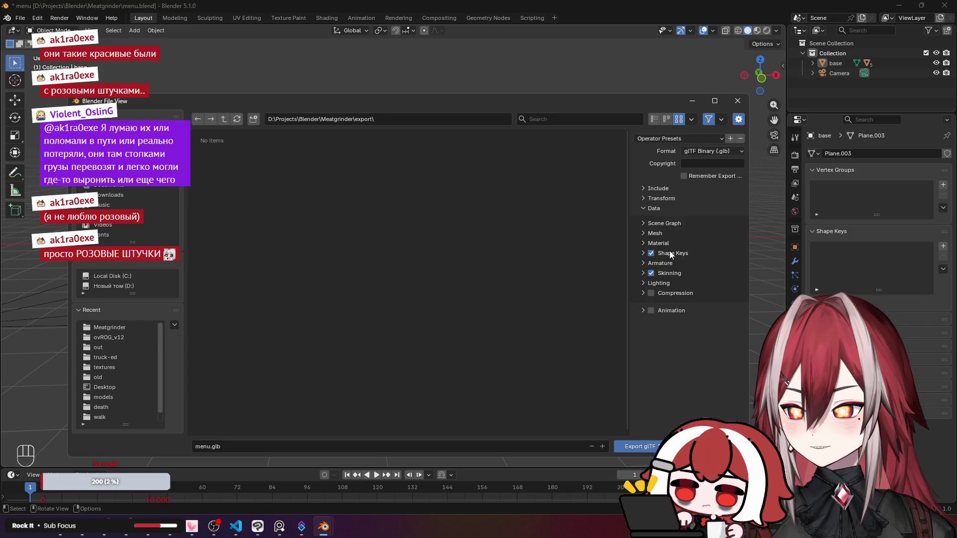
left_click(647, 446)
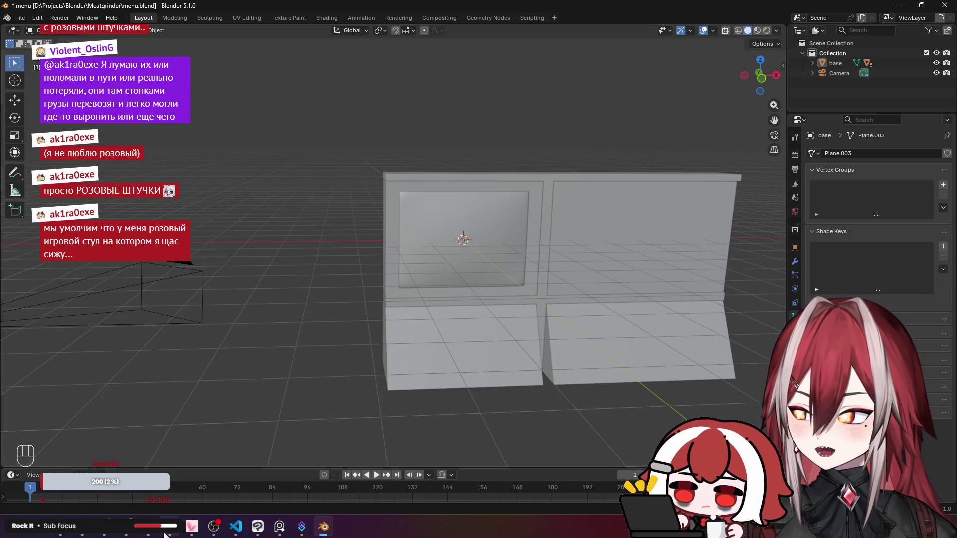
key("alt+Tab")
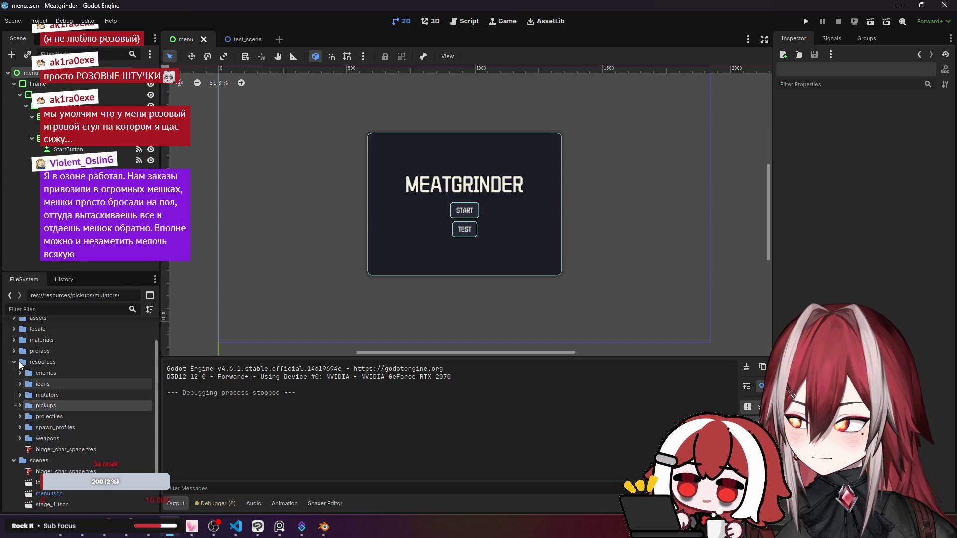
Collapse the pickups, resources, scenes, prefabs and assets folders in the FileSystem dock.
left_click(20, 360)
left_click(13, 366)
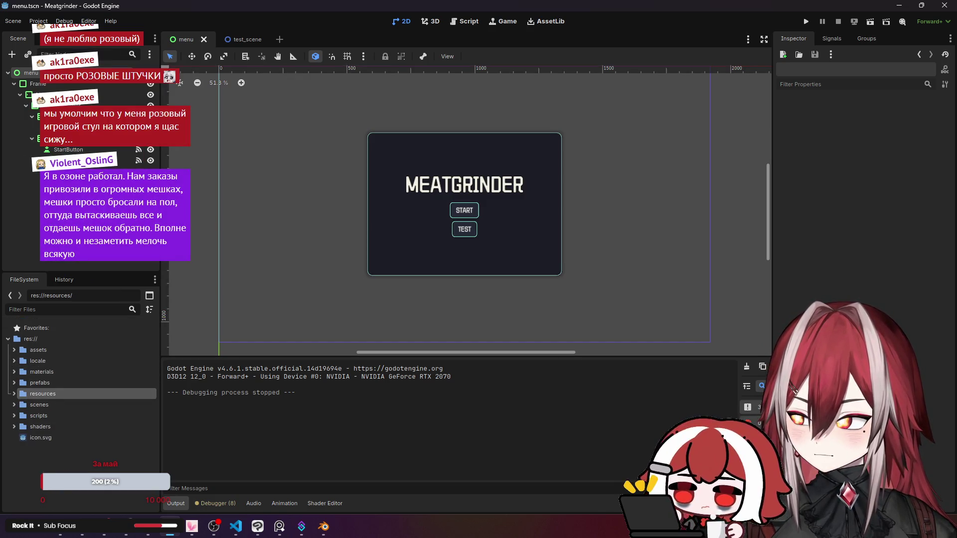
left_click(14, 405)
right_click(46, 339)
left_click(14, 350)
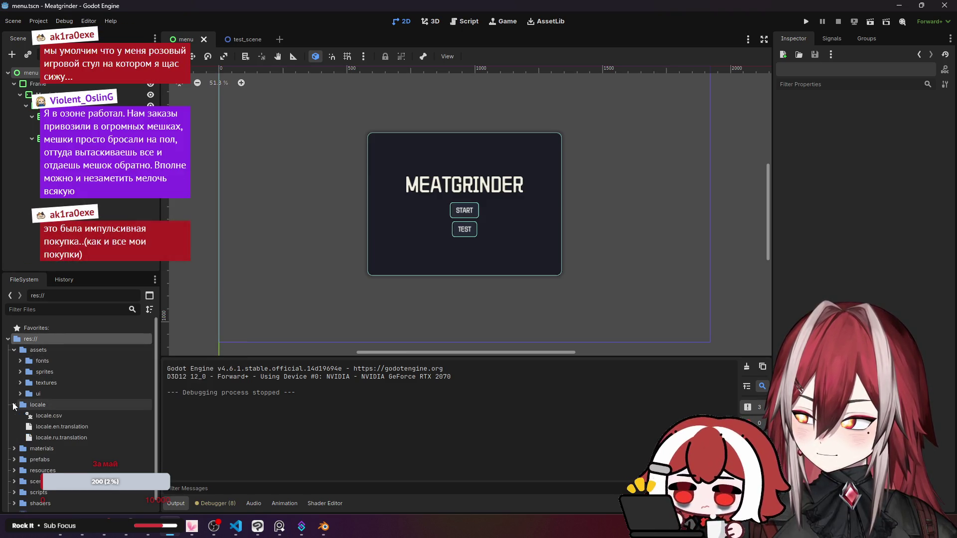
left_click(15, 427)
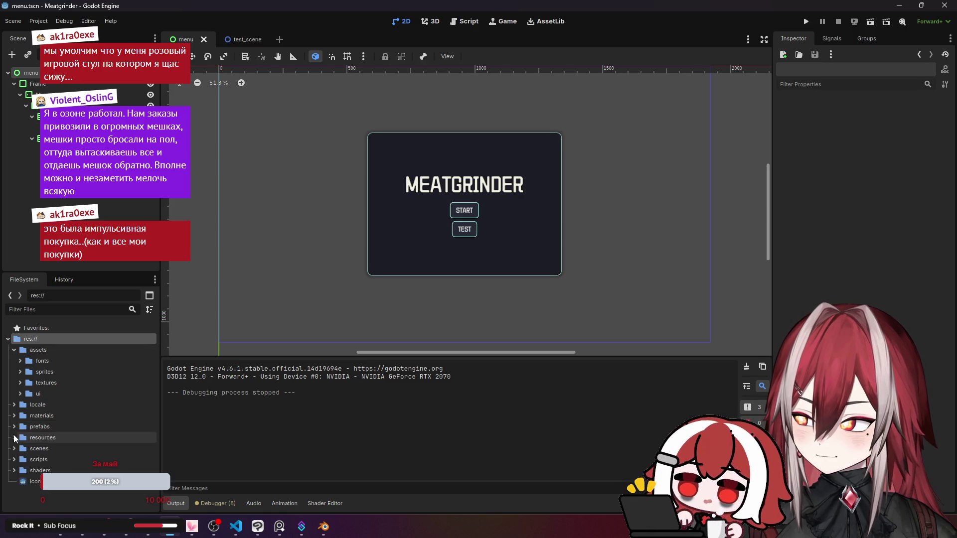
left_click(14, 438)
left_click(14, 449)
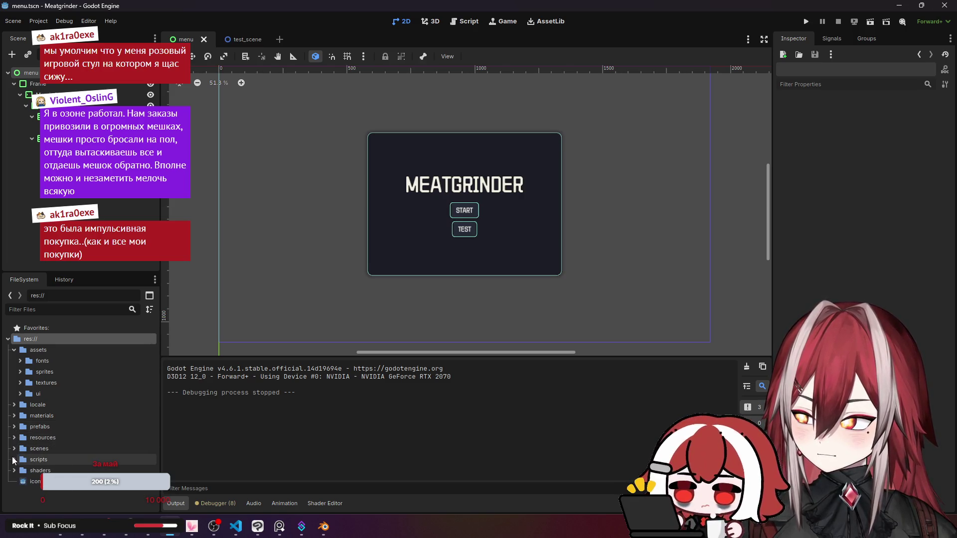
left_click(45, 349)
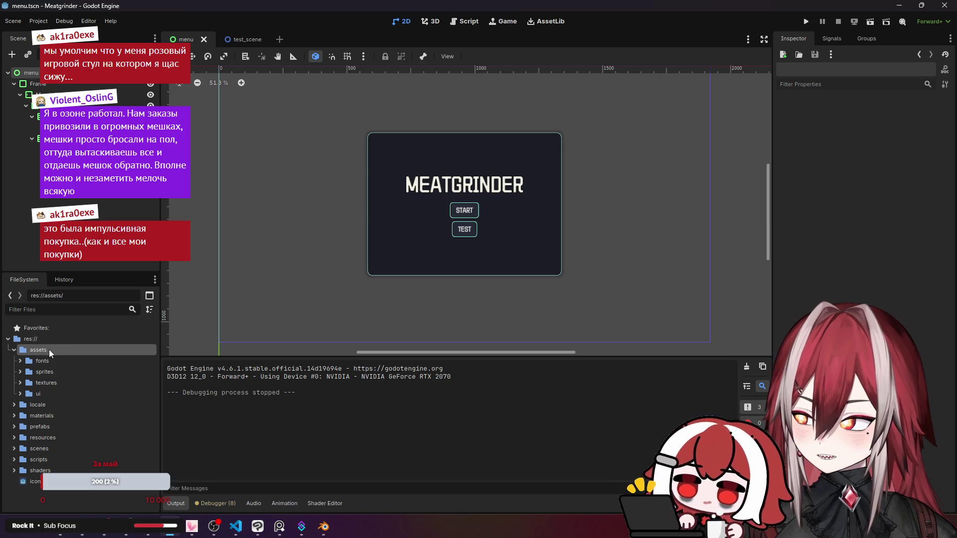
left_click(15, 350)
left_click(28, 464)
Cancel a folder mistakenly started at the project root and collapse the materials folder.
right_click(32, 450)
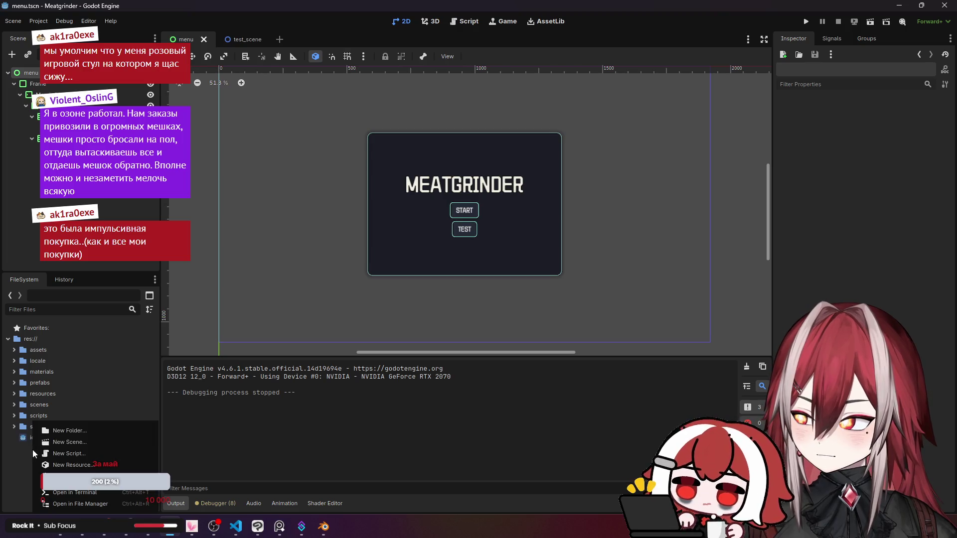
left_click(61, 428)
type("nodels")
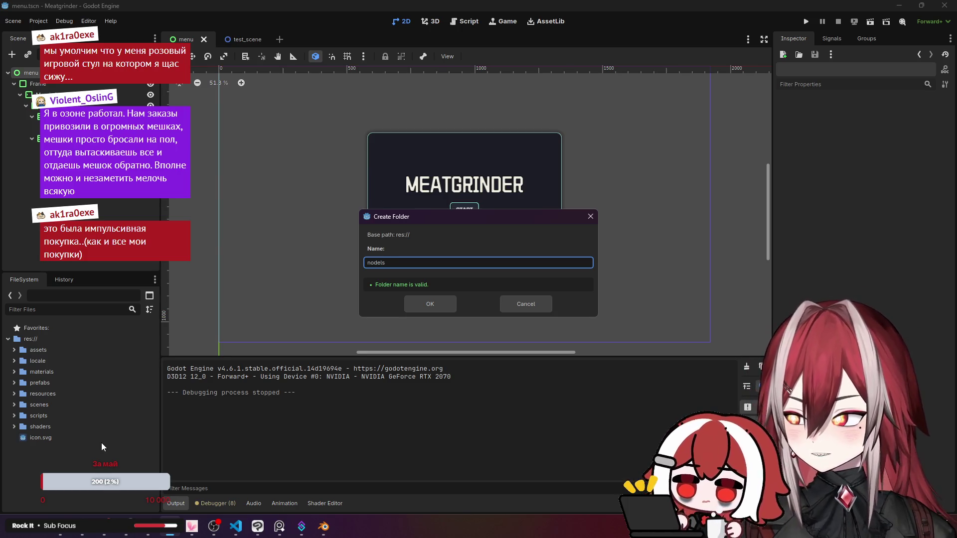
key("Escape")
left_click(31, 372)
left_click(15, 371)
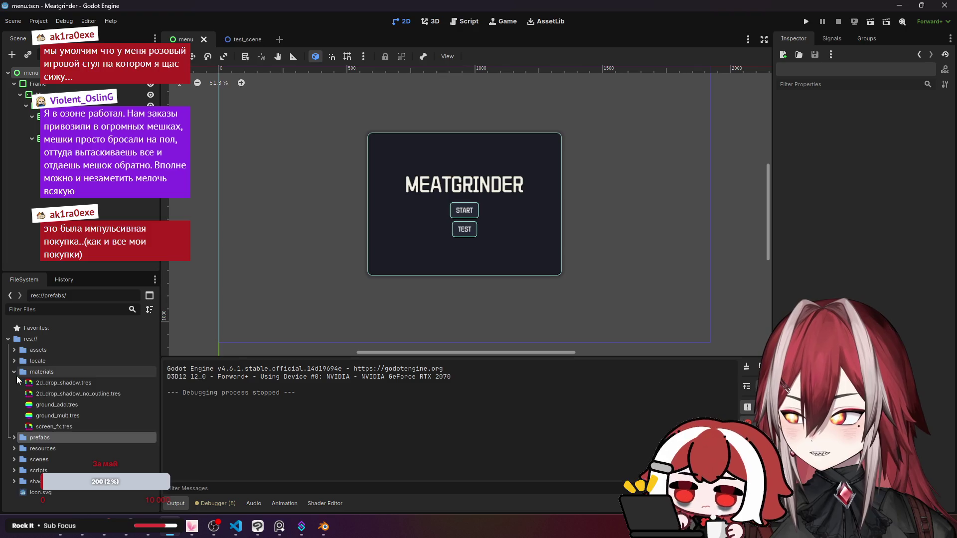
left_click(15, 372)
Create a 'models' folder inside assets and select it.
left_click(15, 351)
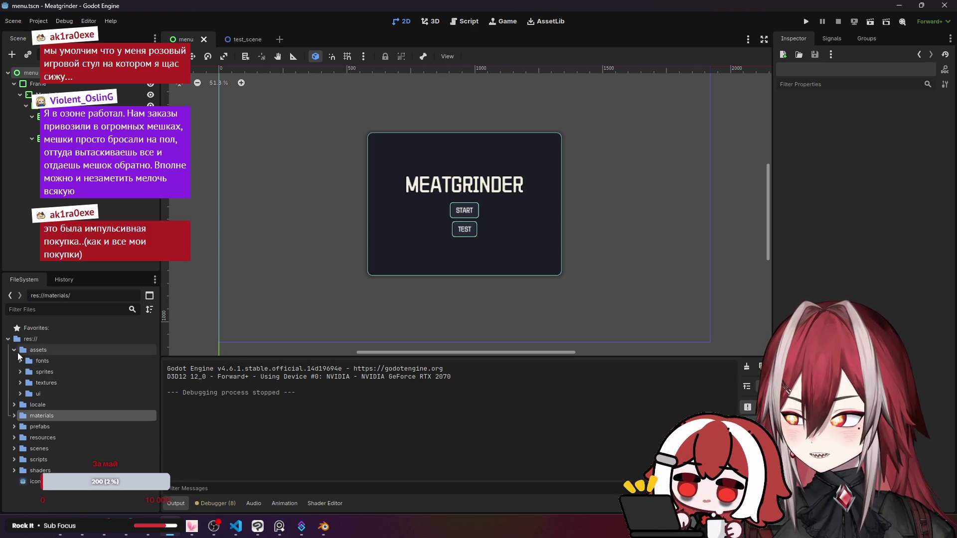
right_click(46, 351)
mouse_move(125, 343)
left_click(205, 344)
type("mod")
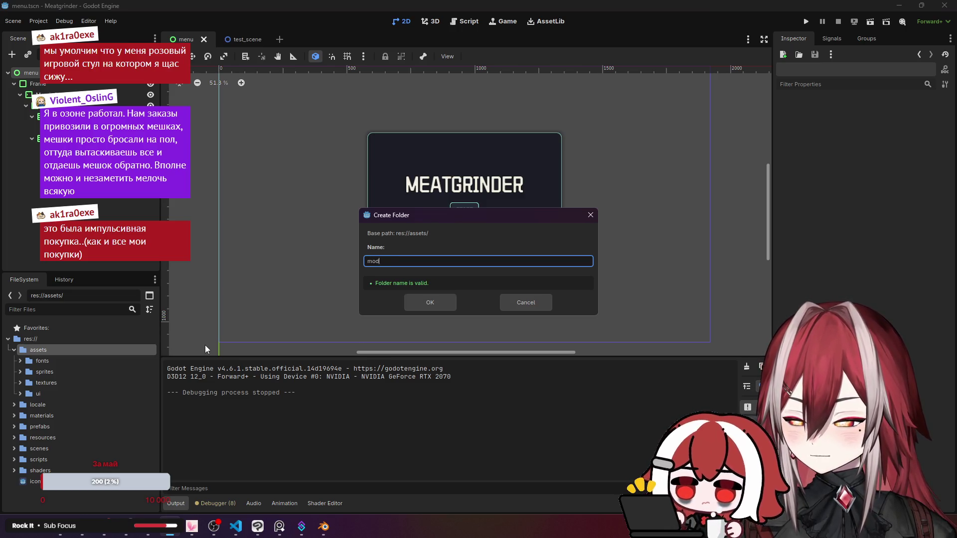
type("els")
key("Return")
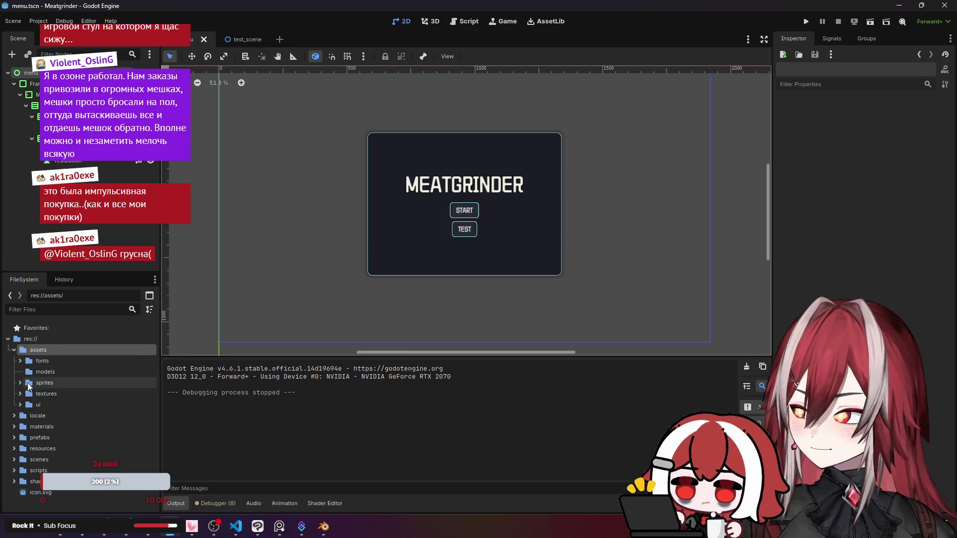
left_click(53, 371)
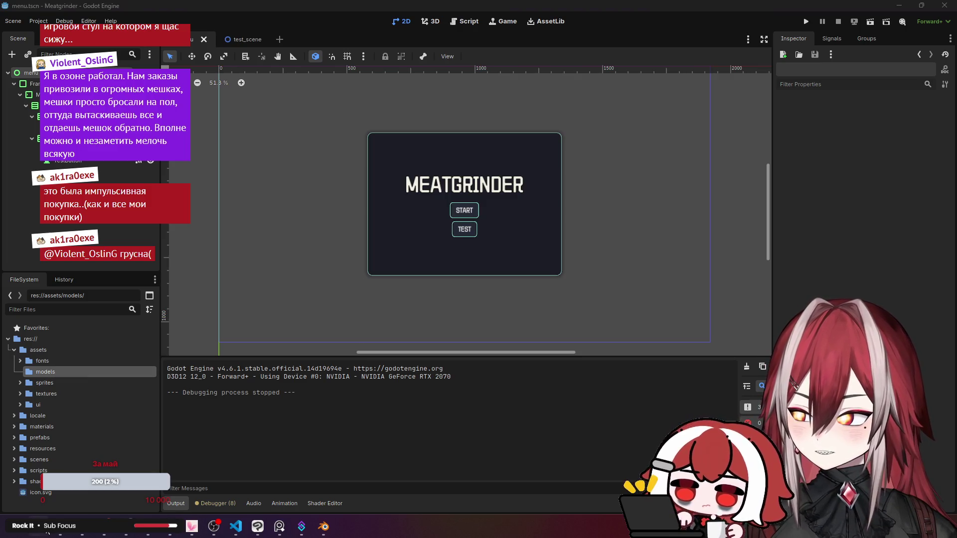
Copy menu.glb from D:\Projects\Blender\Meatgrinder\export into Godot's models folder in the FileSystem dock.
left_click(48, 531)
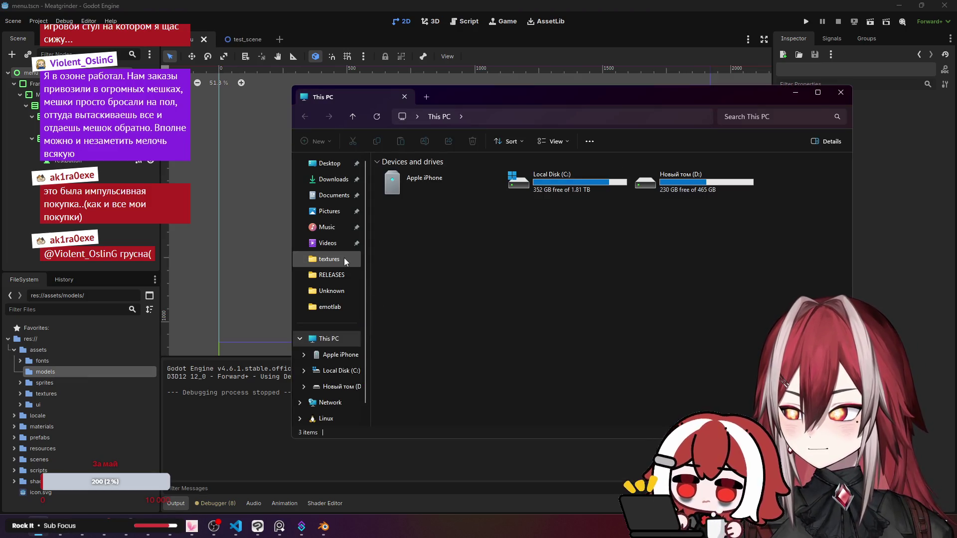
double_click(676, 178)
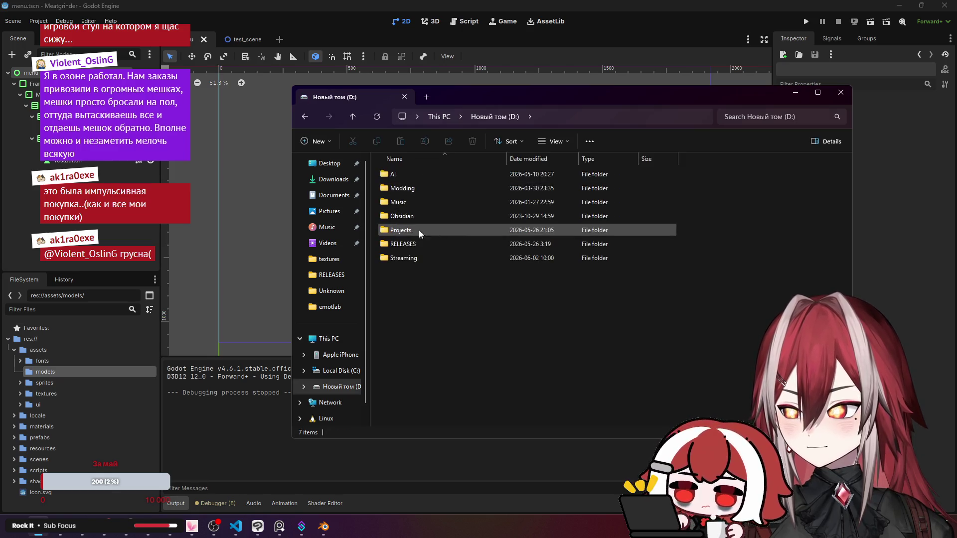
double_click(409, 232)
double_click(416, 201)
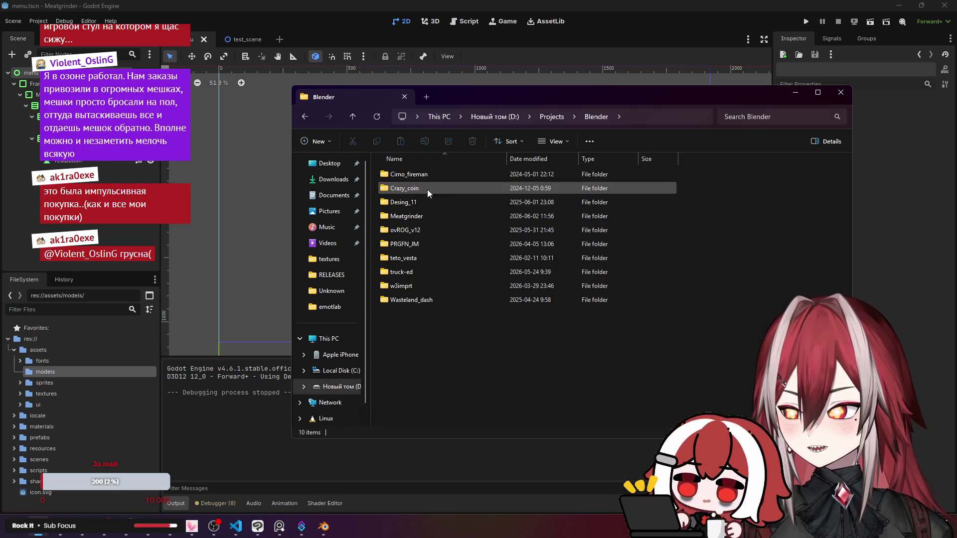
double_click(418, 212)
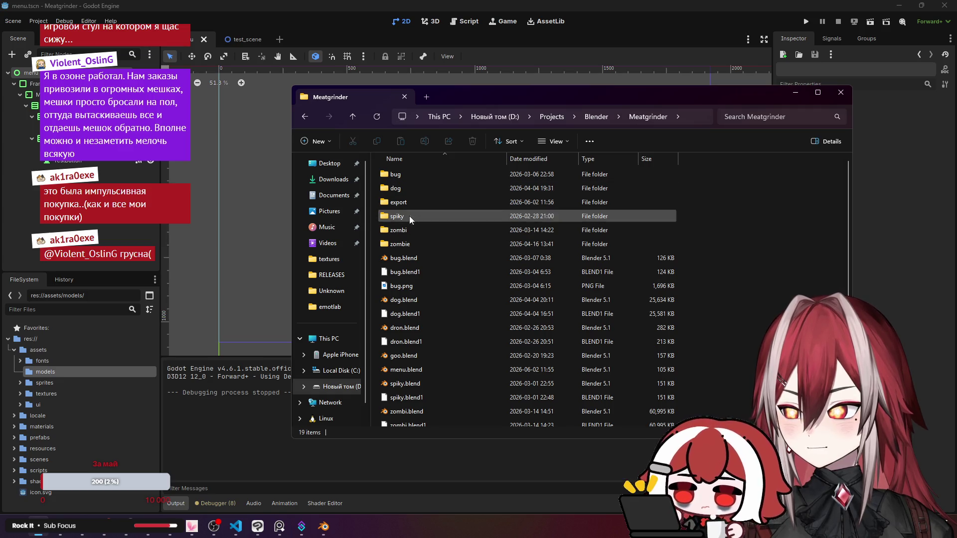
double_click(409, 202)
left_click(413, 175)
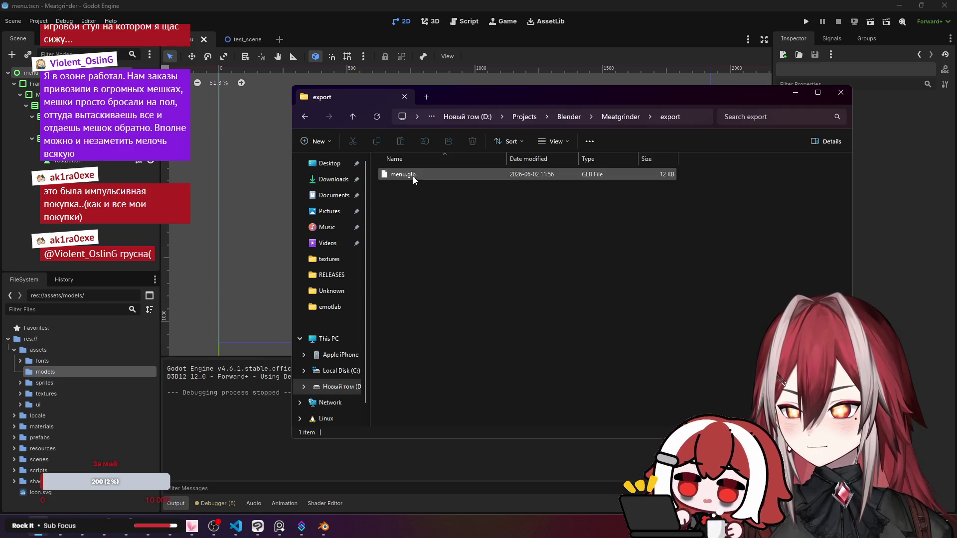
mouse_move(401, 174)
left_mouse_down()
mouse_move(396, 197)
mouse_move(45, 371)
left_mouse_up()
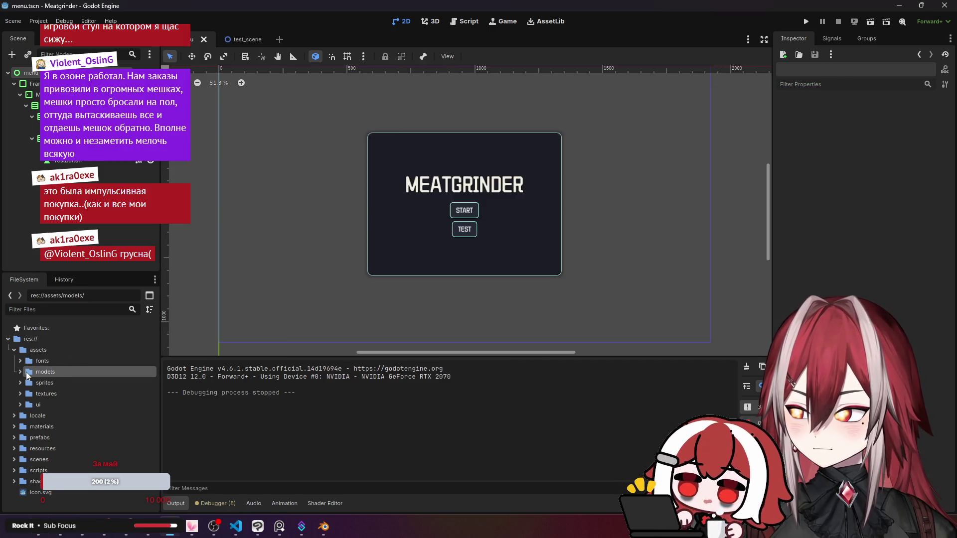
Open the Advanced Import Settings for menu.glb from the models folder and orbit its preview.
left_click(21, 372)
left_click(45, 382)
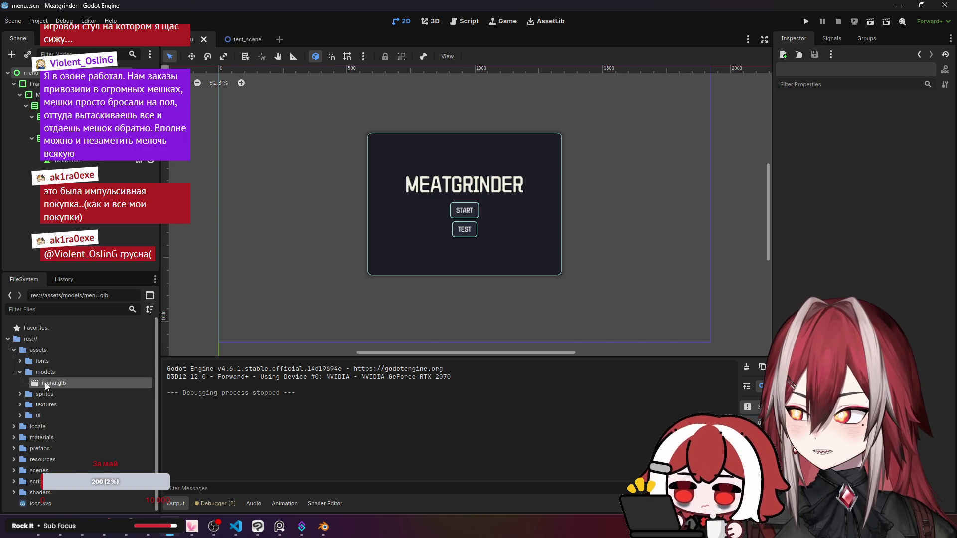
double_click(45, 382)
mouse_move(273, 291)
left_mouse_down()
mouse_move(380, 205)
mouse_move(463, 209)
left_mouse_up()
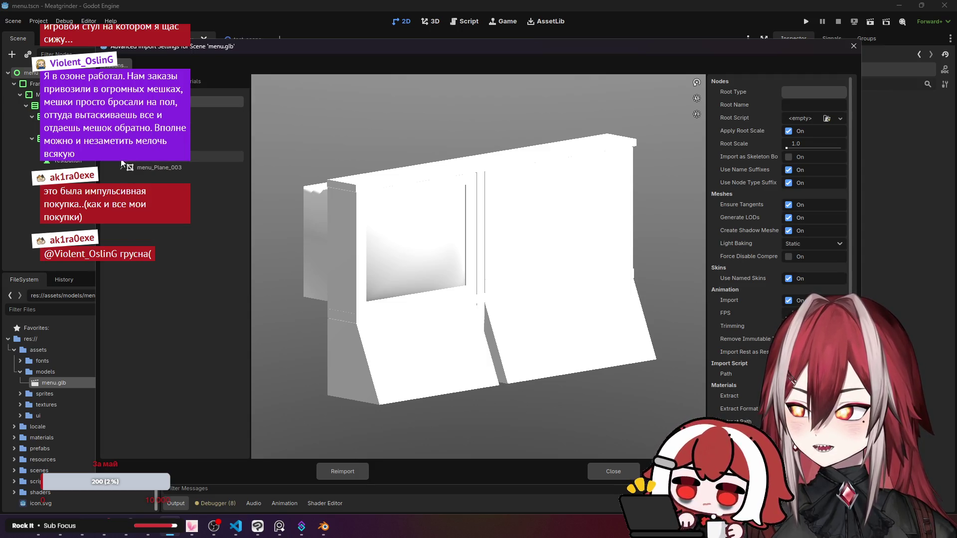
Inspect the model's mesh nodes one by one, including menu_Plane_003.
left_click(154, 170)
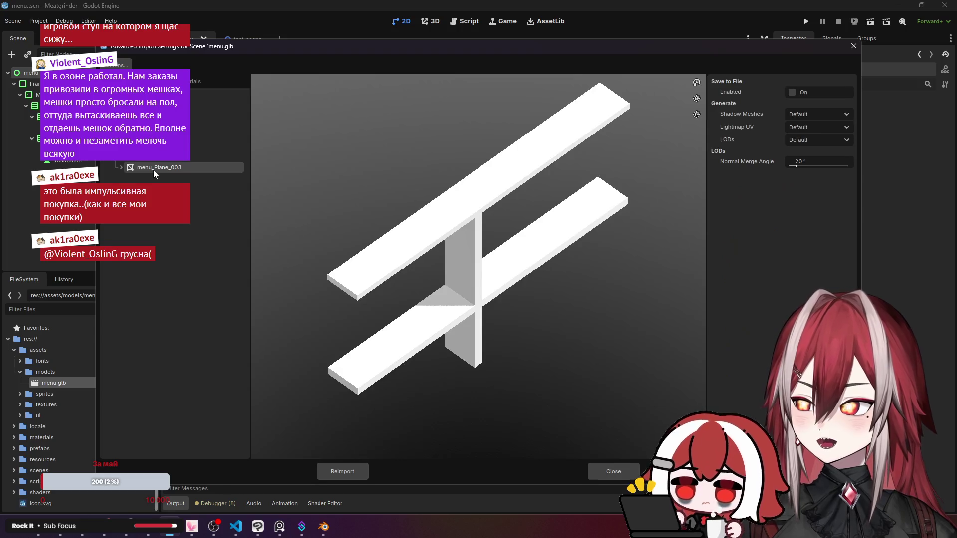
left_click(156, 159)
left_click(157, 146)
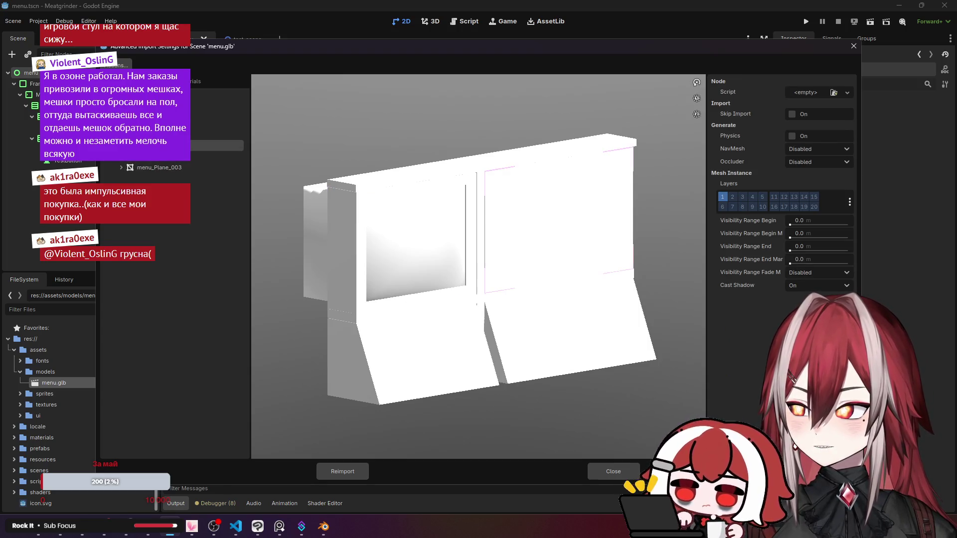
left_click(156, 135)
left_click(157, 124)
left_click(153, 169)
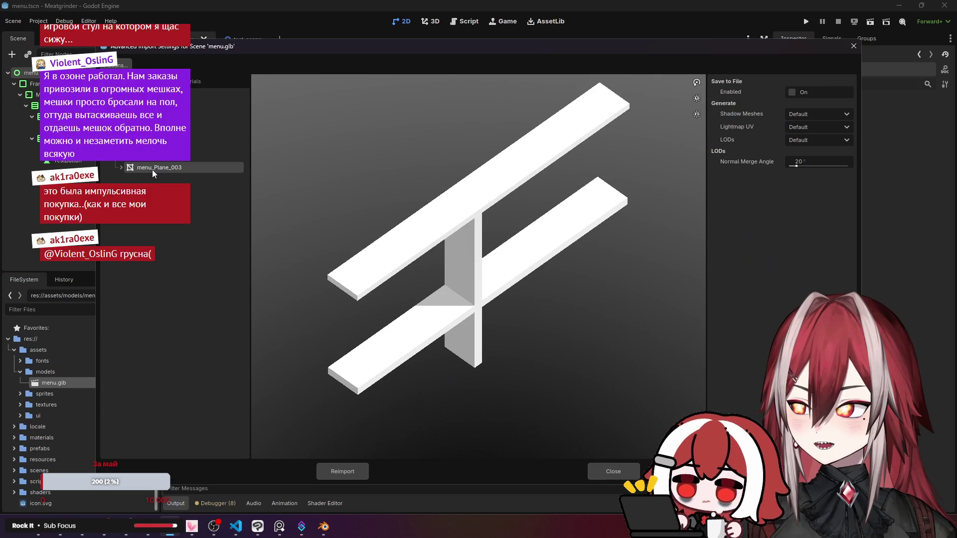
left_click(157, 145)
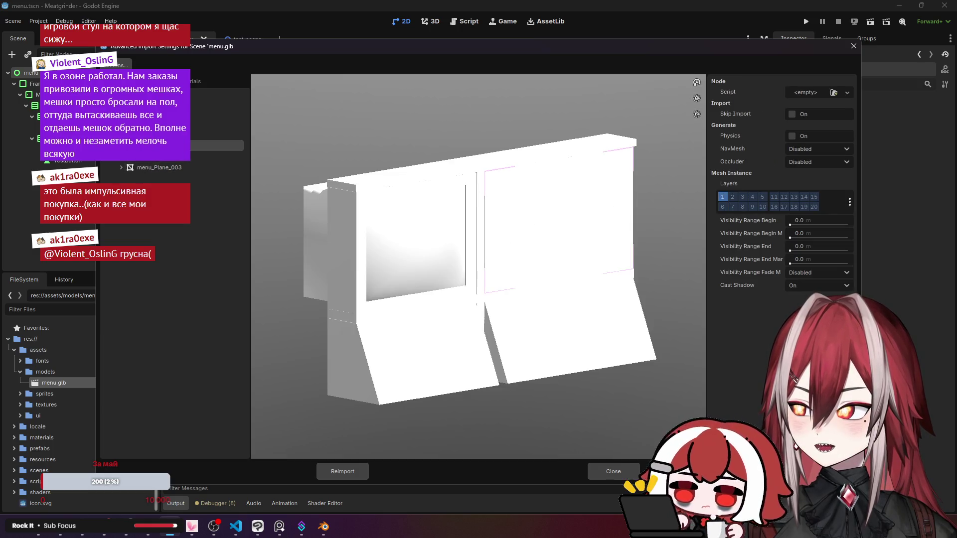
left_click(157, 135)
left_click(167, 167)
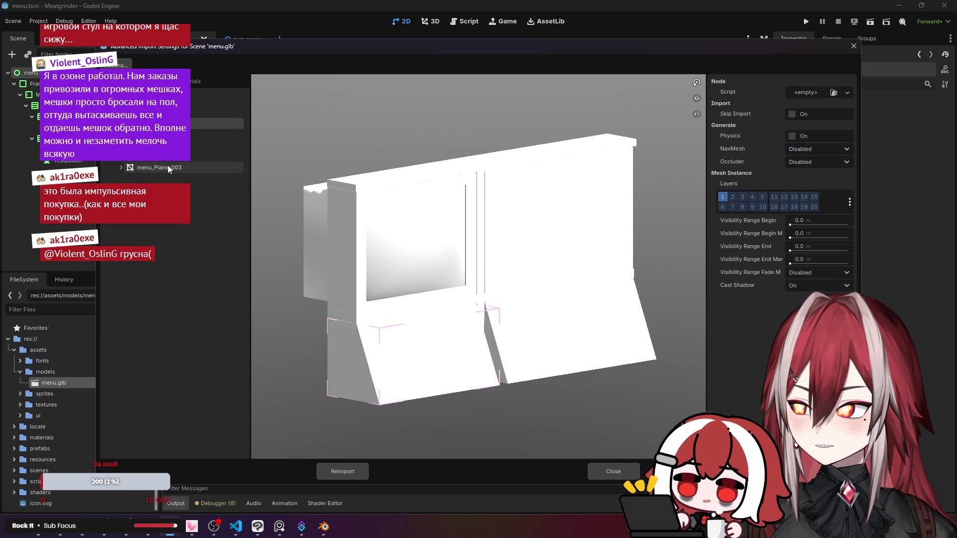
Compare against the base object's parts in Blender, then close the import settings and return to Blender.
left_click(323, 529)
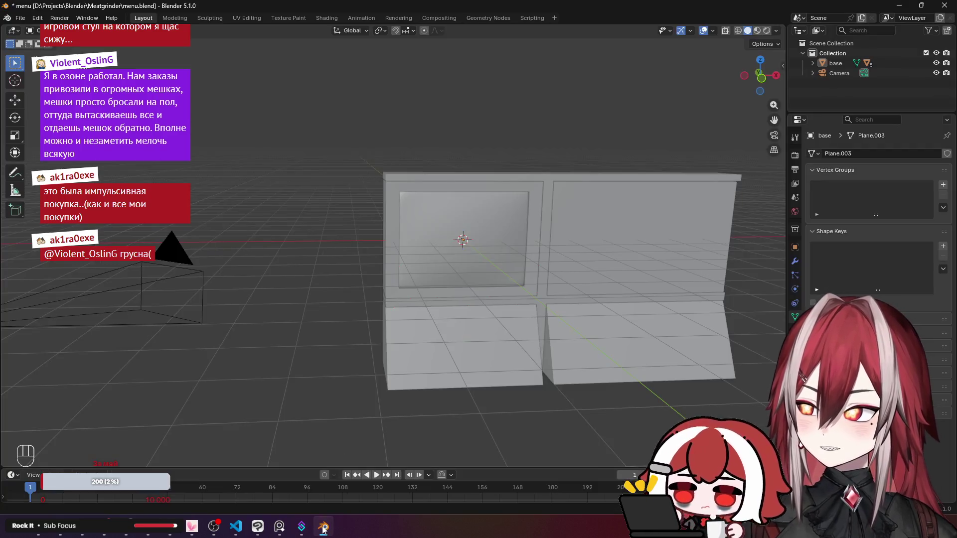
left_click(814, 64)
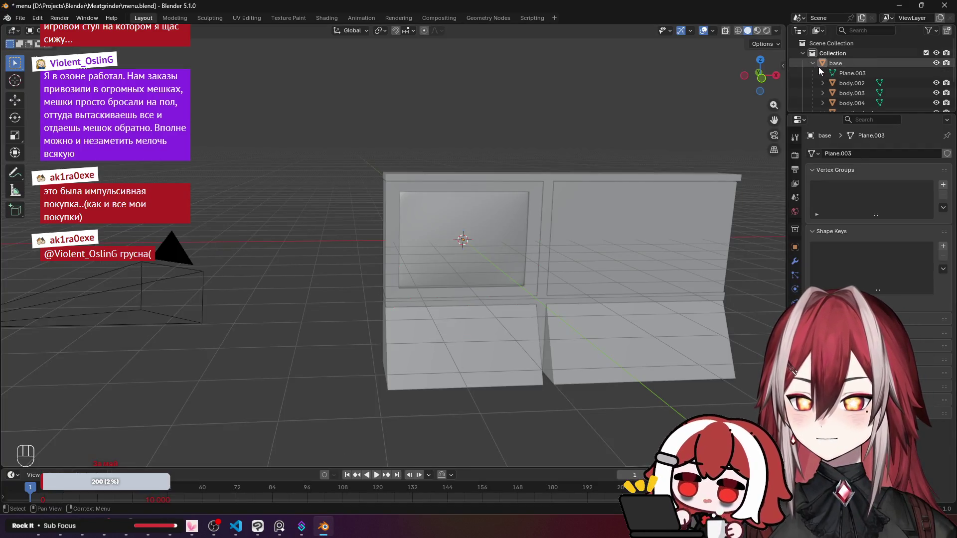
left_click(316, 529)
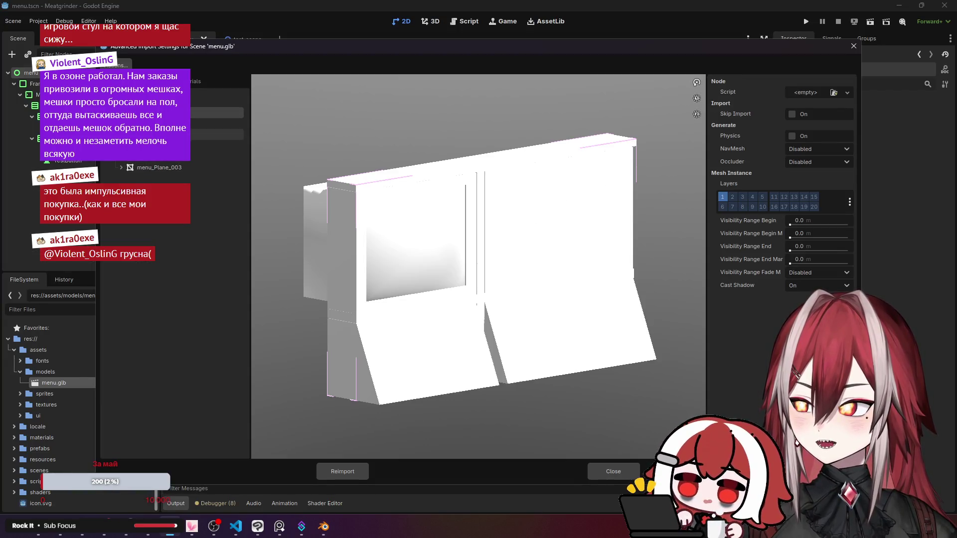
left_click(217, 101)
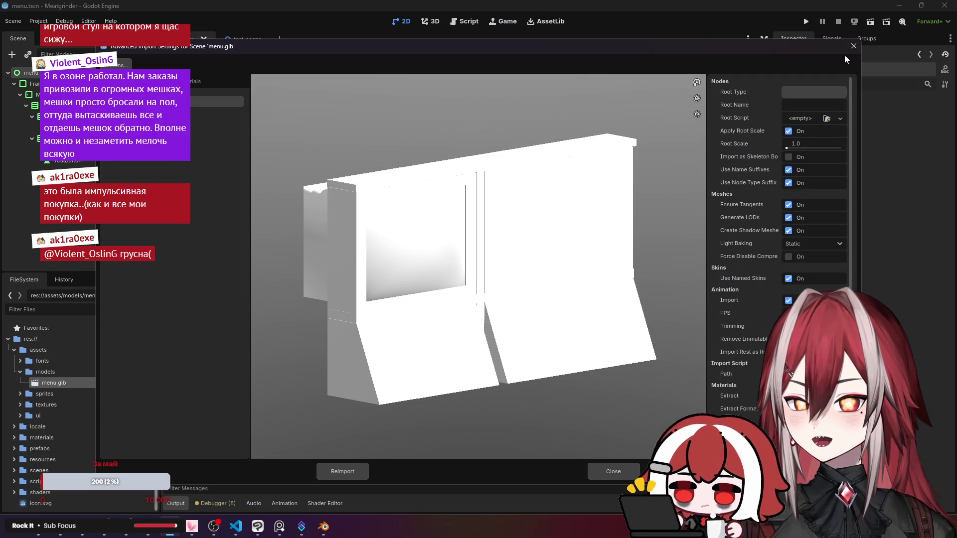
left_click(853, 46)
key("alt+Tab")
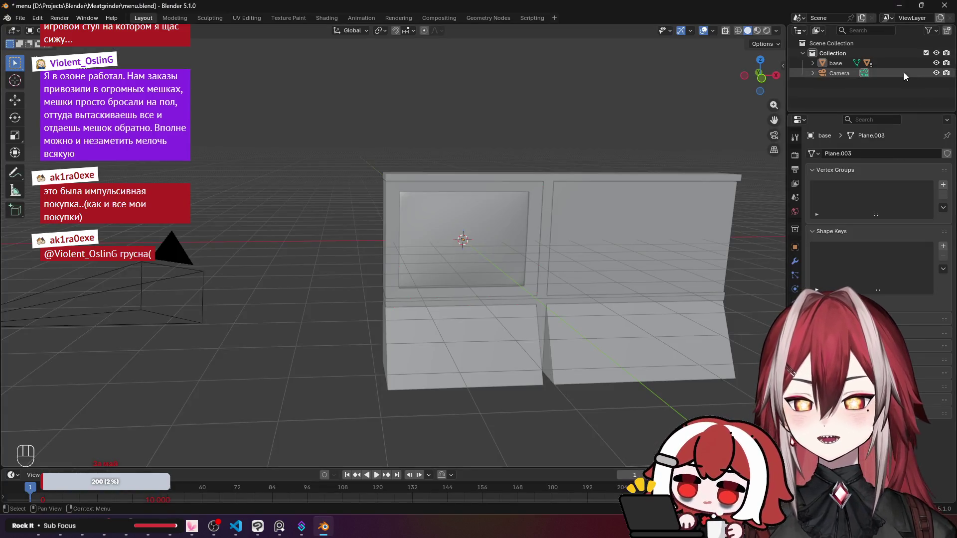
Select the whole Collection and start a glTF 2.0 export.
left_click(872, 53)
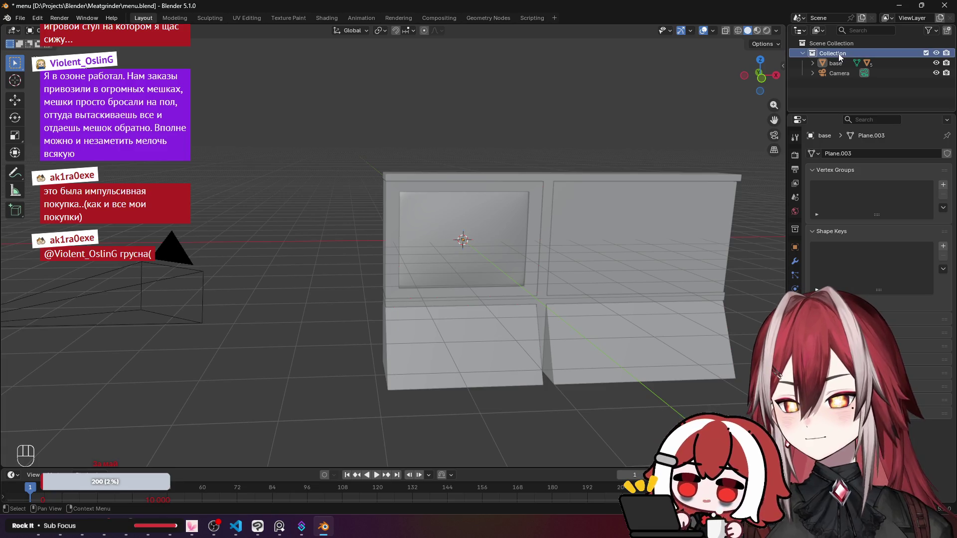
left_click(19, 17)
mouse_move(35, 170)
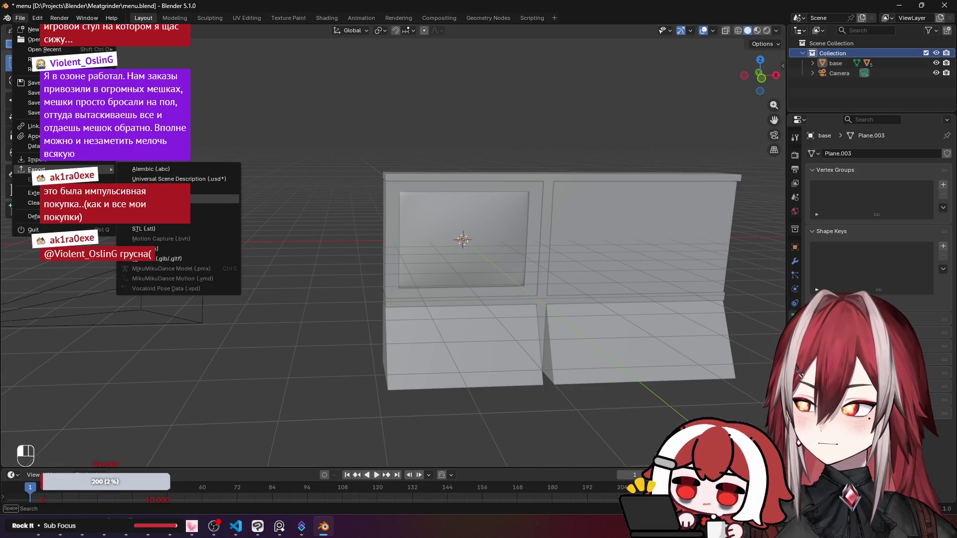
left_click(169, 258)
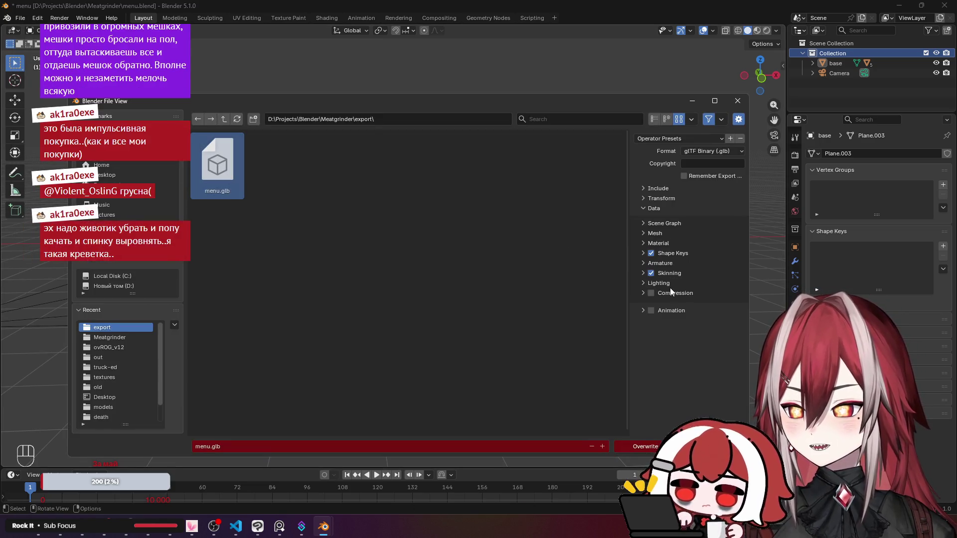
Limit the export to the active collection instead of the active scene, include cameras, and overwrite menu.glb.
left_click(664, 225)
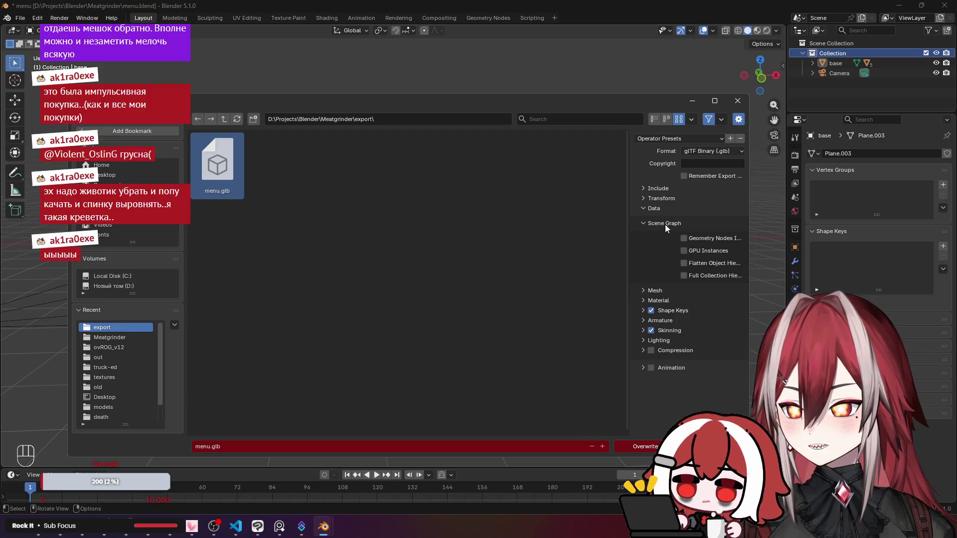
left_click(665, 224)
left_click(664, 188)
left_click(701, 242)
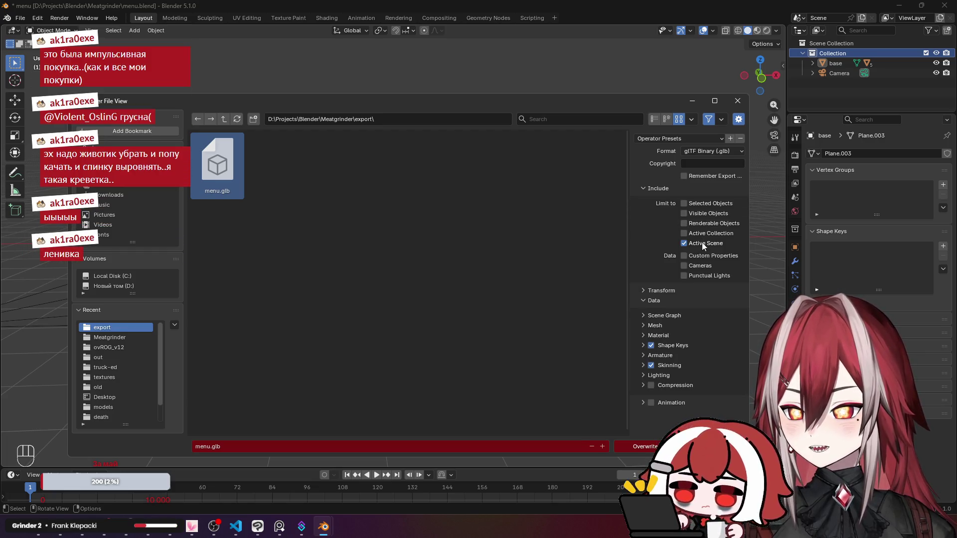
left_click(706, 236)
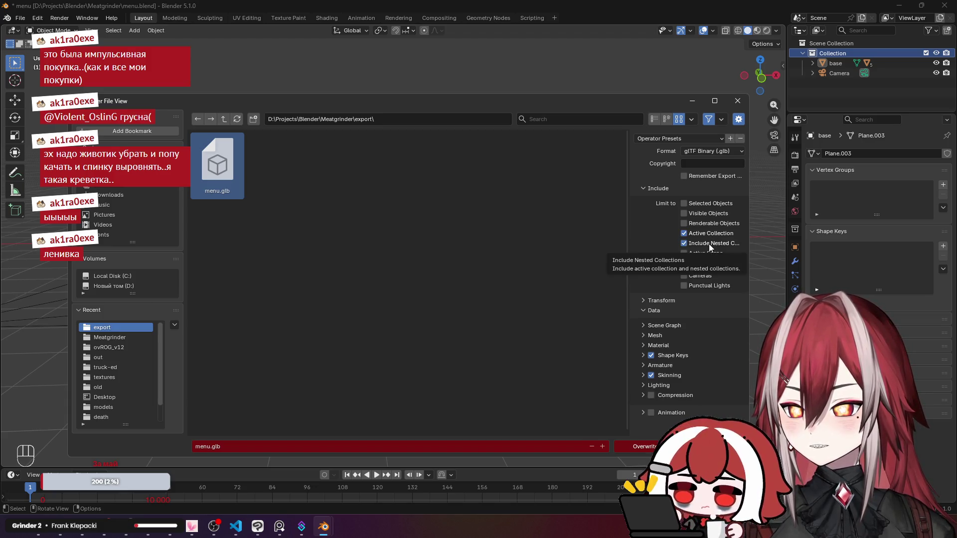
left_click(710, 237)
left_click(712, 231)
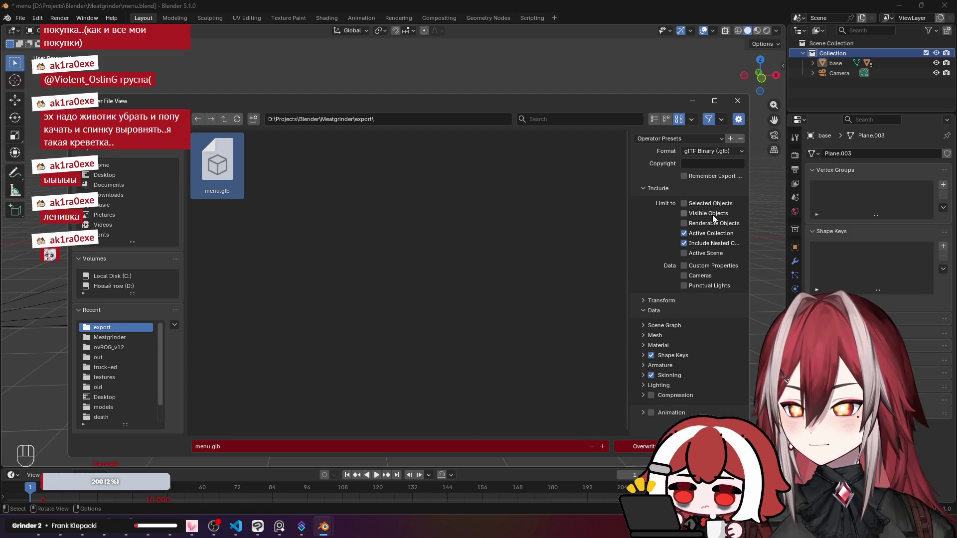
left_click(699, 276)
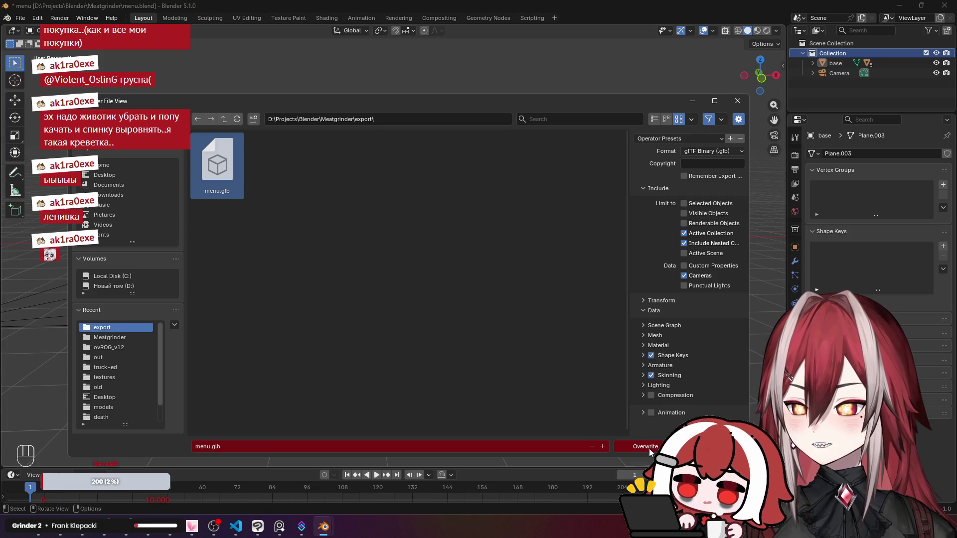
left_click(649, 447)
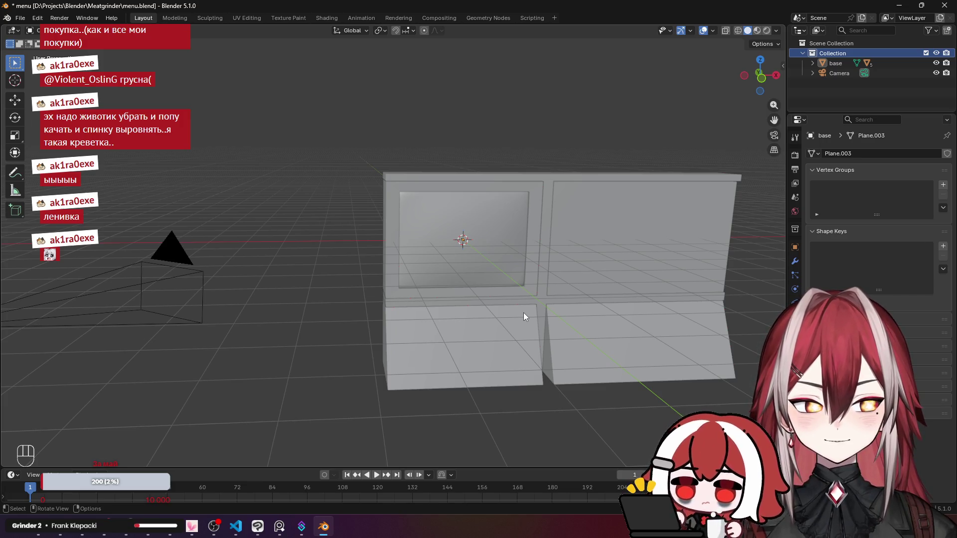
Open the Meatgrinder export folder, which holds menu.glb, in its own File Explorer window.
left_click(46, 536)
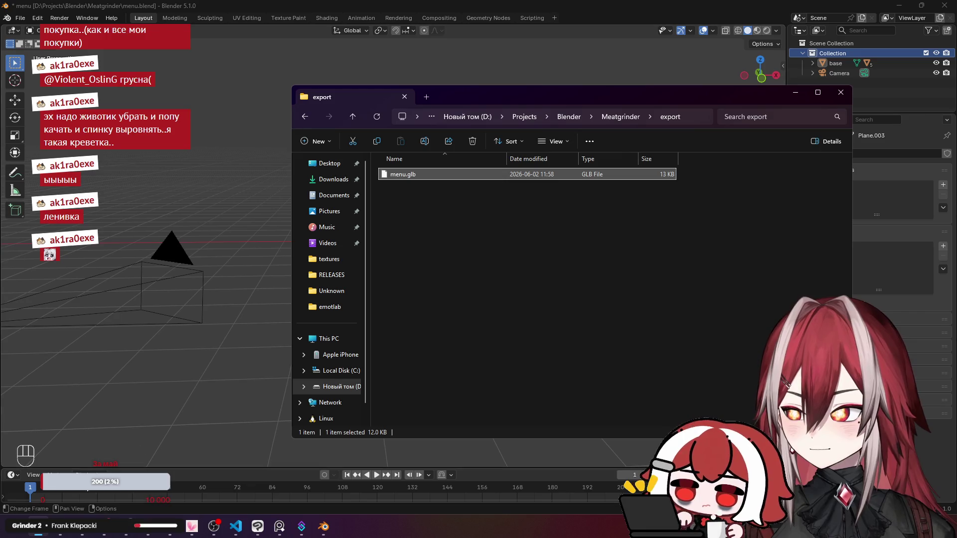
mouse_move(56, 536)
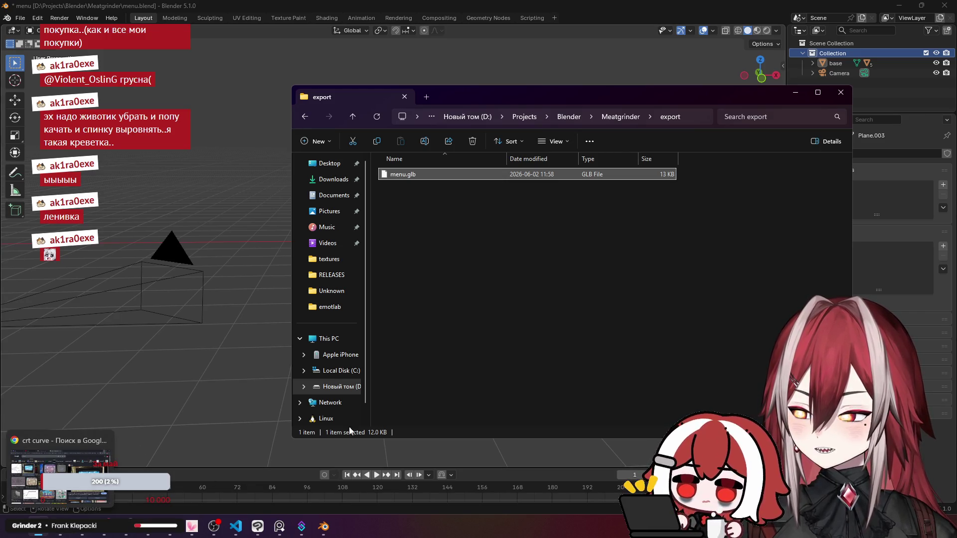
left_click(464, 334)
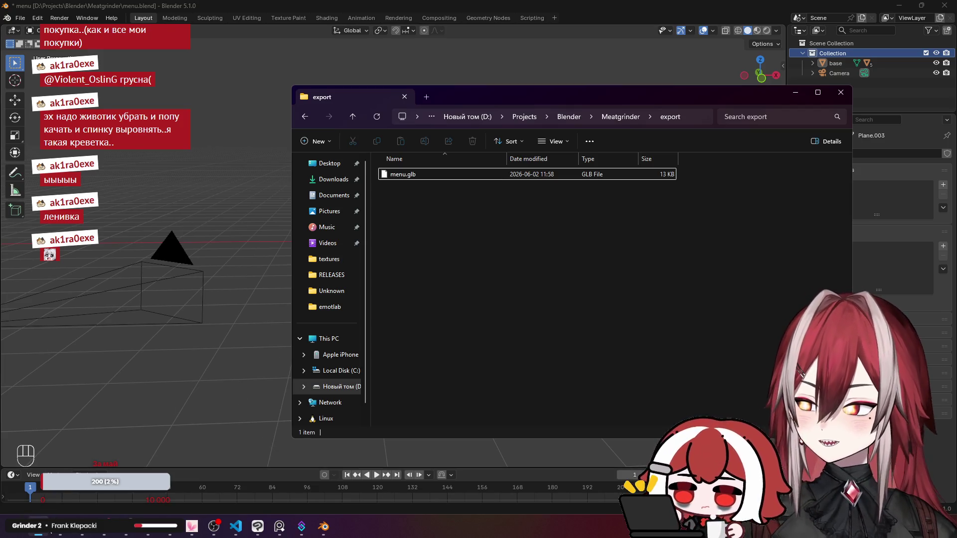
mouse_move(47, 532)
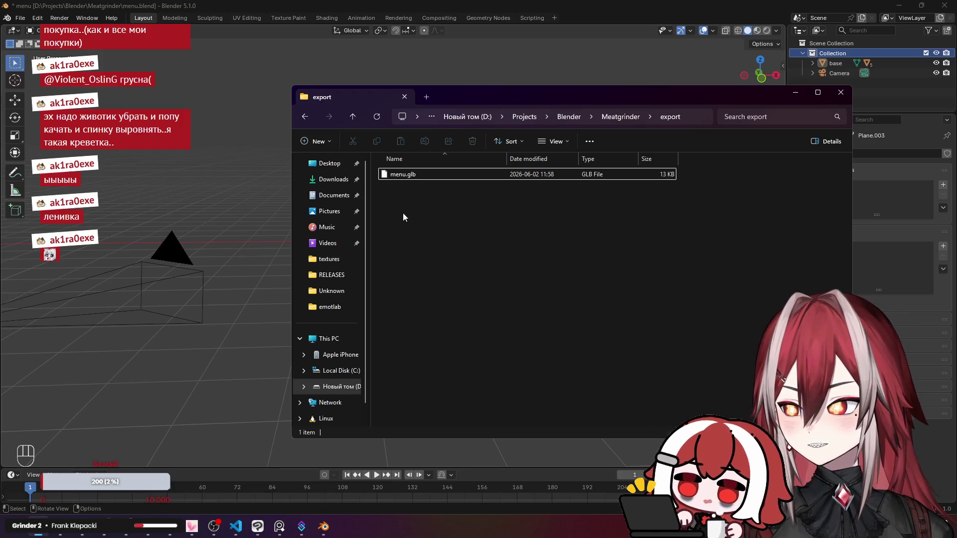
left_click(406, 177)
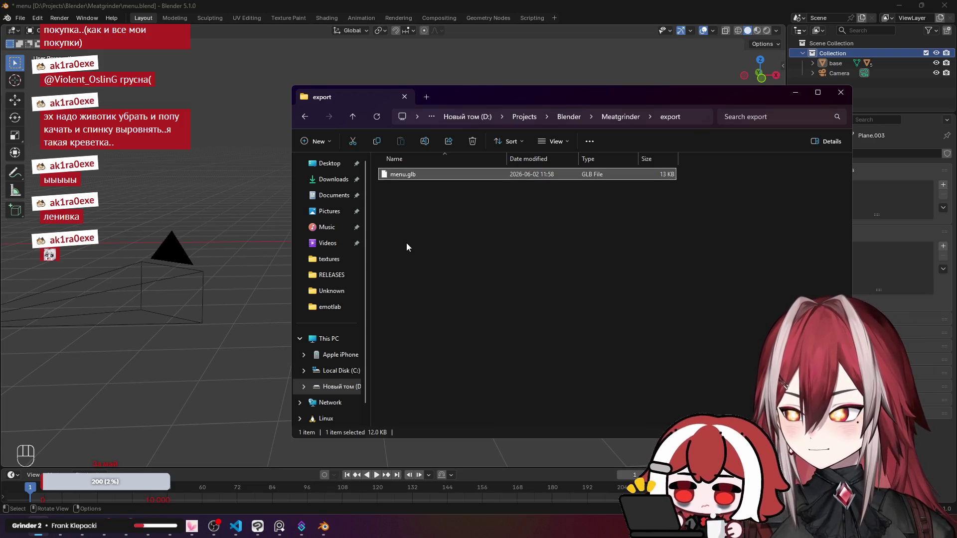
right_click(566, 118)
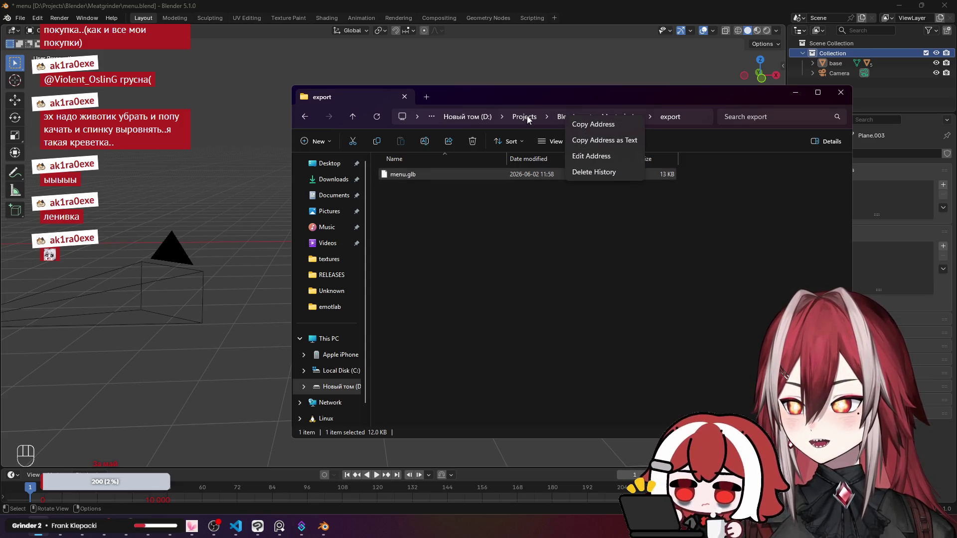
left_click(620, 117)
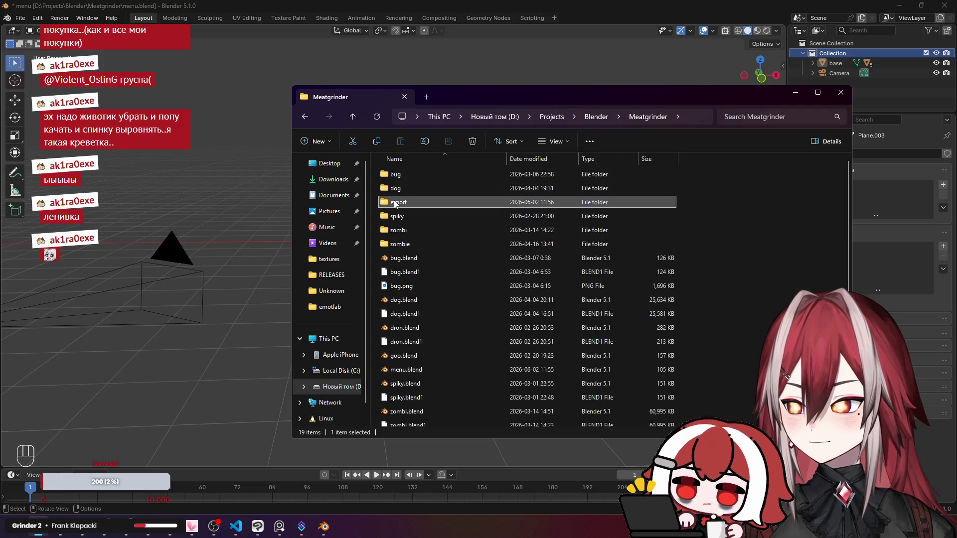
right_click(395, 203)
left_click(440, 232)
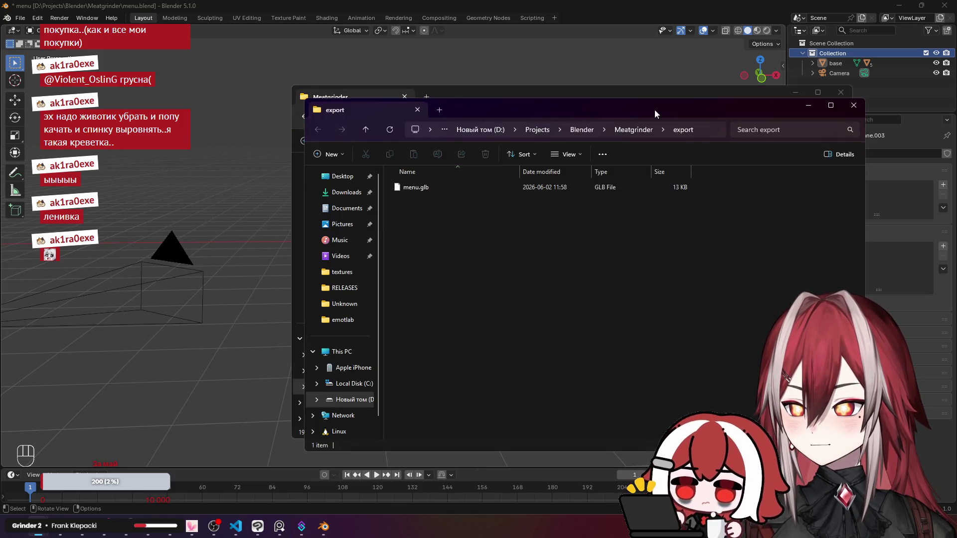
Open D:\Projects\Godot\meatgrinder\assets\models in a second window placed on the left.
left_click(531, 117)
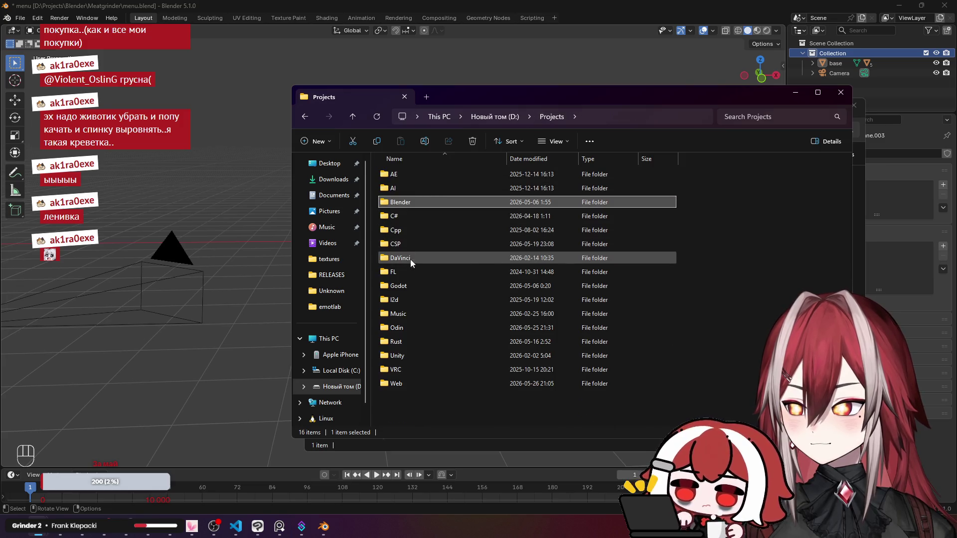
double_click(411, 284)
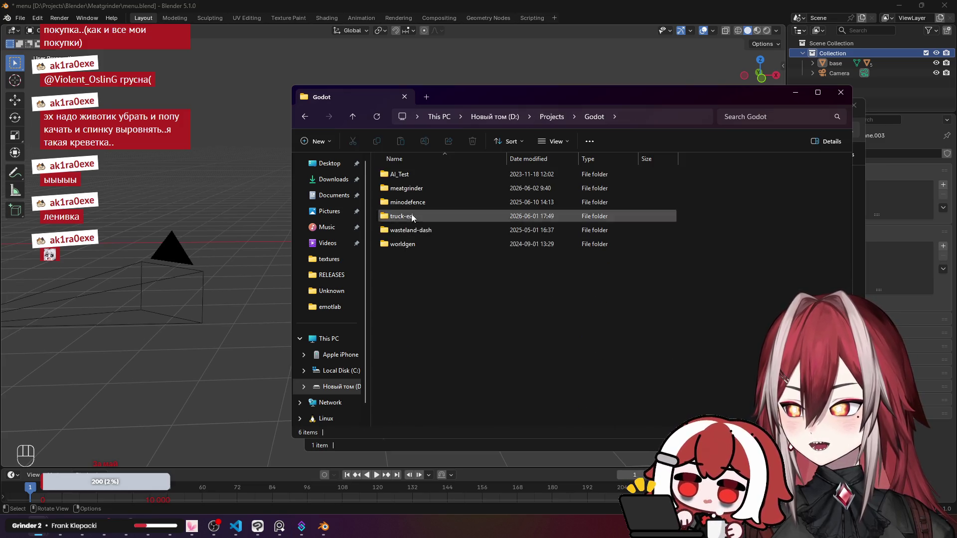
double_click(427, 191)
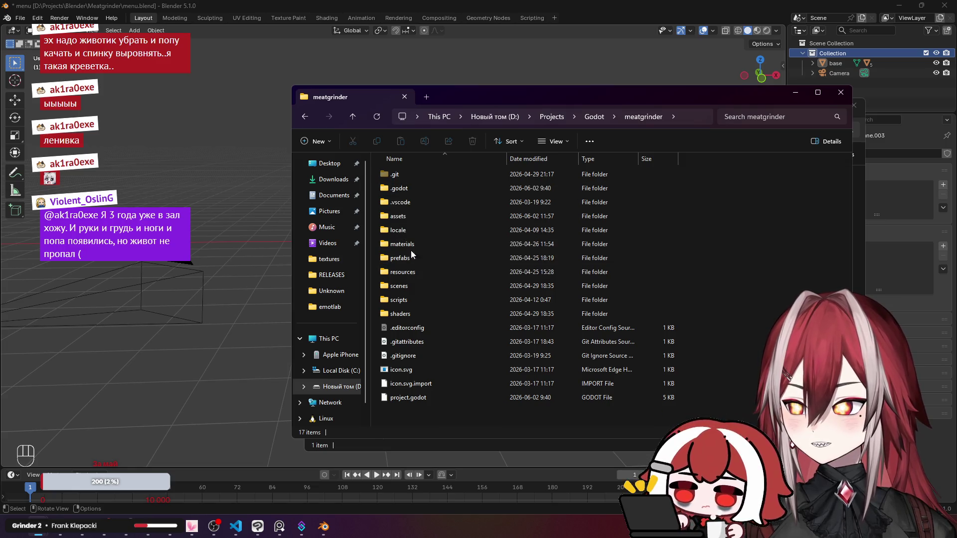
double_click(414, 218)
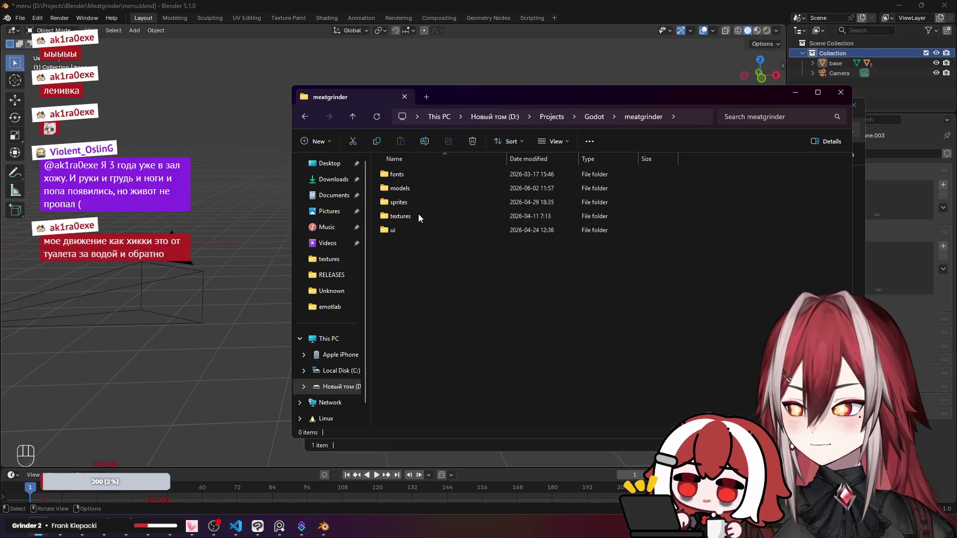
double_click(411, 184)
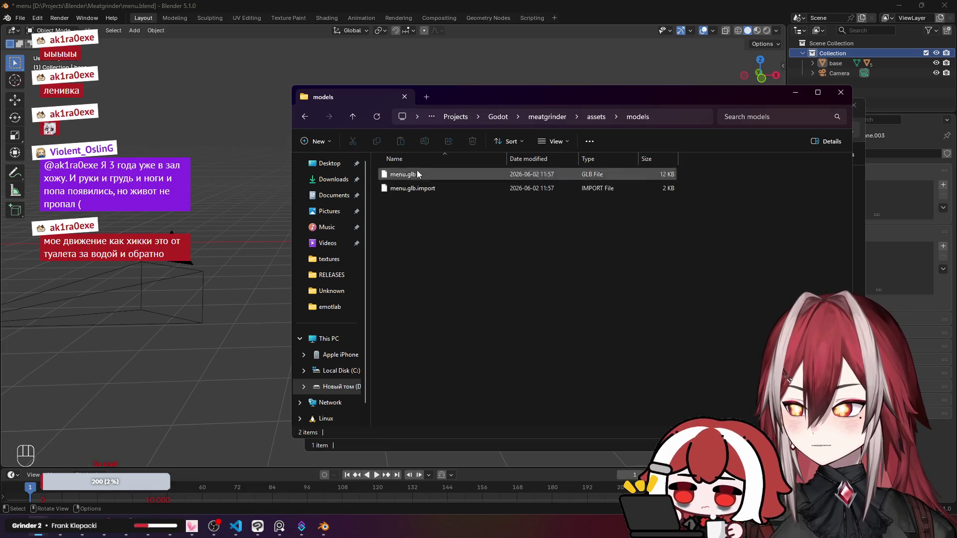
mouse_move(492, 98)
left_mouse_down()
mouse_move(391, 83)
mouse_move(337, 94)
left_mouse_up()
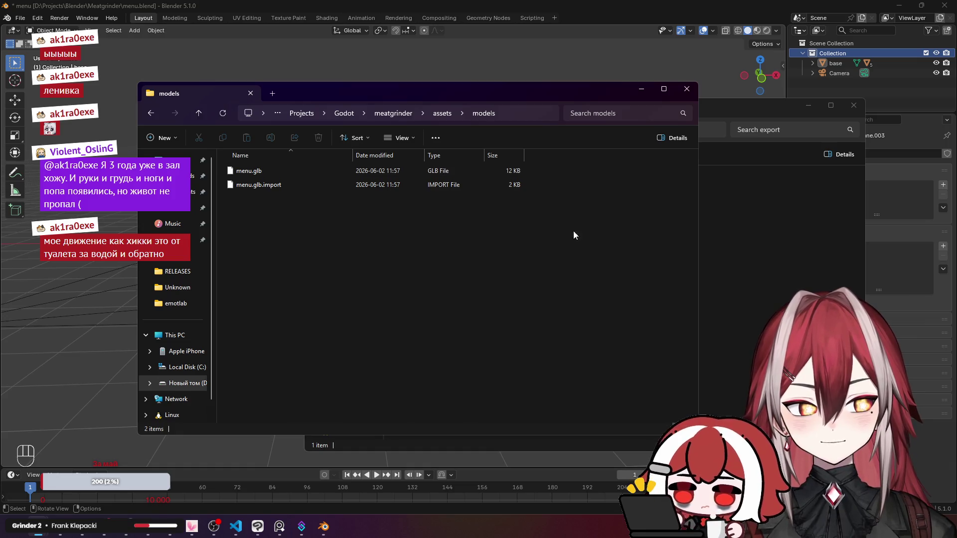
Drag the new menu.glb into the models folder, replacing the old file.
left_click(746, 324)
left_click(417, 190)
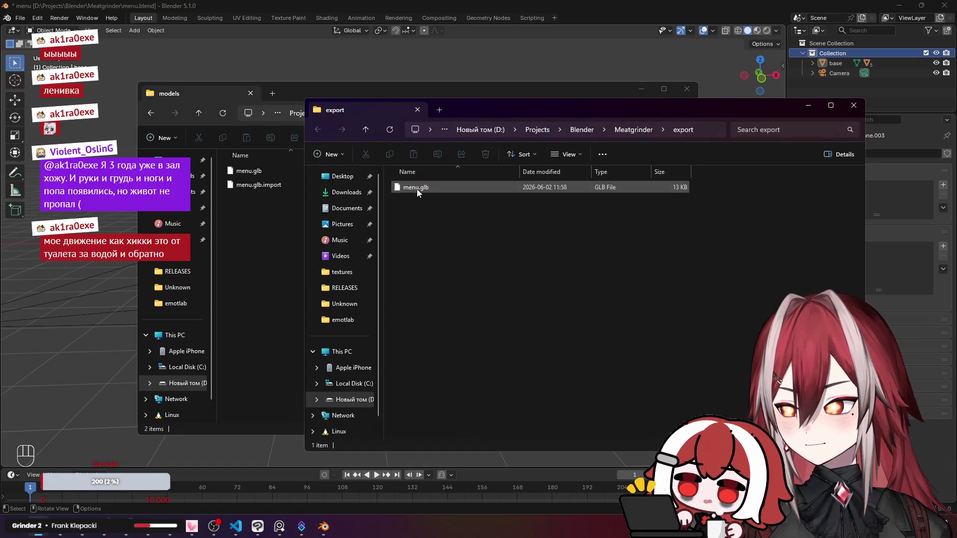
left_click_drag(413, 189, 263, 216)
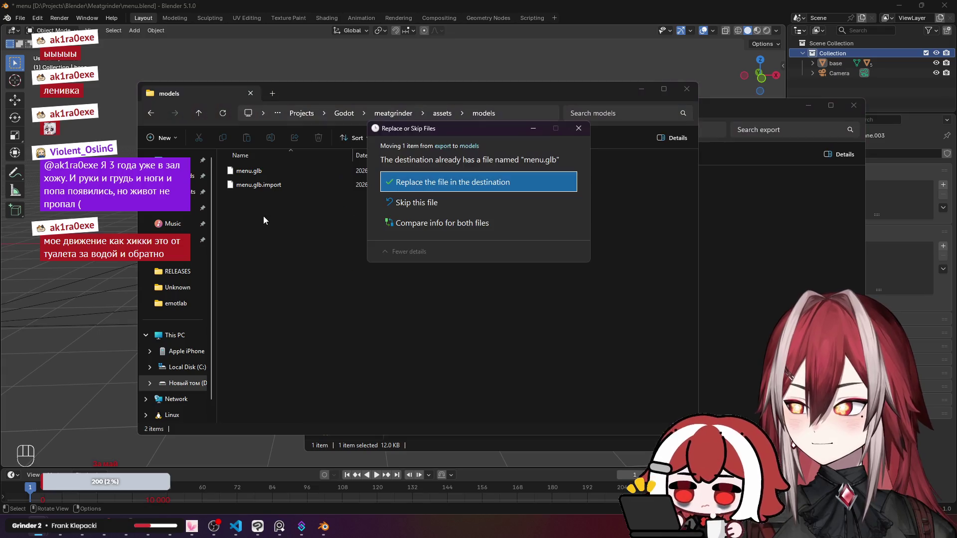
left_click(474, 183)
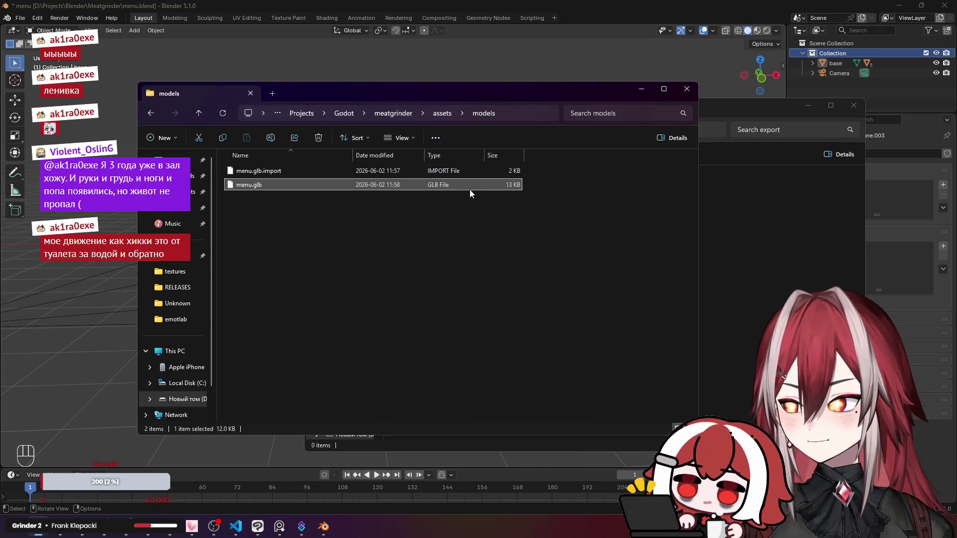
left_click(617, 8)
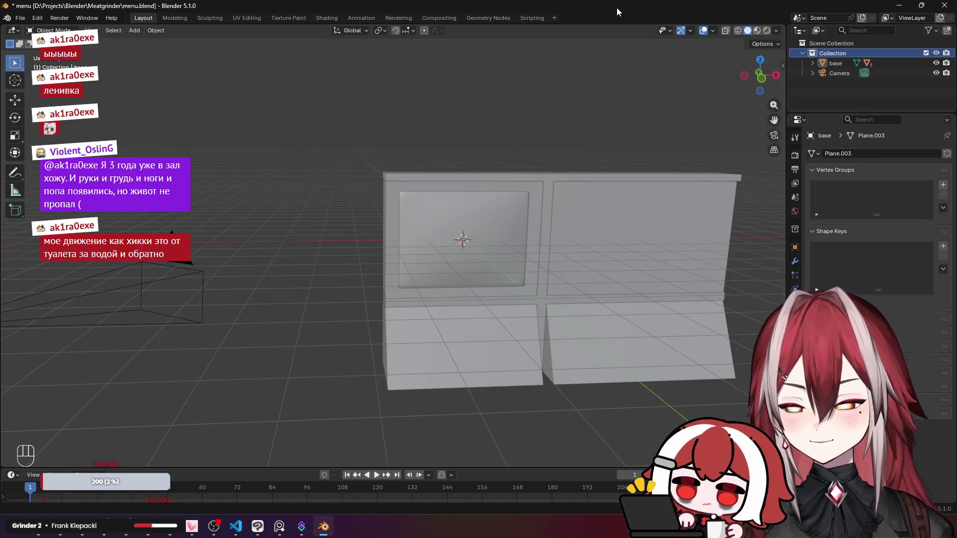
Switch to the Godot editor's menu.tscn and open the import settings for menu.glb.
mouse_move(257, 527)
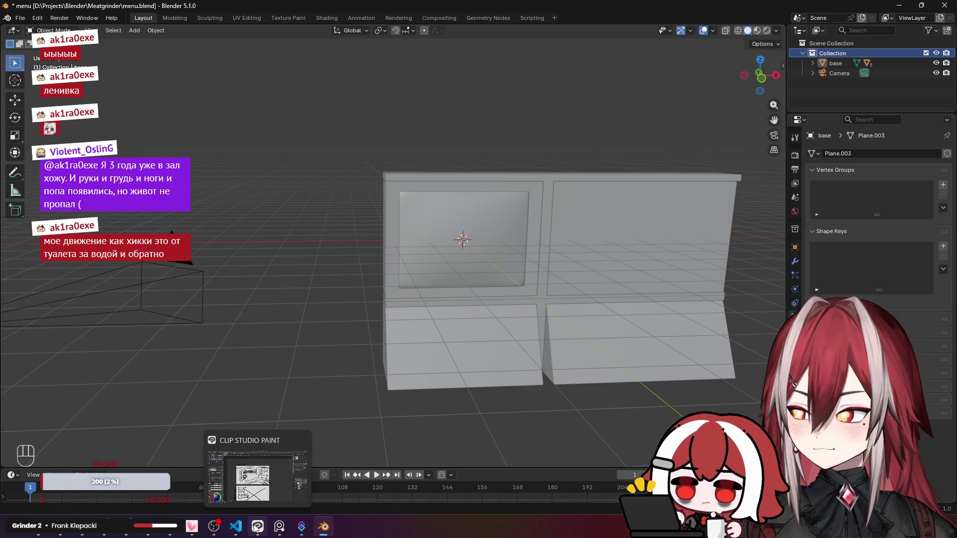
mouse_move(302, 533)
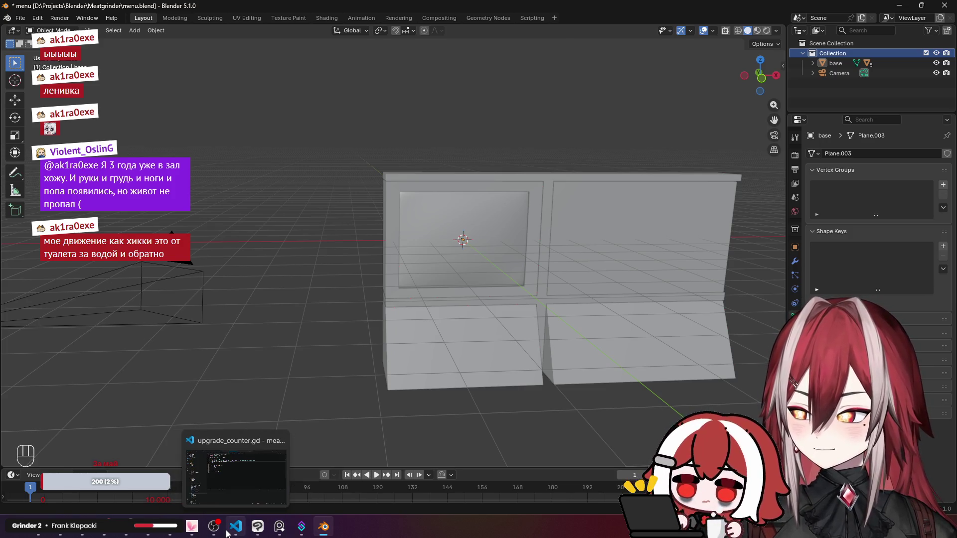
mouse_move(212, 532)
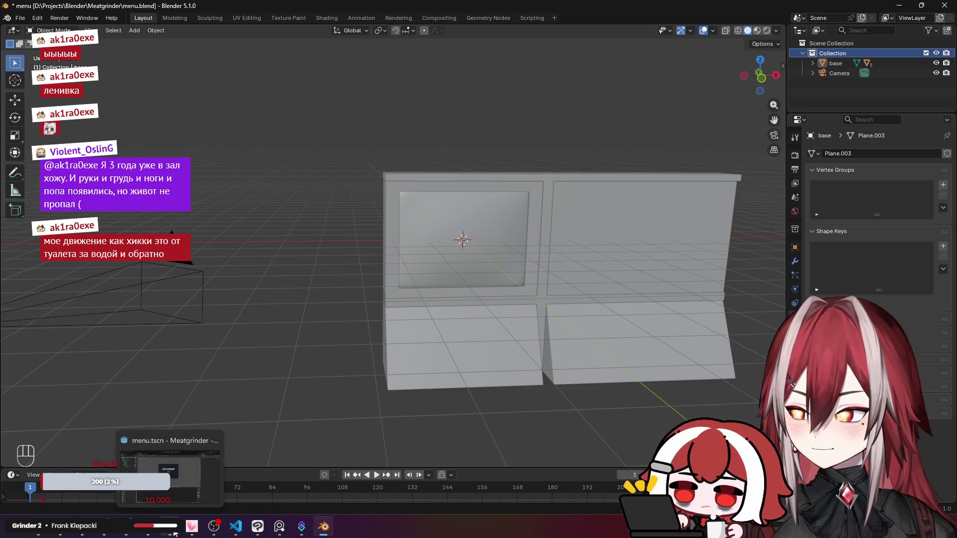
left_click(174, 534)
double_click(63, 384)
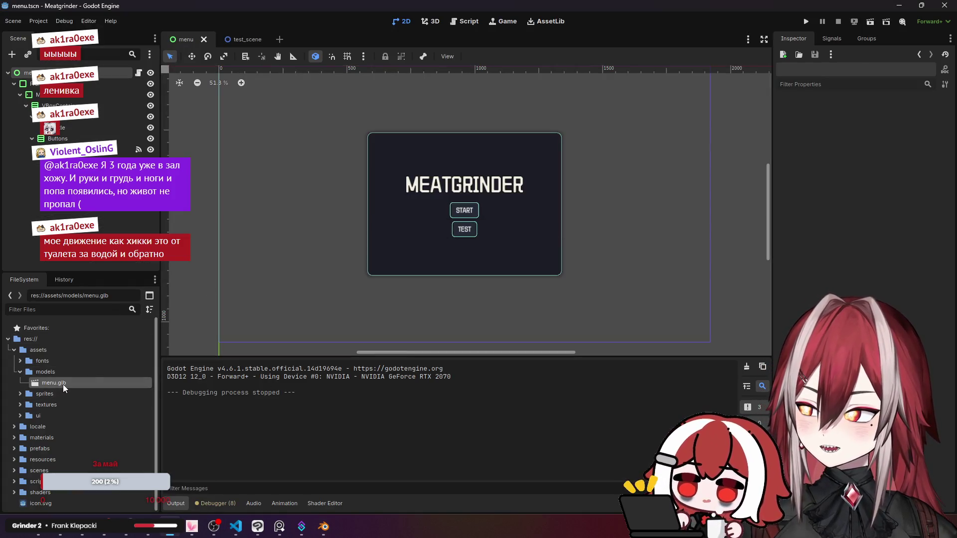
Check the reimported Camera node's settings, then close the Advanced Import Settings.
left_click(118, 114)
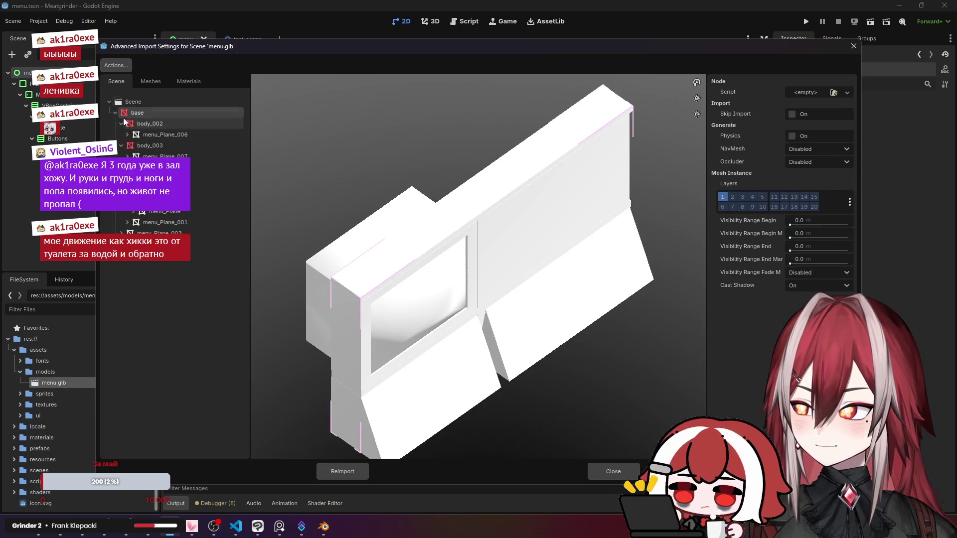
left_click(127, 121)
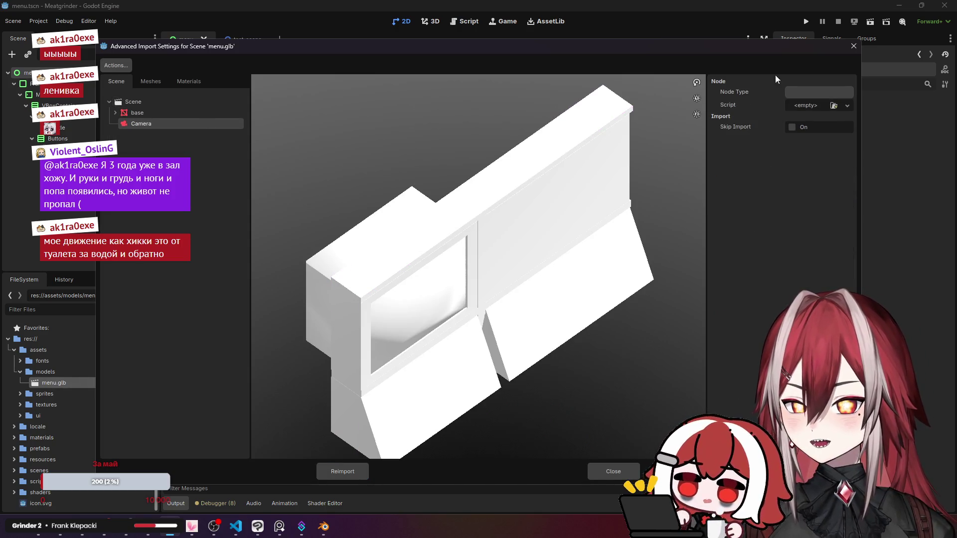
left_click(849, 50)
Dismiss menu.glb's action list and create a new empty scene from the Scene menu.
right_click(63, 381)
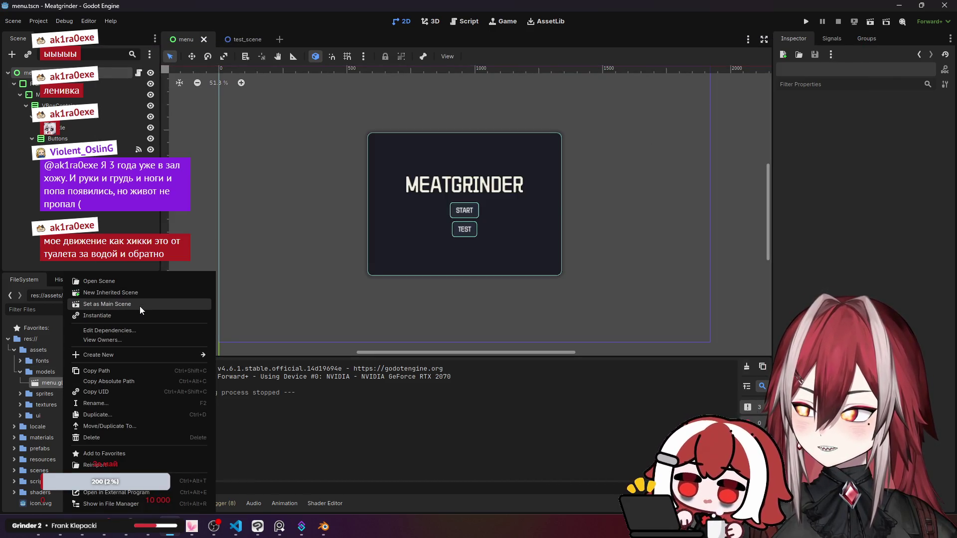
left_click(48, 99)
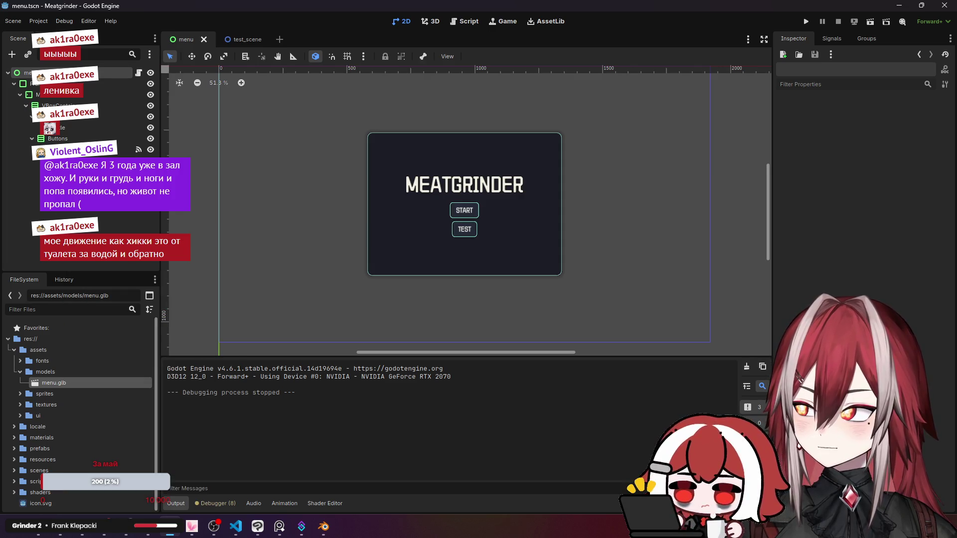
left_click(20, 22)
left_click(25, 35)
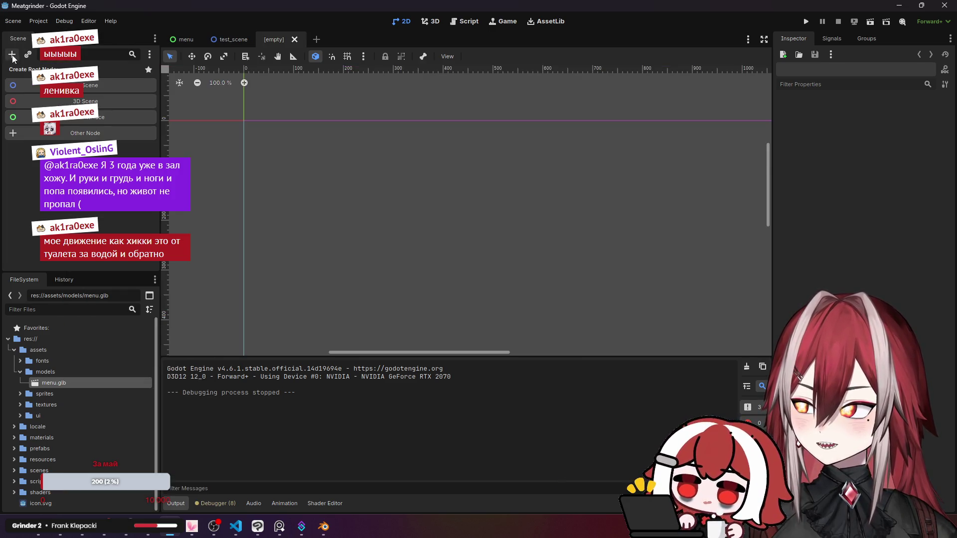
Give the new scene a 3D root, instance menu.glb into it, and frame the model.
left_click(73, 102)
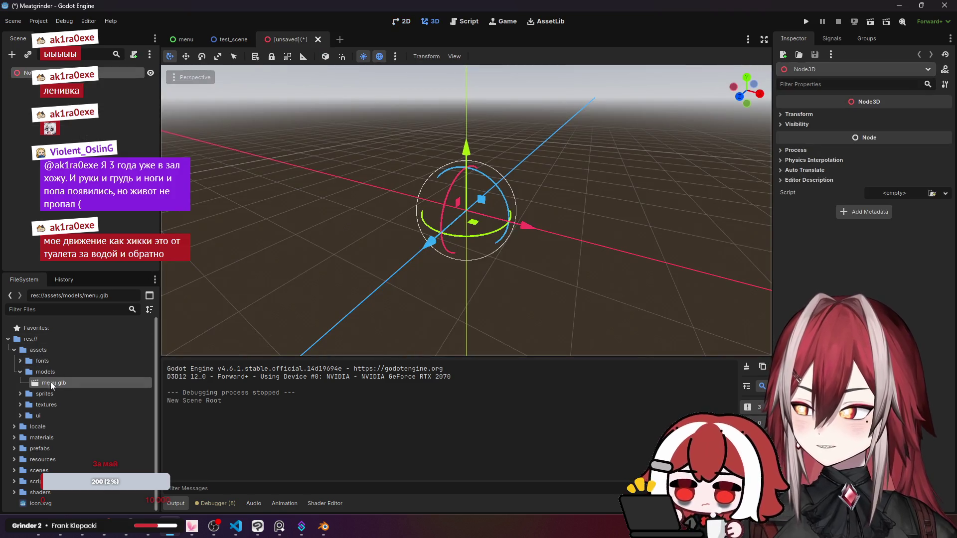
mouse_move(51, 385)
left_mouse_down()
mouse_move(67, 120)
mouse_move(47, 74)
left_mouse_up()
scroll(319, 155, "down", 10)
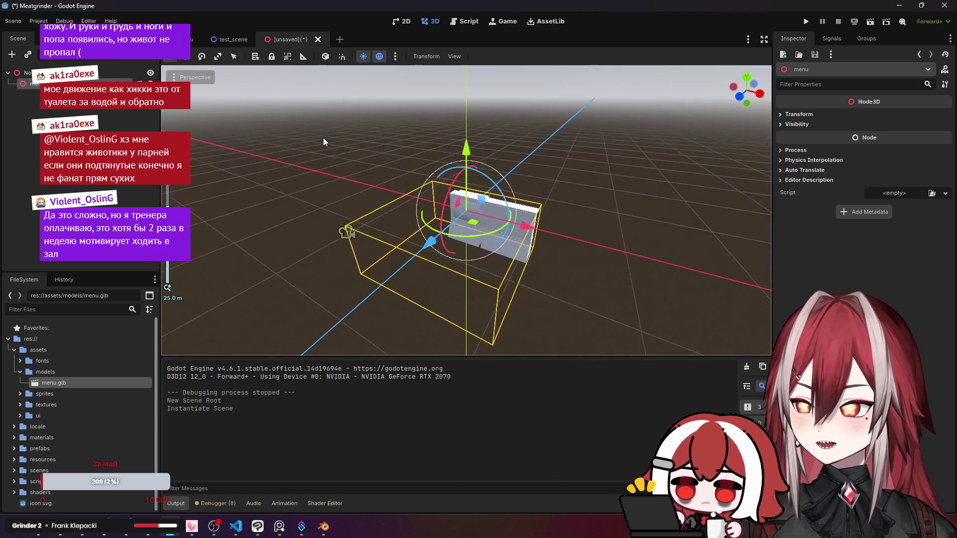
left_click(323, 137)
mouse_move(466, 210)
left_mouse_down()
mouse_move(408, 224)
mouse_move(299, 310)
mouse_move(368, 284)
mouse_move(409, 249)
left_mouse_up()
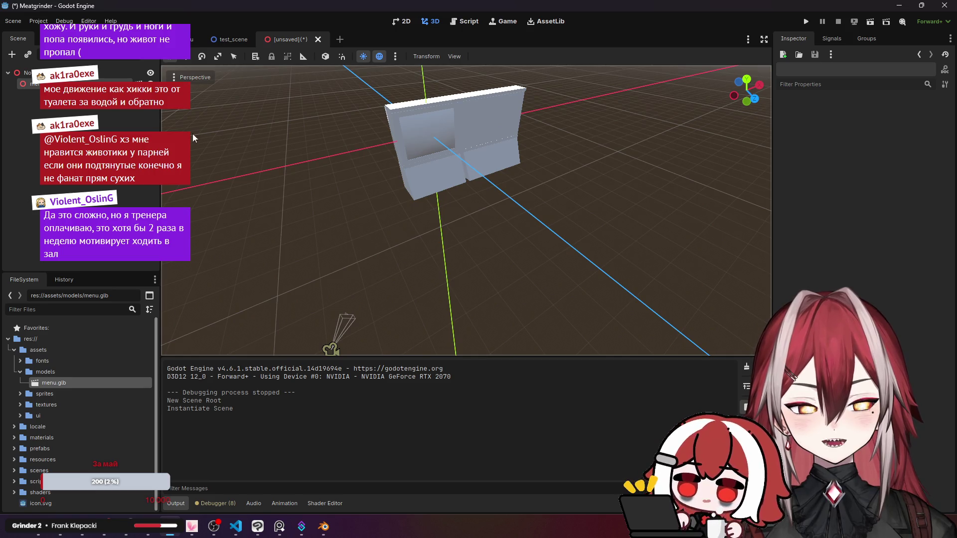
left_click(35, 84)
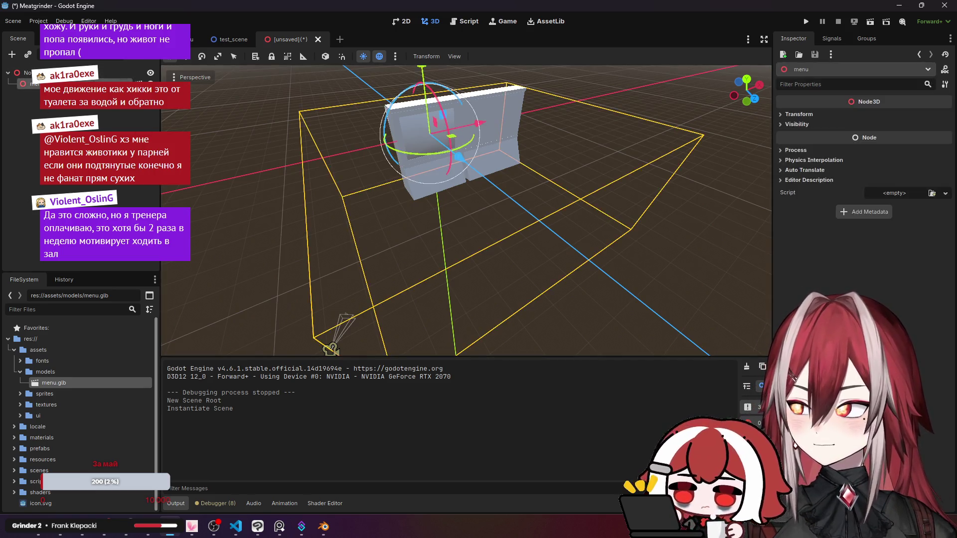
key("f")
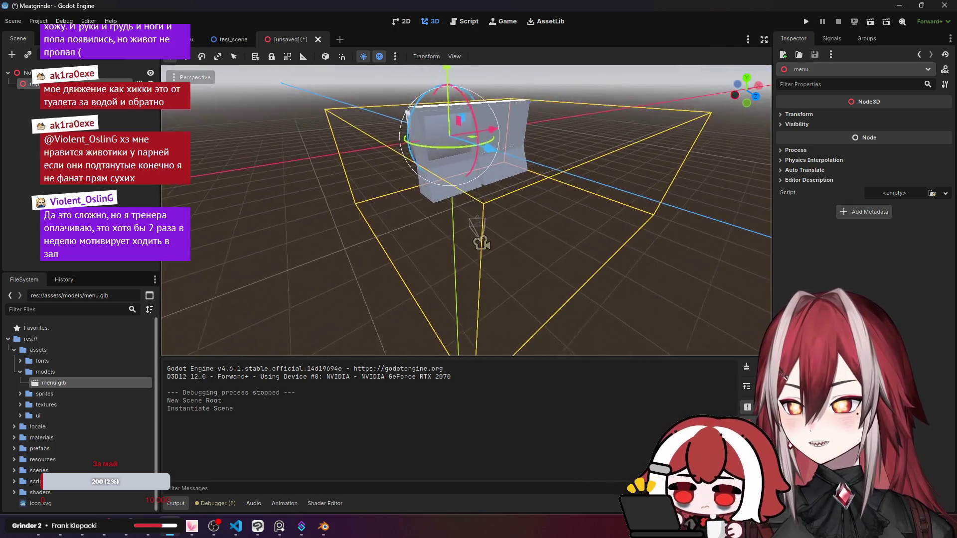
left_click(290, 163)
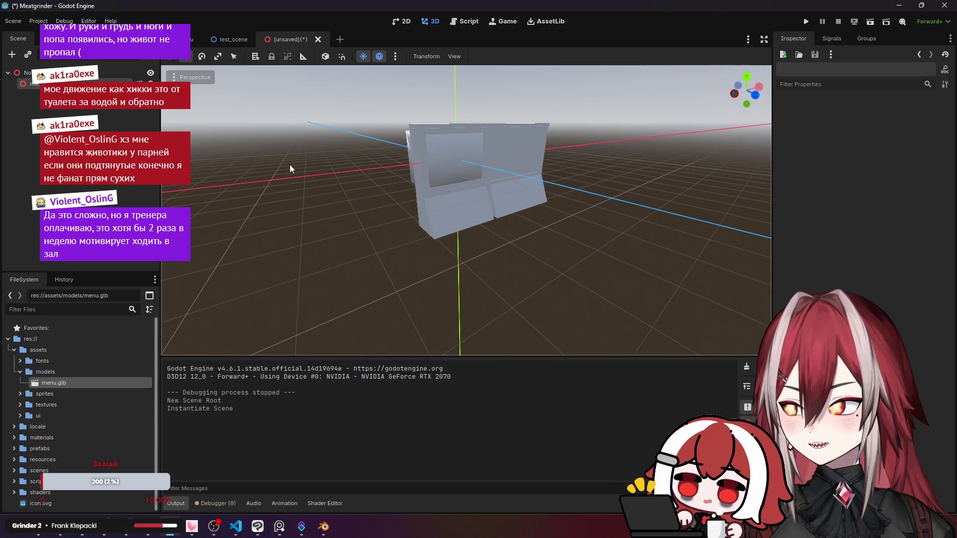
Orbit around the instanced terminal and close the unsaved scene tab.
right_click(98, 85)
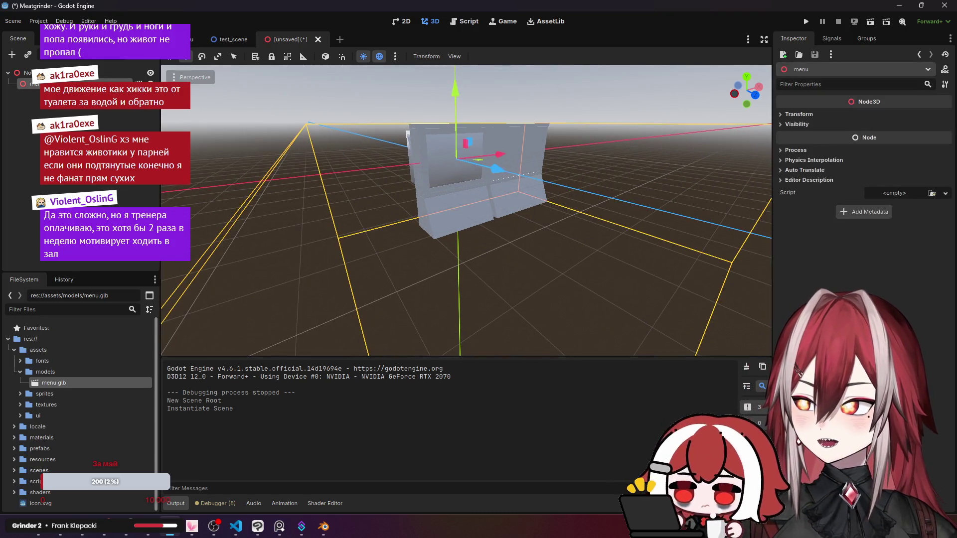
left_click(149, 137)
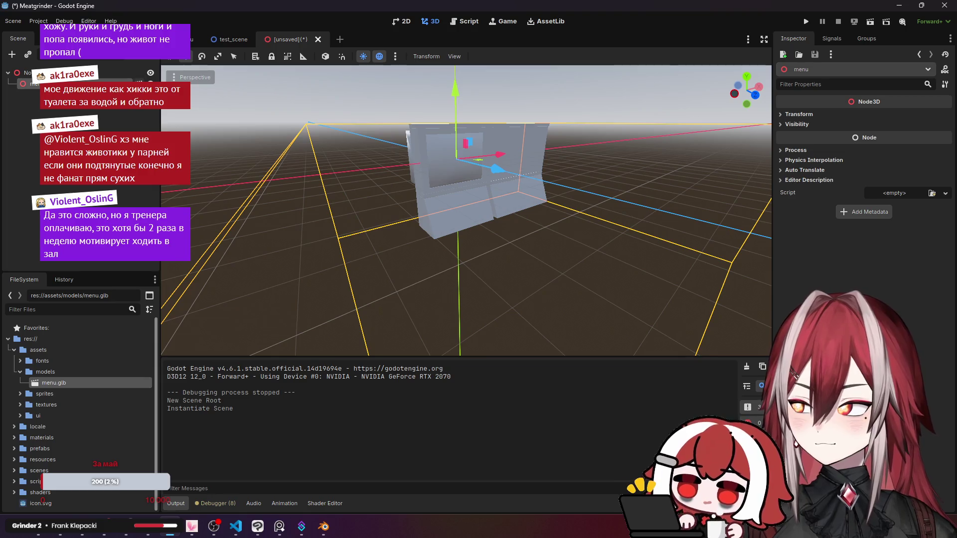
left_click(533, 280)
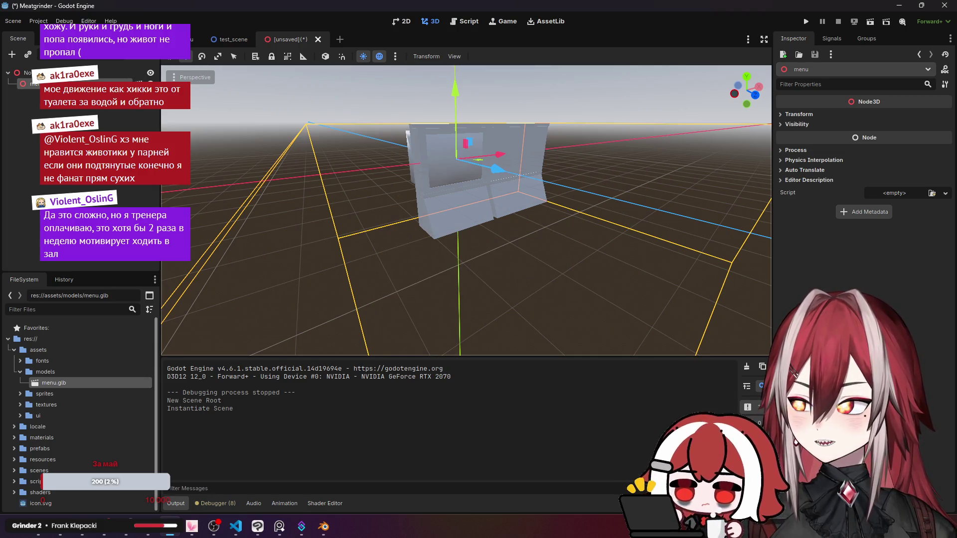
left_click(534, 279)
left_click_drag(534, 280, 386, 130)
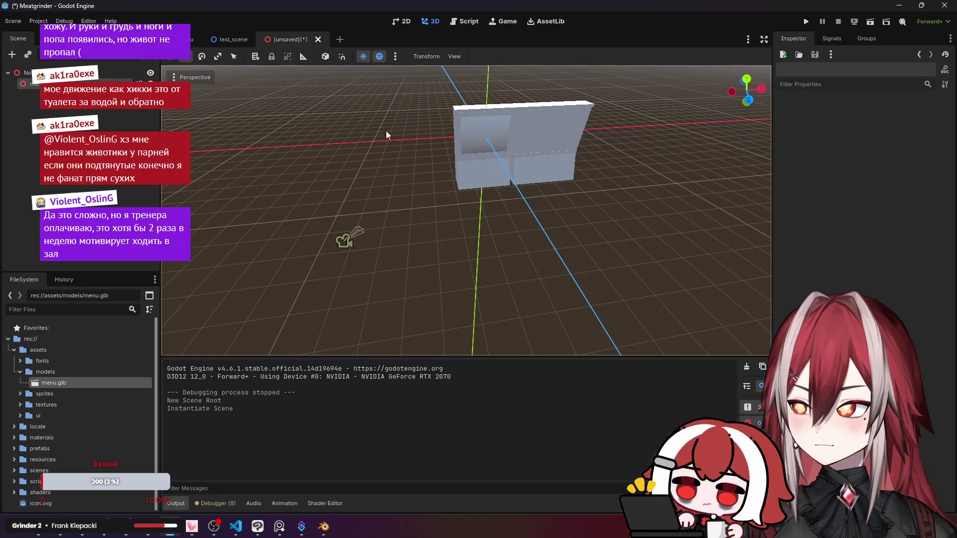
left_click(318, 39)
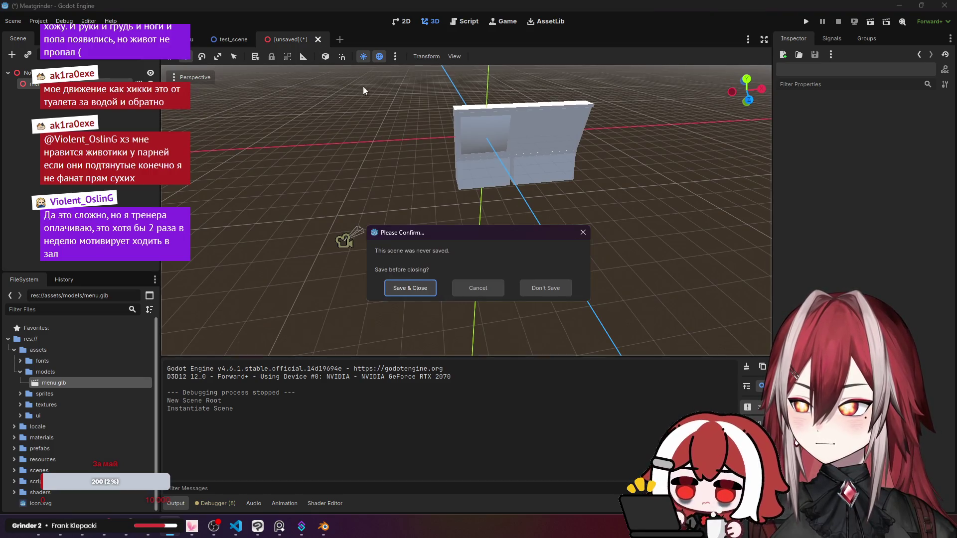
Discard the unsaved scene and create a New Inherited Scene from menu.glb.
left_click(557, 292)
right_click(56, 383)
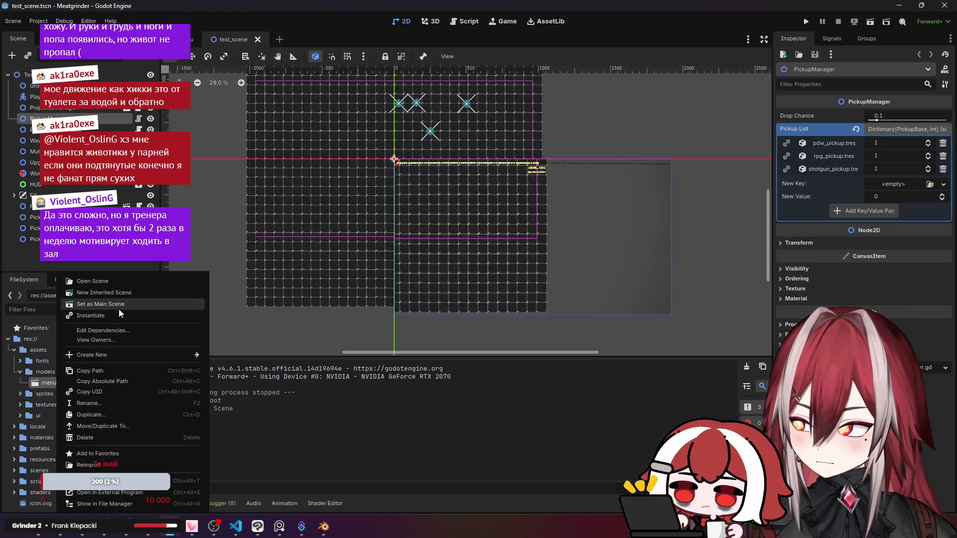
left_click(121, 293)
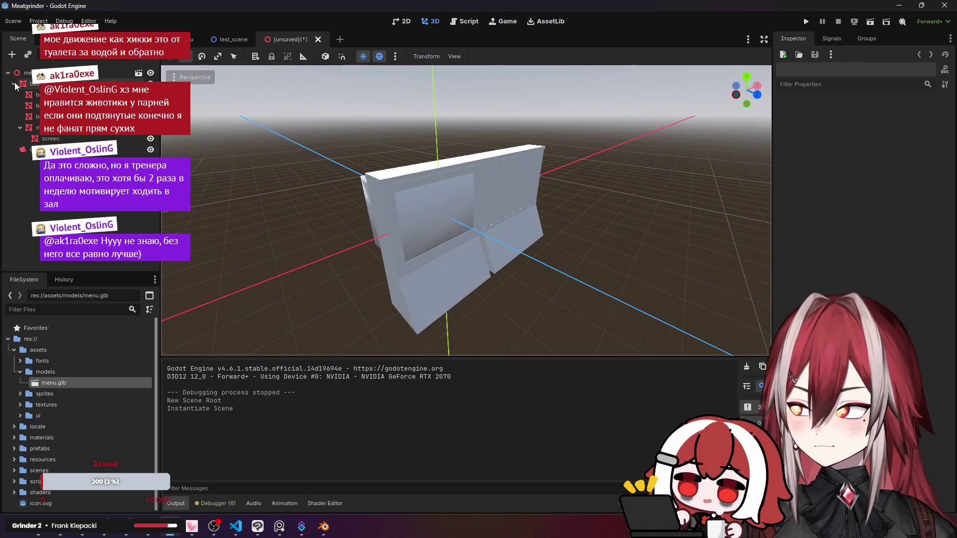
Browse the base and monitor_body nodes, then select the Camera node to see its preview.
left_click(14, 84)
left_click(14, 84)
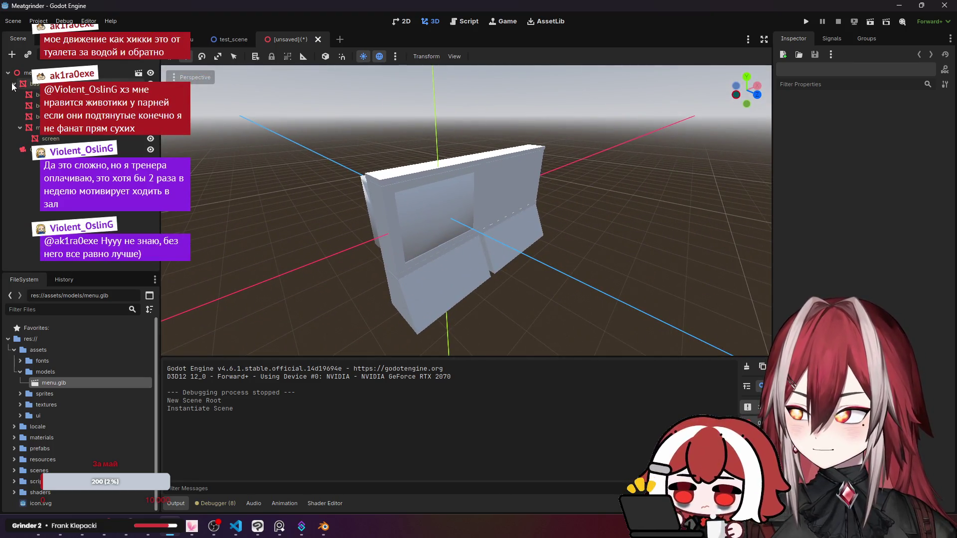
scroll(429, 207, "up", 5)
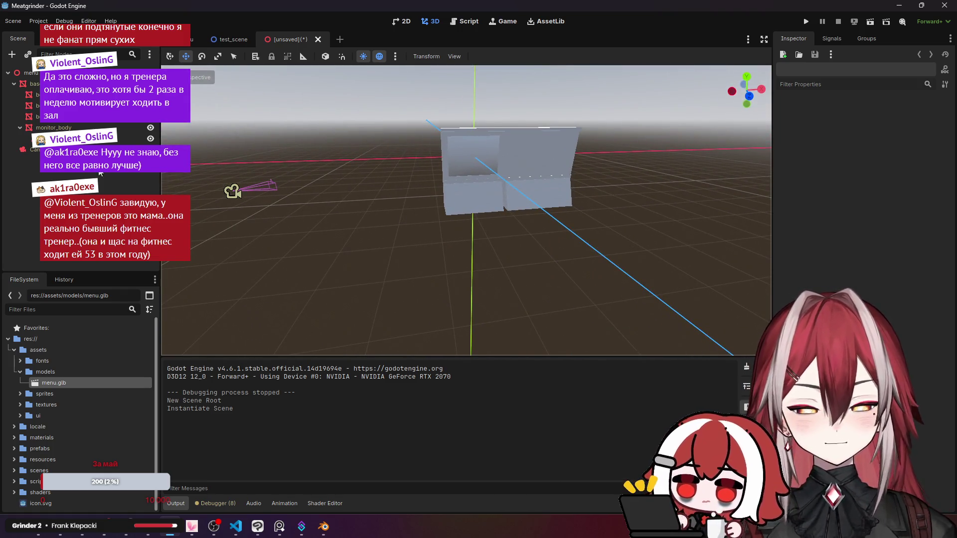
left_click(20, 128)
left_click(27, 73)
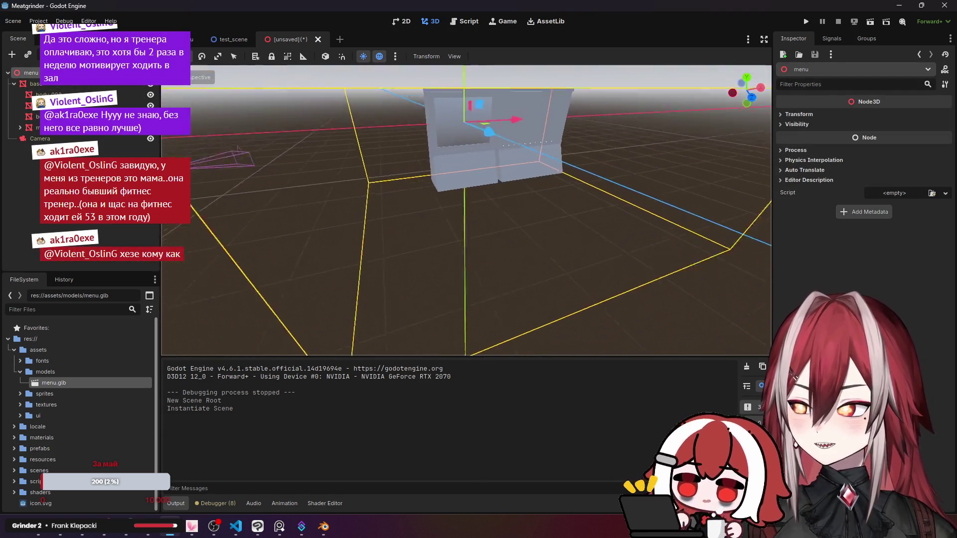
left_click(40, 139)
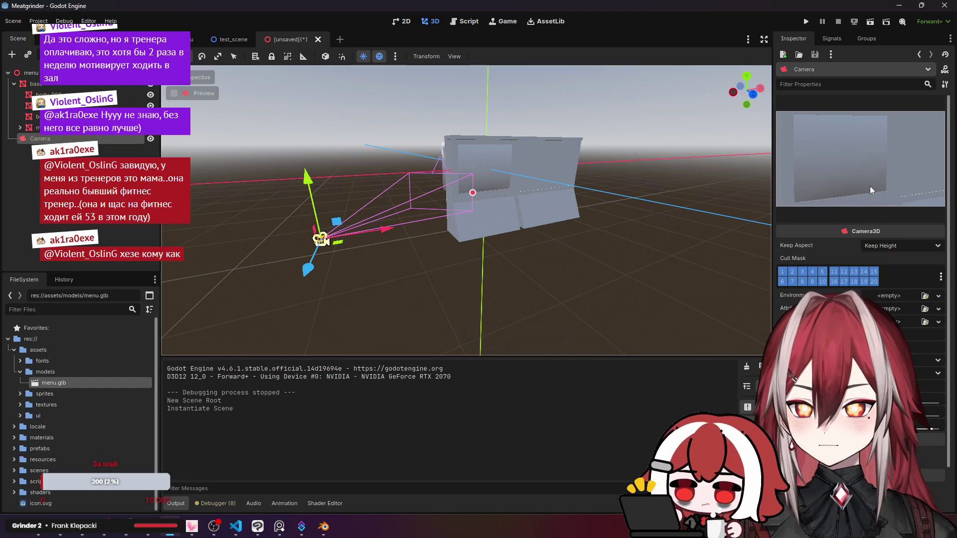
left_click(201, 177)
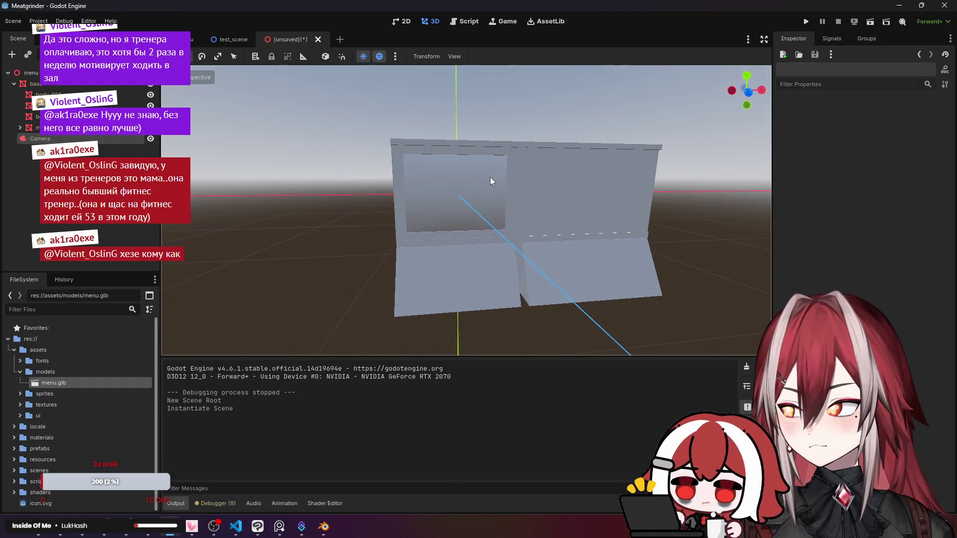
left_click(179, 39)
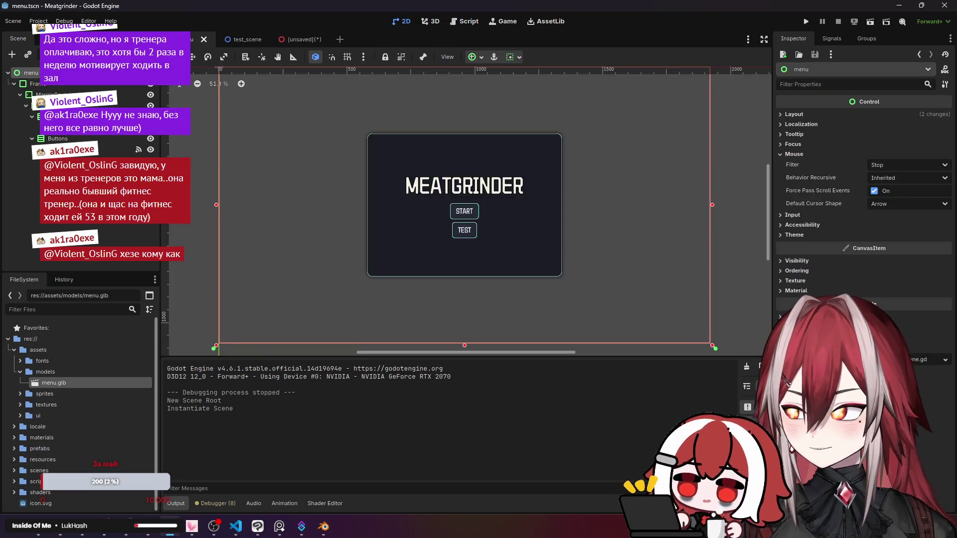
left_click(23, 85)
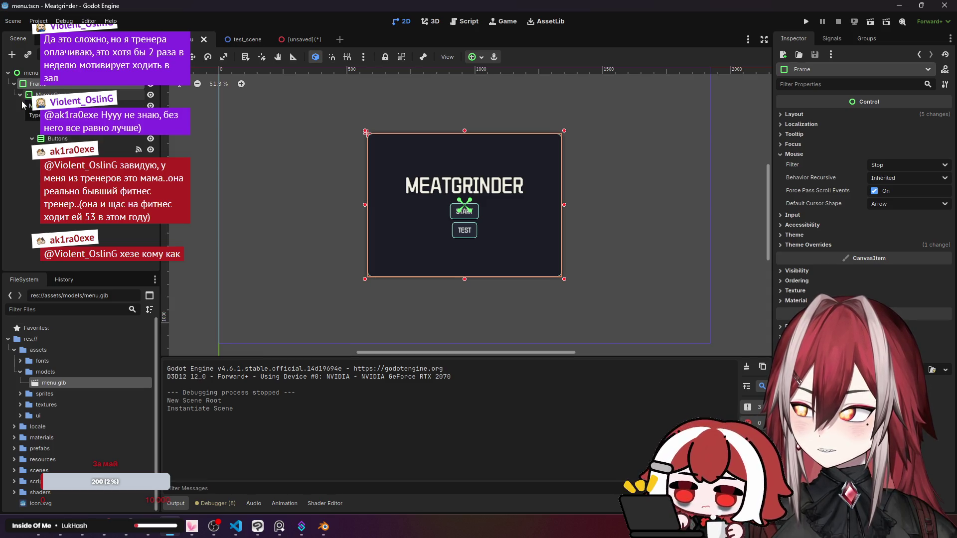
left_click(299, 40)
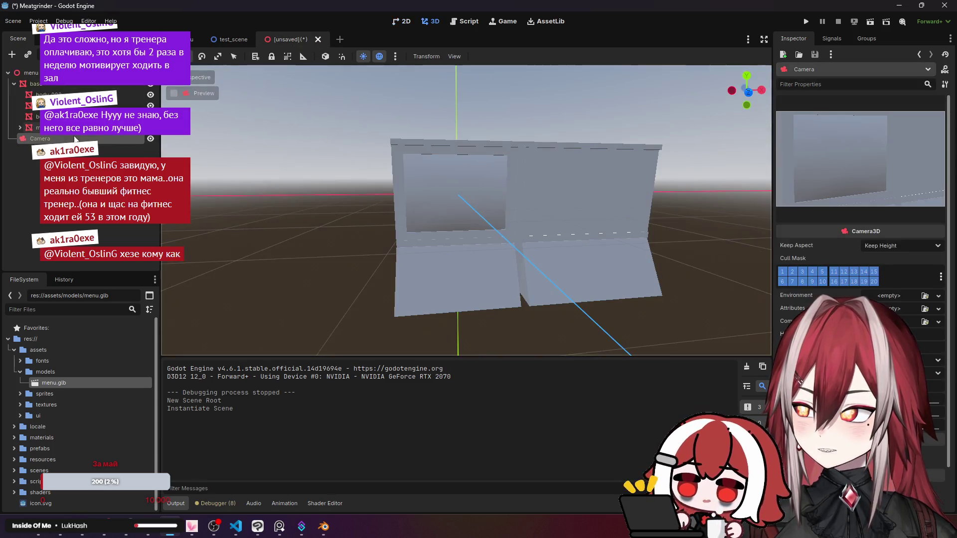
left_click(30, 73)
key("ctrl+a")
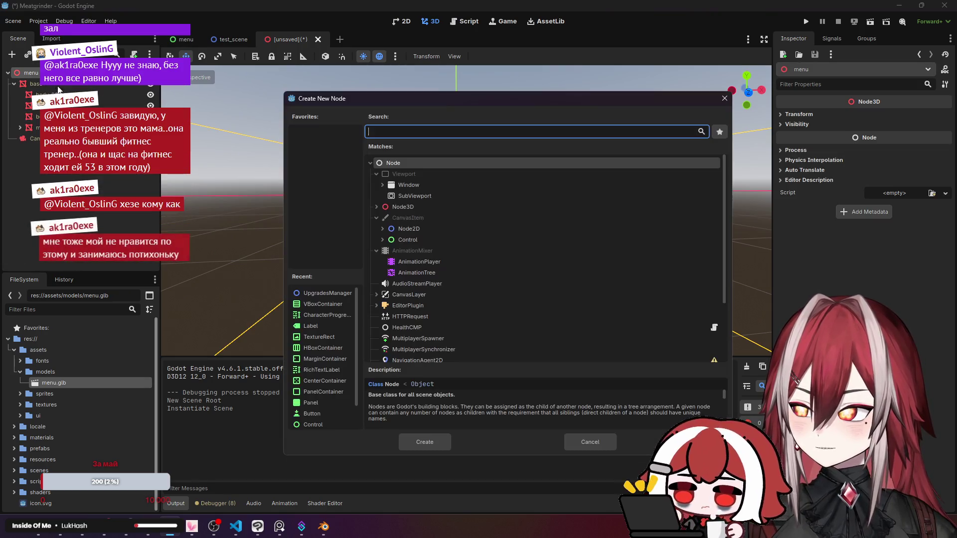
left_click(724, 98)
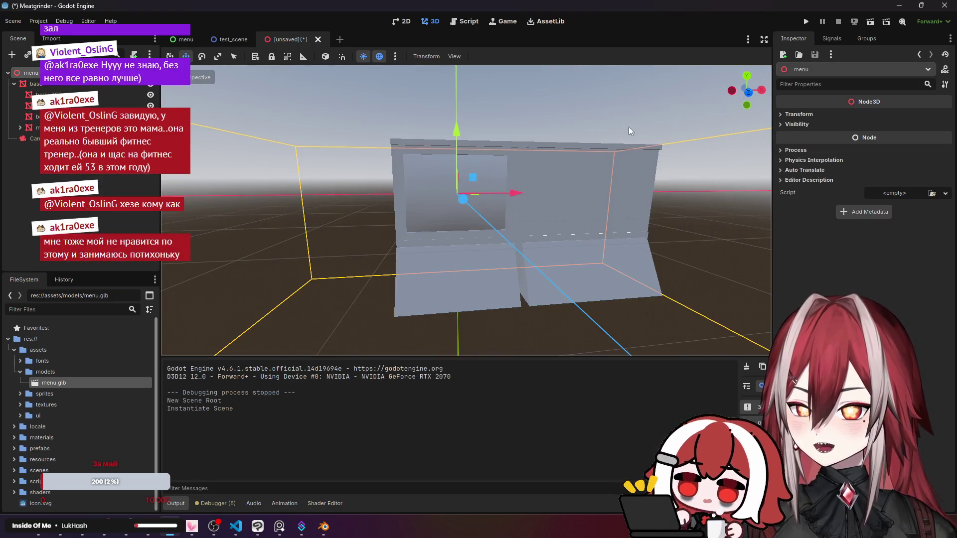
left_click(20, 372)
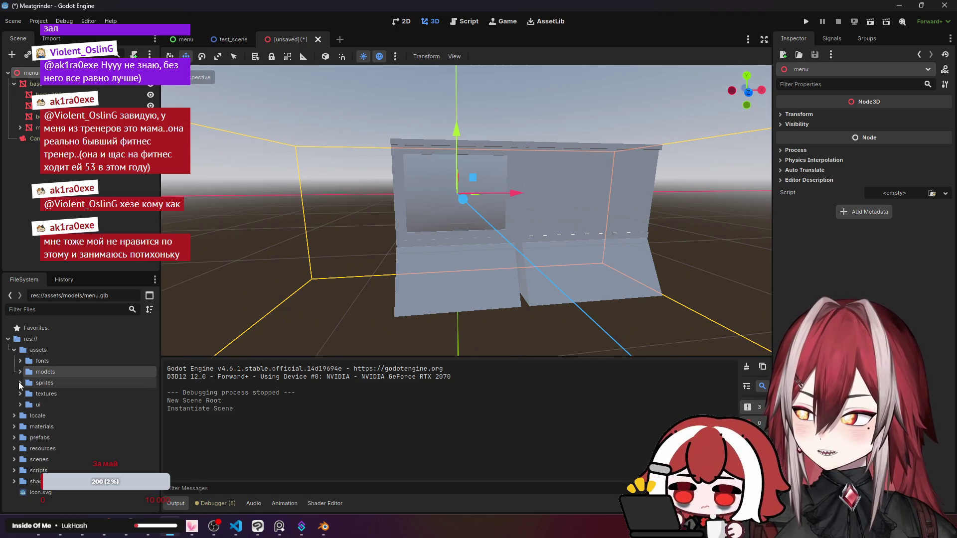
left_click(98, 215)
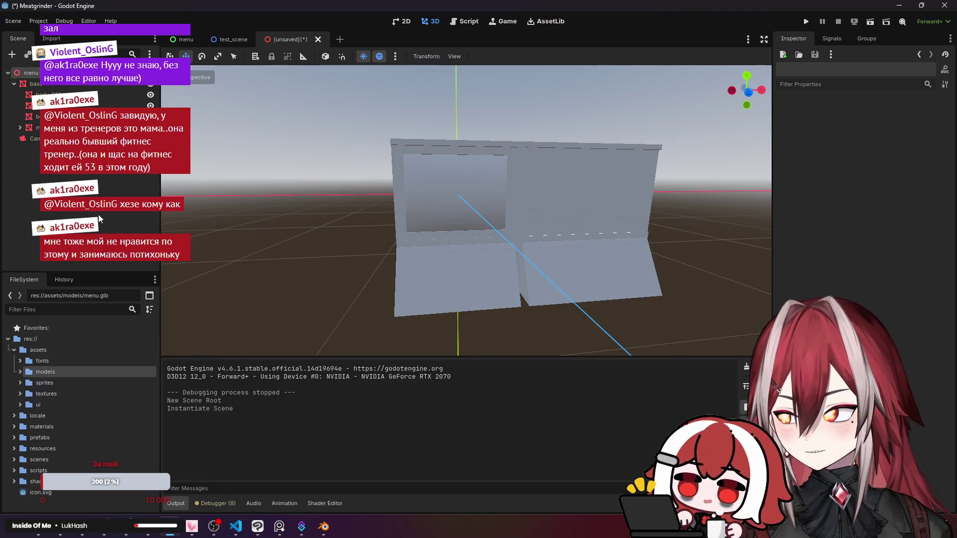
left_click(470, 166)
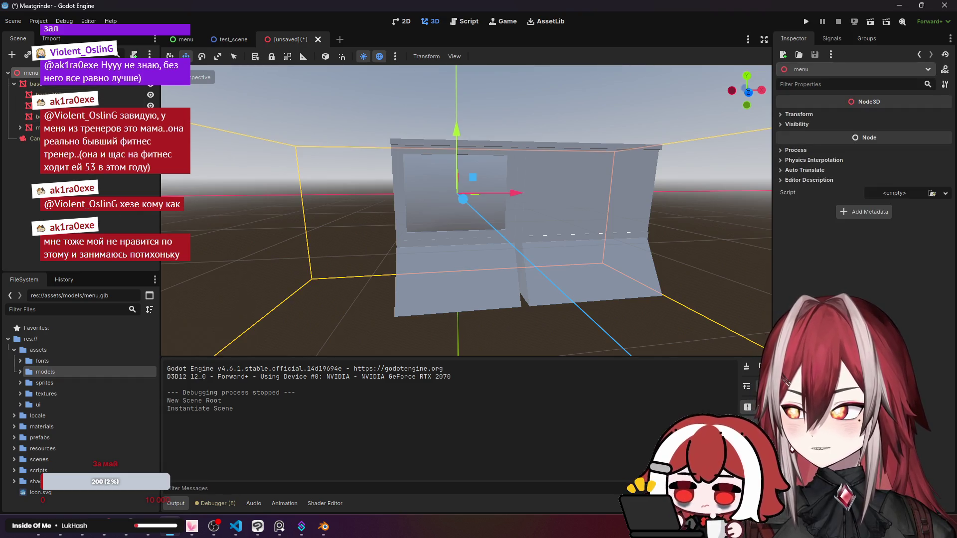
left_click(337, 177)
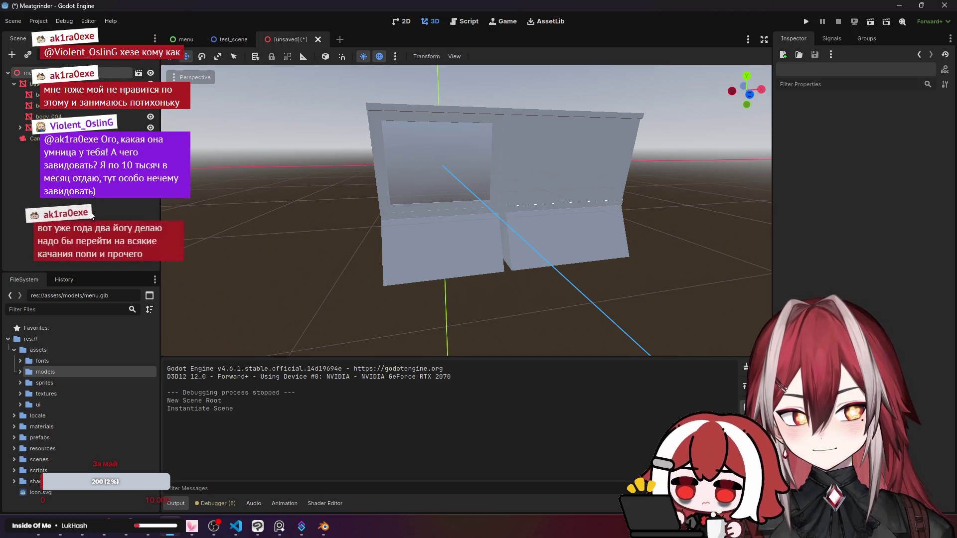
right_click(61, 72)
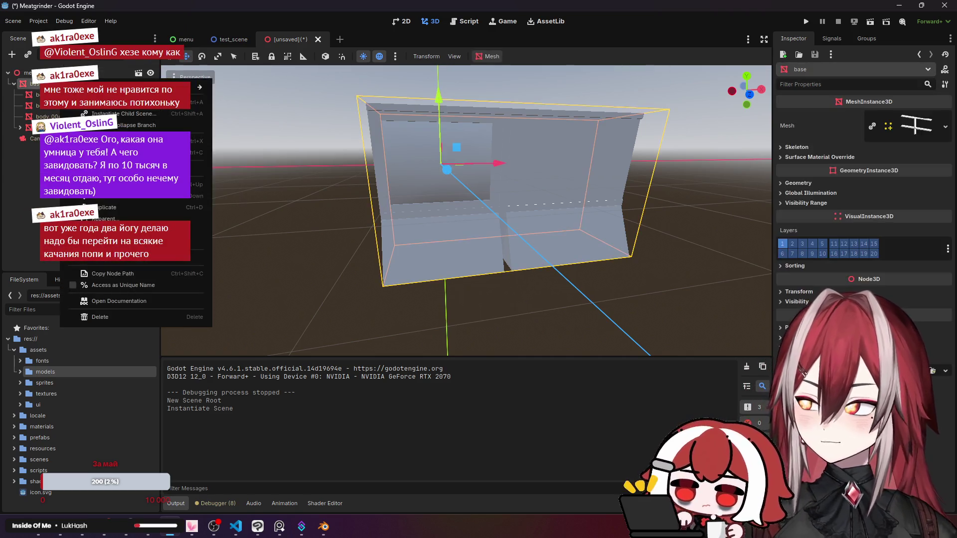
Add a SubViewport child node under the menu root.
left_click(99, 75)
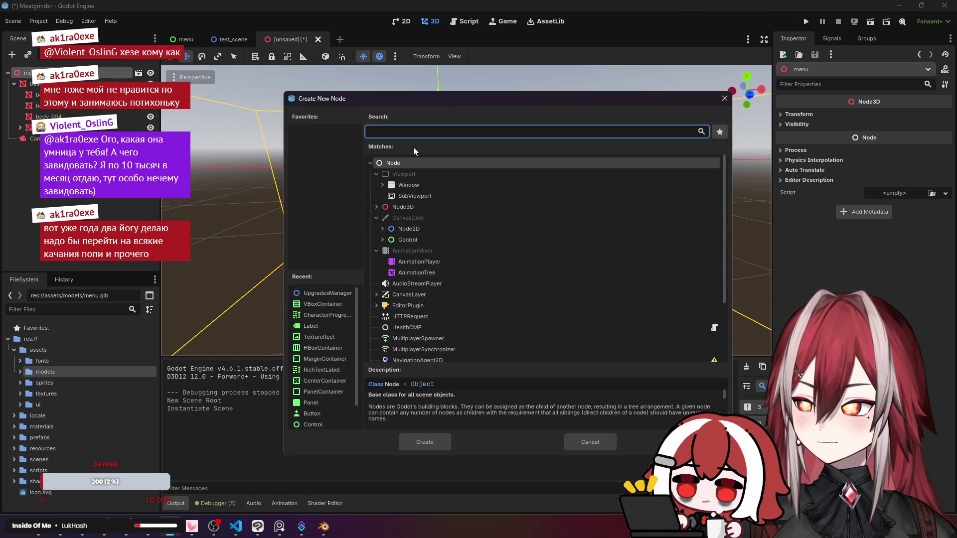
left_click(414, 195)
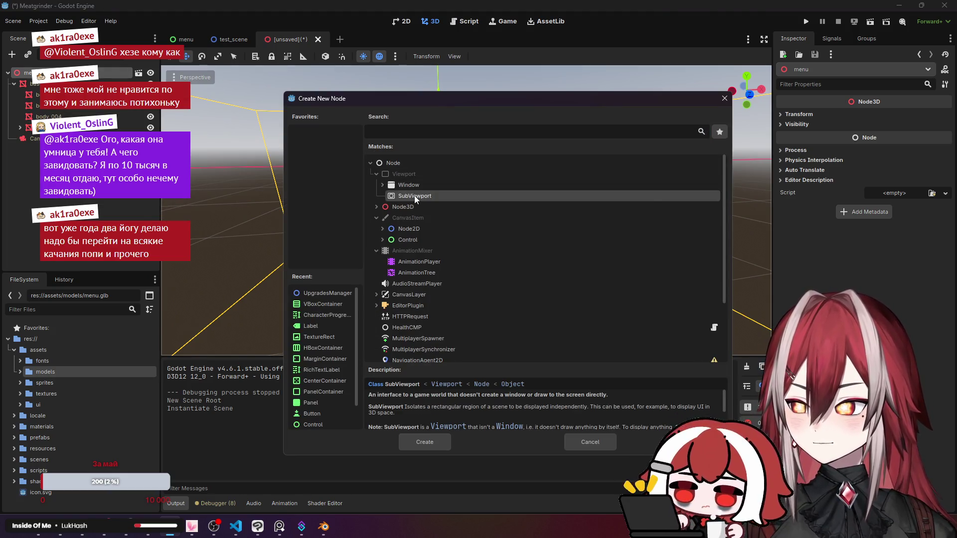
scroll(607, 414, "down", 2)
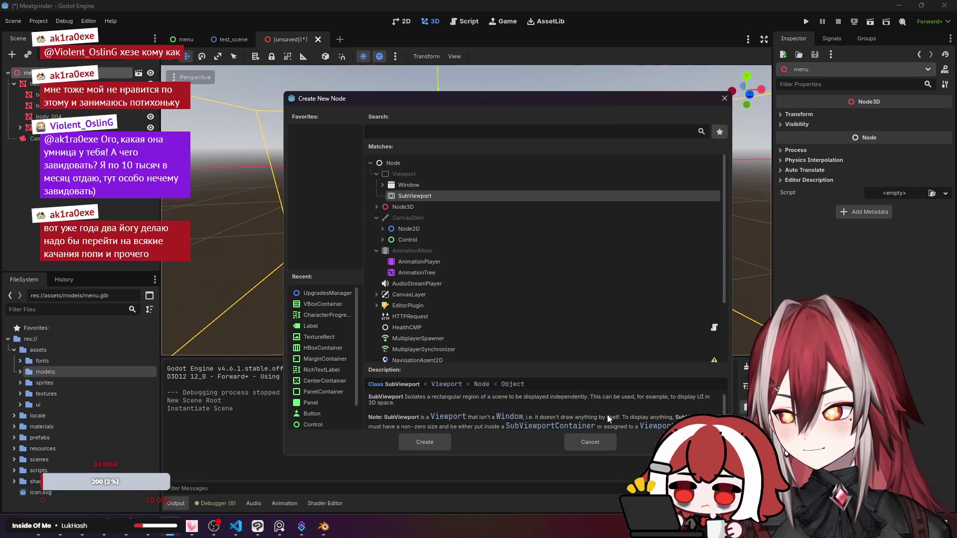
left_click(447, 440)
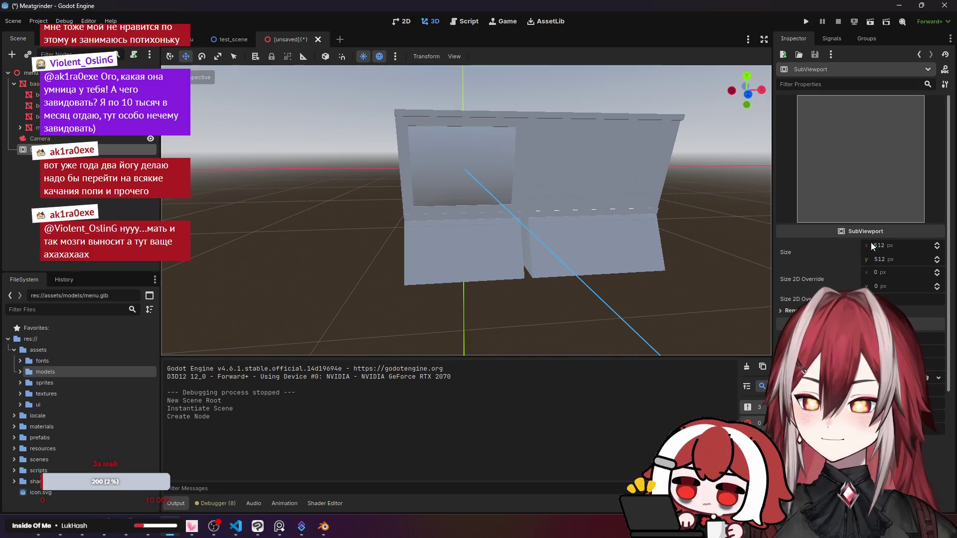
Set the SubViewport size to 1920 × 1080 in the Inspector.
left_click(891, 244)
type("1")
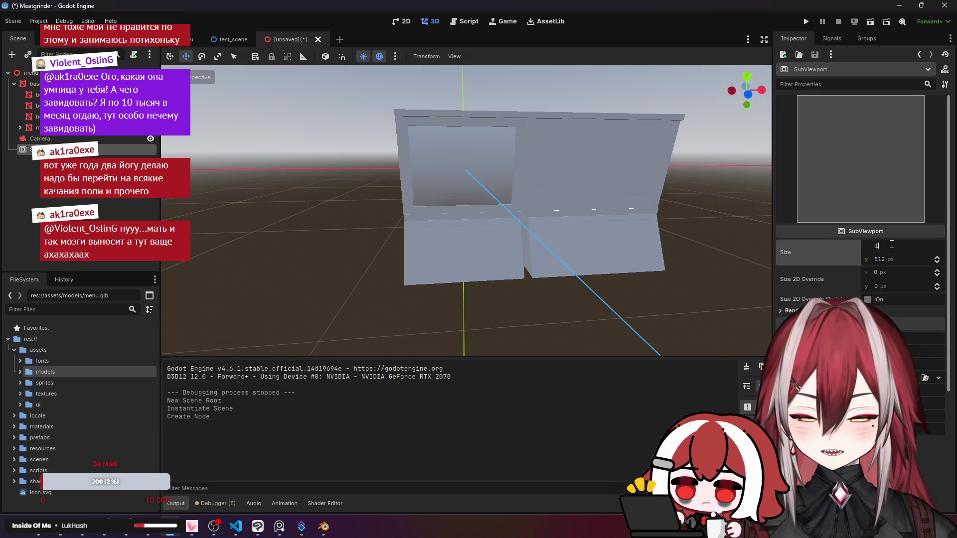
type("920")
key("Return")
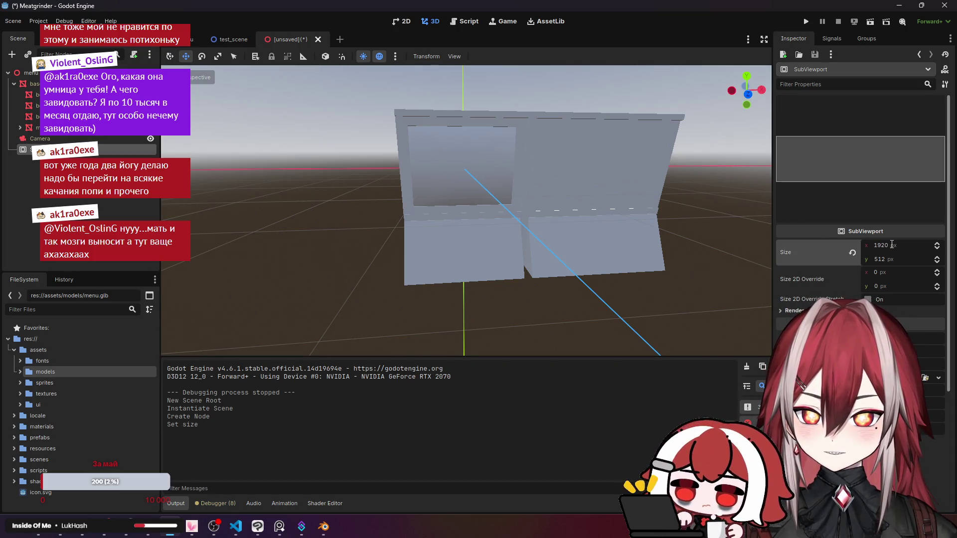
left_click(886, 258)
type("1")
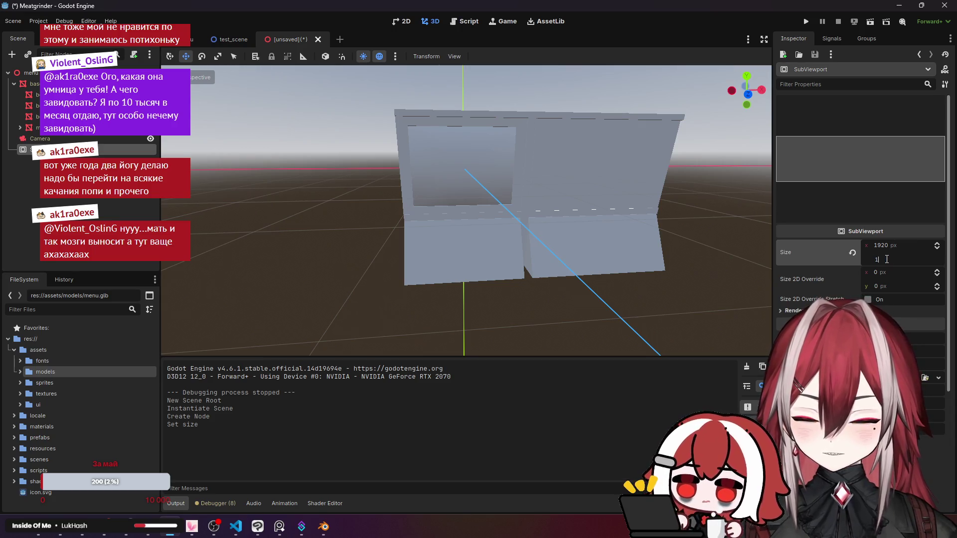
type("080")
key("Return")
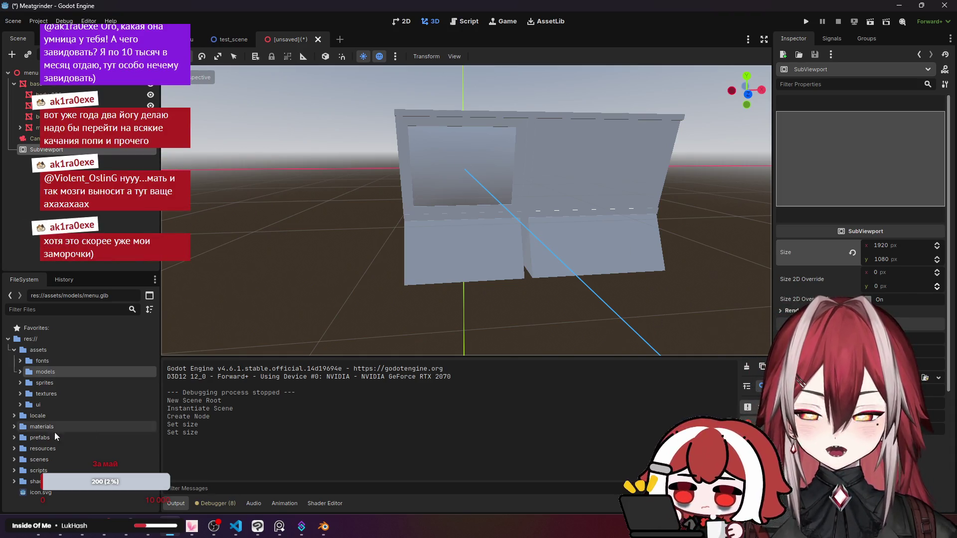
left_click(60, 527)
Search a new Chrome tab for 'screen resolutions calculator', try the Resolution Scale Calculator, then return to the results.
left_click(501, 10)
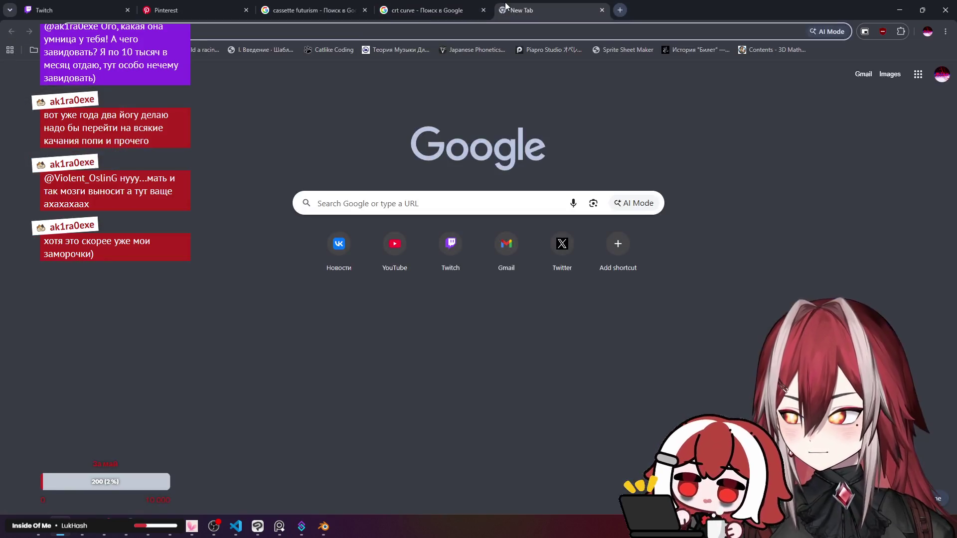
type("screen")
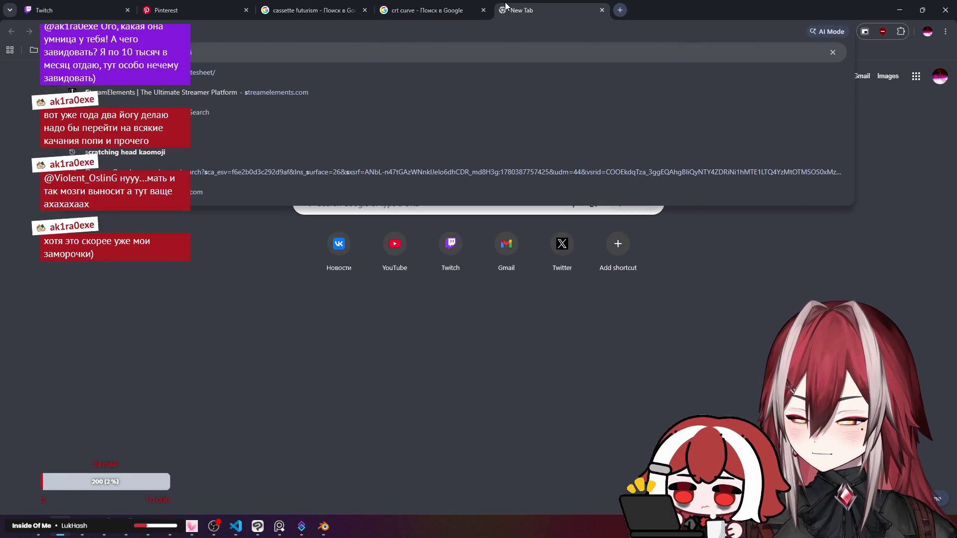
type(" res")
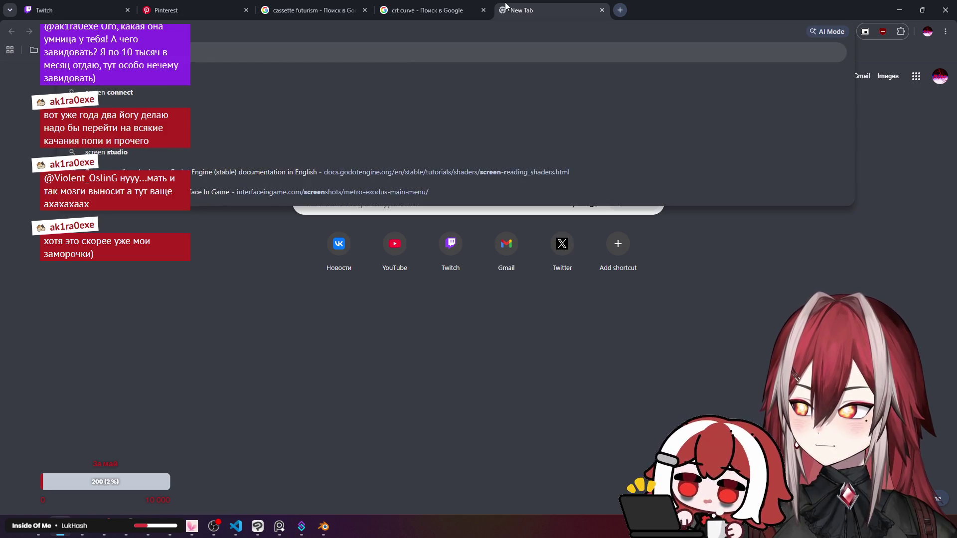
type("olutions ca")
key("Return")
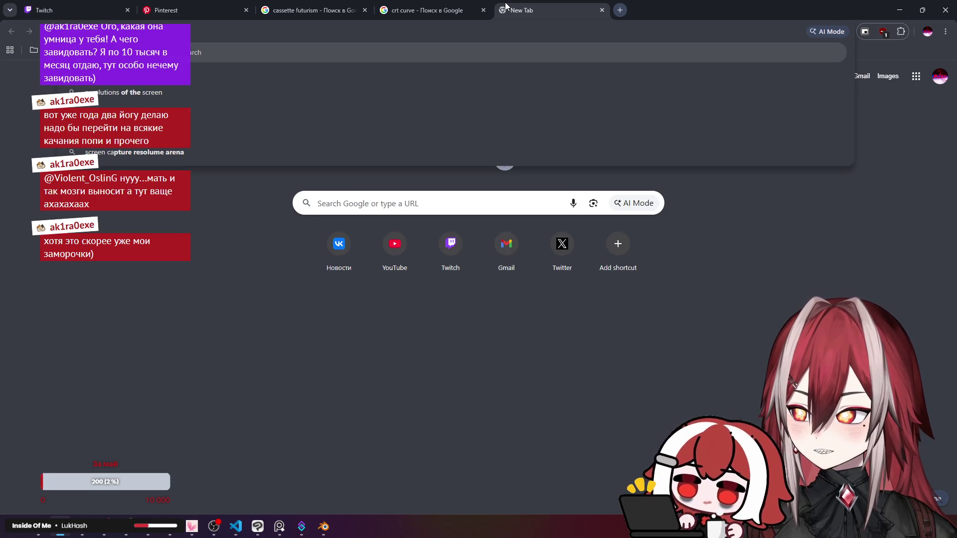
left_click(209, 158)
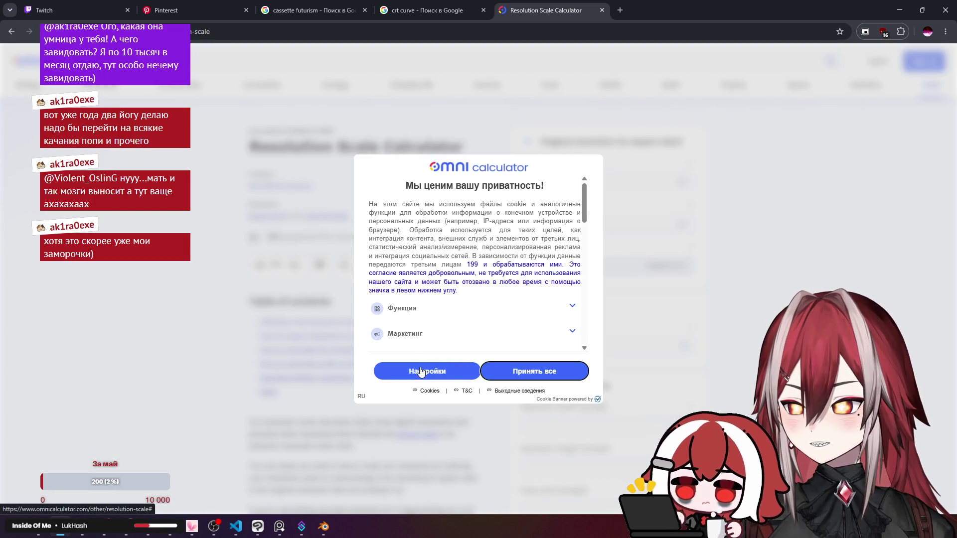
key("alt+Left")
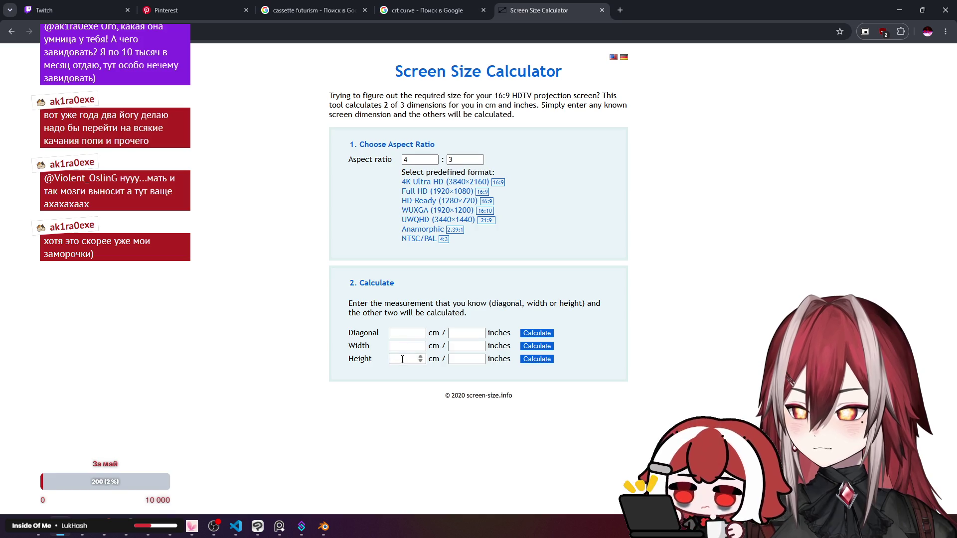
Enter a 1080 height in the 4:3 calculator, read the 1440 width, and close the tab.
left_click(447, 311)
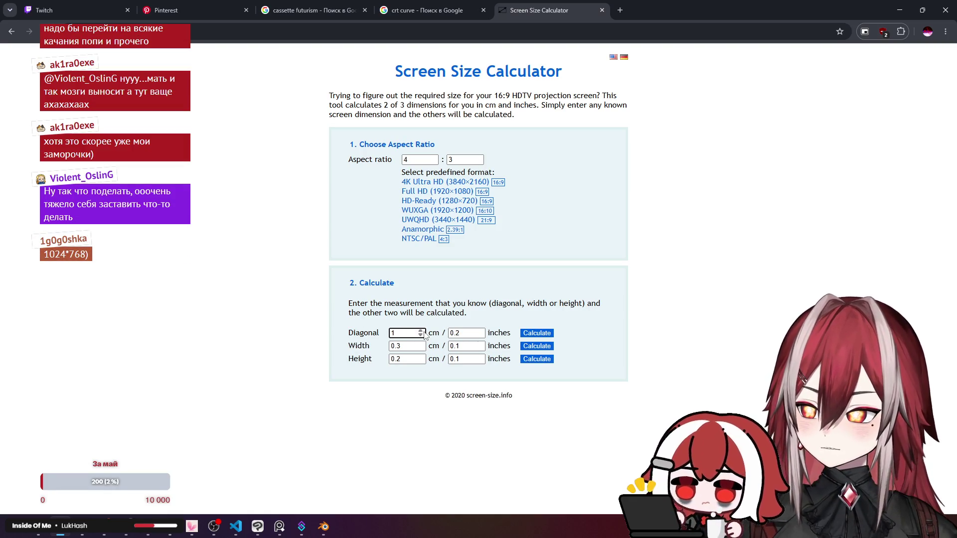
left_click(410, 347)
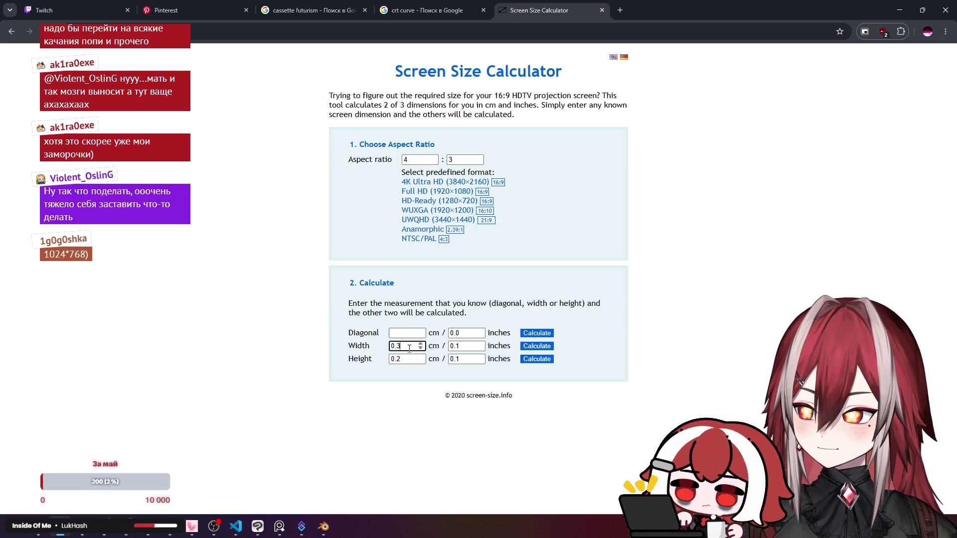
left_click(405, 359)
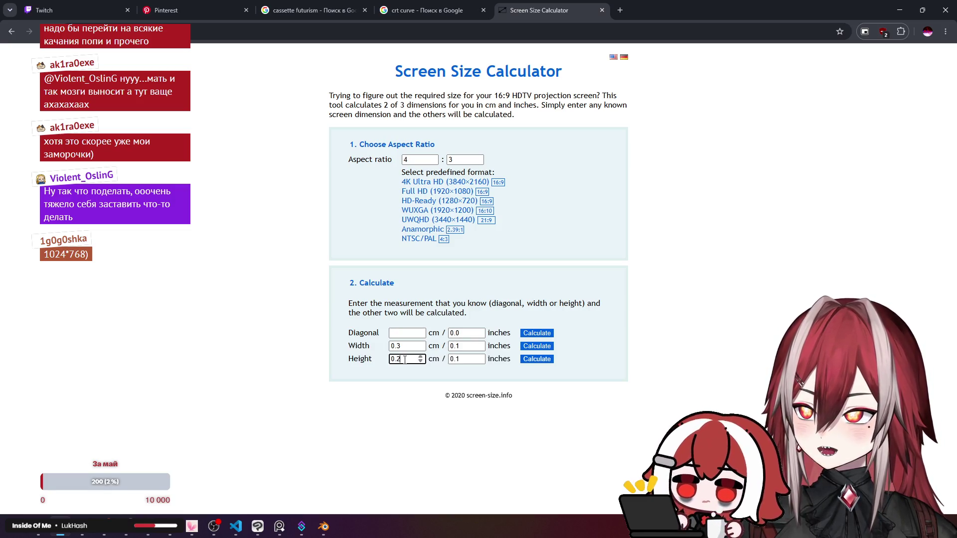
double_click(404, 347)
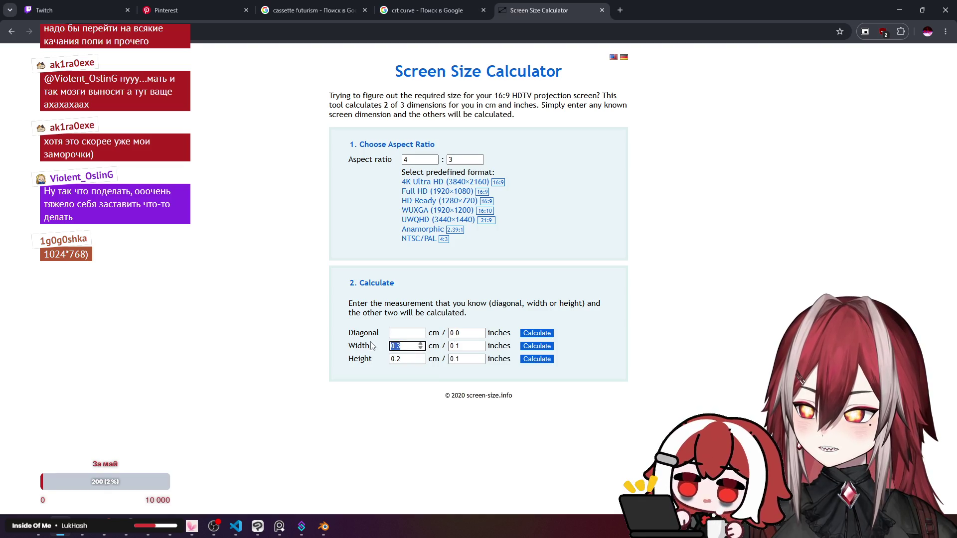
double_click(405, 358)
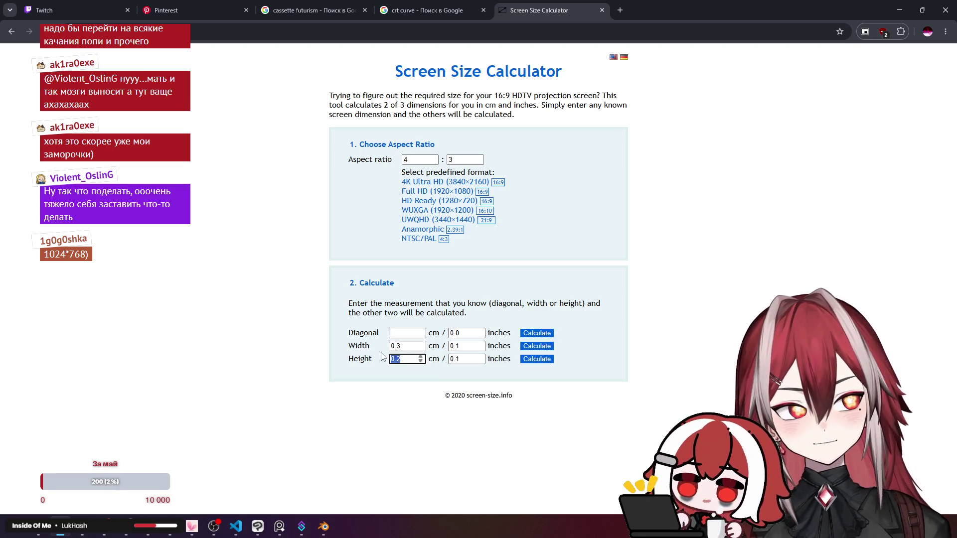
type("10")
key("Return")
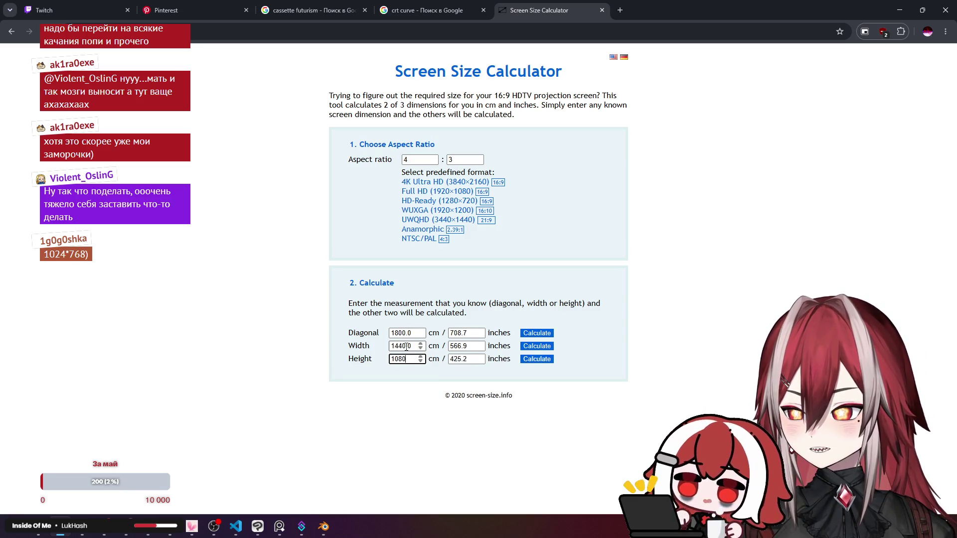
left_click_drag(406, 348, 396, 346)
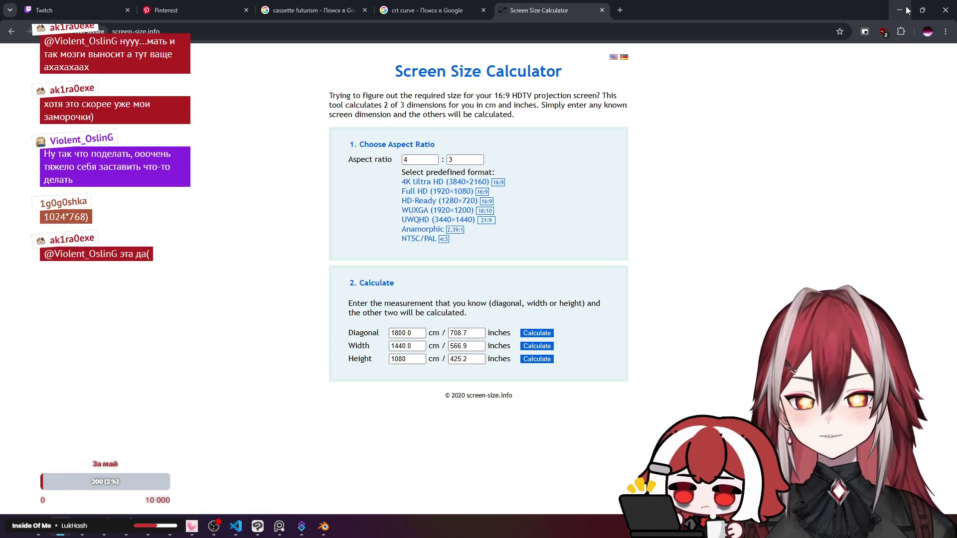
key("ctrl+w")
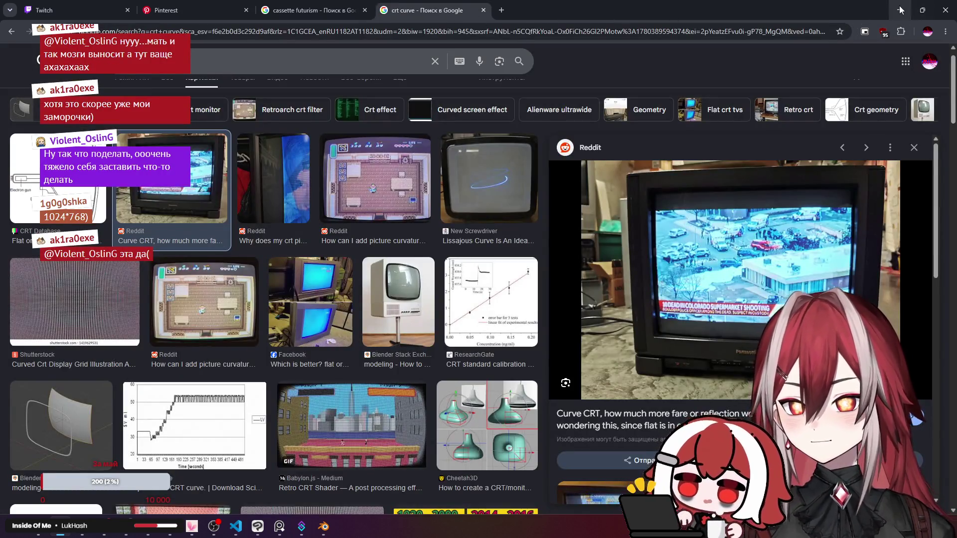
Back in Godot, set the SubViewport's Size x to 1440 beside its 1080 height.
left_click(899, 10)
left_click(900, 246)
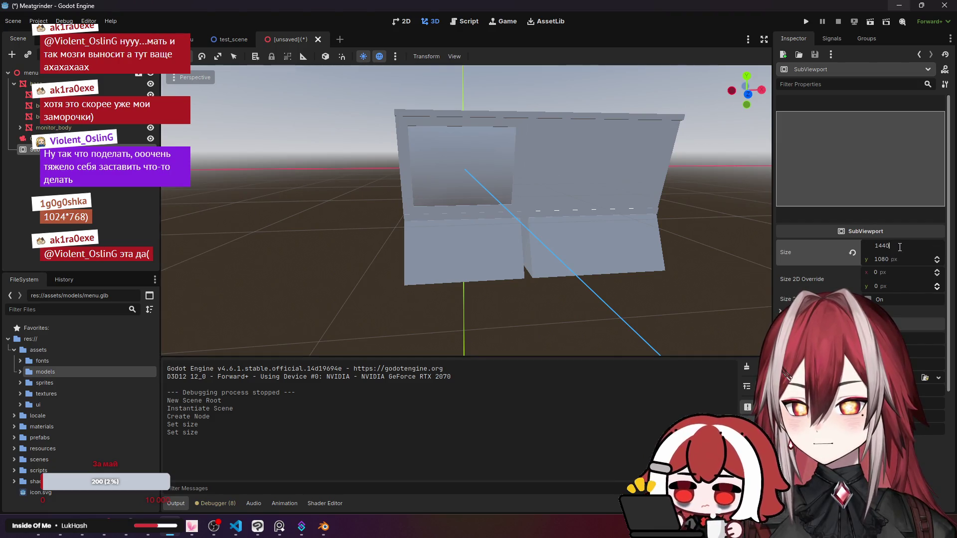
key("Return")
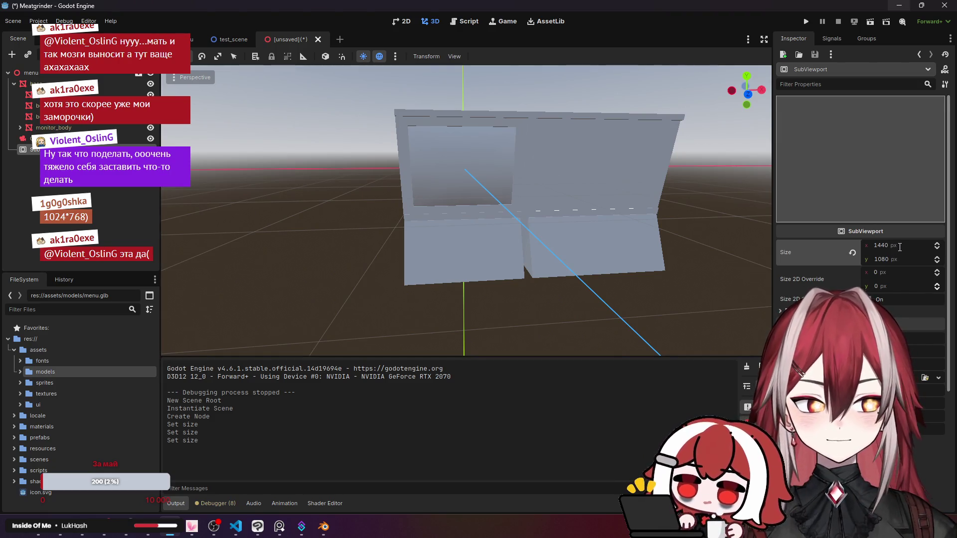
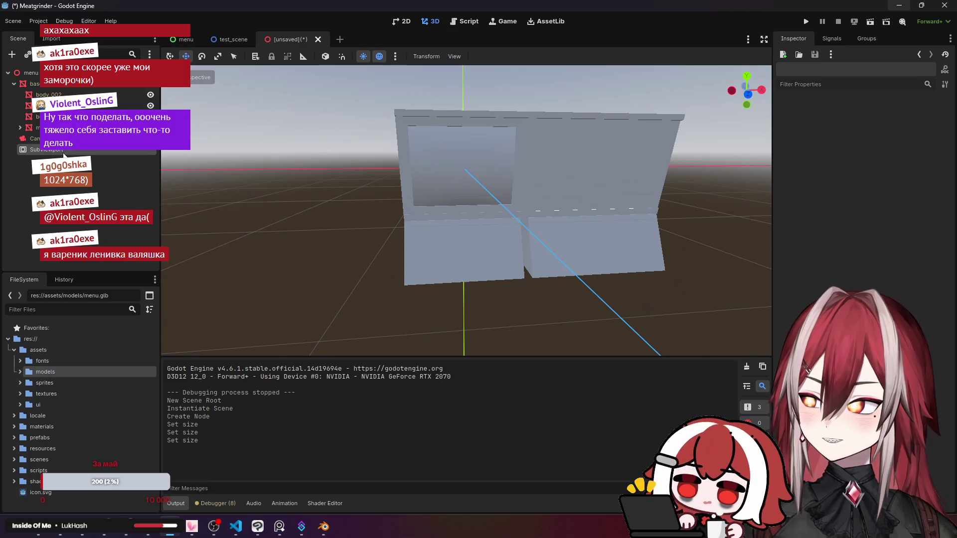
Expand and collapse the SubViewport's render target settings in the Inspector.
left_click(787, 310)
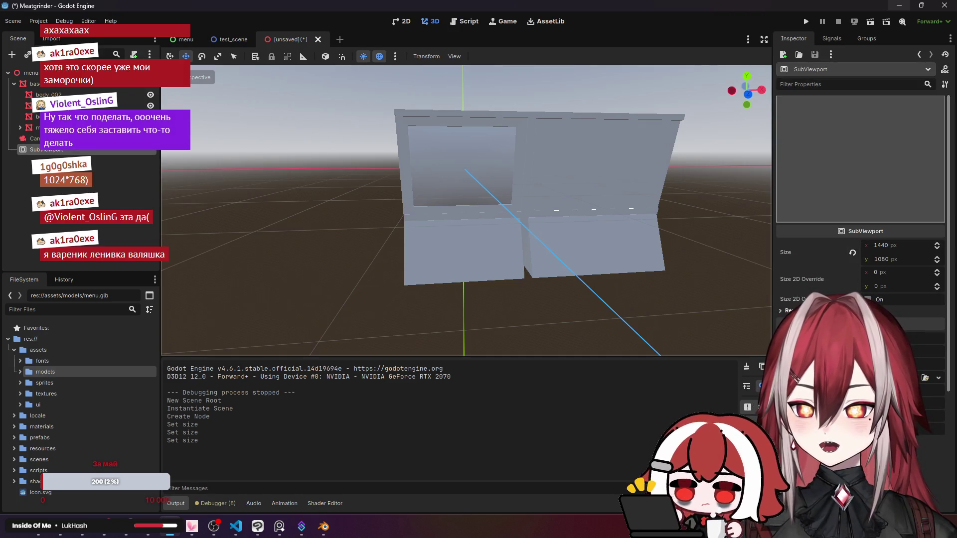
left_click(787, 310)
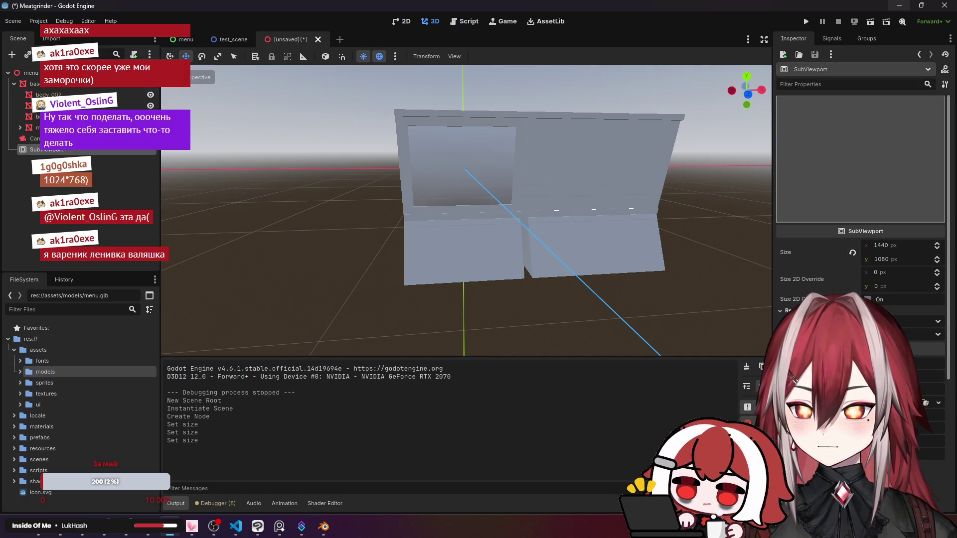
left_click(781, 311)
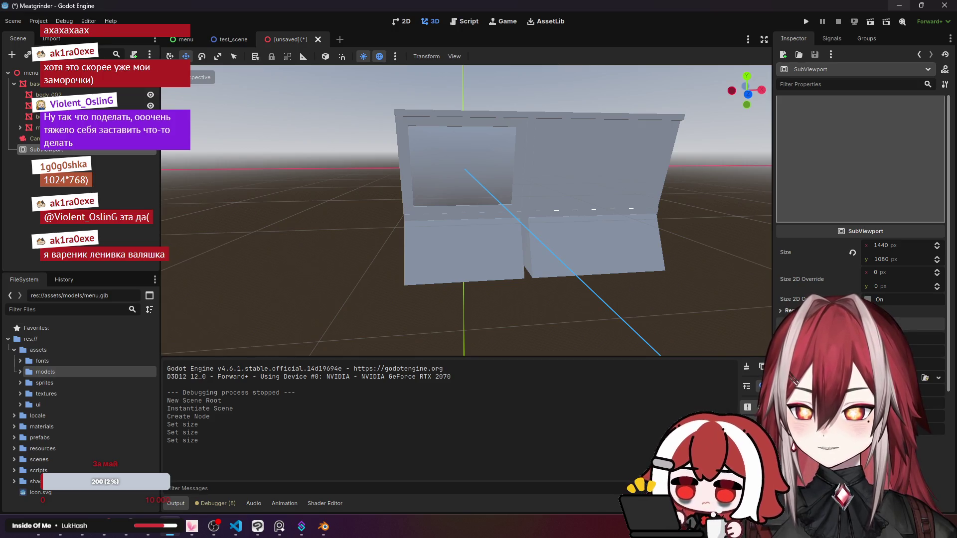
scroll(861, 224, "down", 2)
scroll(860, 224, "down", 5)
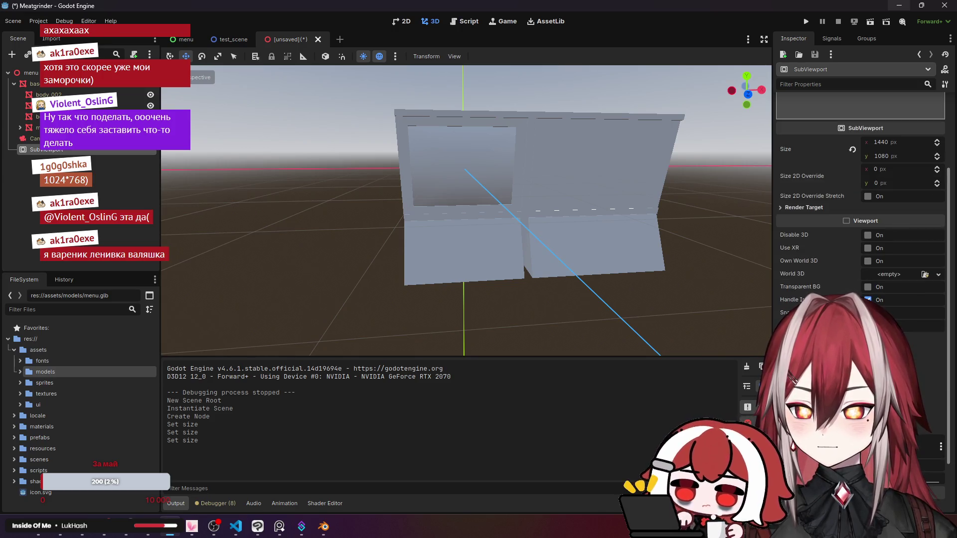
right_click(62, 155)
left_click(58, 264)
Browse the assets and prefabs ui folders in the FileSystem dock, then collapse them.
left_click(20, 405)
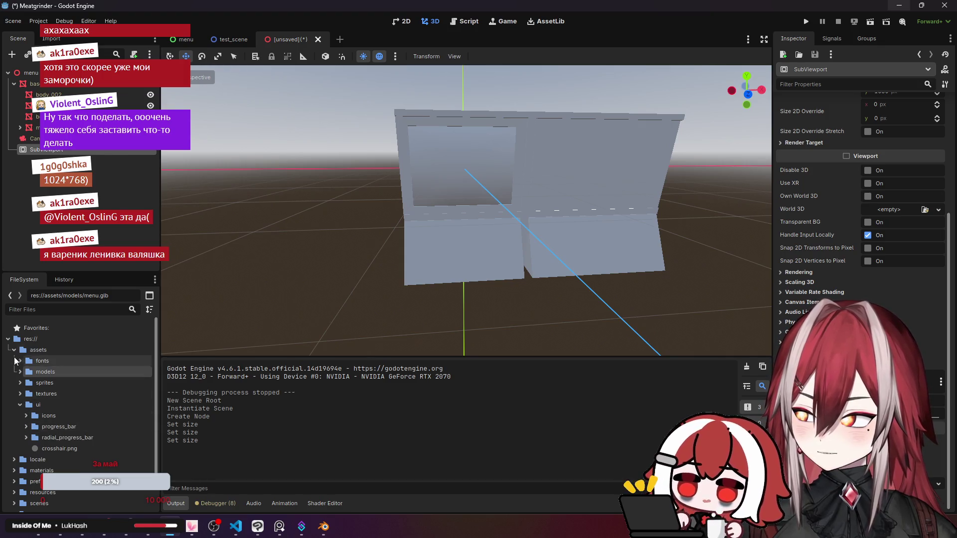
left_click(14, 349)
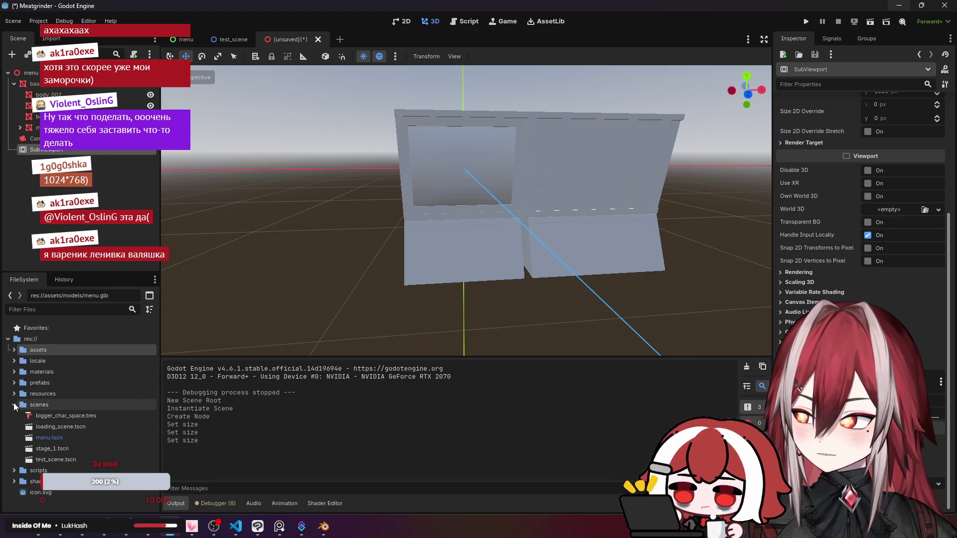
left_click(19, 383)
left_click(18, 382)
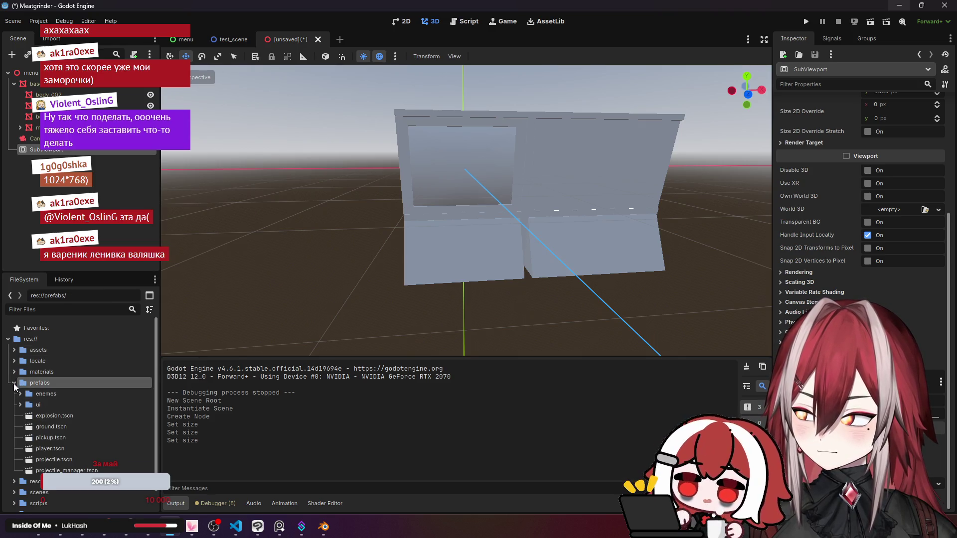
left_click(21, 404)
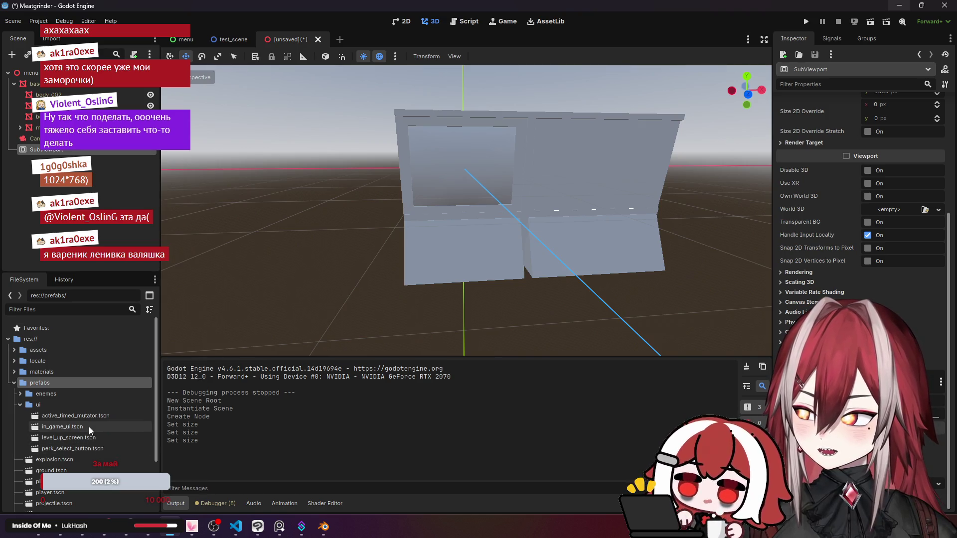
scroll(88, 441, "down", 1)
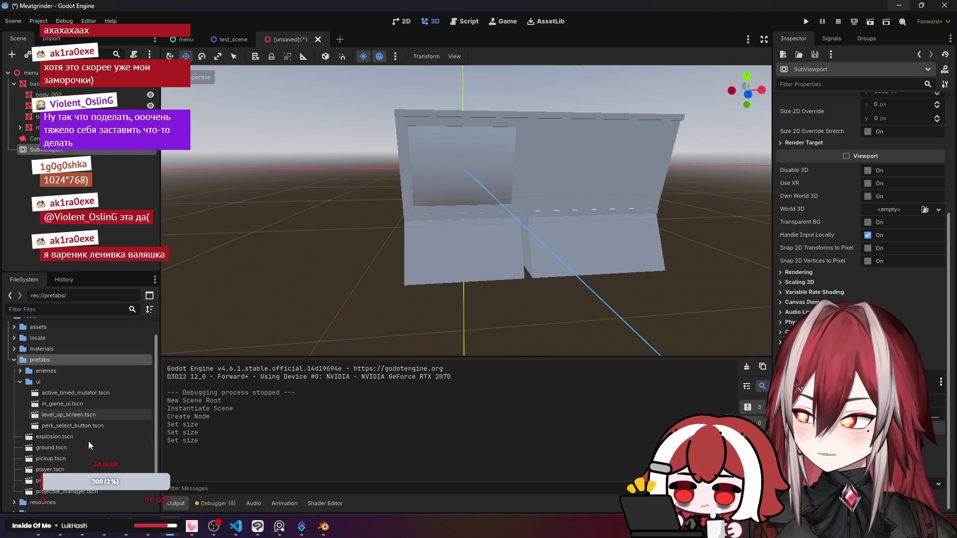
left_click(21, 381)
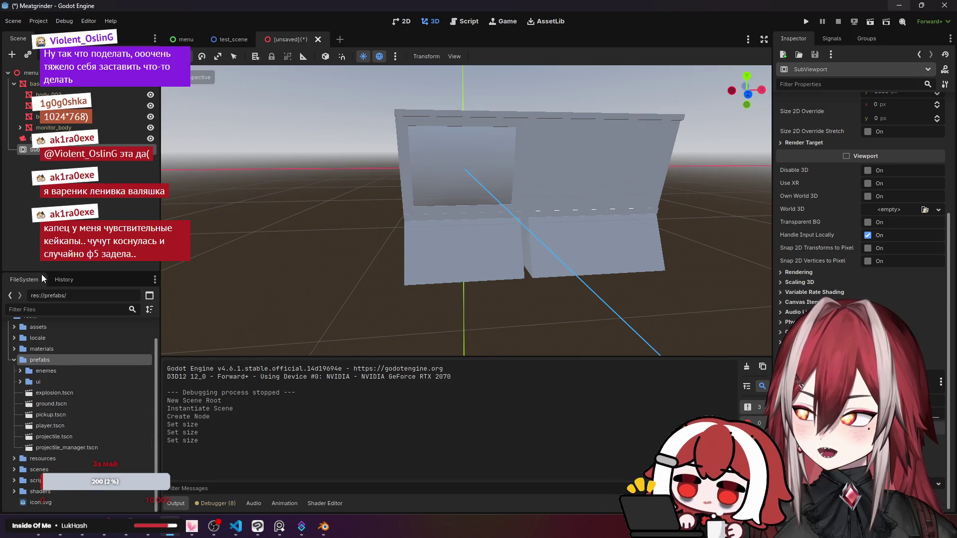
left_click(14, 360)
Instance menu.tscn from the scenes folder as a child of the SubViewport.
left_click(14, 405)
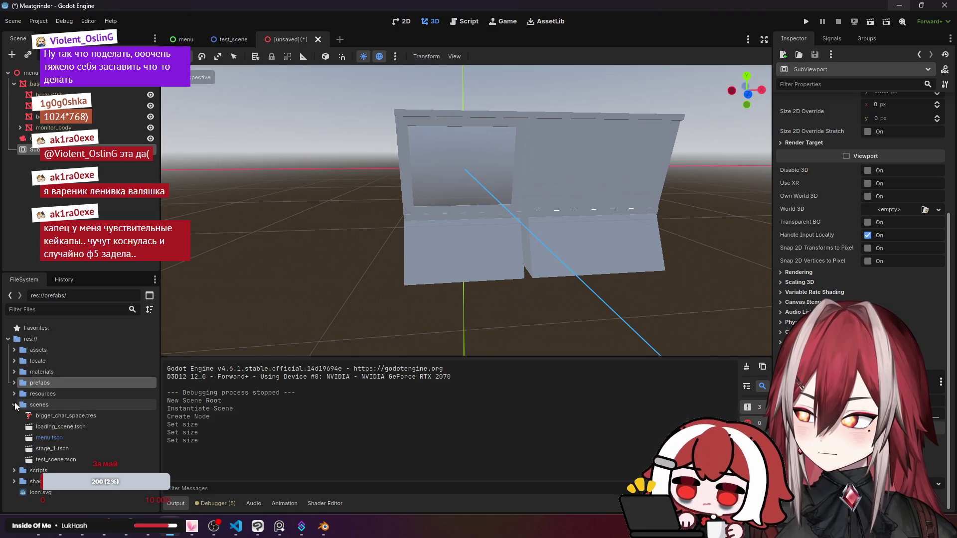
left_click(42, 440)
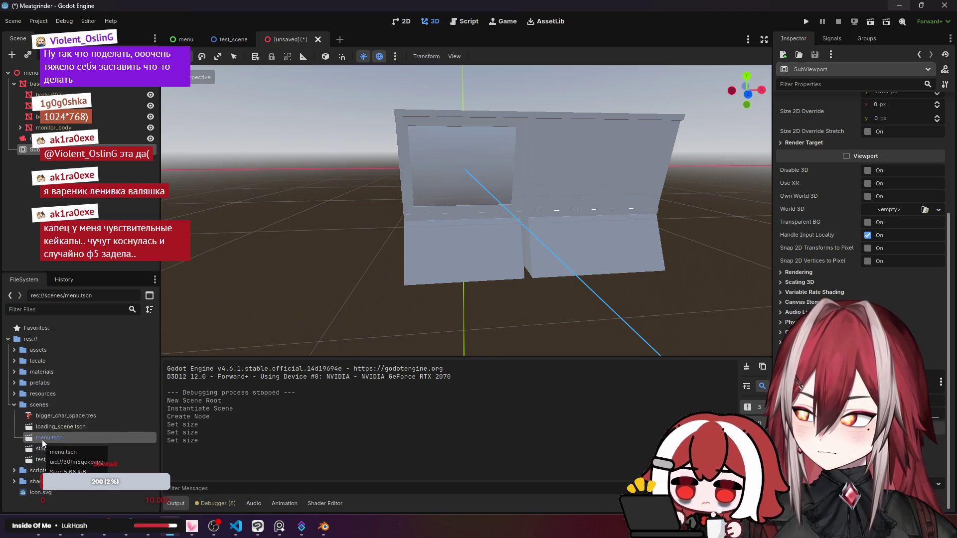
mouse_move(46, 439)
left_mouse_down()
mouse_move(30, 334)
mouse_move(31, 150)
left_mouse_up()
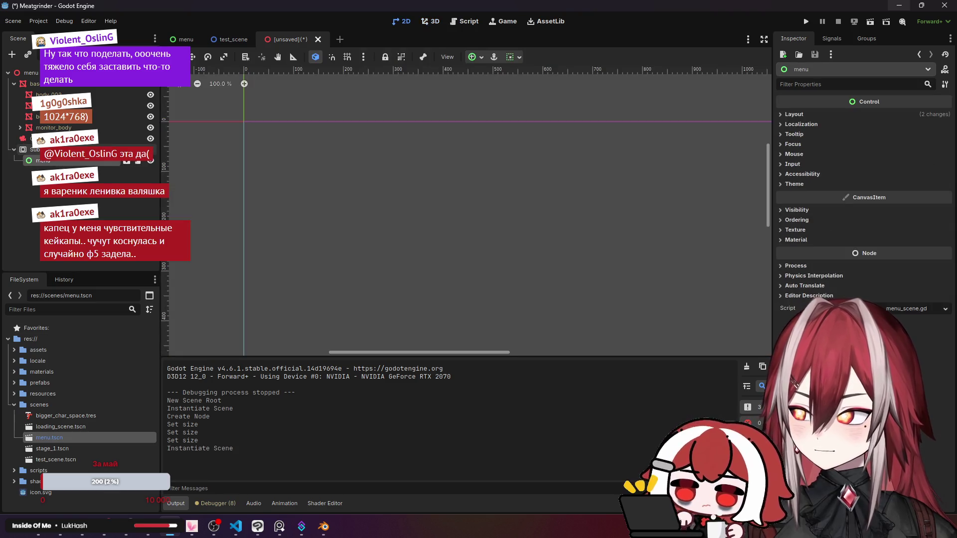
Check the SubViewport's 1440 × 1080 preview of the menu, then return to the 3D view.
right_click(332, 234)
scroll(310, 212, "down", 7)
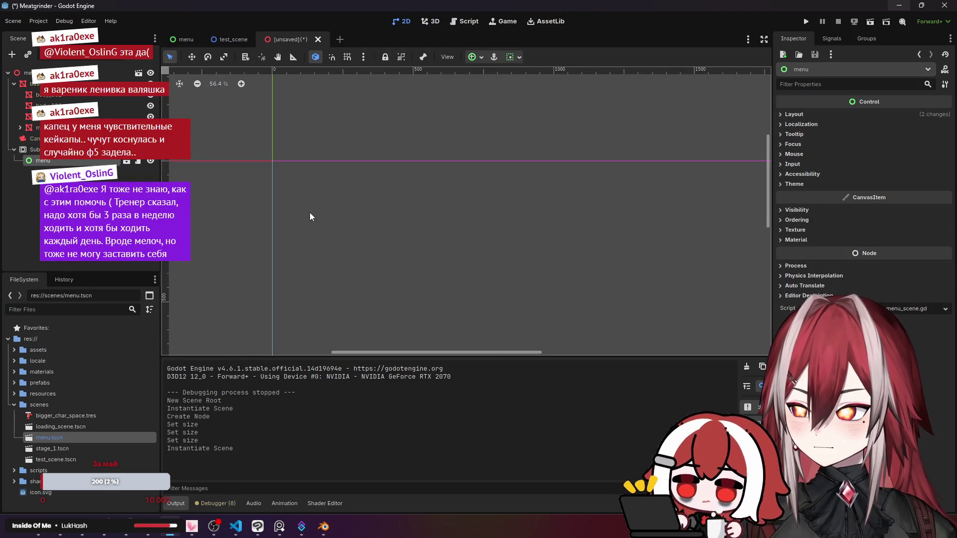
scroll(474, 199, "down", 3)
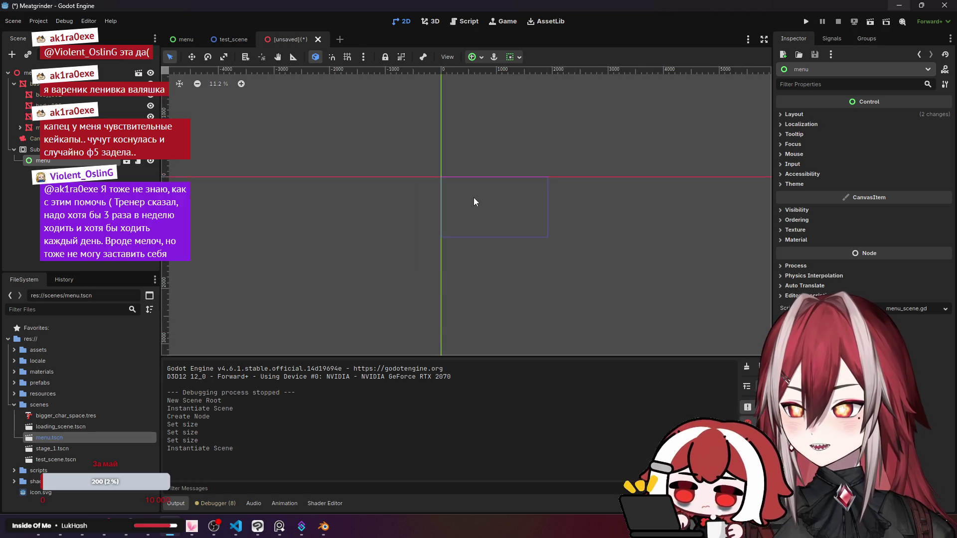
left_click(127, 151)
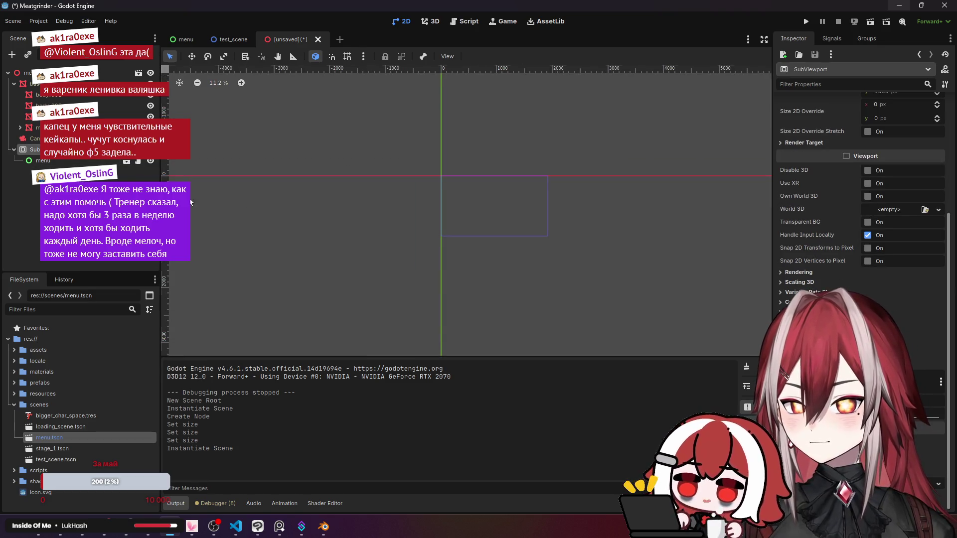
scroll(821, 262, "up", 5)
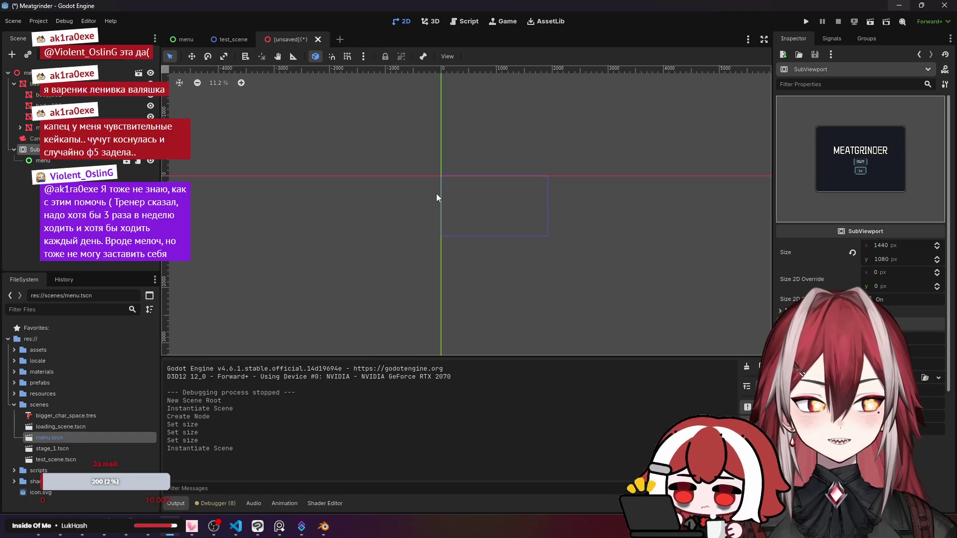
scroll(525, 202, "up", 4)
scroll(525, 199, "up", 1)
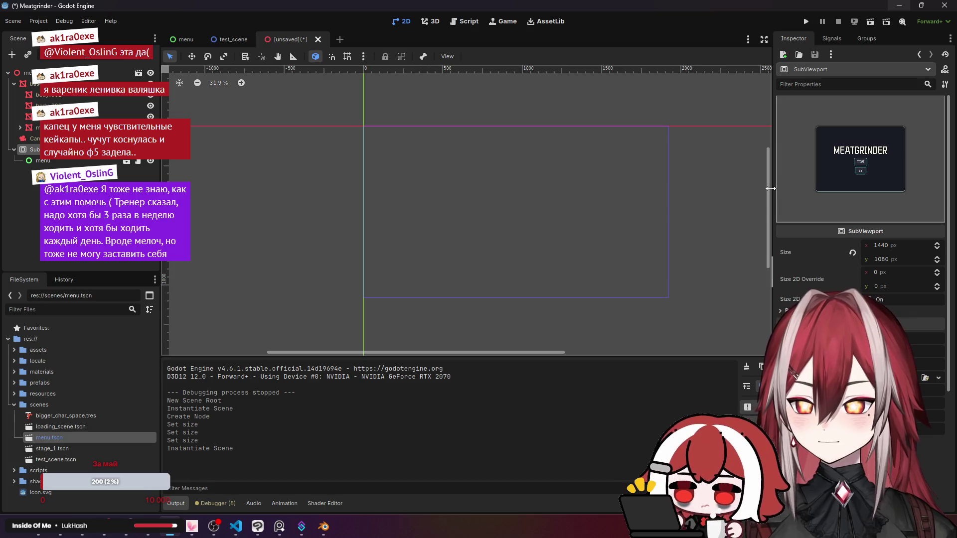
left_click_drag(770, 188, 766, 188)
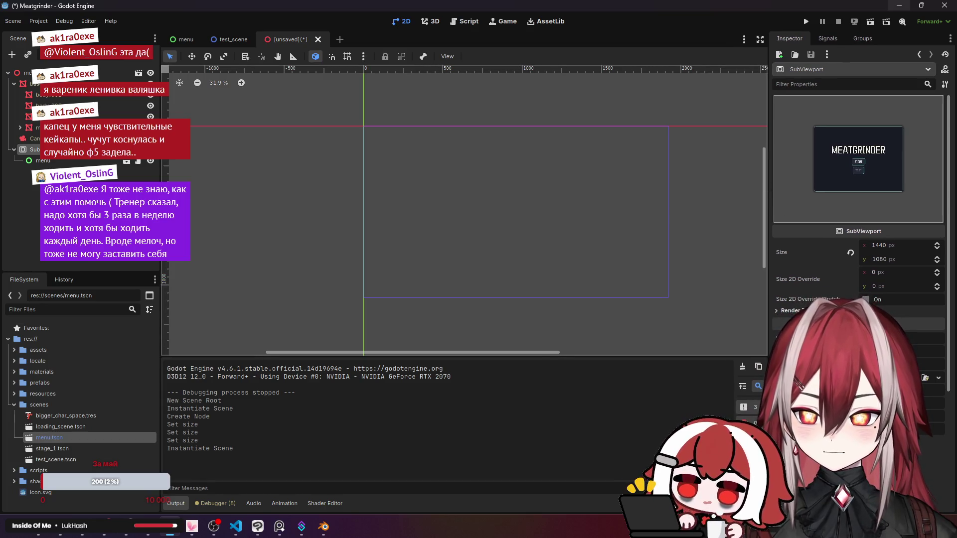
left_click(449, 224)
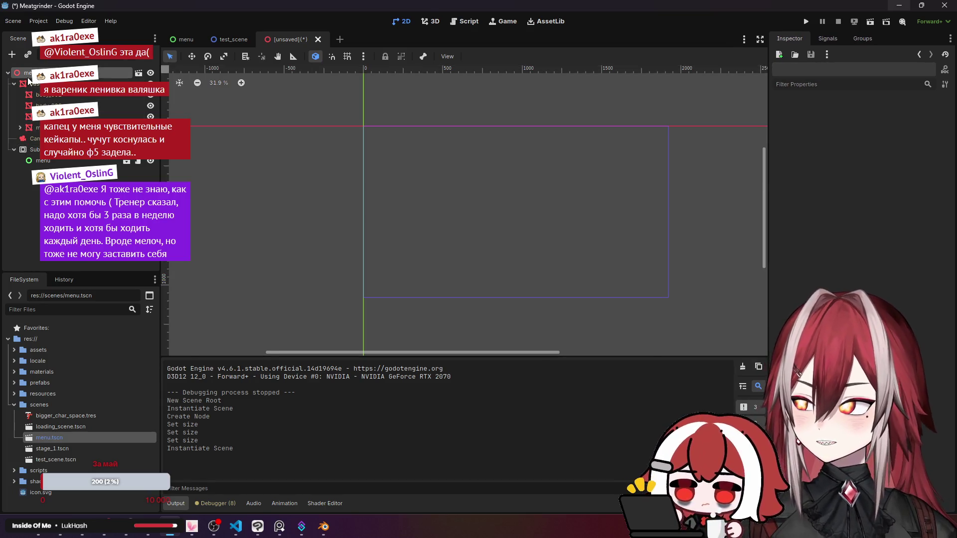
left_click(29, 76)
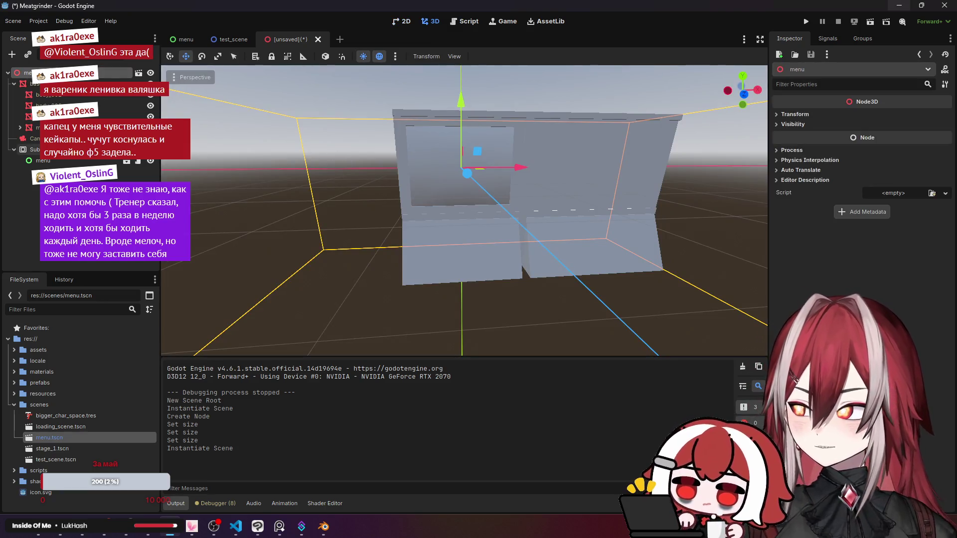
left_click(31, 150)
left_click(785, 310)
scroll(822, 214, "down", 3)
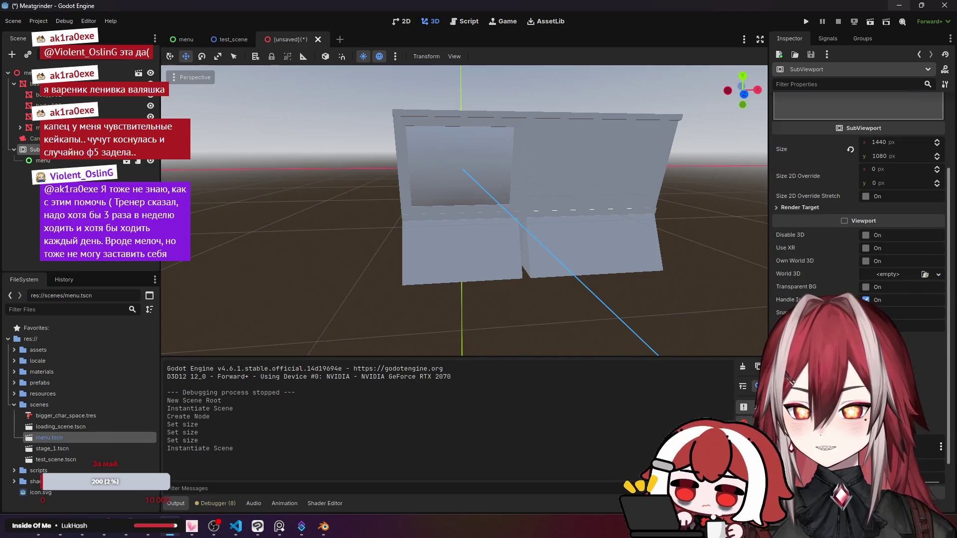
left_click(805, 210)
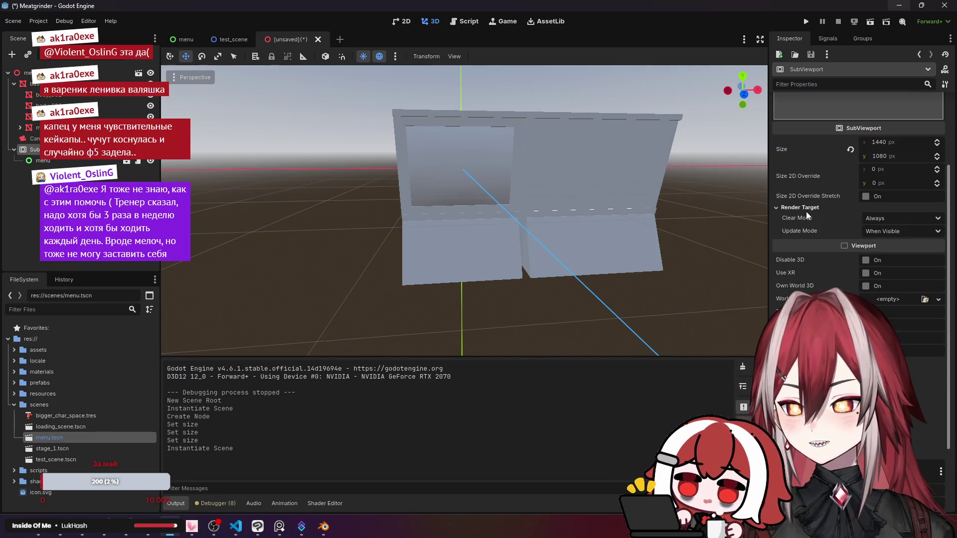
left_click(895, 232)
left_click(895, 233)
left_click(902, 218)
left_click(901, 218)
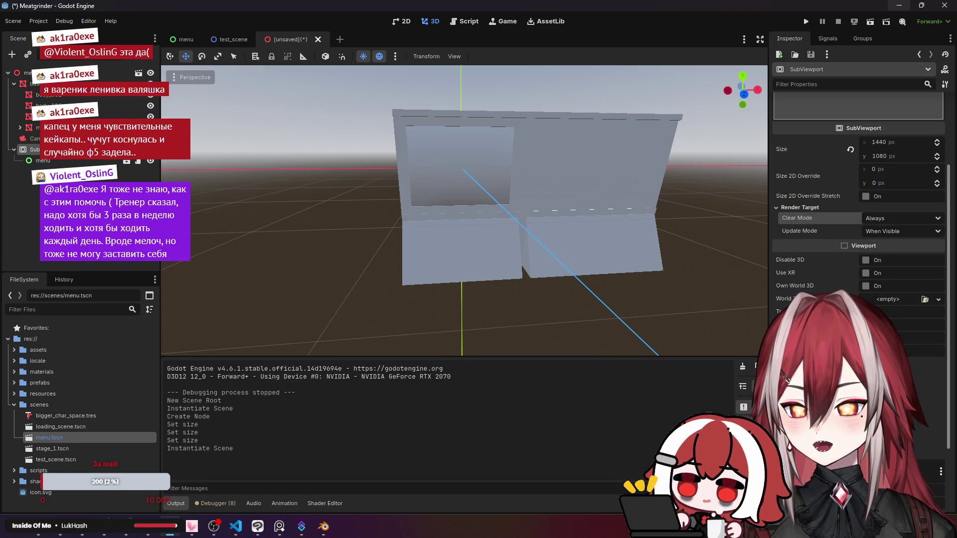
scroll(857, 214, "down", 2)
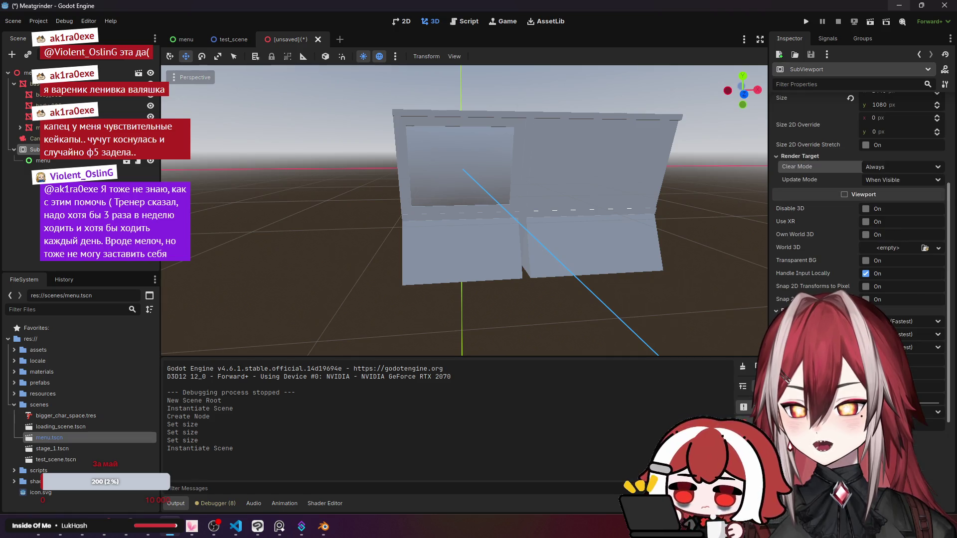
scroll(821, 288, "down", 4)
left_click(802, 208)
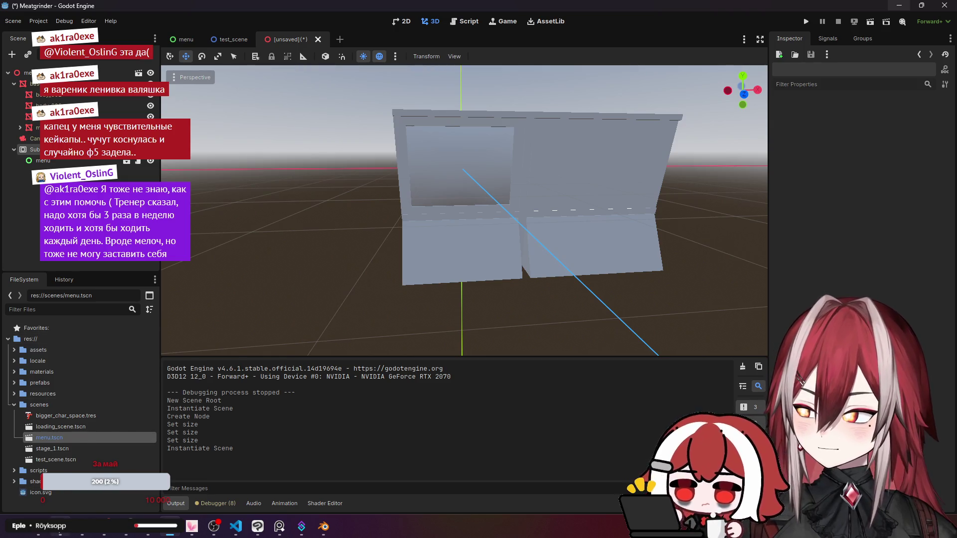
key("alt+Tab")
Search 'godot subv' in a new tab and open the SubViewport-as-texture docs page.
left_click(502, 14)
type("godot su")
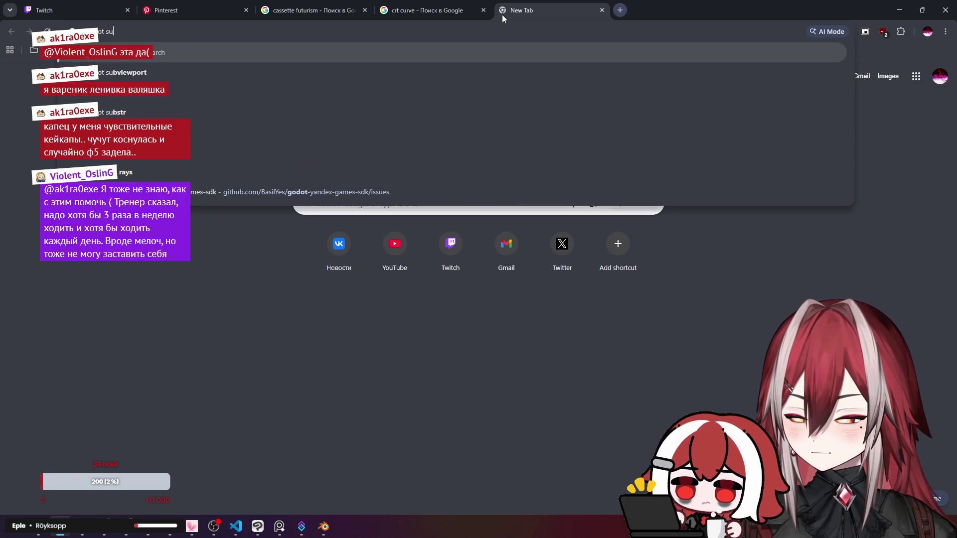
type("bv")
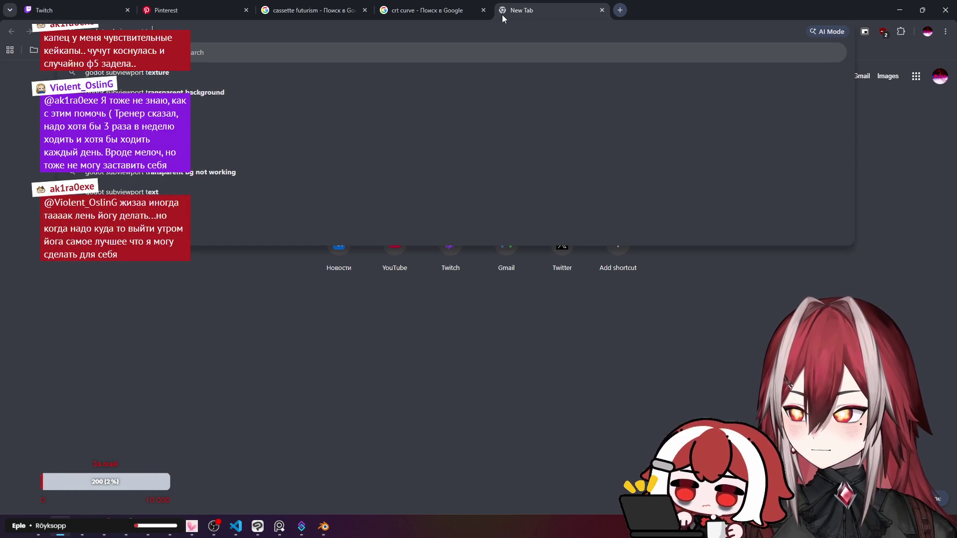
key("Return")
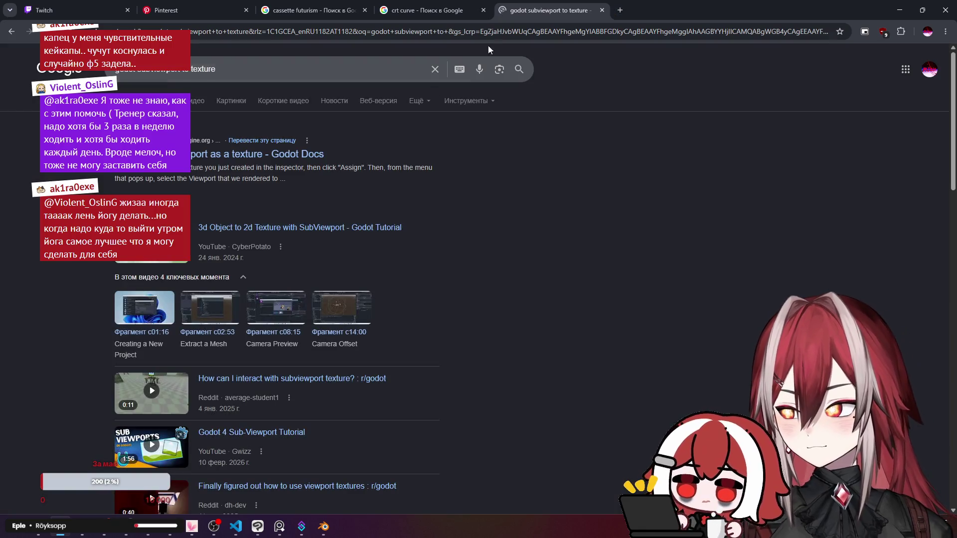
left_click(279, 160)
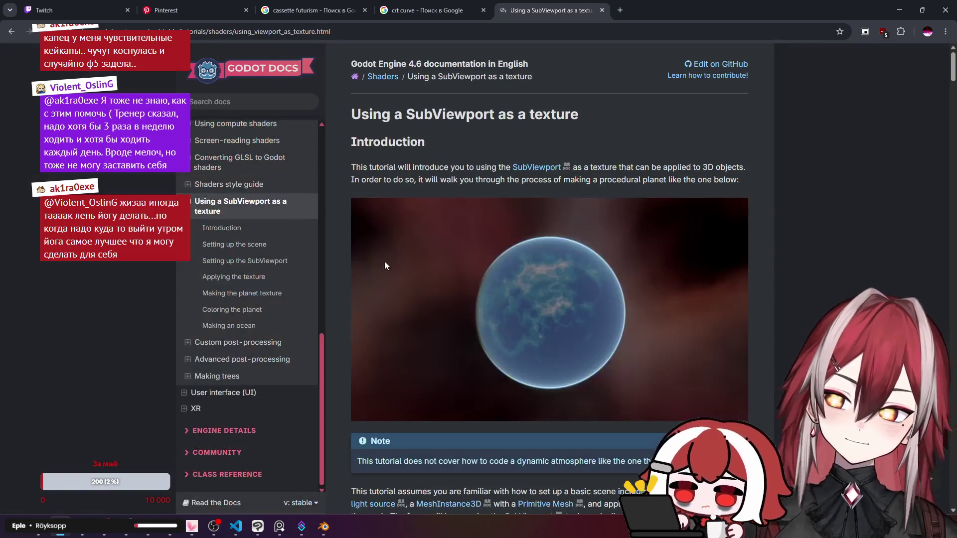
Read down to the 'Applying the texture' section, then minimize the browser.
scroll(459, 244, "down", 4)
scroll(482, 233, "down", 6)
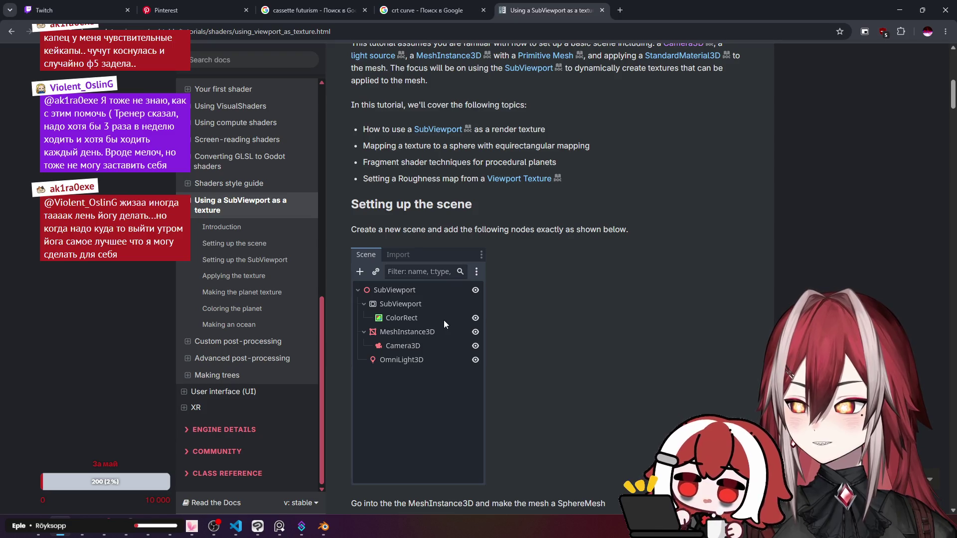
scroll(443, 320, "down", 15)
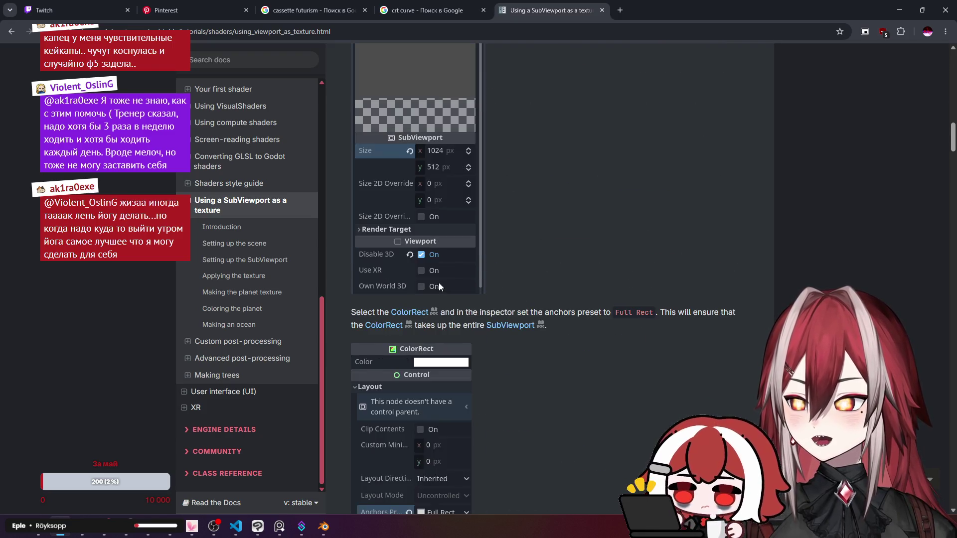
scroll(438, 286, "down", 2)
scroll(452, 234, "down", 3)
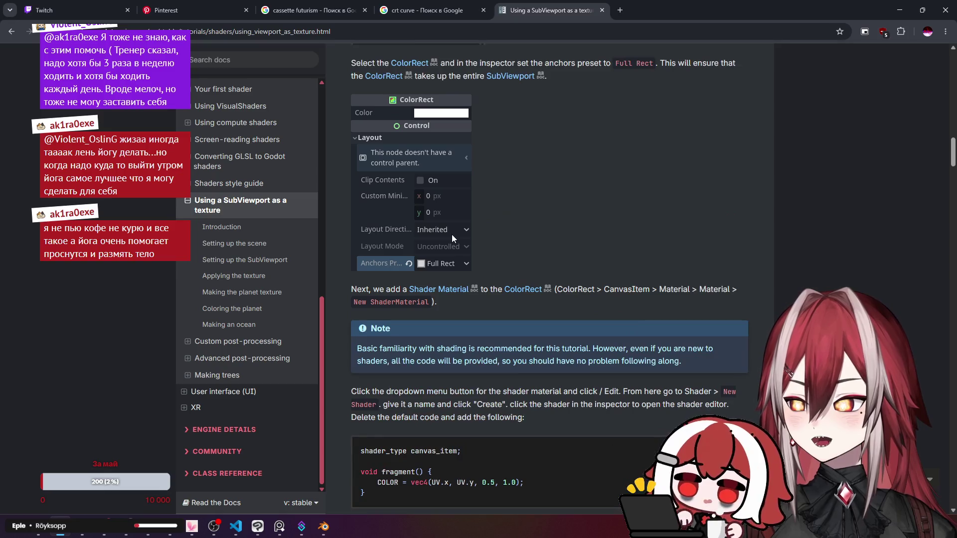
scroll(444, 289, "down", 3)
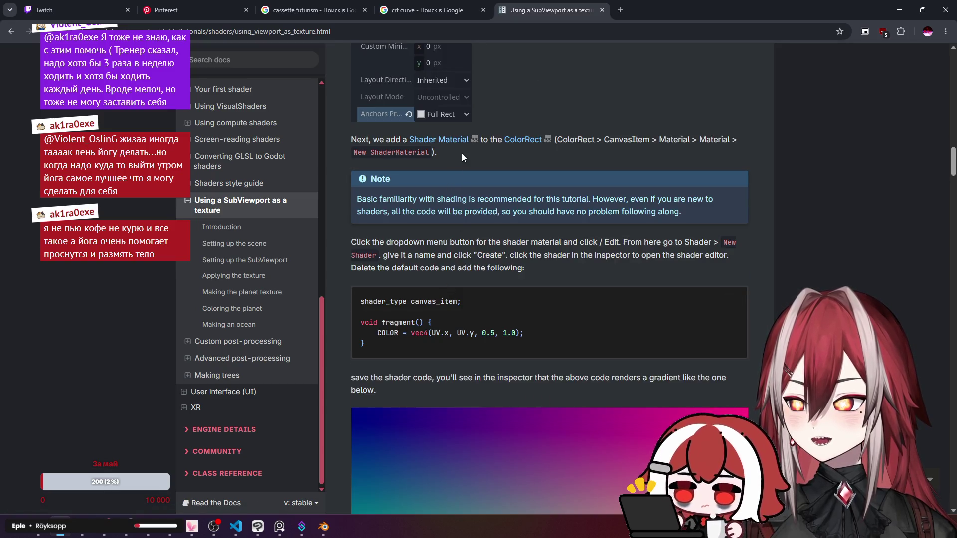
scroll(423, 232, "down", 10)
scroll(442, 252, "down", 2)
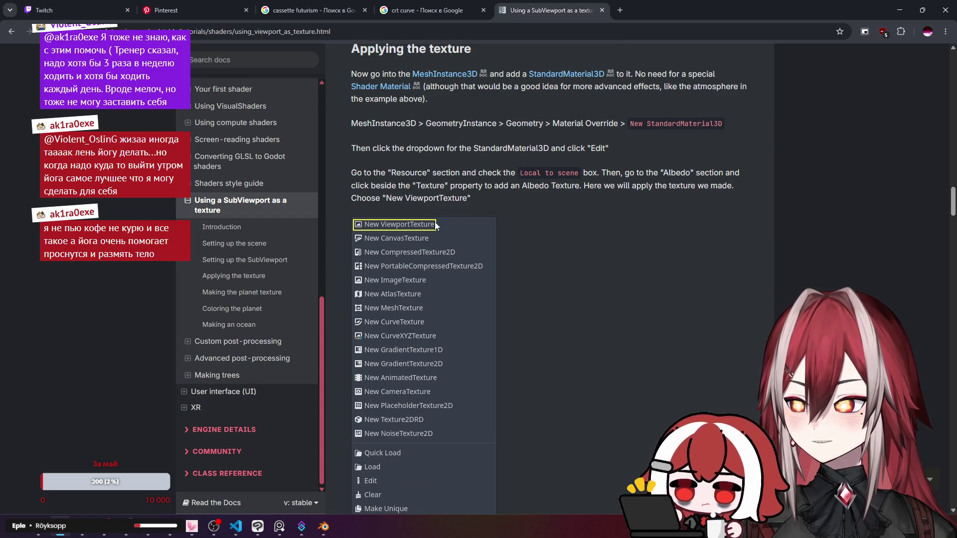
left_click(899, 10)
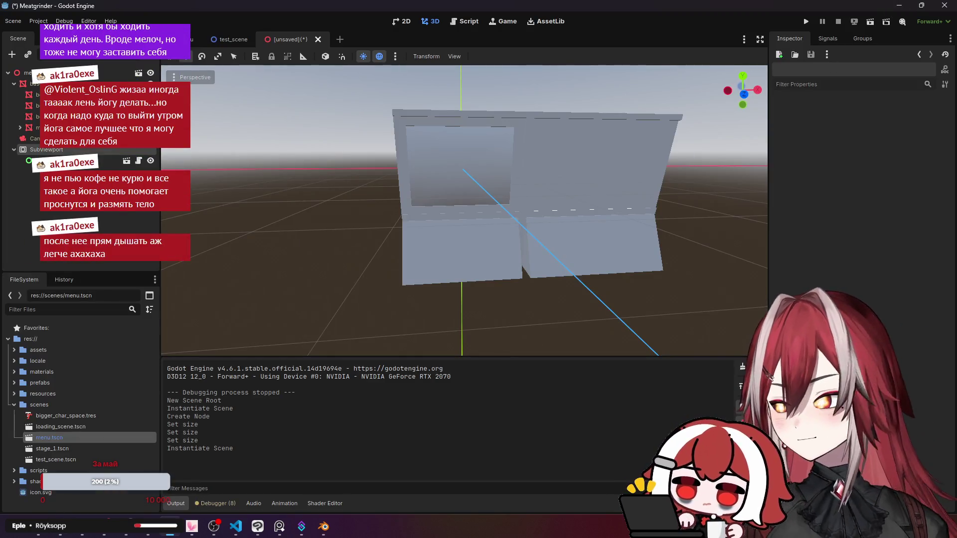
Collapse the scenes folder and select the screen mesh under monitor_body.
double_click(42, 403)
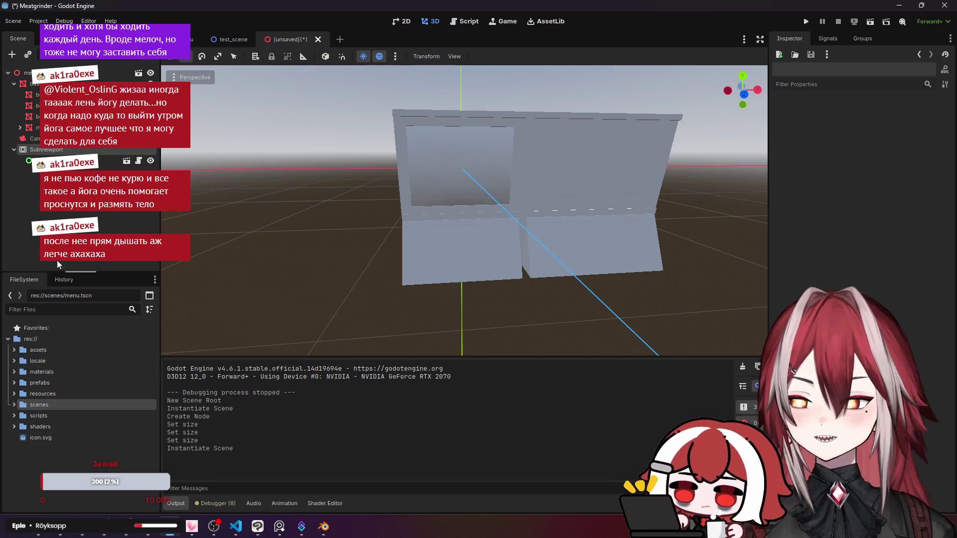
left_click(37, 116)
left_click(37, 105)
left_click(37, 94)
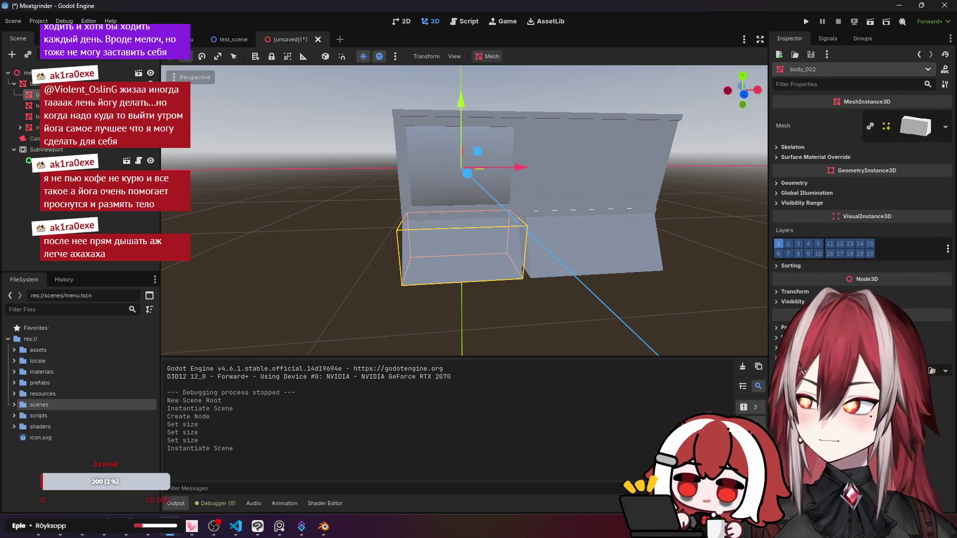
left_click(35, 83)
left_click(37, 127)
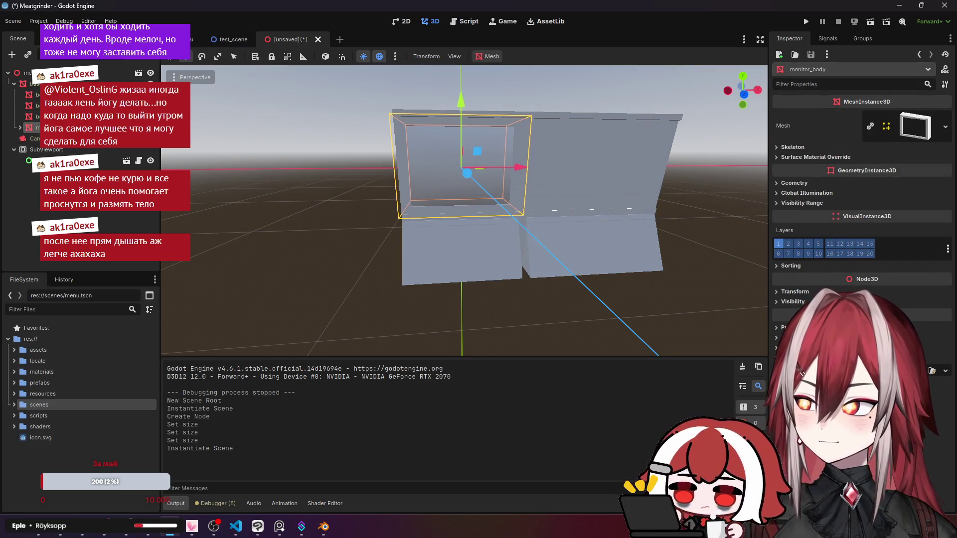
left_click(37, 138)
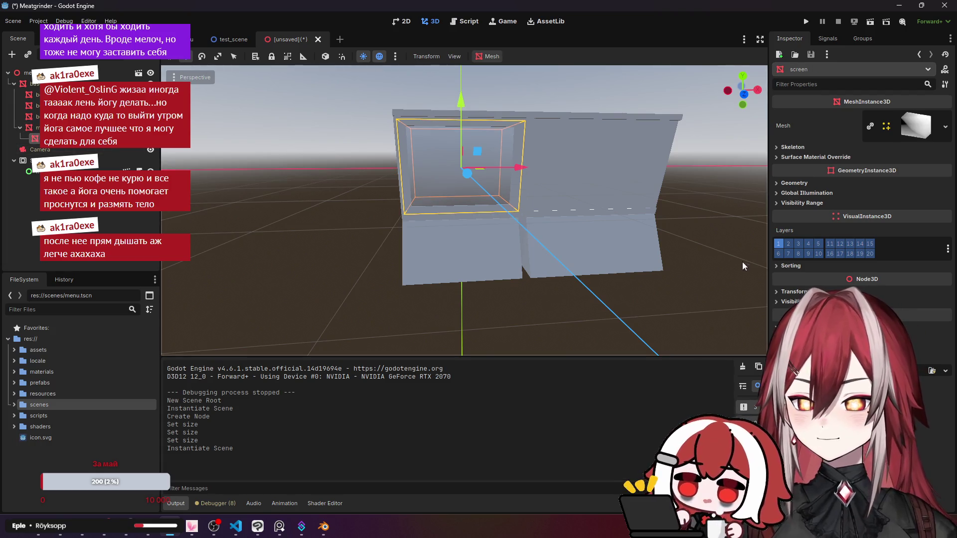
Browse the screen's Skeleton, Geometry, Global Illumination, Visibility Range and Surface Material Override settings.
left_click(792, 147)
left_click(793, 147)
left_click(792, 147)
left_click(793, 147)
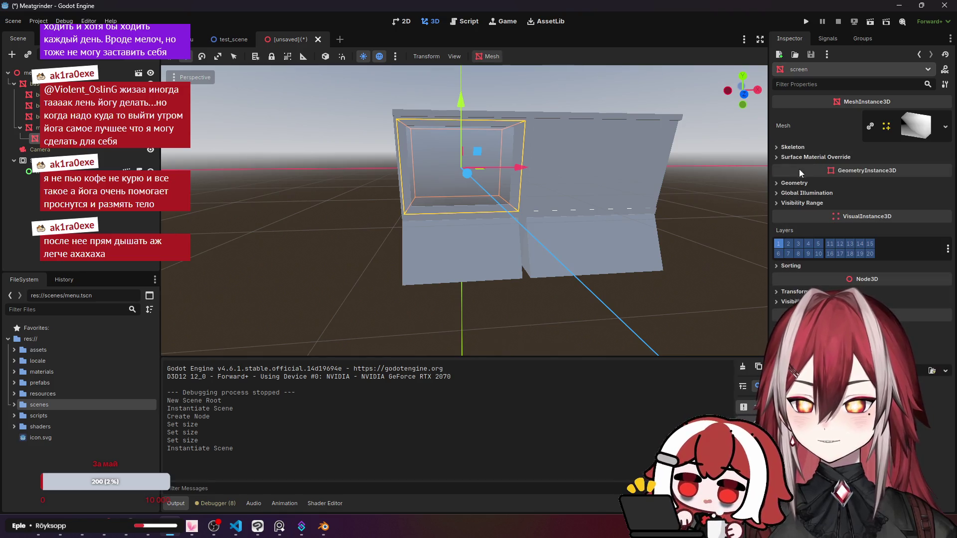
left_click(795, 183)
left_click(795, 183)
left_click(800, 195)
left_click(800, 194)
left_click(803, 202)
left_click(802, 203)
scroll(463, 210, "up", 8)
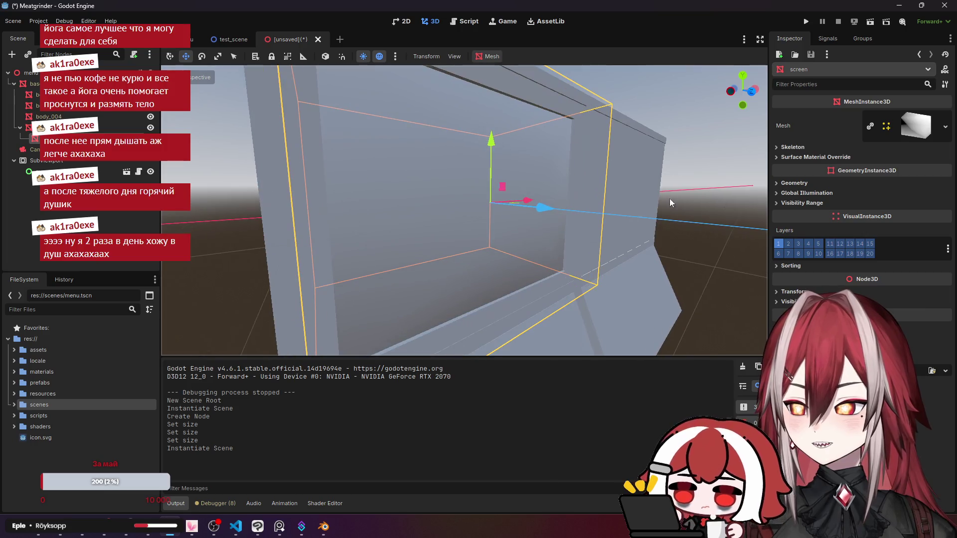
left_click(811, 158)
left_click(808, 158)
left_click(795, 183)
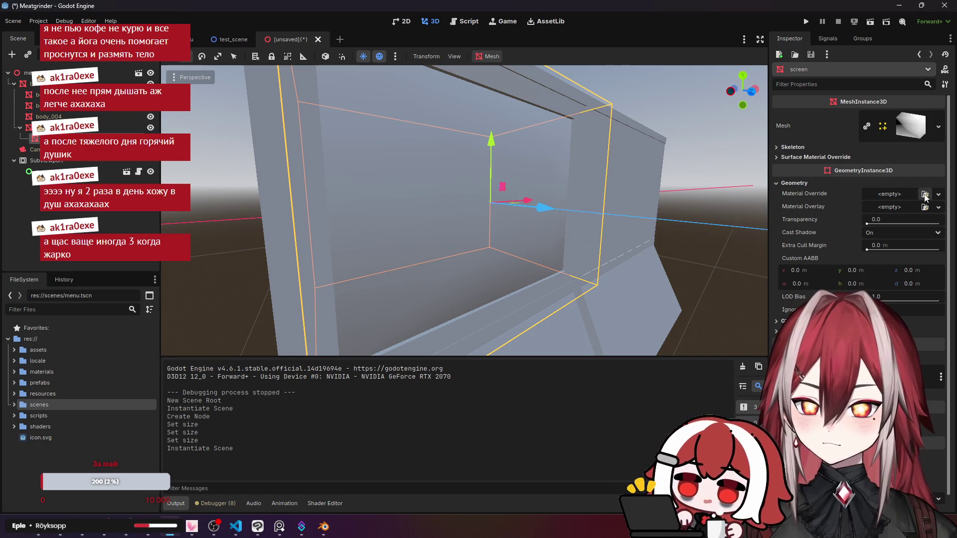
Add a new StandardMaterial3D to the screen's Surface Material Override slot 0.
left_click(799, 184)
left_click(815, 157)
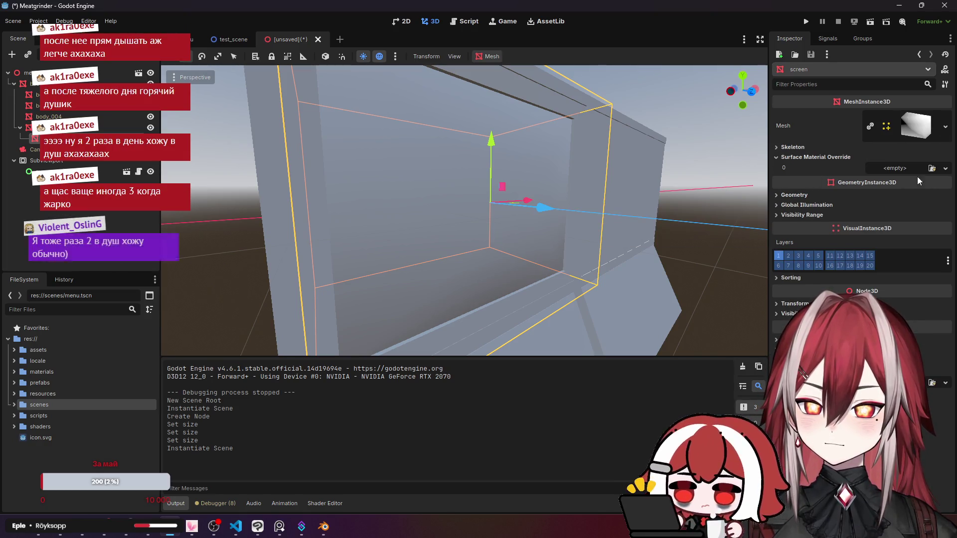
left_click(836, 159)
left_click(802, 182)
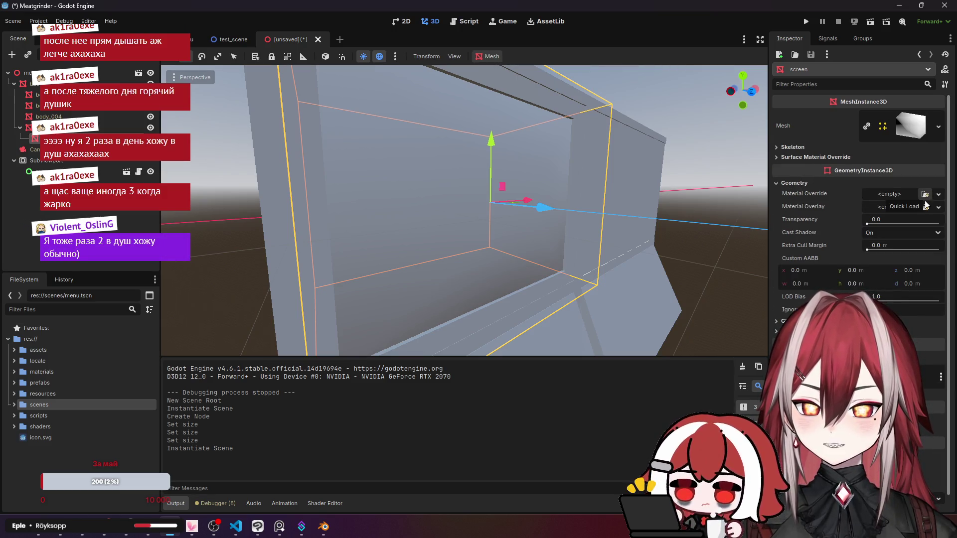
left_click(805, 183)
left_click(819, 157)
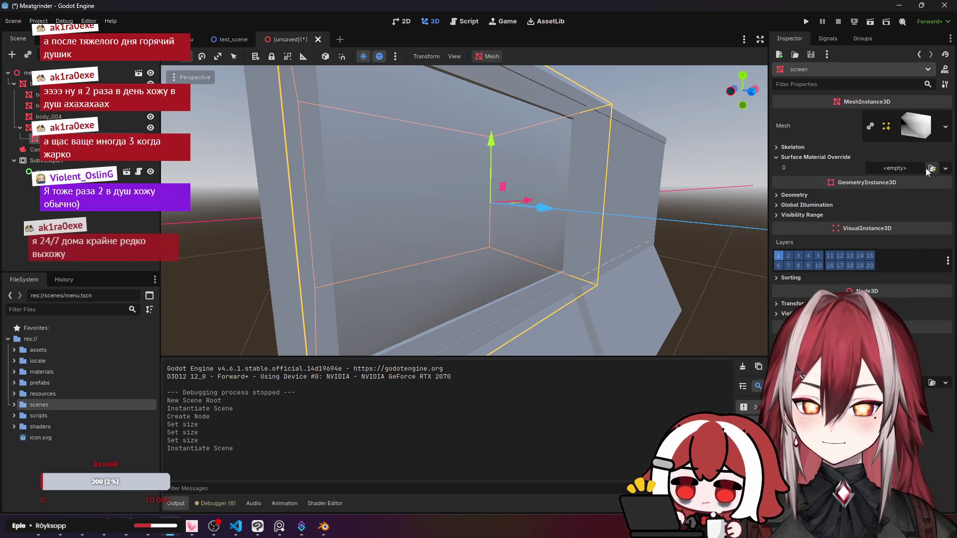
left_click(943, 169)
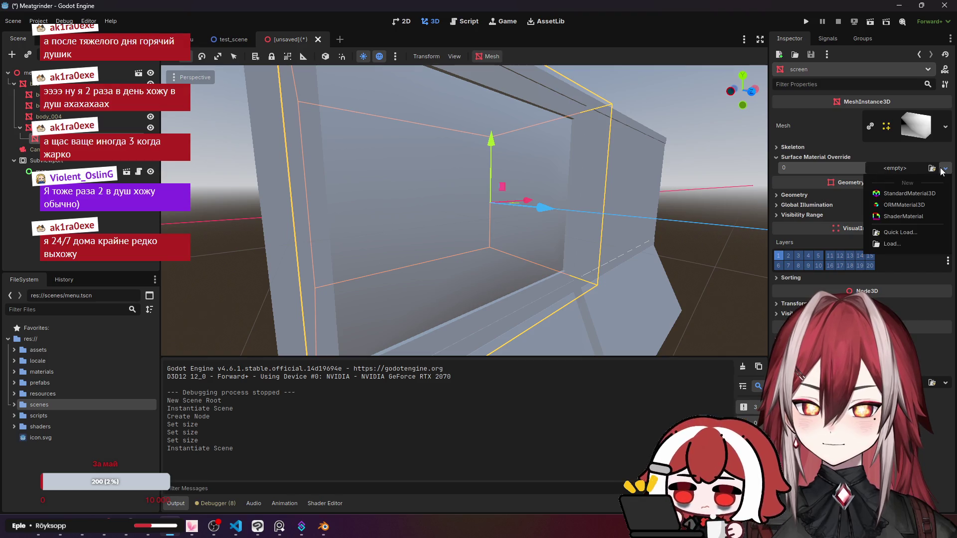
left_click(934, 198)
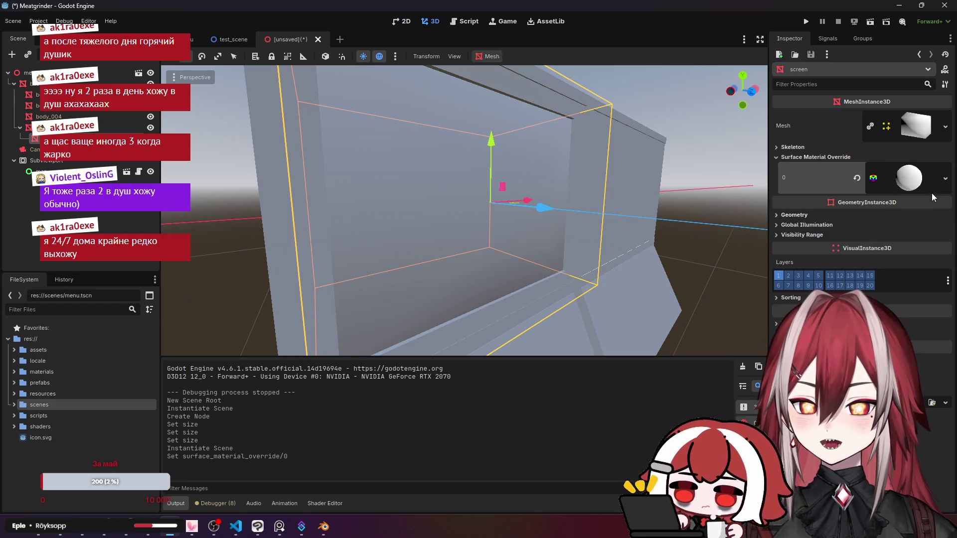
Set the material's Albedo texture to a new ViewportTexture and dismiss the local-to-scene warning.
left_click(899, 179)
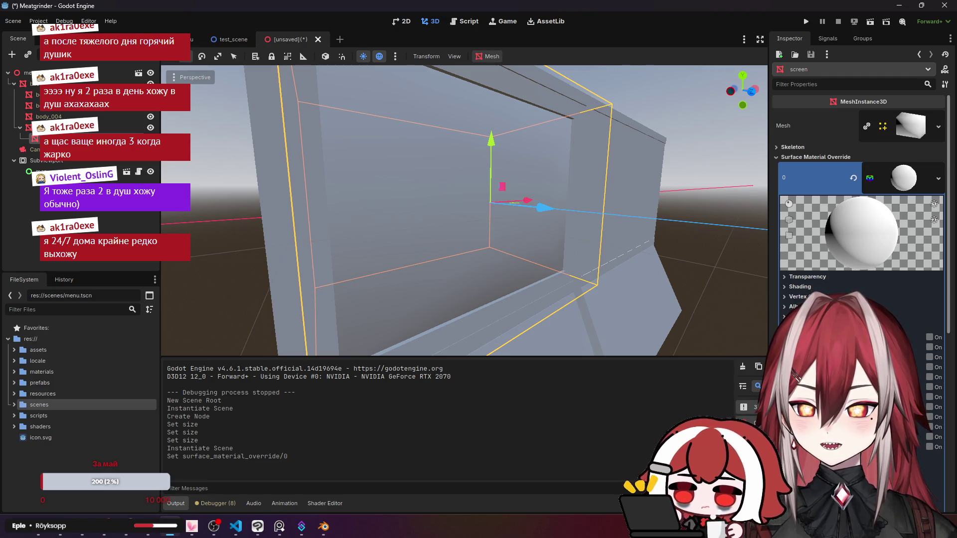
scroll(813, 292, "down", 3)
left_click(799, 204)
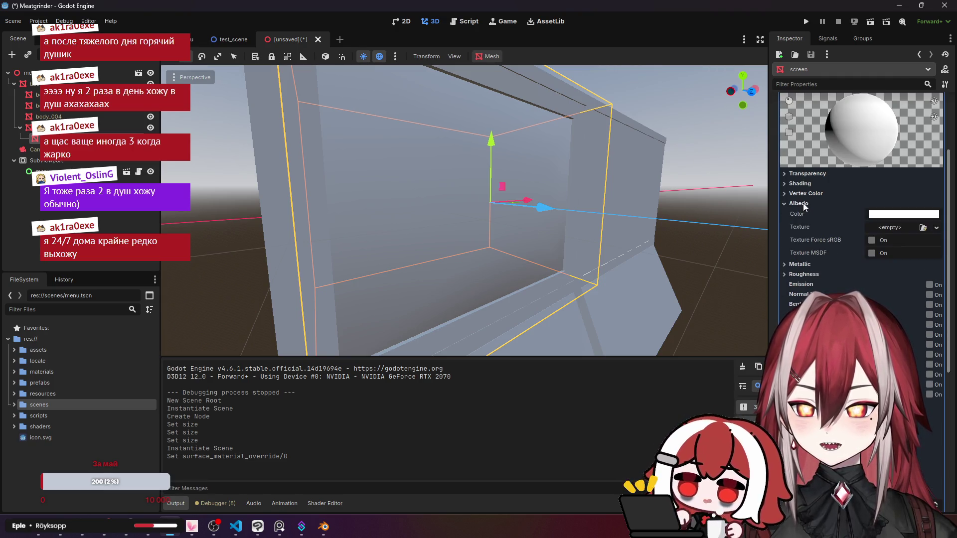
left_click(934, 228)
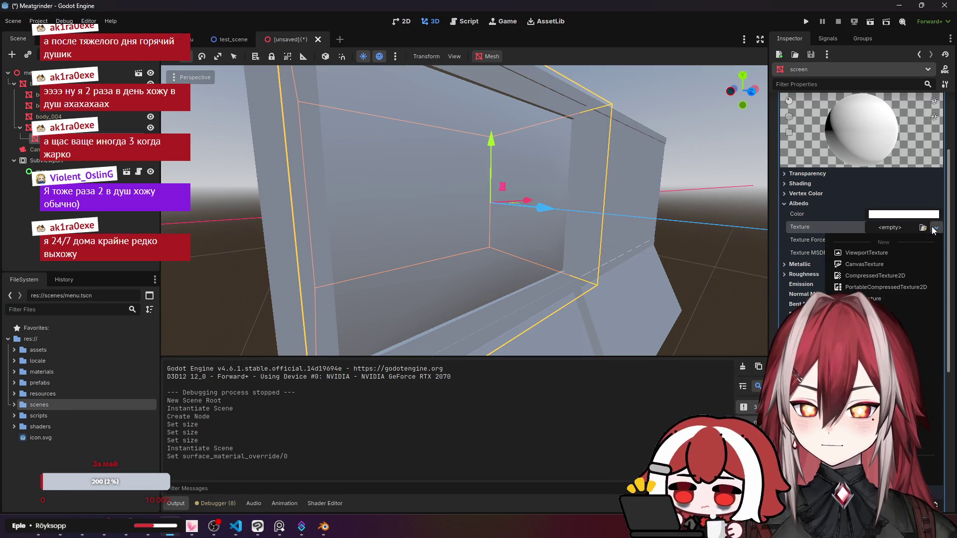
left_click(903, 252)
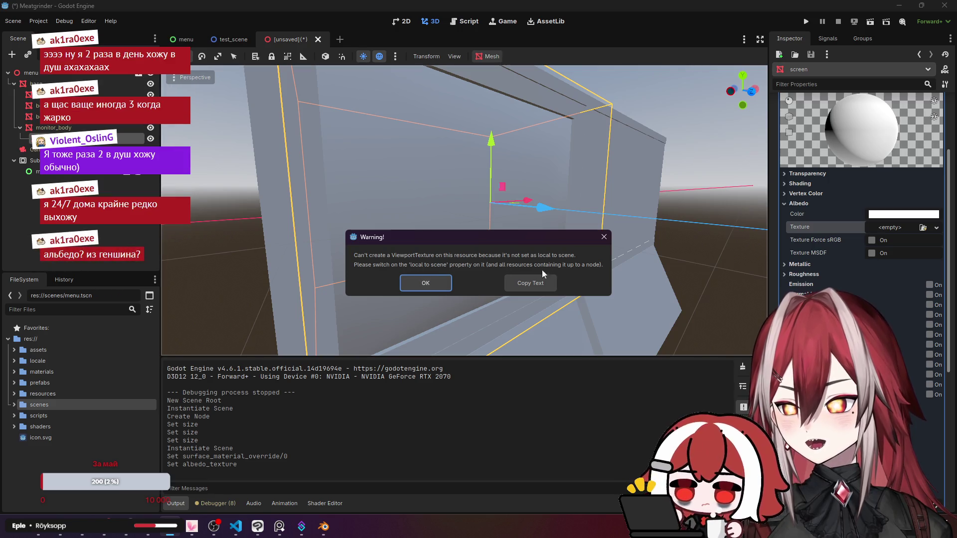
left_click(604, 238)
scroll(817, 270, "down", 10)
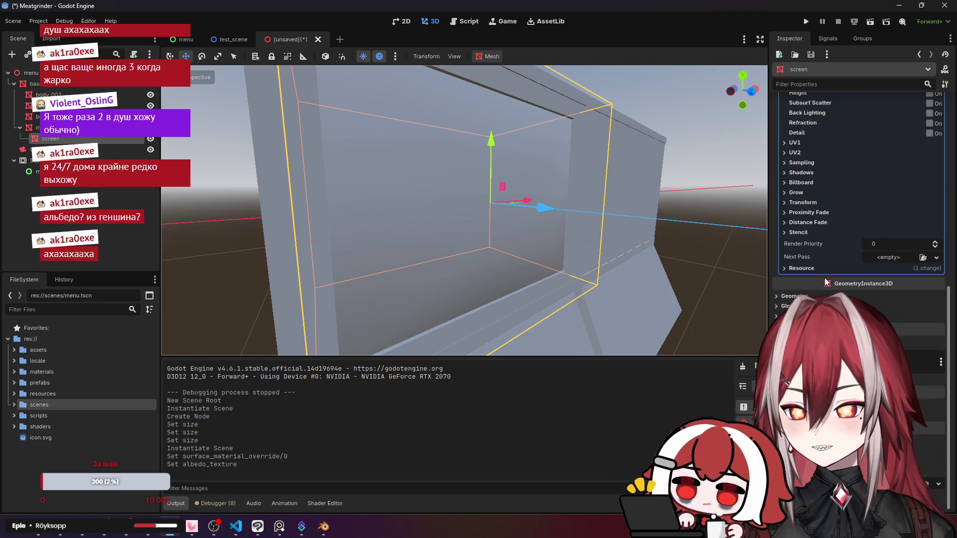
left_click(815, 268)
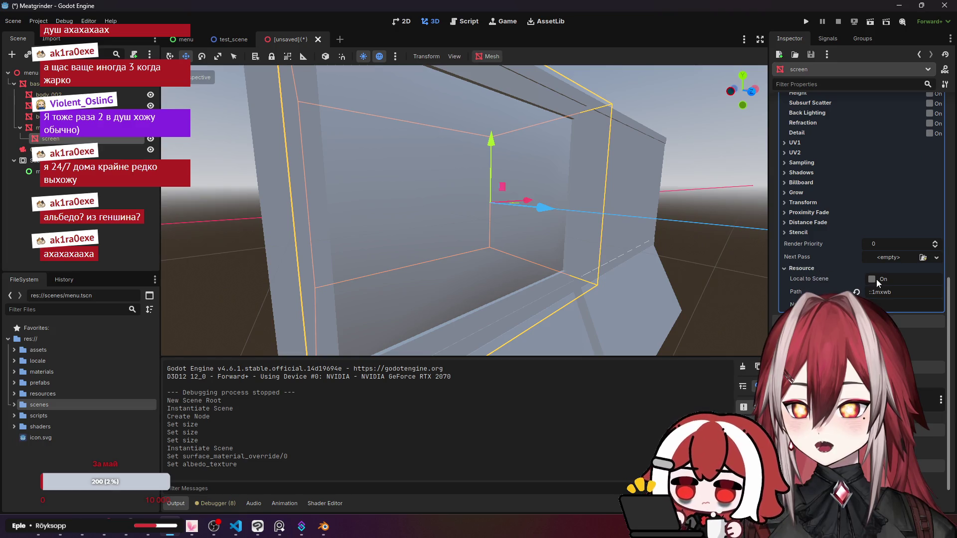
left_click(871, 279)
scroll(840, 267, "up", 10)
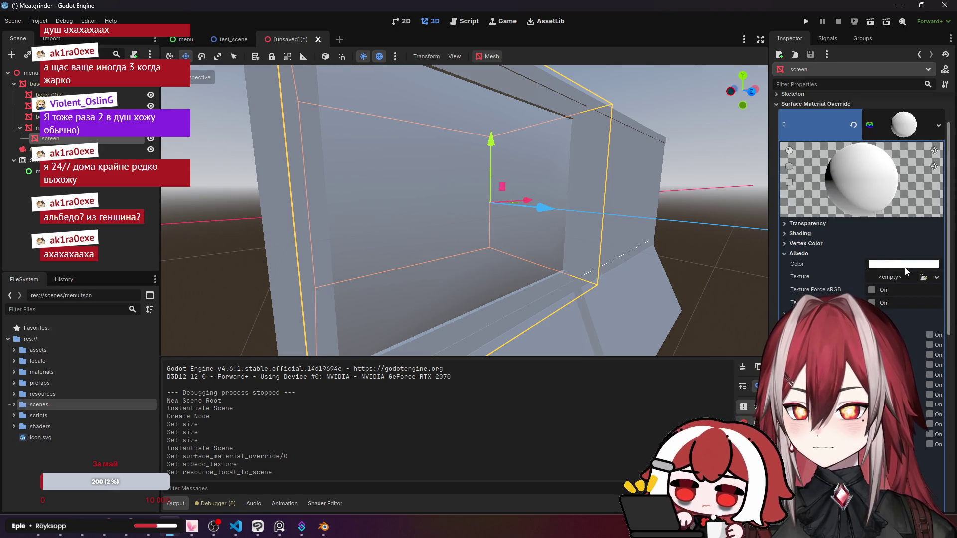
left_click(905, 277)
left_click(898, 282)
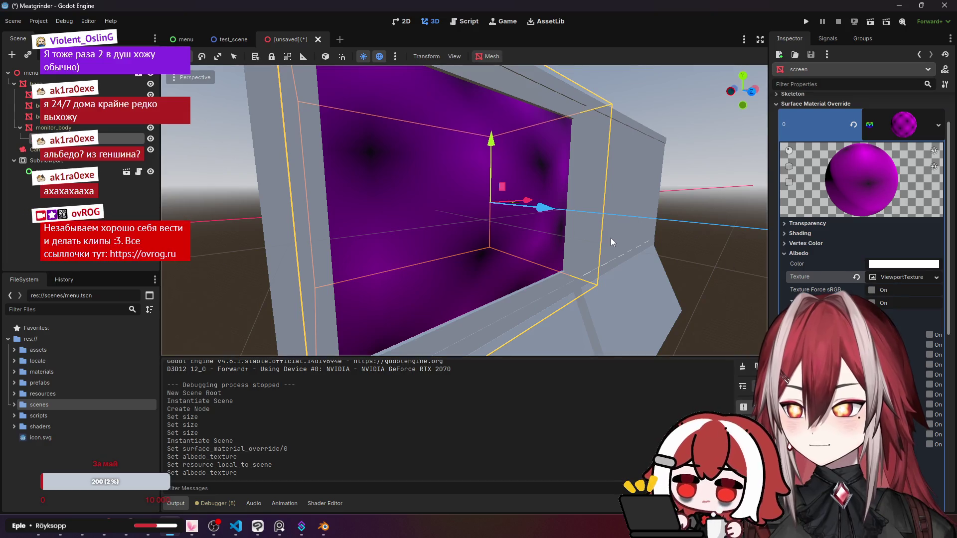
left_click(892, 277)
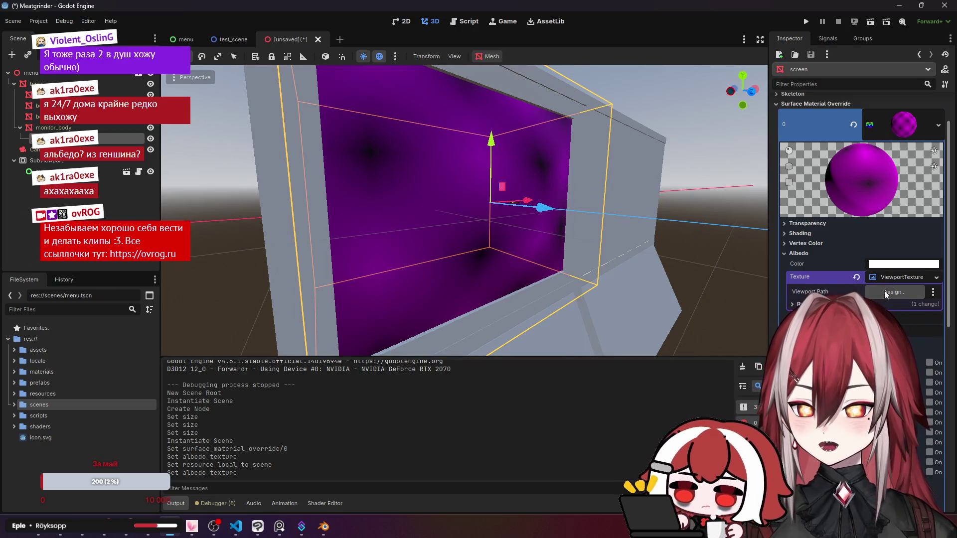
left_click(885, 293)
left_click(464, 157)
left_click(438, 432)
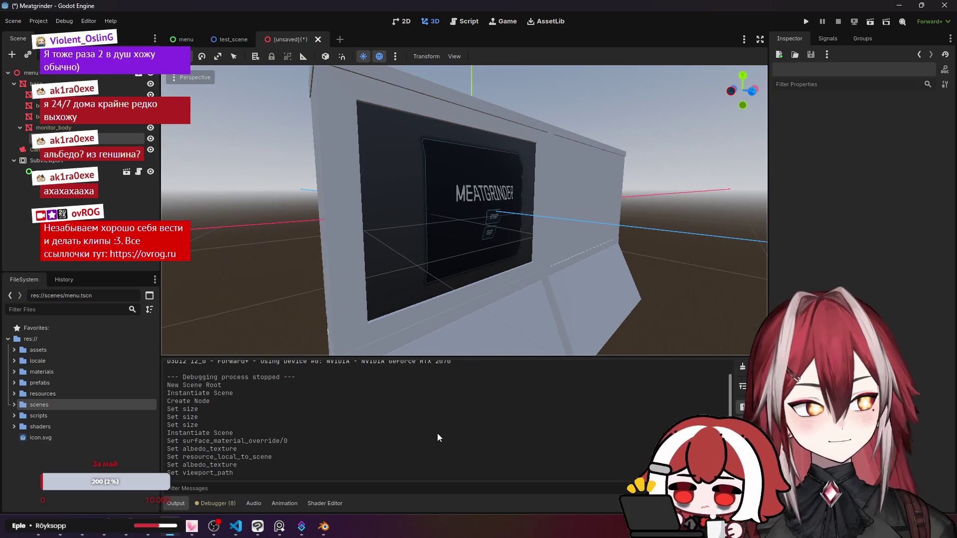
mouse_move(280, 527)
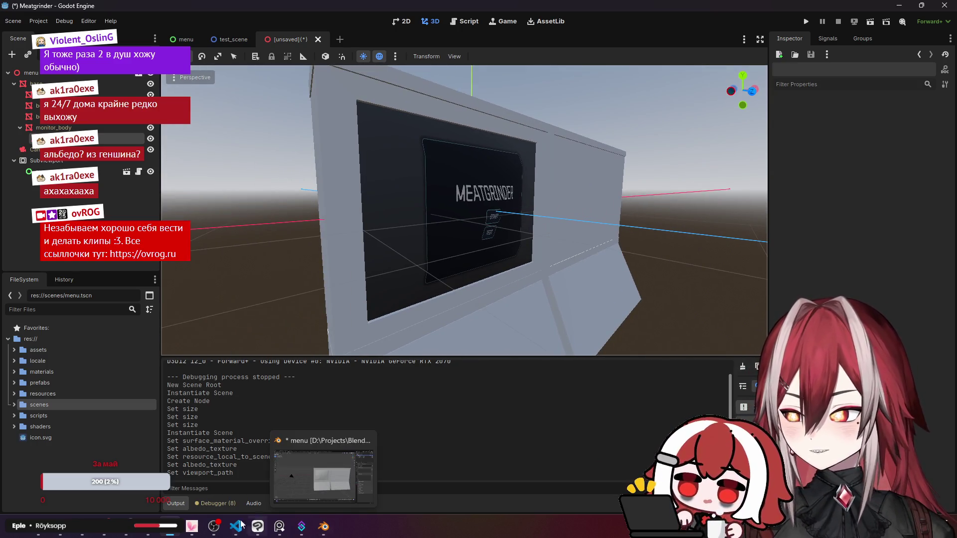
Search for albedo in a new Chrome tab and open the Wikipedia article.
left_click(61, 526)
key("ctrl+t")
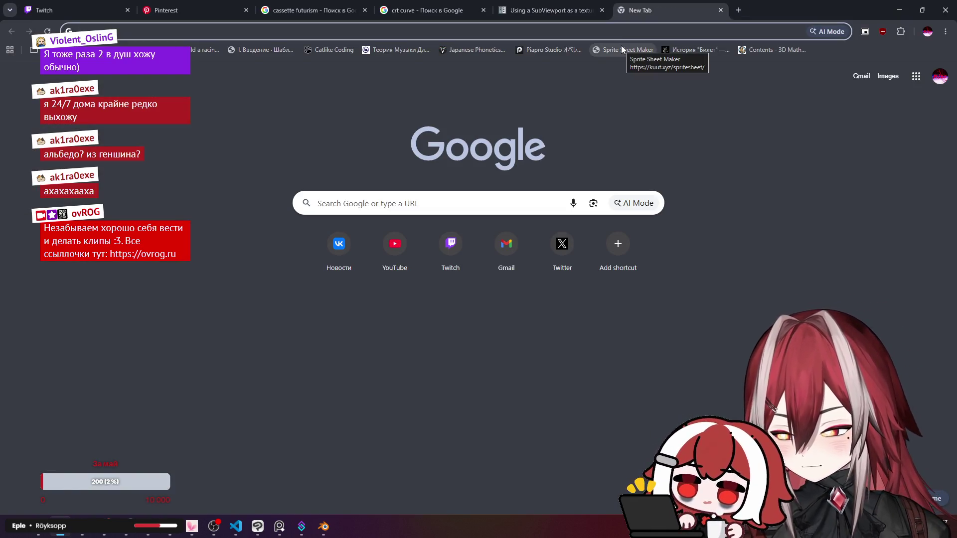
type("al")
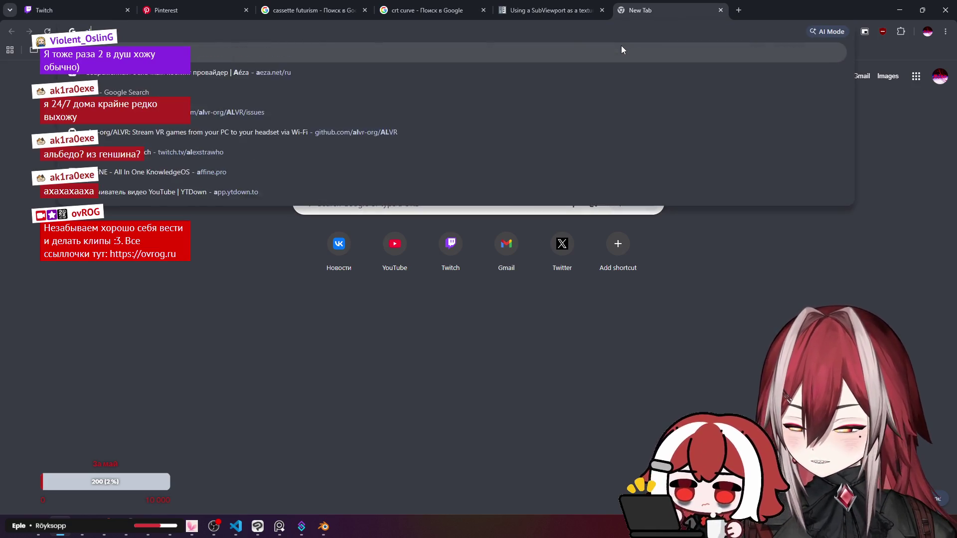
type("bedo overlord")
key("BackSpace")
key("BackSpace")
key("BackSpace")
type("textur")
key("Return")
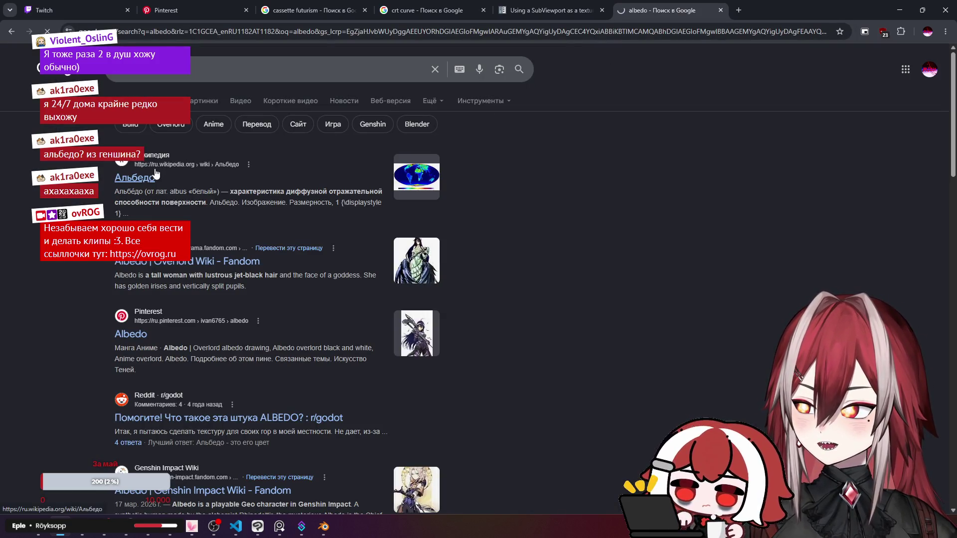
left_click(156, 174)
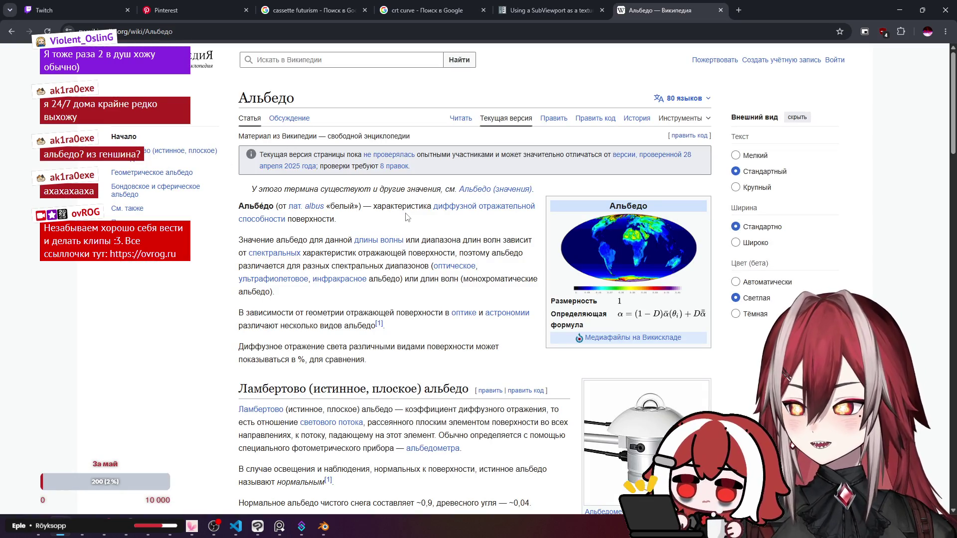
Read the albedo definition, close the tab, minimize Chrome and bring up Blender.
left_click_drag(426, 208, 489, 207)
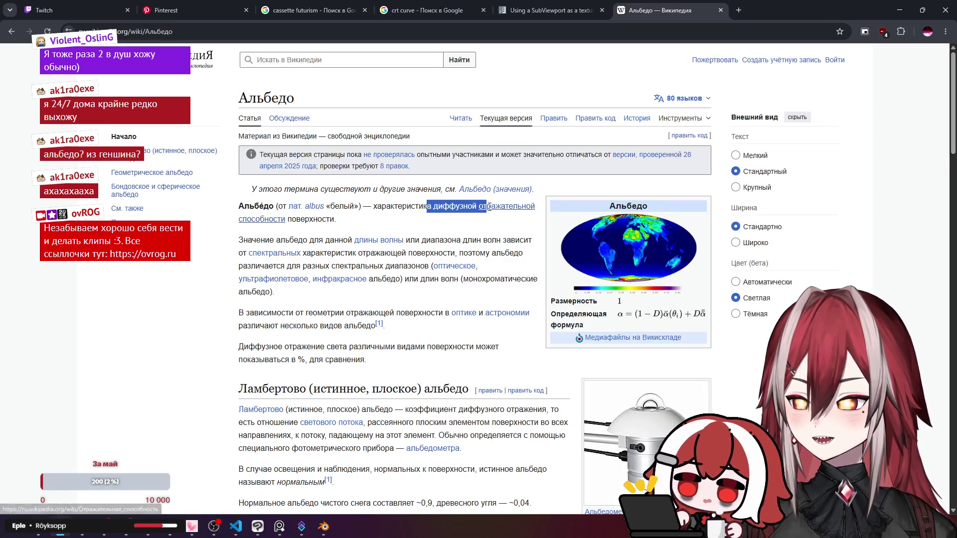
left_click(338, 220)
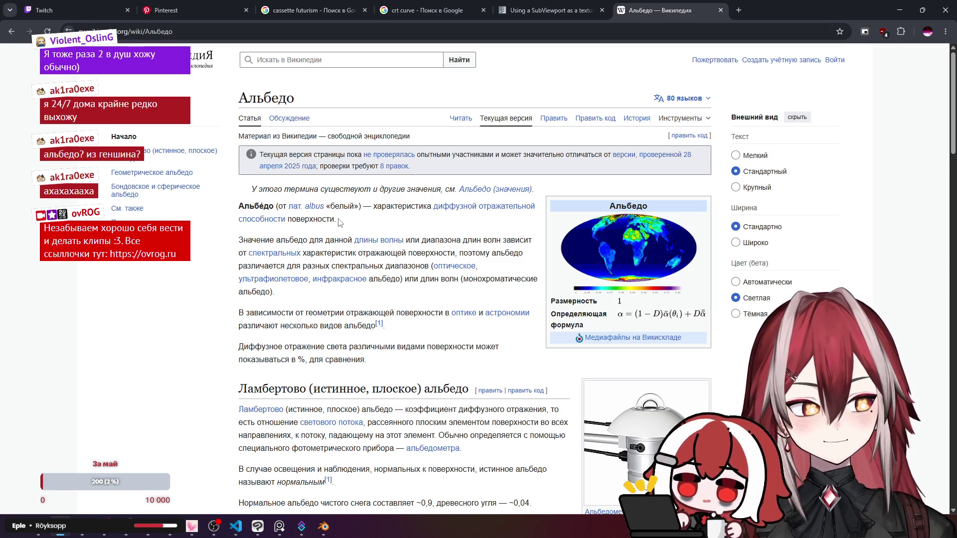
scroll(338, 223, "down", 2)
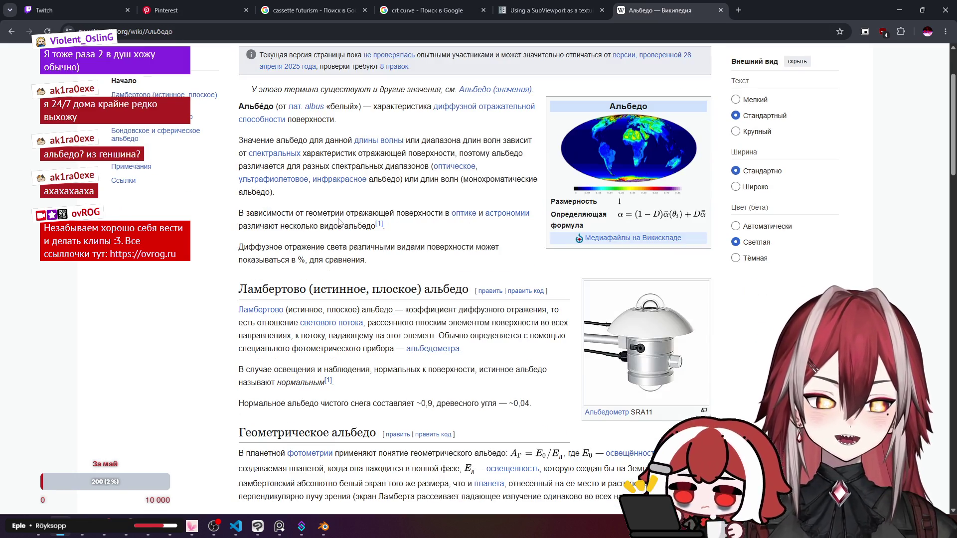
scroll(642, 45, "down", 4)
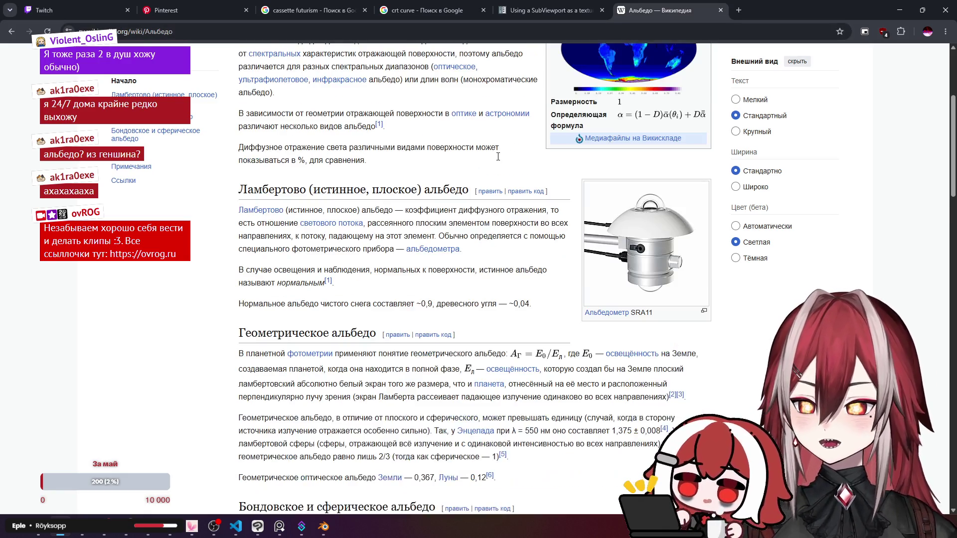
middle_click(653, 16)
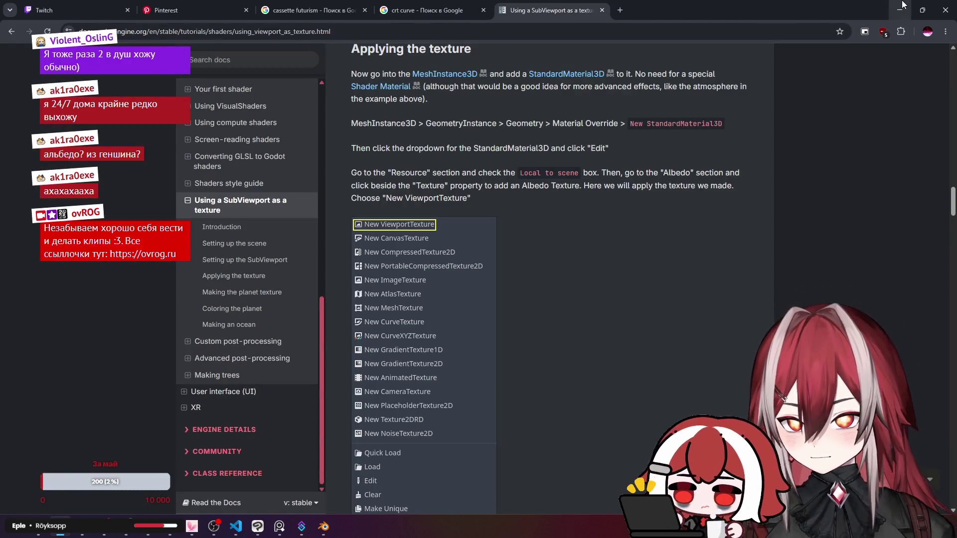
left_click(902, 5)
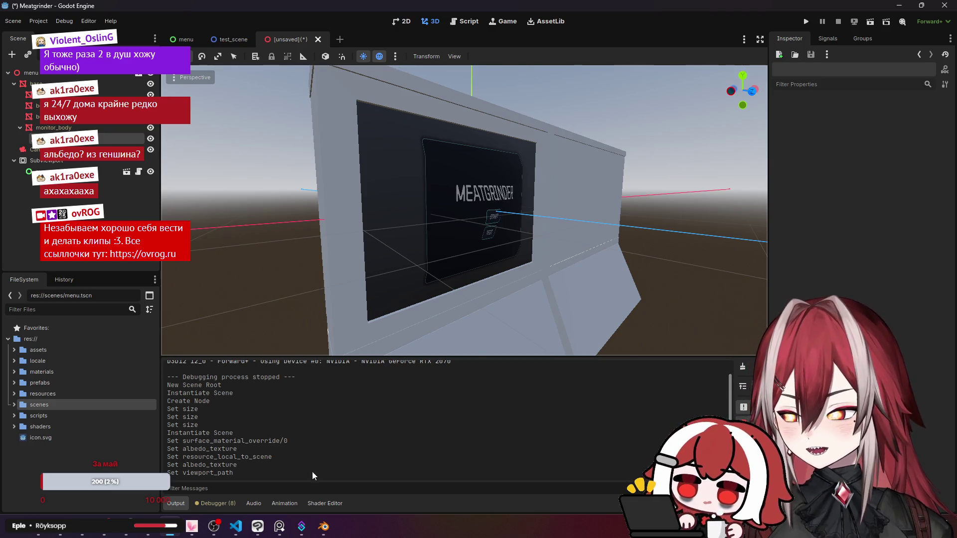
left_click(324, 526)
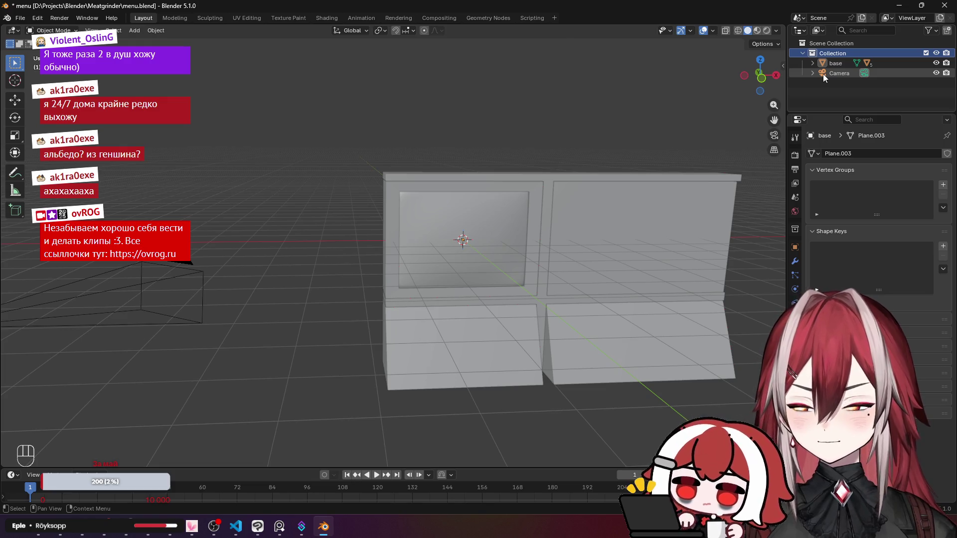
Select the base object and start a glTF 2.0 export.
left_click(833, 64)
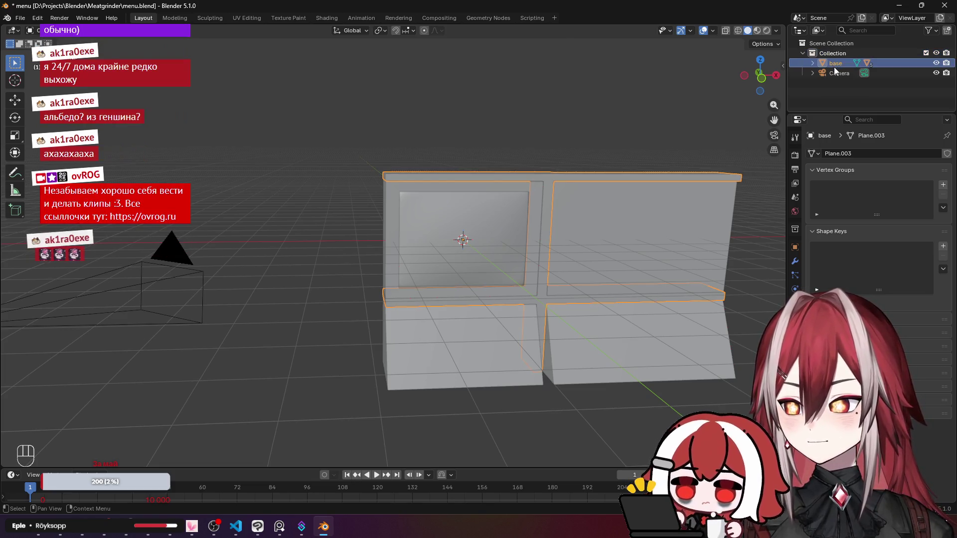
left_click(833, 73)
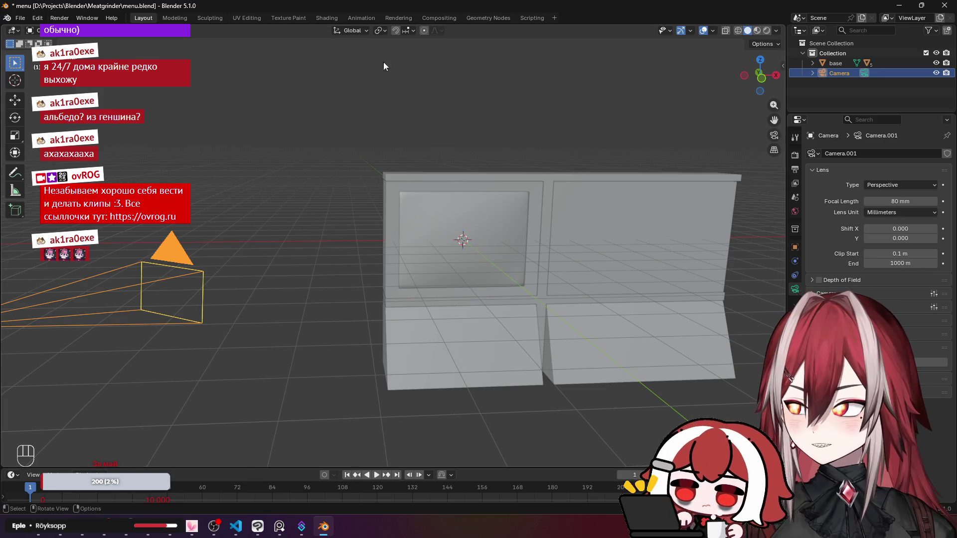
left_click(826, 63)
left_click(20, 18)
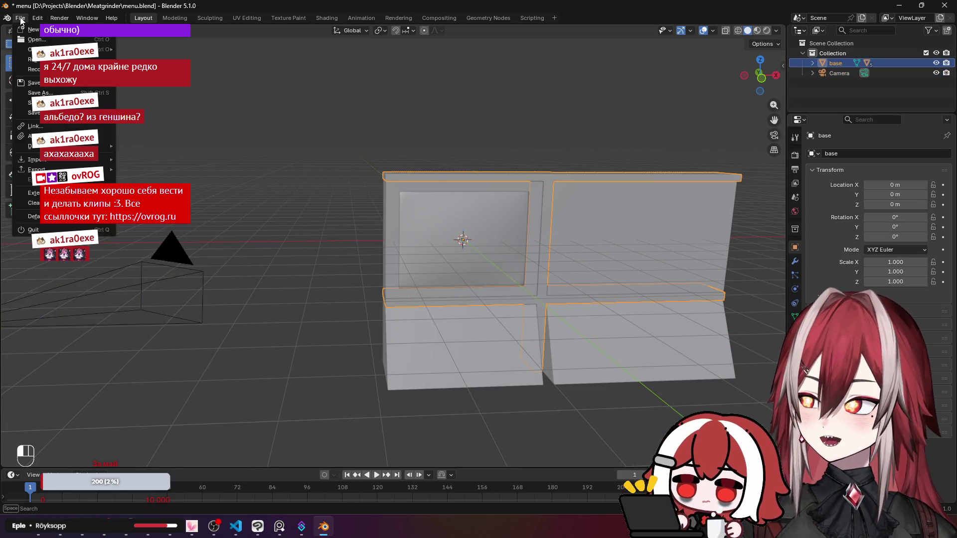
mouse_move(33, 169)
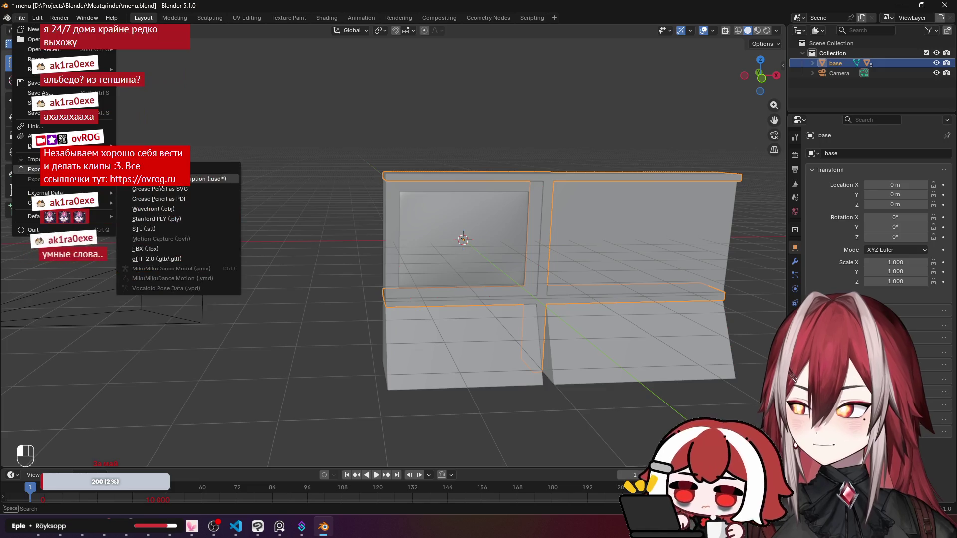
left_click(157, 259)
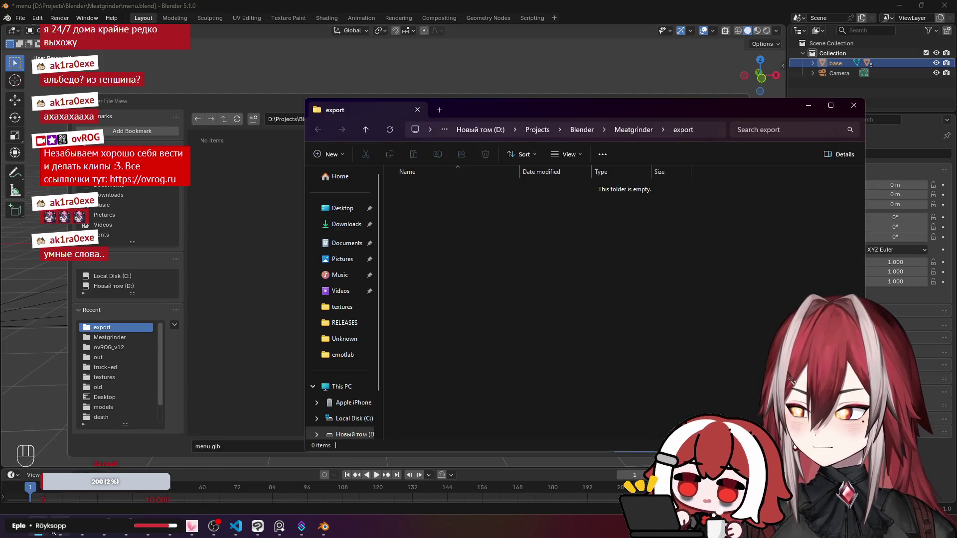
Expand the Mesh options and export the model as menu.glb into the Meatgrinder export folder.
left_click(50, 532)
left_click(51, 533)
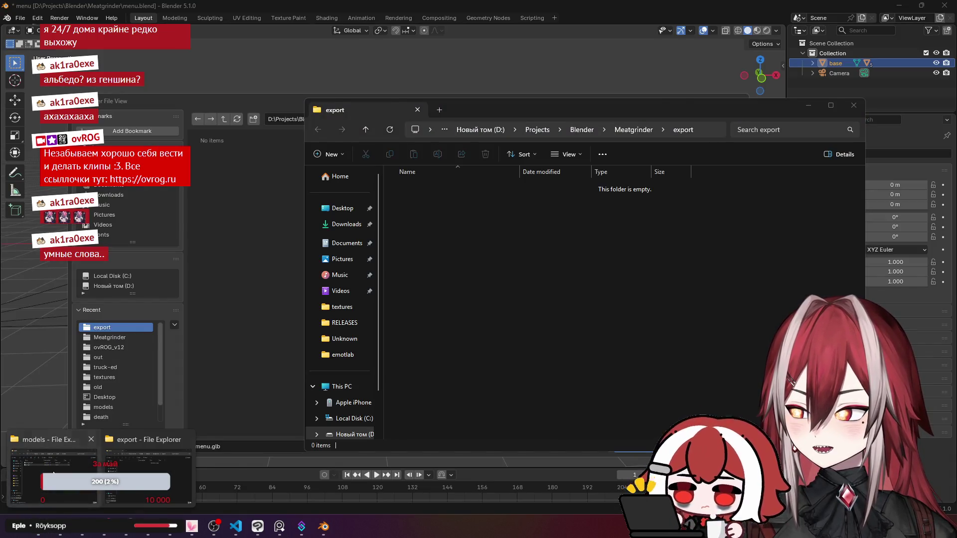
left_click(53, 478)
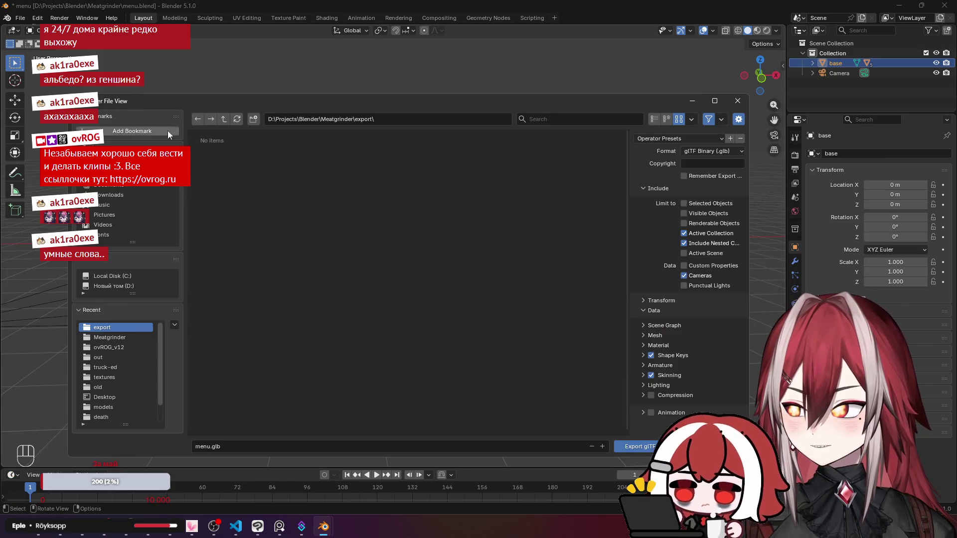
left_click(324, 527)
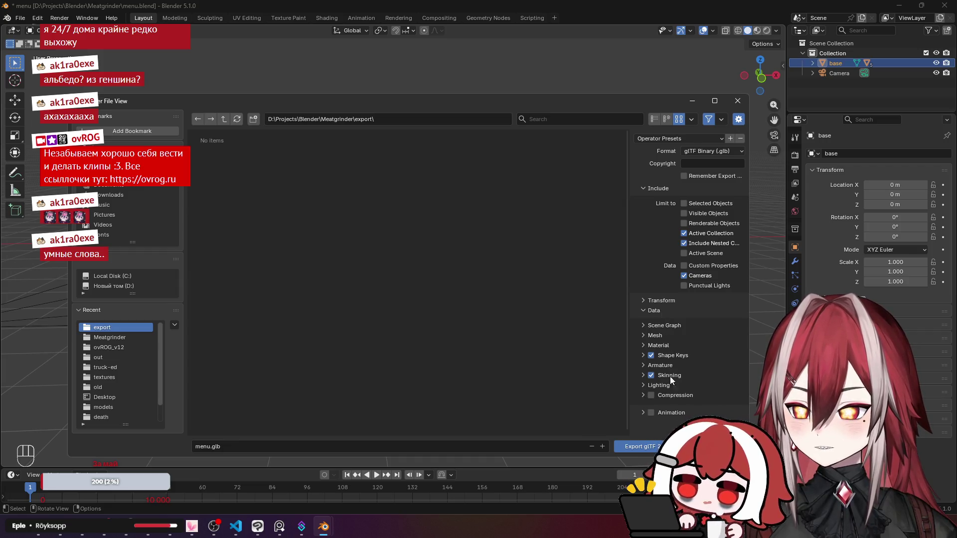
left_click(655, 335)
scroll(669, 339, "down", 2)
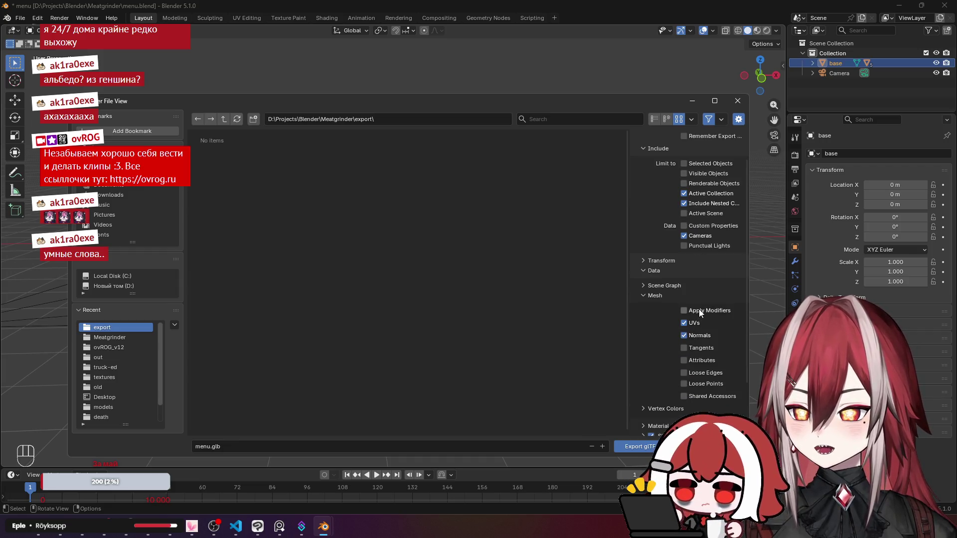
left_click(650, 446)
mouse_move(38, 534)
left_click(47, 495)
Copy menu.glb from the export folder into assets/models, replacing the old file, and return to Godot.
left_click(148, 473)
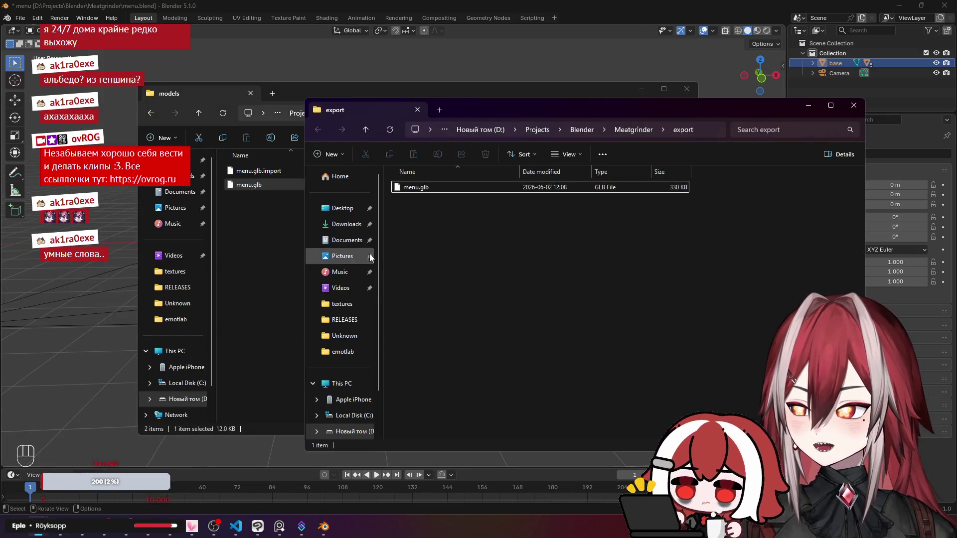
left_click(414, 188)
key("ctrl+c")
left_click(263, 252)
key("ctrl+v")
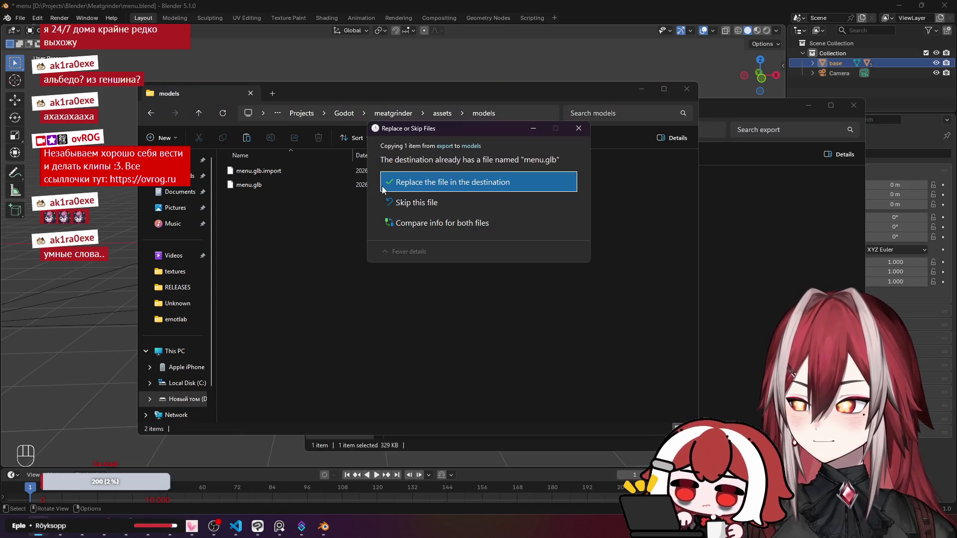
left_click(391, 183)
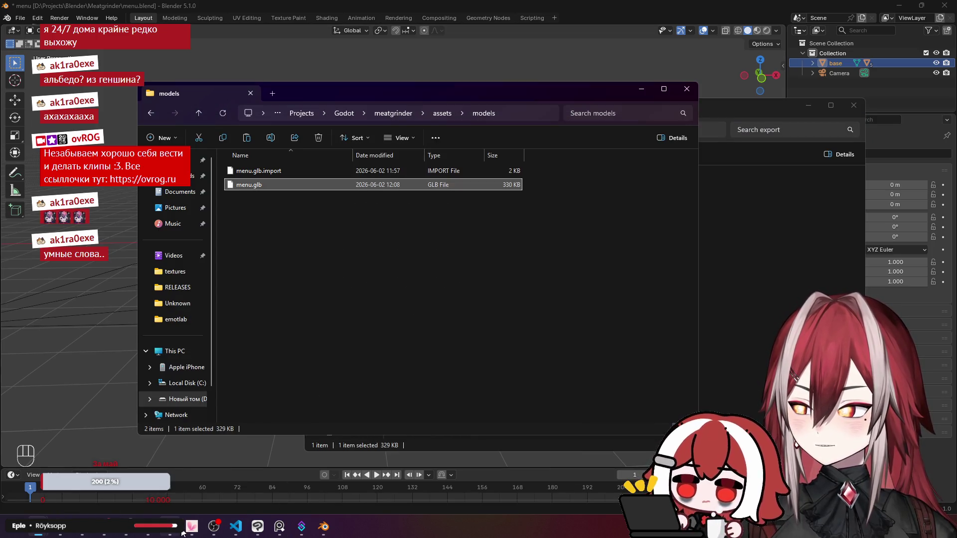
left_click(177, 532)
scroll(346, 271, "up", 5)
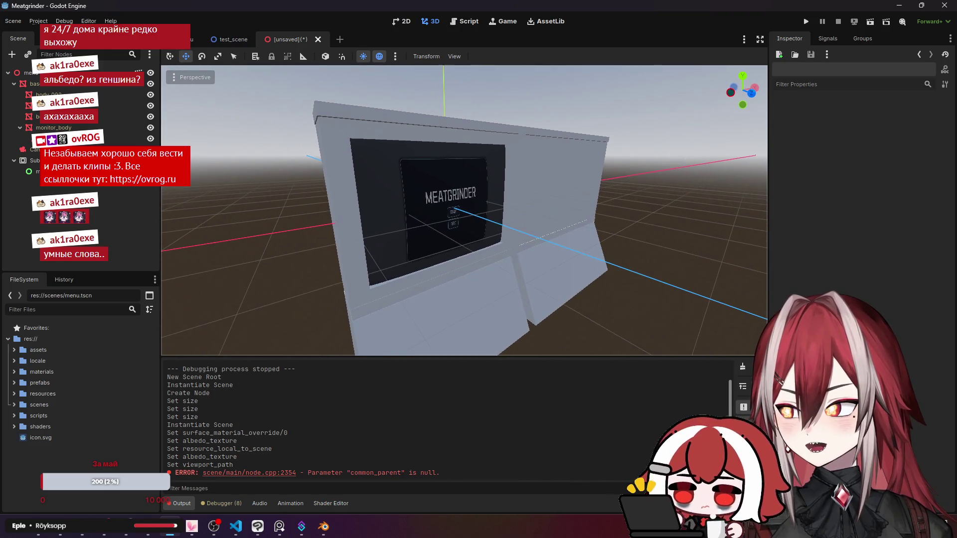
Save the scene as menu3d.tscn in the scenes folder and run it, showing a dark purple surface.
left_click(33, 161)
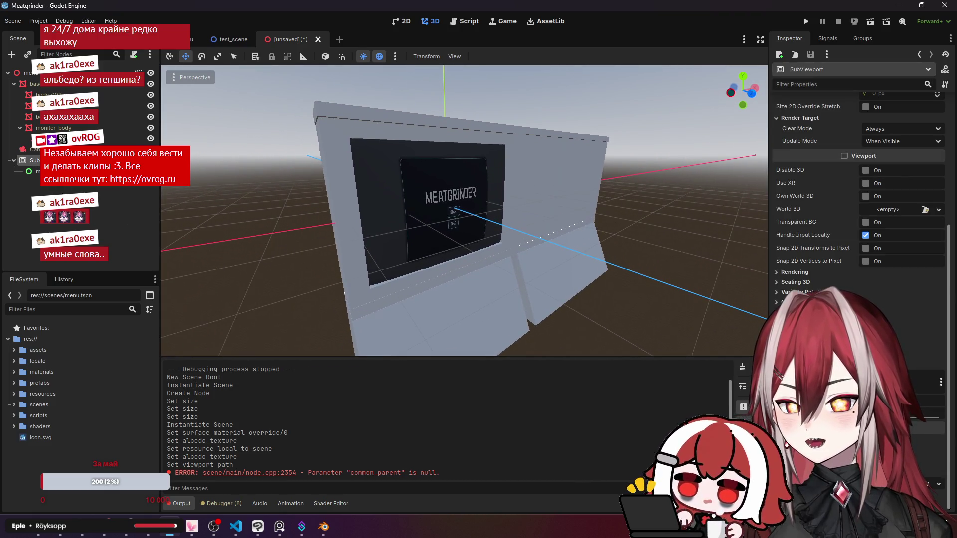
left_click(77, 192)
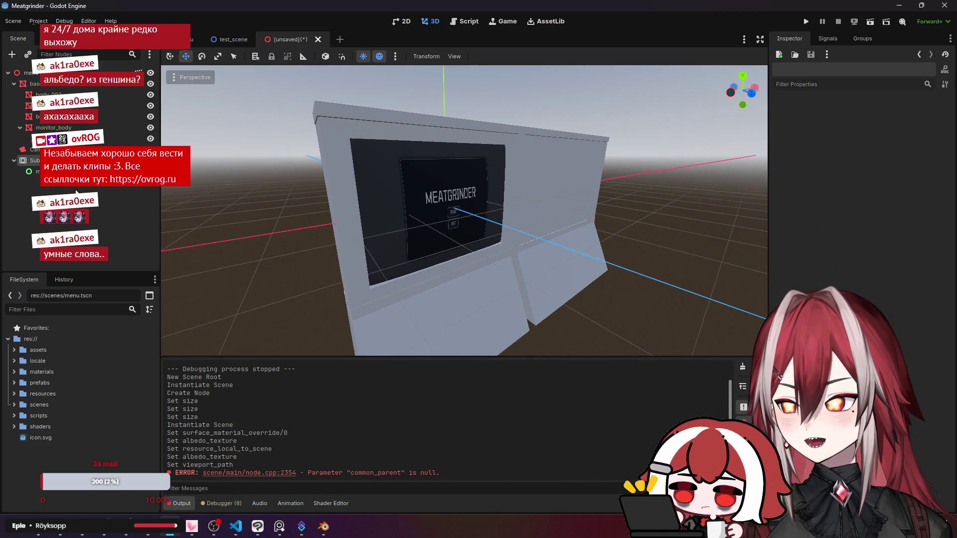
left_click(865, 24)
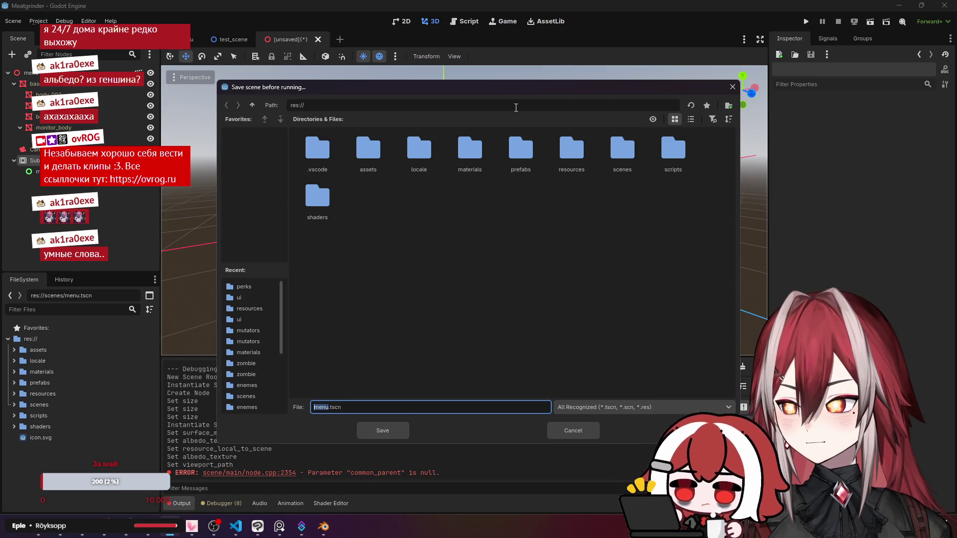
double_click(622, 149)
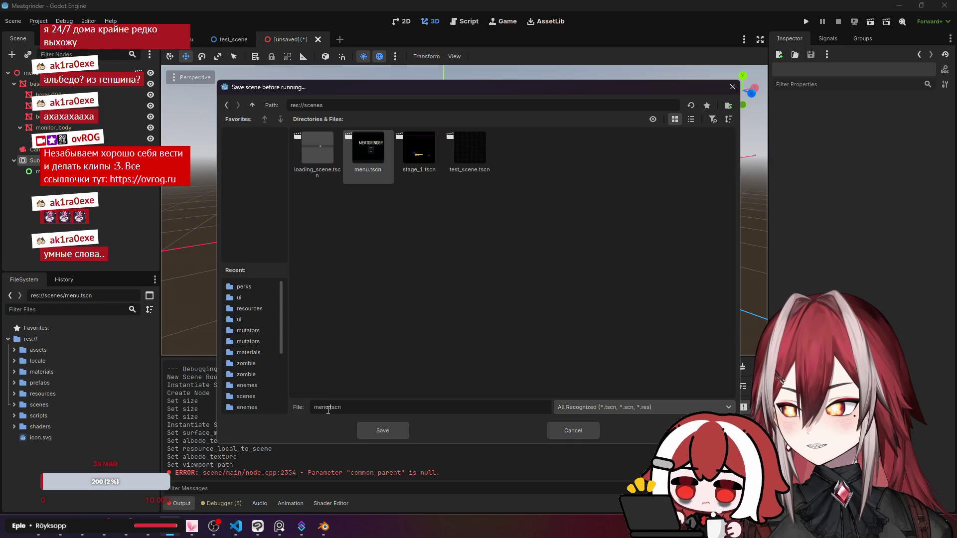
type("3ds")
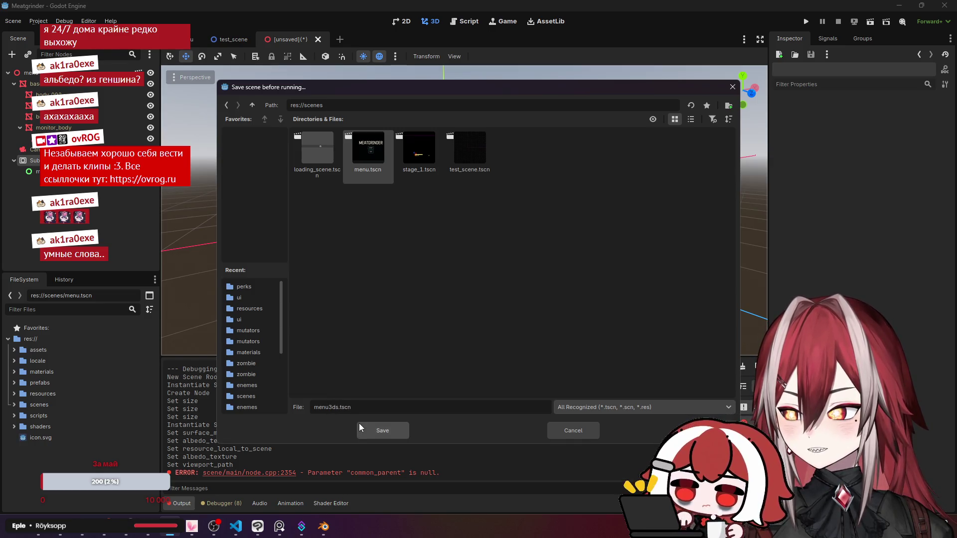
left_click(387, 432)
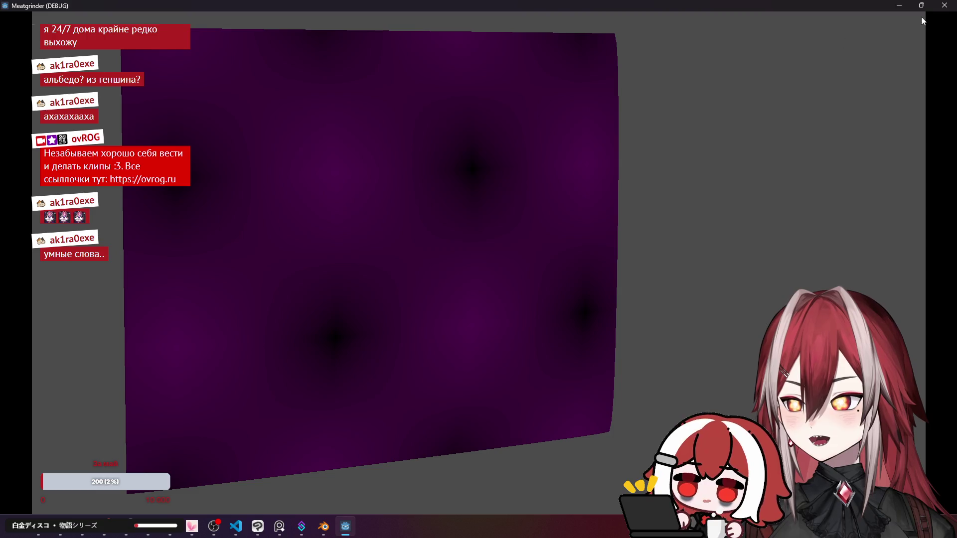
left_click(945, 6)
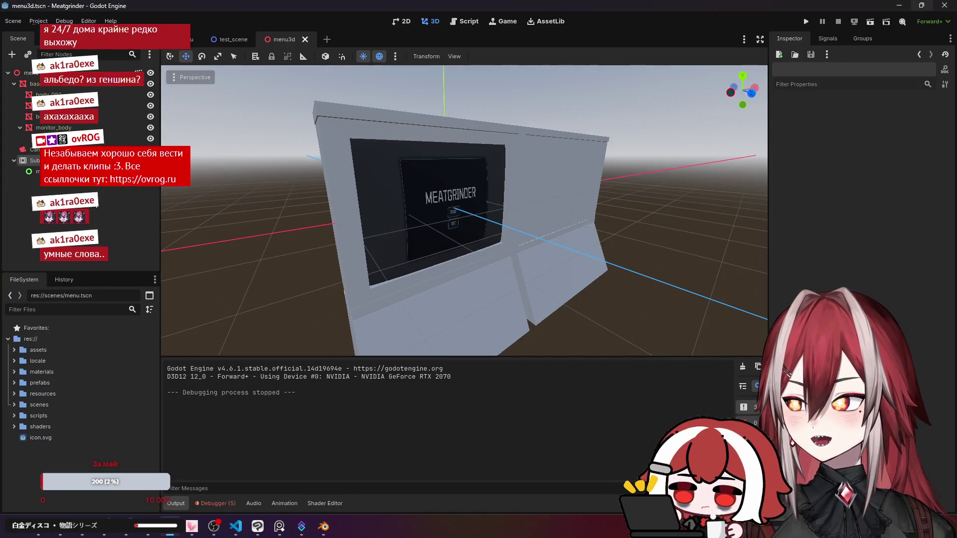
Inspect the SubViewport and menu nodes, then view the Debugger's four ViewportTexture errors and MSAA warning.
scroll(463, 209, "down", 3)
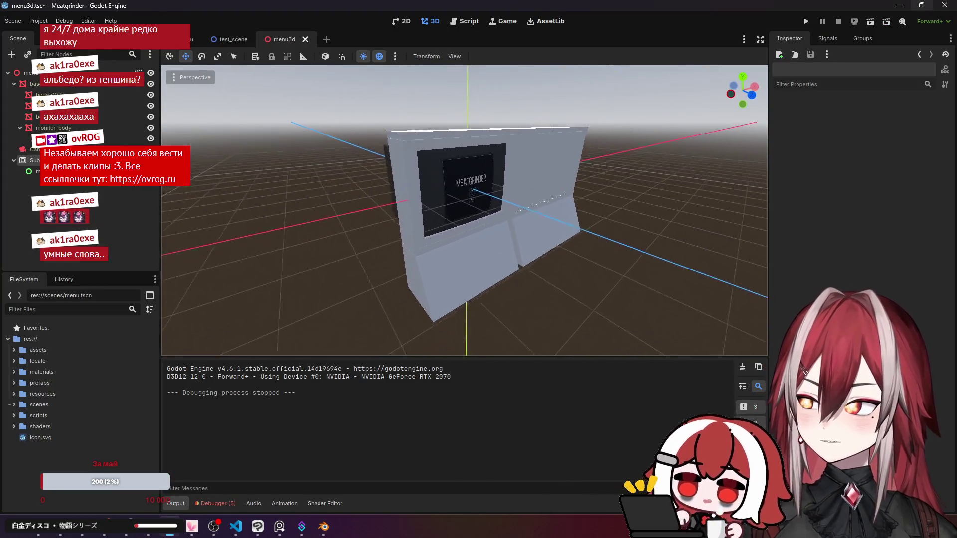
left_click(34, 161)
left_click(33, 171)
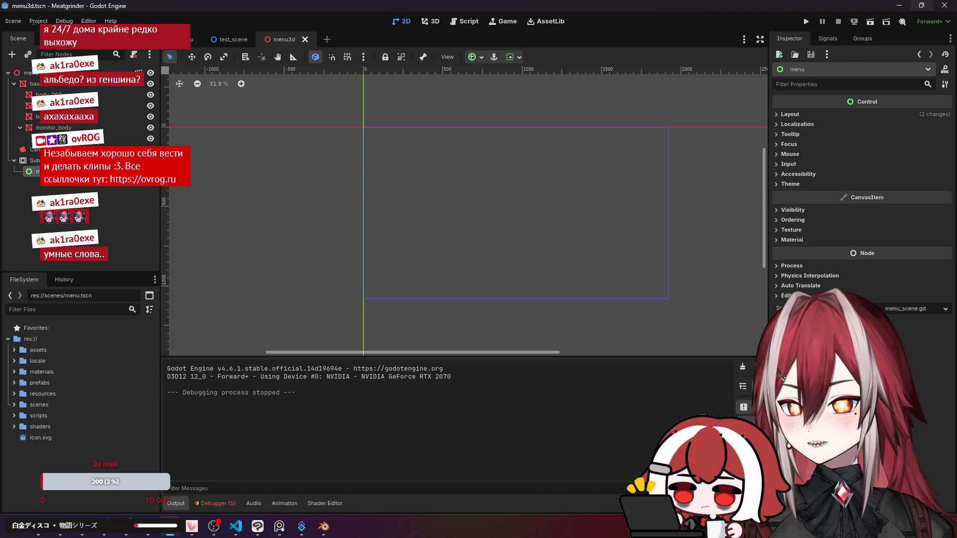
key("Escape")
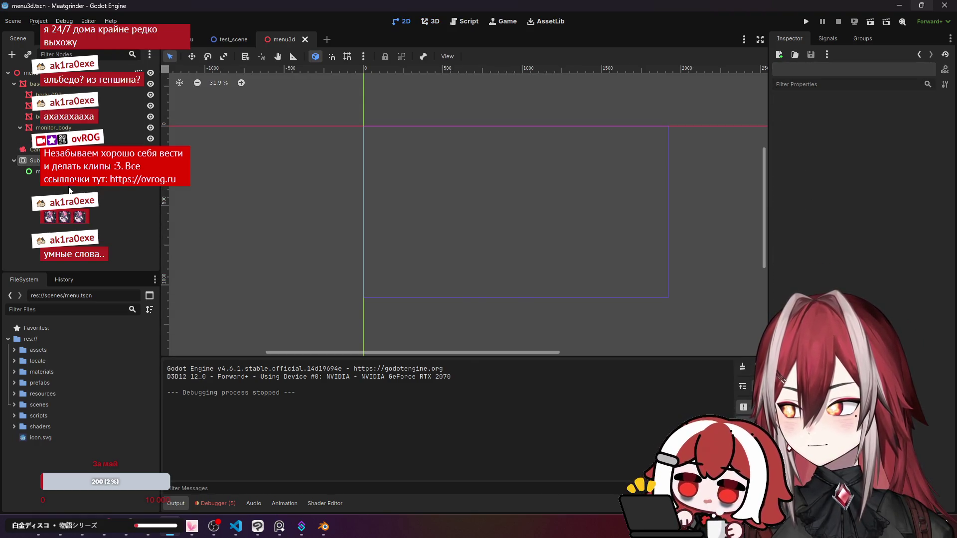
left_click(33, 172)
left_click(33, 161)
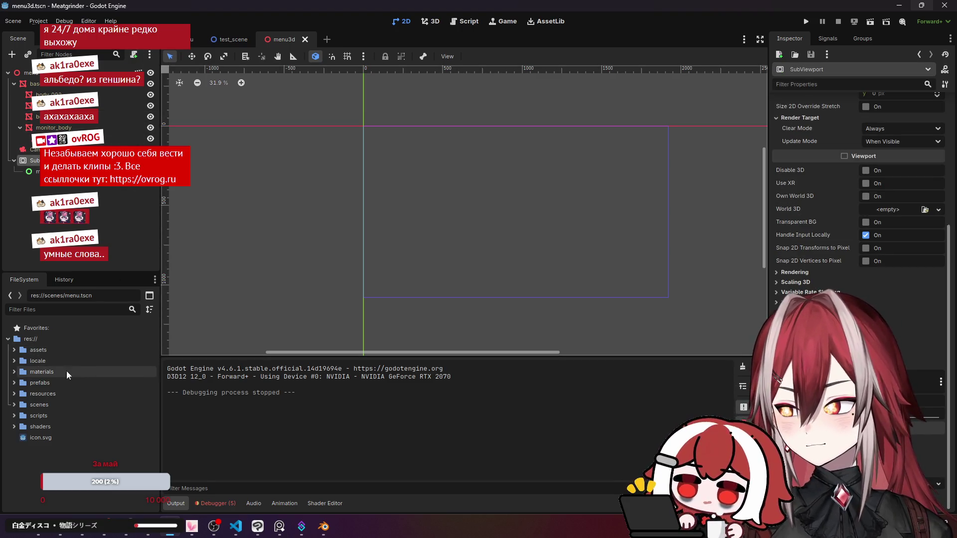
left_click(14, 383)
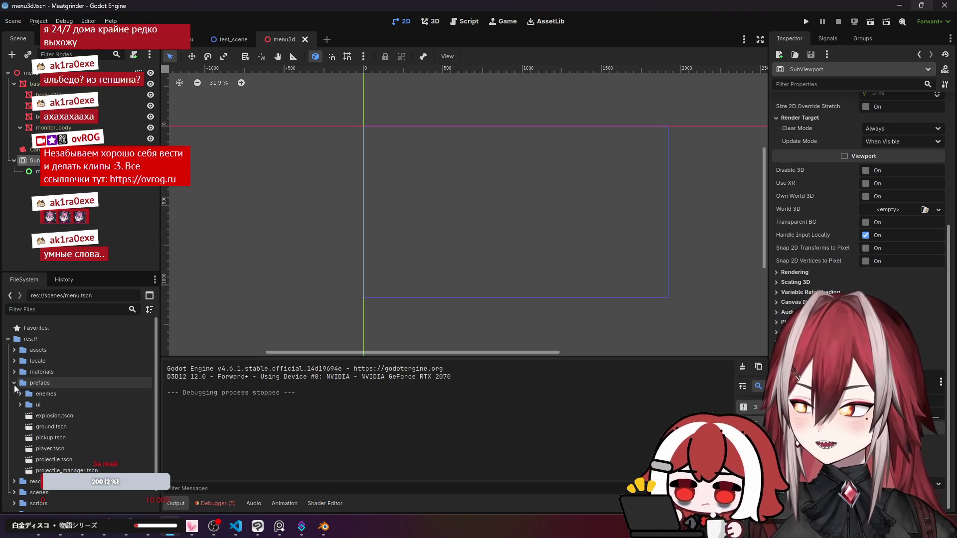
left_click(15, 383)
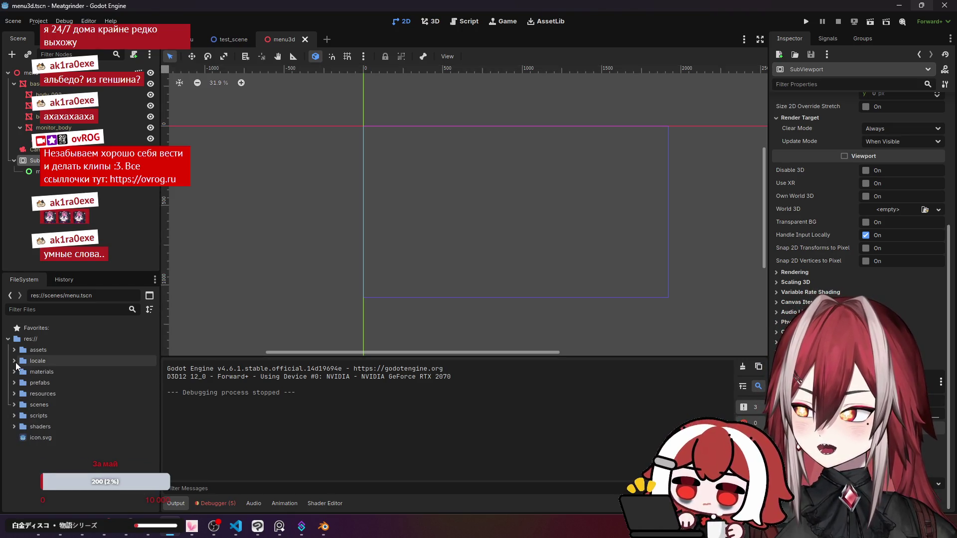
left_click(217, 503)
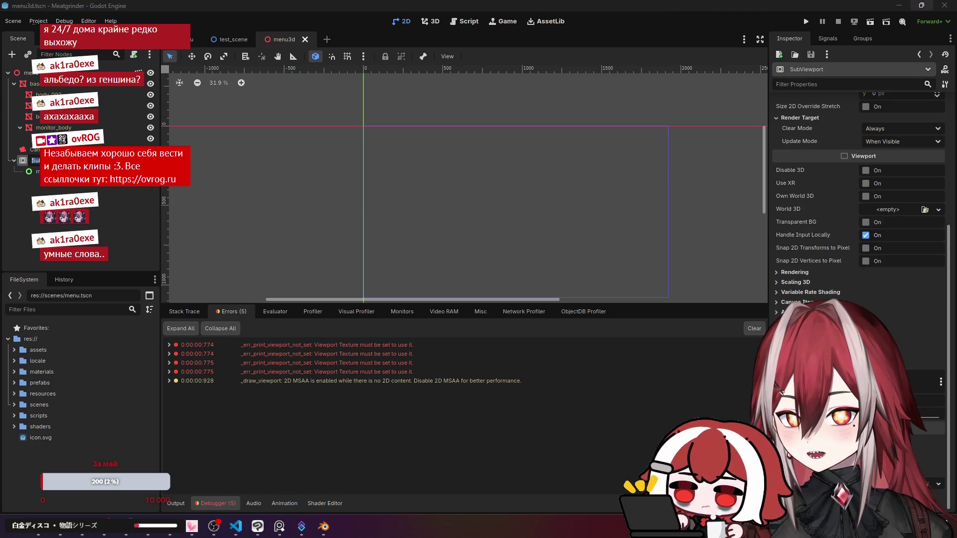
scroll(846, 247, "up", 5)
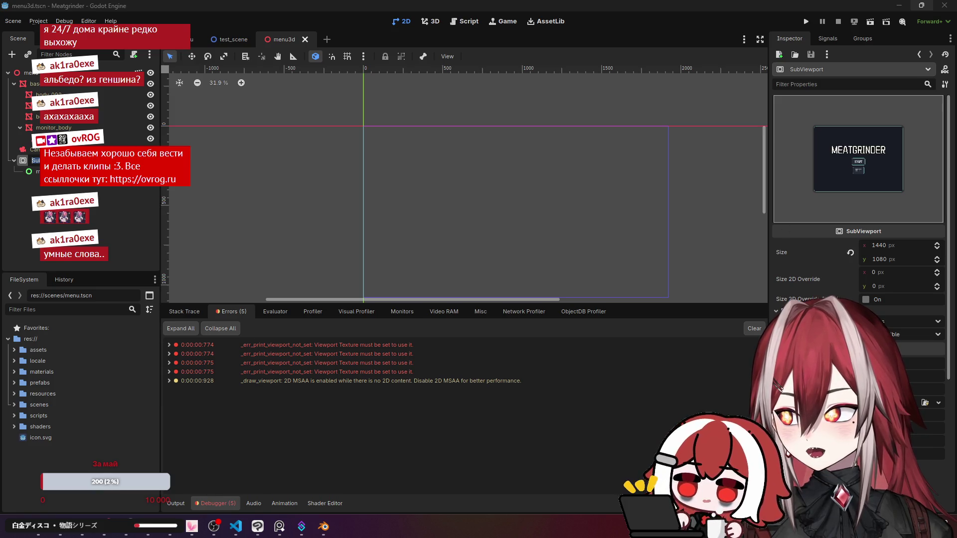
Inspect the screen mesh's surface material override down to its albedo ViewportTexture resource.
left_click(90, 138)
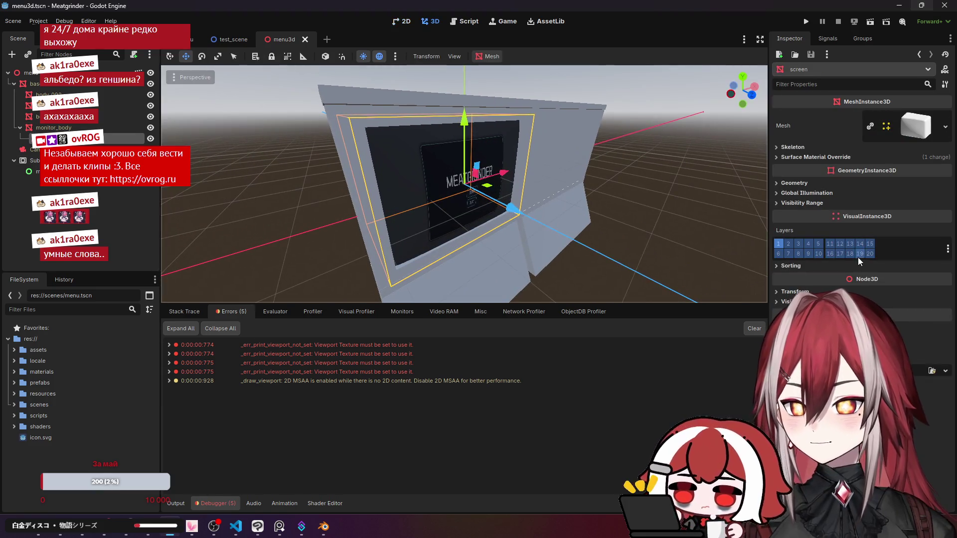
left_click(814, 156)
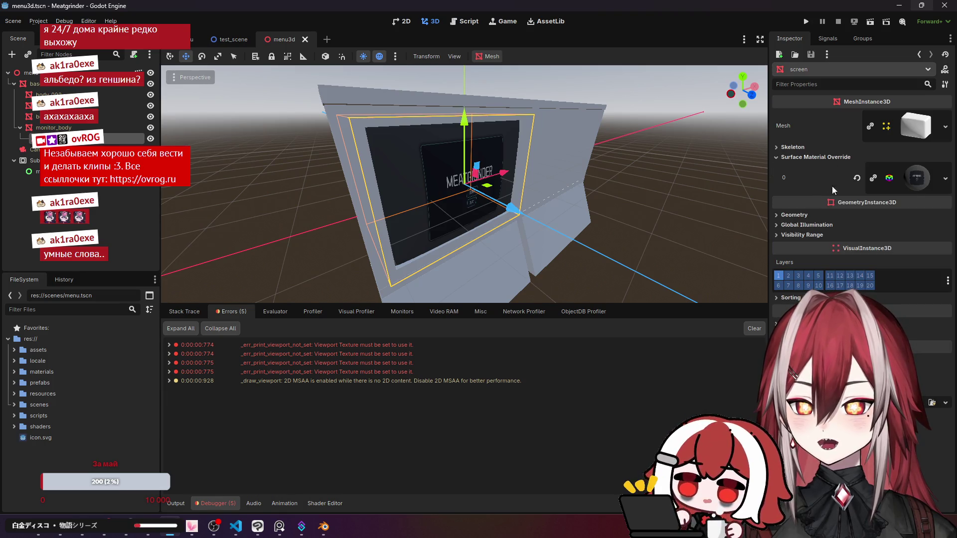
left_click(915, 179)
scroll(878, 286, "down", 4)
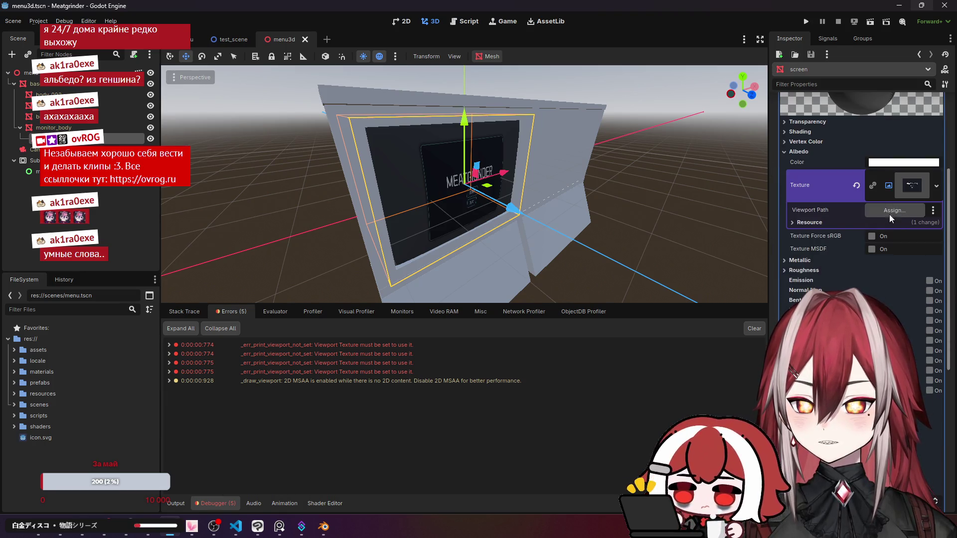
left_click(838, 223)
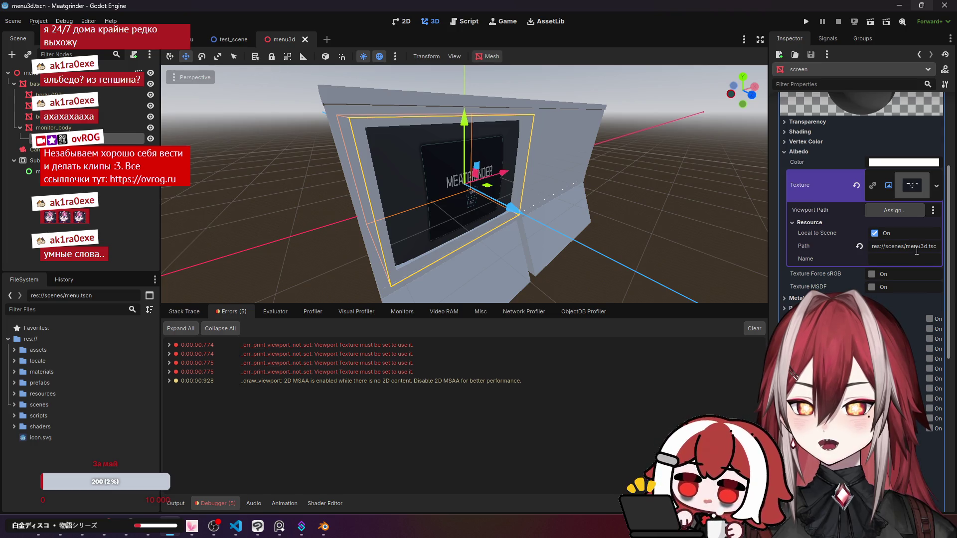
Clear the debugger's error list and reselect the menu and SubViewport nodes.
left_click(761, 329)
left_click(34, 171)
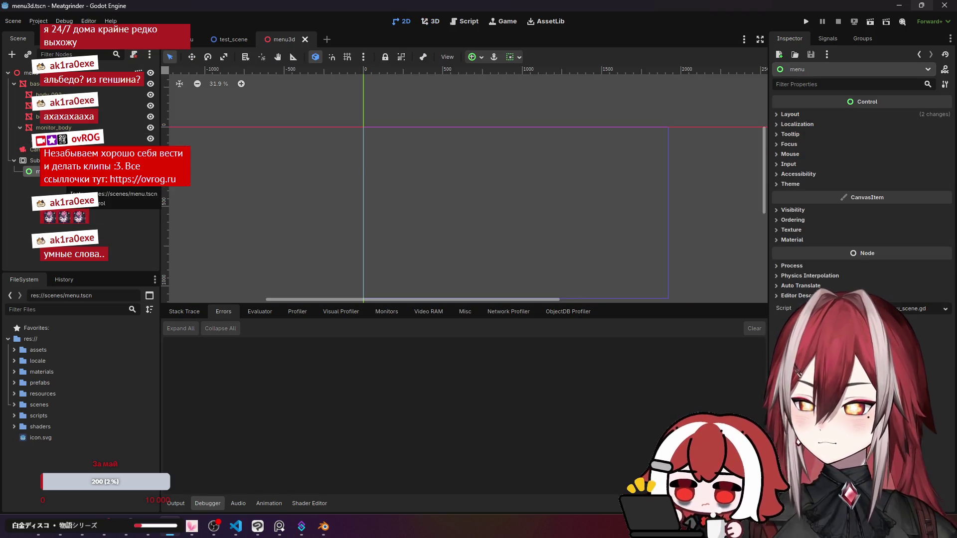
left_click(31, 160)
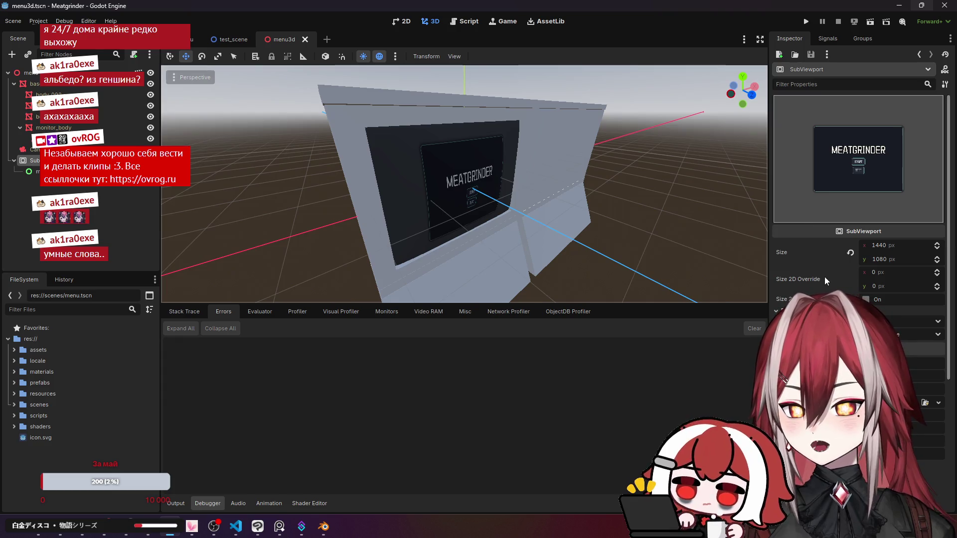
scroll(824, 277, "down", 5)
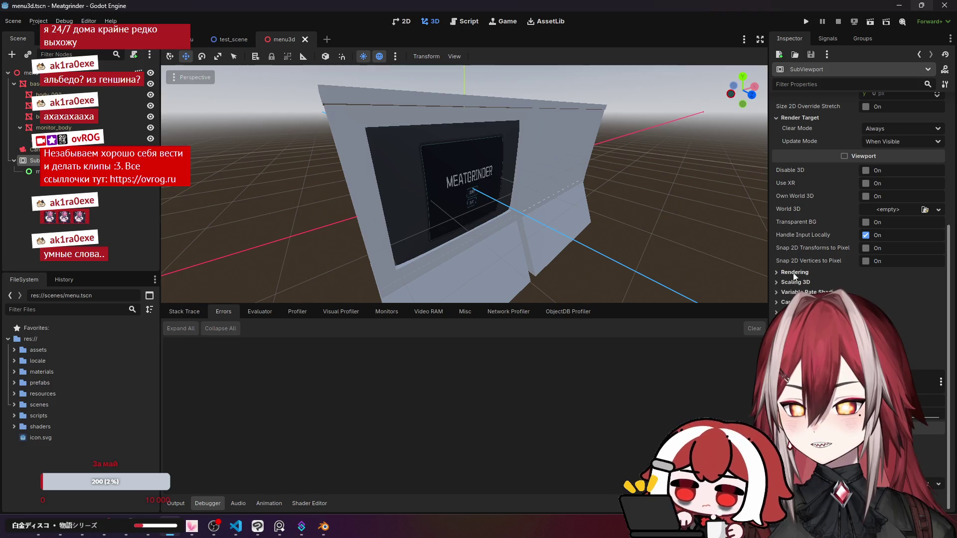
key("alt+Tab")
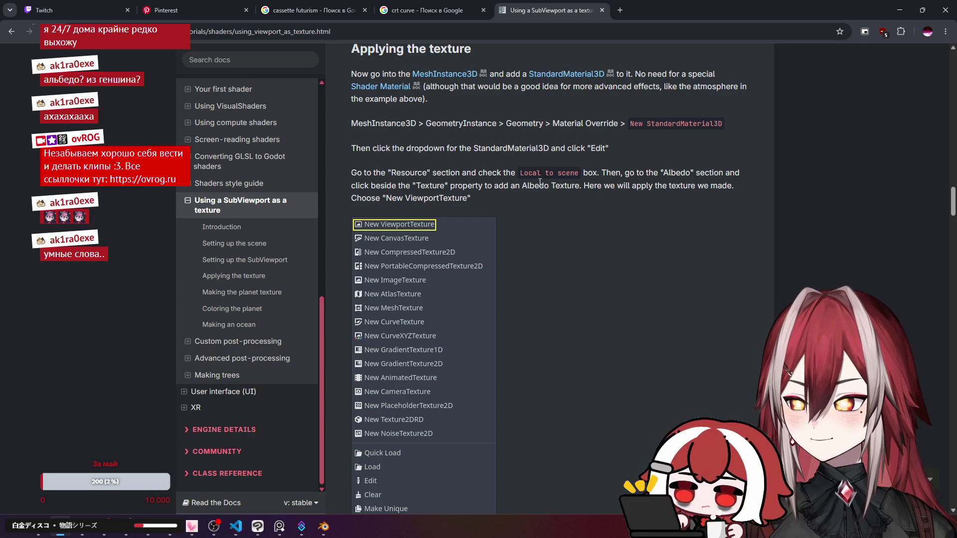
Read the docs' 'Setting up the SubViewport' section on a 1024 × 512 size, then return to Godot.
scroll(487, 208, "down", 10)
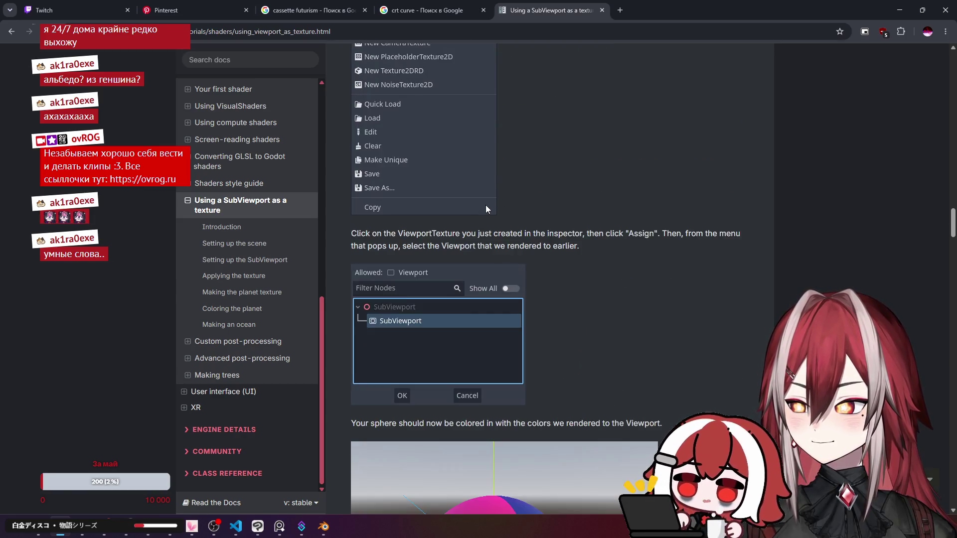
scroll(485, 205, "down", 7)
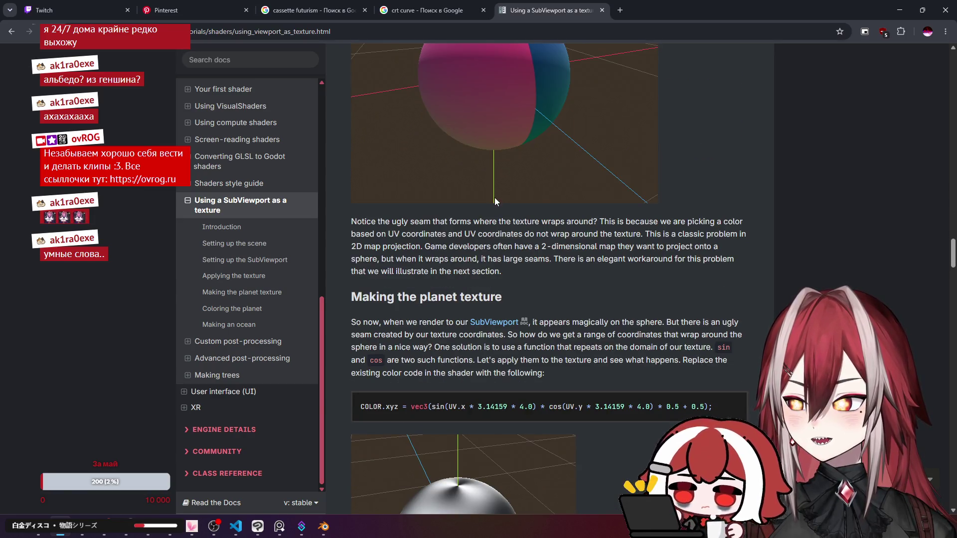
scroll(495, 197, "down", 5)
scroll(494, 197, "down", 20)
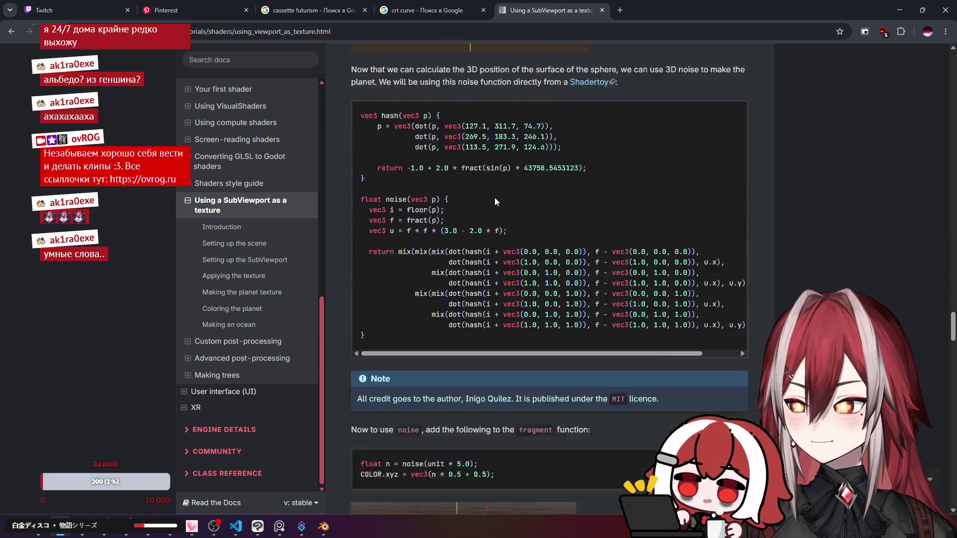
scroll(494, 198, "down", 18)
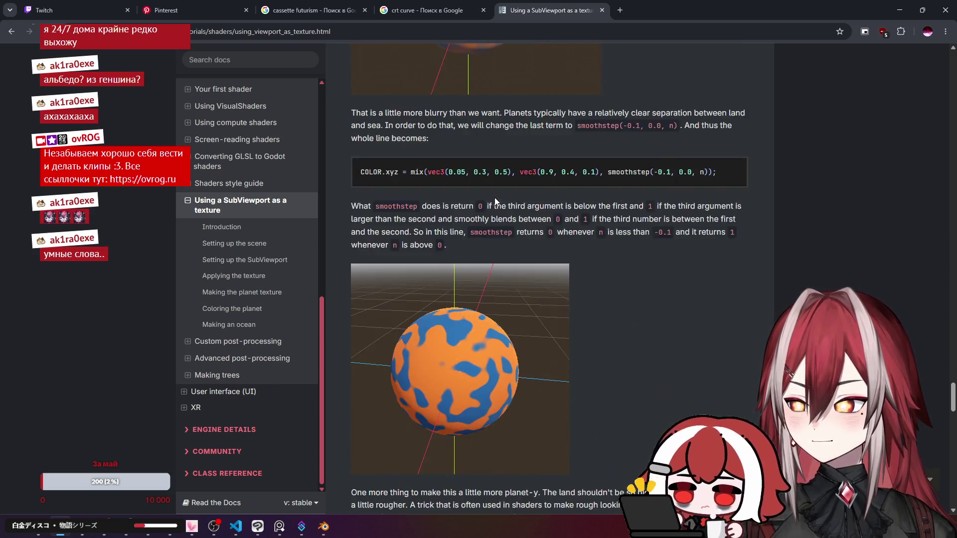
scroll(760, 282, "down", 20)
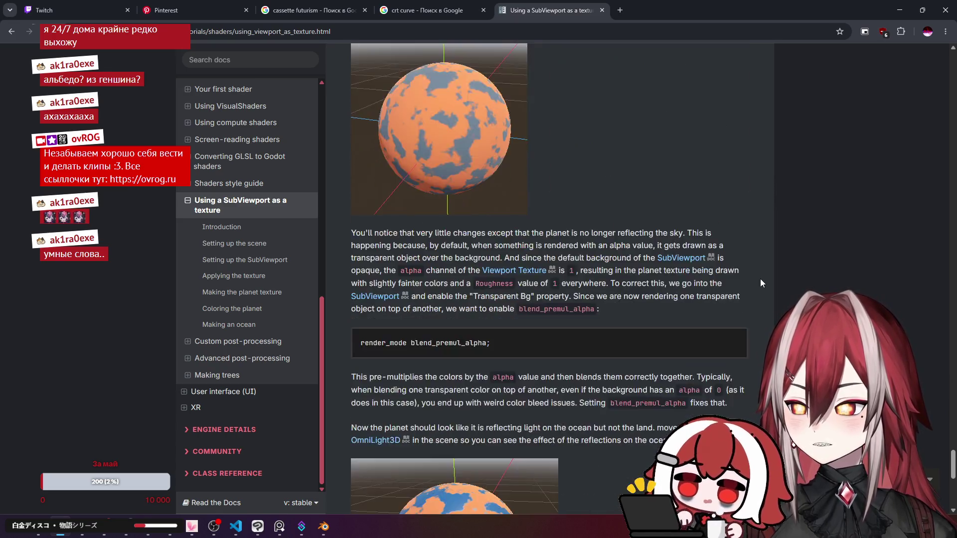
key("Home")
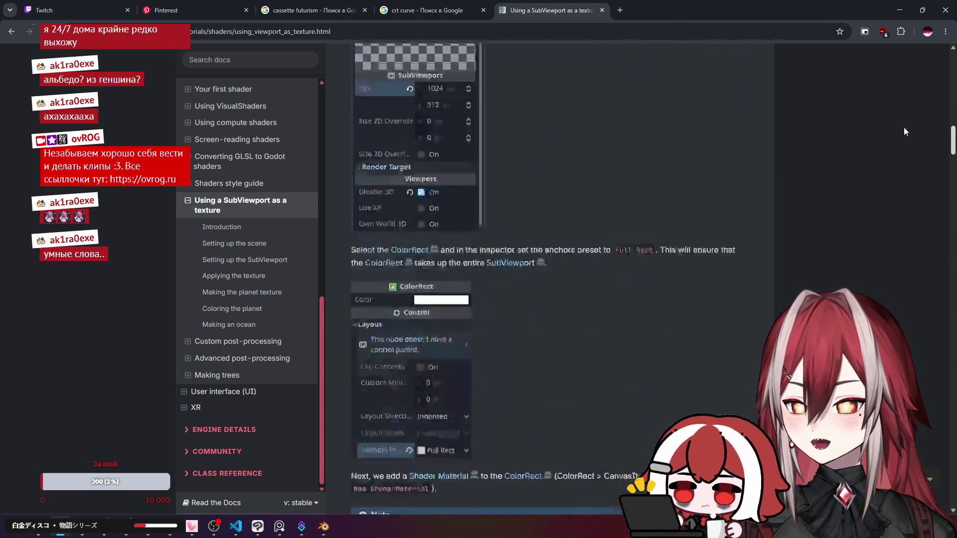
scroll(905, 65, "down", 5)
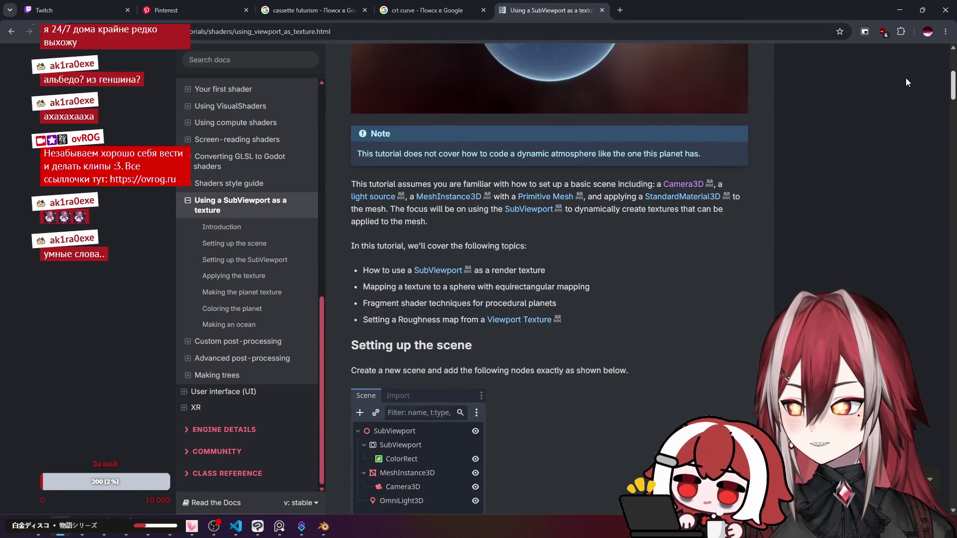
scroll(906, 80, "down", 7)
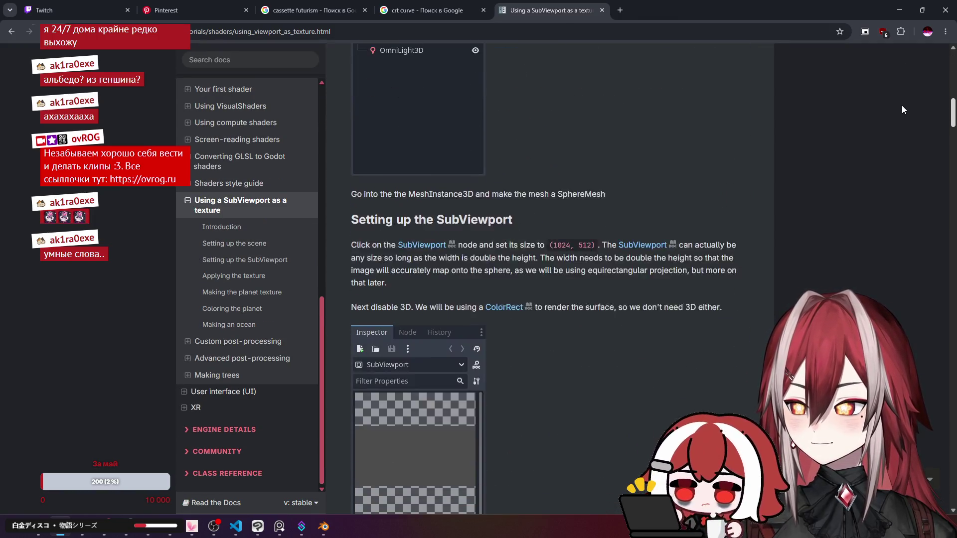
scroll(902, 110, "down", 1)
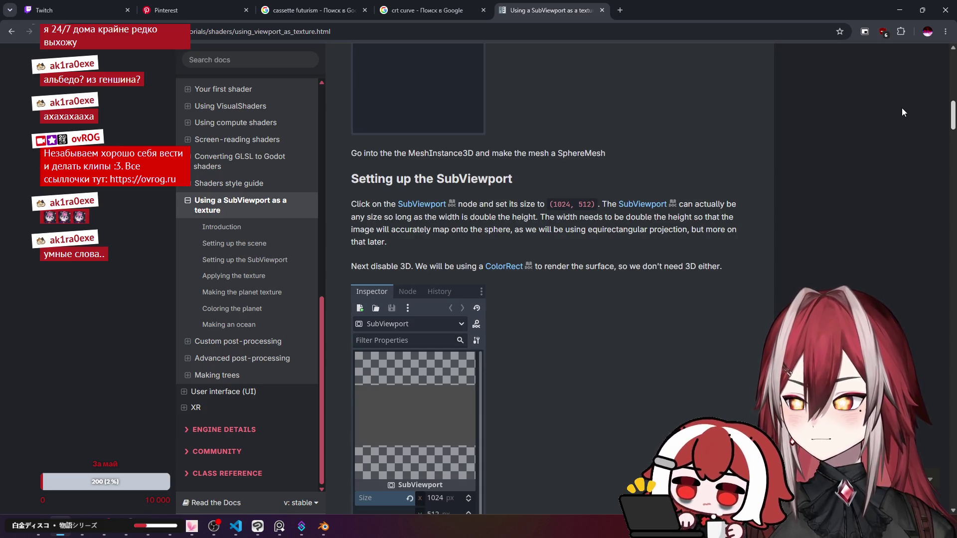
scroll(902, 111, "down", 2)
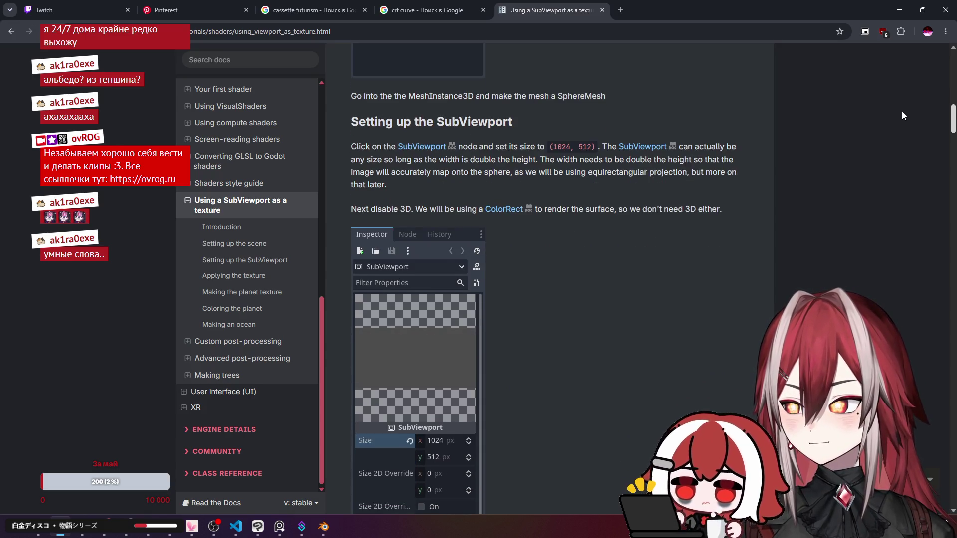
scroll(901, 115, "down", 1)
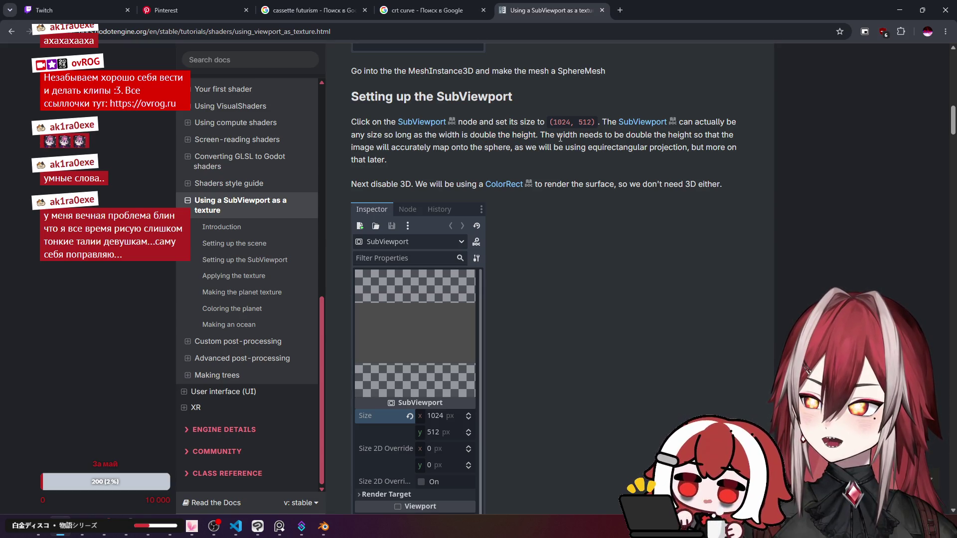
scroll(556, 143, "down", 3)
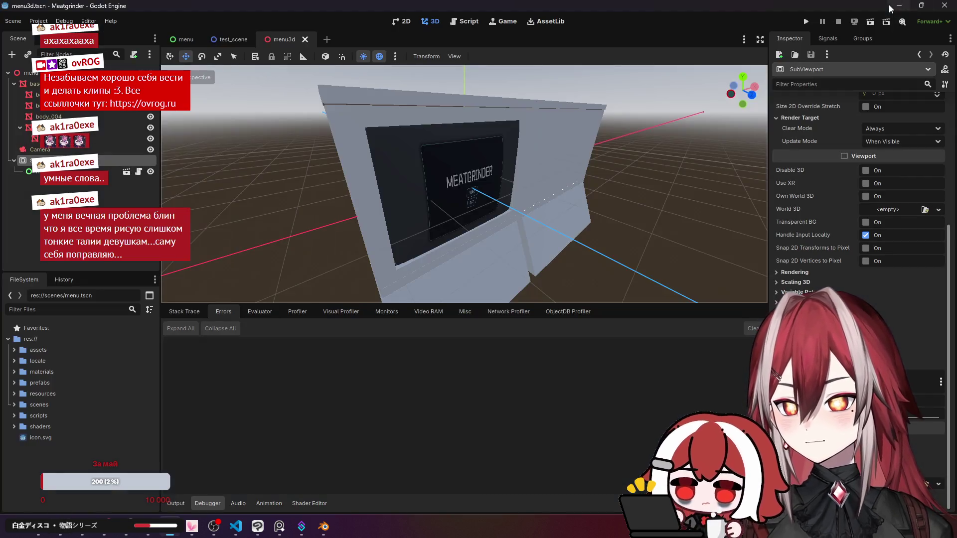
left_click(899, 10)
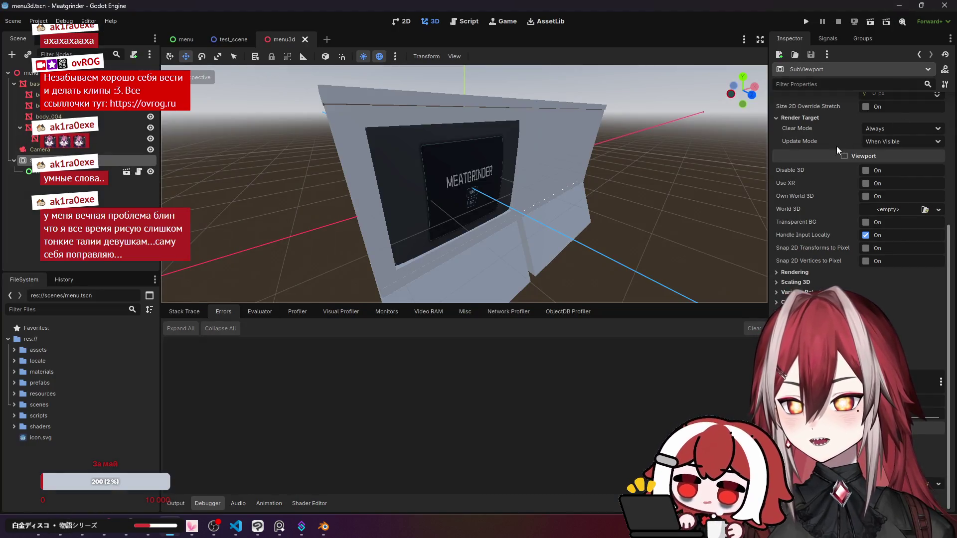
Set the SubViewport size to 2048 × 1024, with height 1024 and width 1024*2.
scroll(832, 172, "up", 5)
left_click(887, 246)
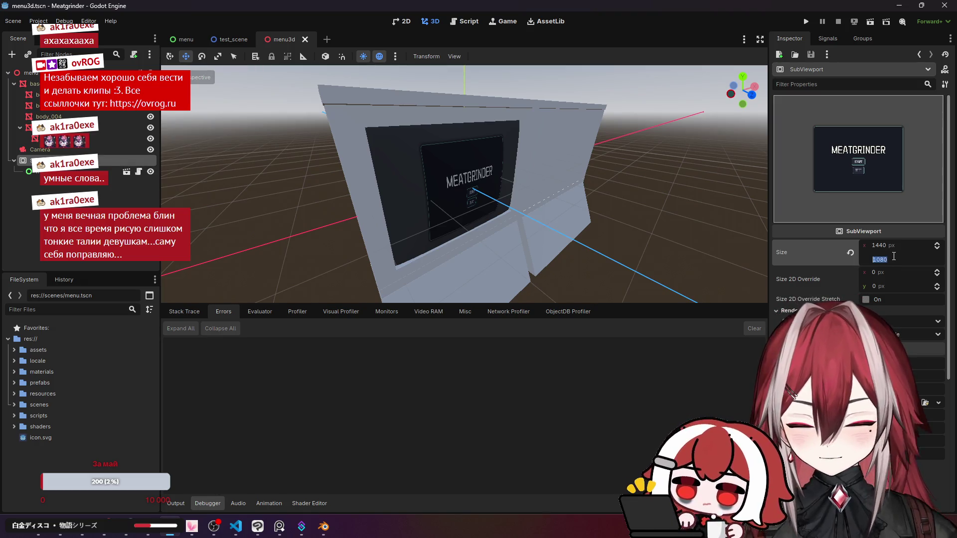
type("1024")
key("Return")
type("1")
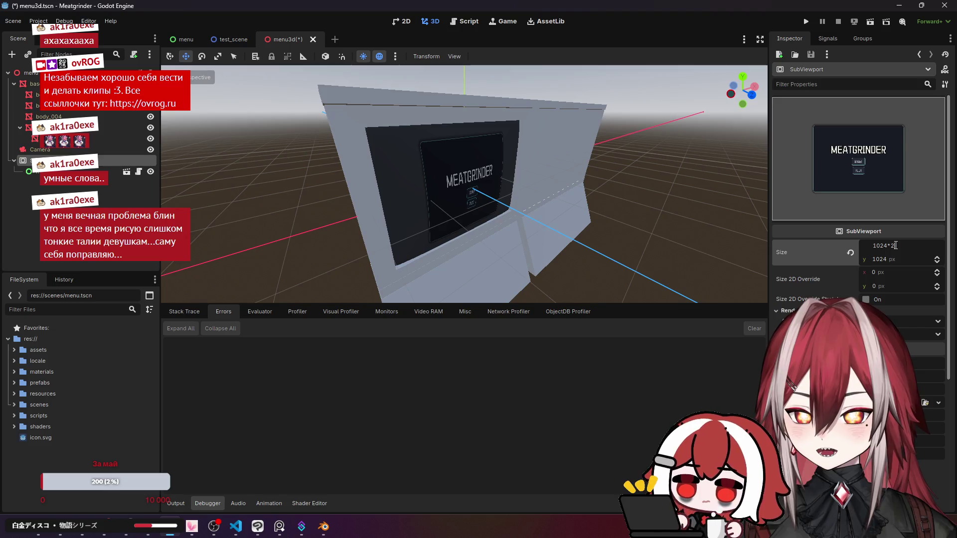
key("Return")
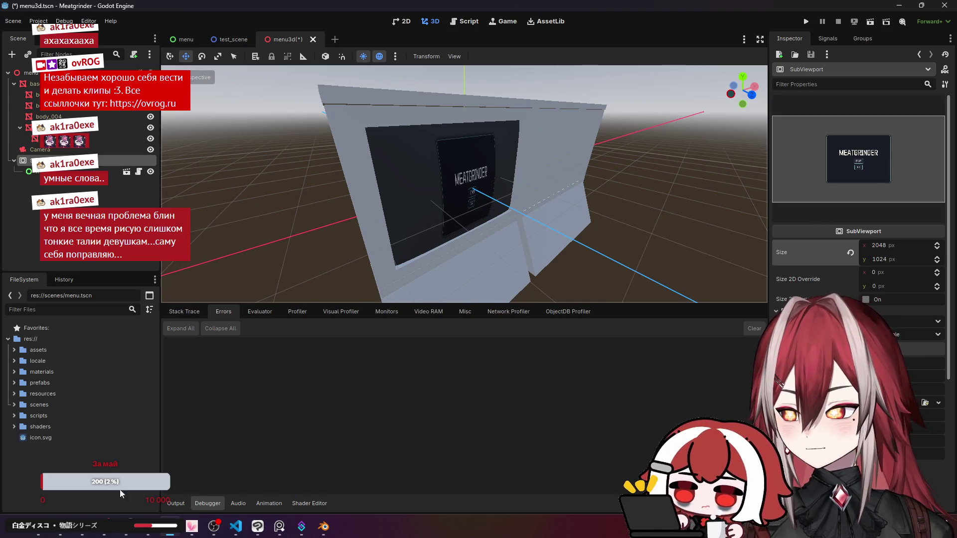
Recheck the SubViewport tutorial page, then save the menu3d scene.
left_click(70, 533)
key("alt+Tab")
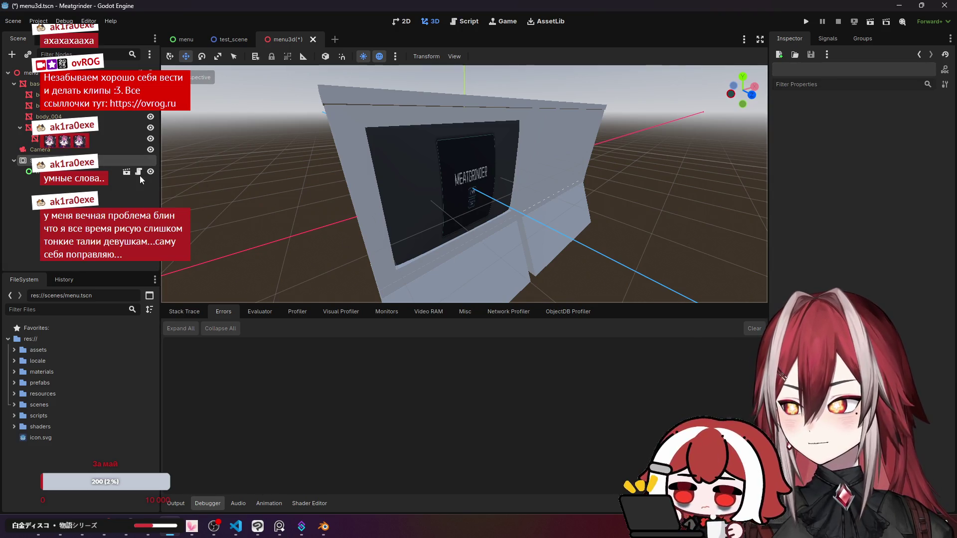
key("ctrl+s")
left_click_drag(372, 157, 768, 79)
Test-run the whole project and the current 3D menu scene, both showing only purple.
left_click(806, 23)
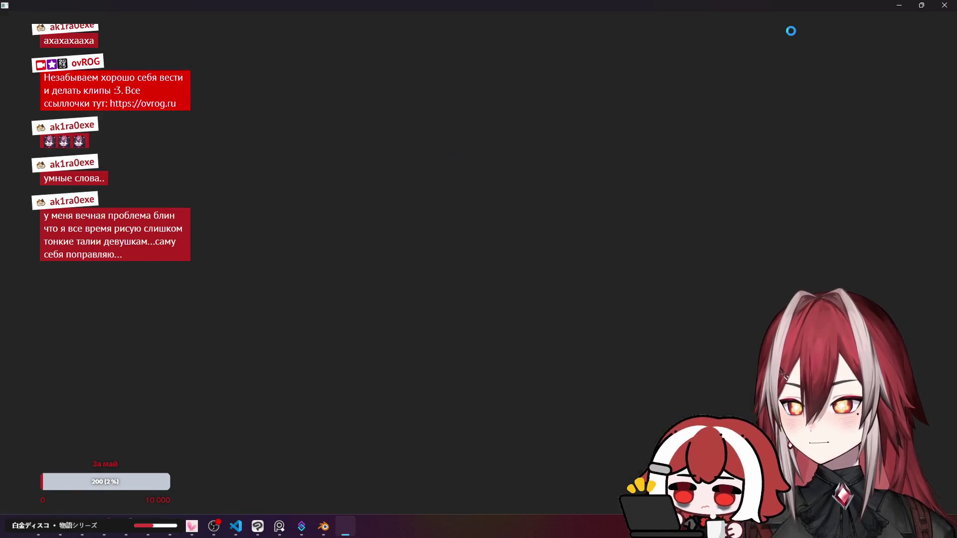
left_click(941, 7)
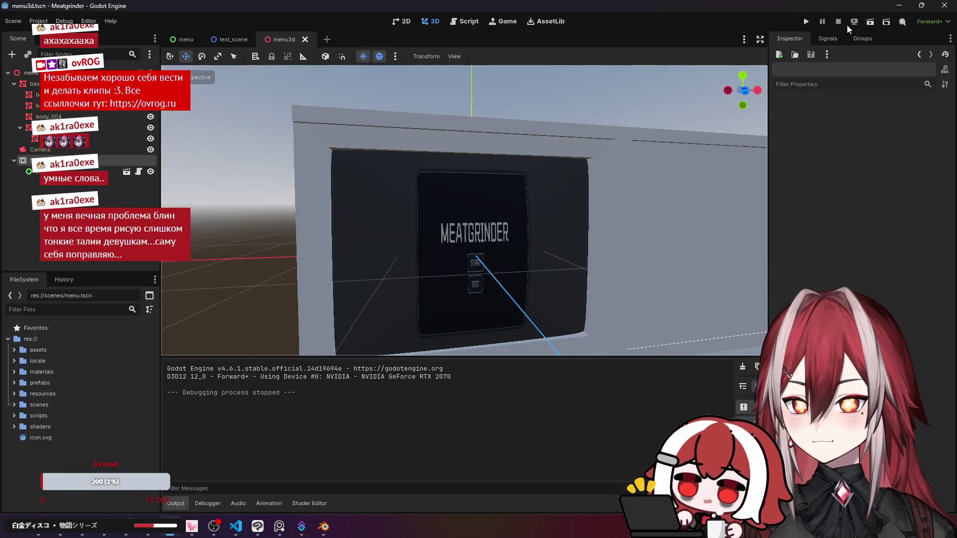
left_click(870, 22)
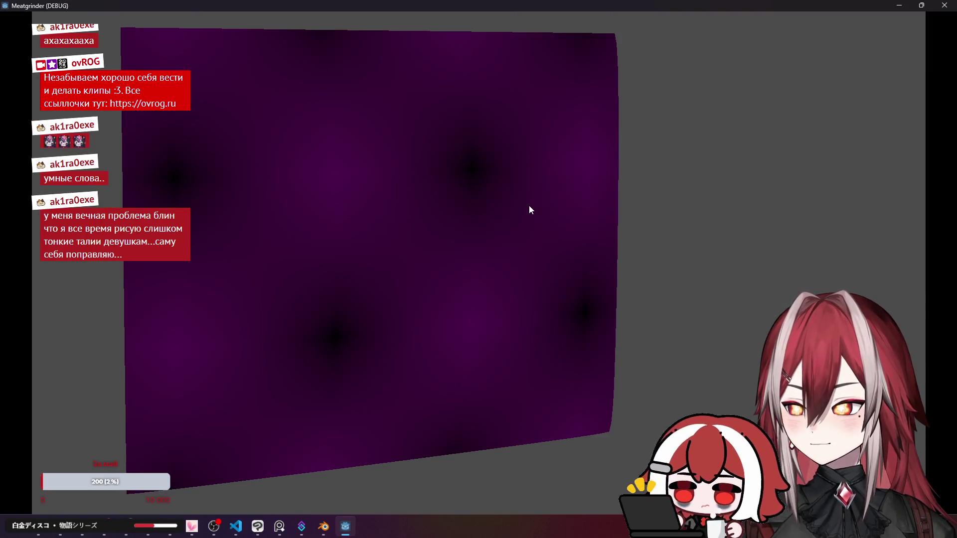
left_click(943, 6)
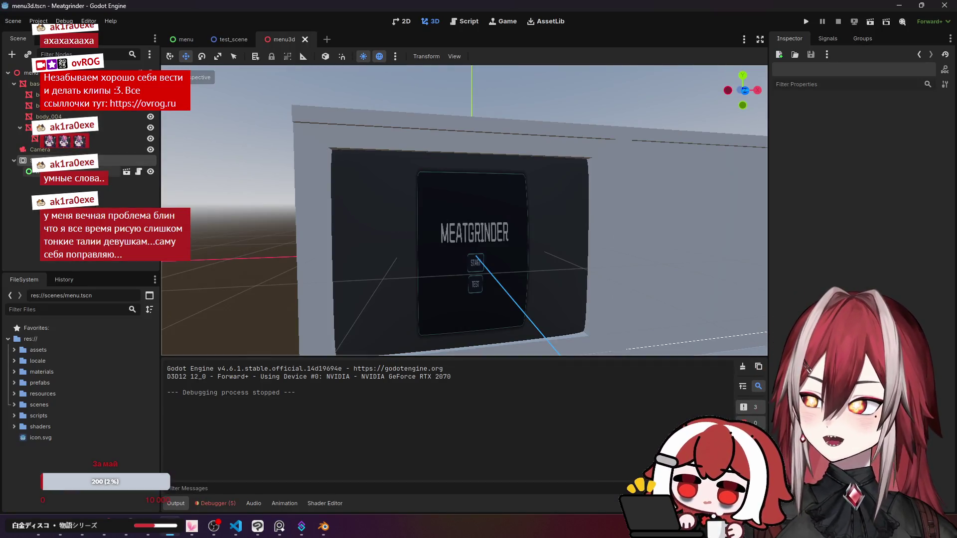
Switch to 2D and open the menu scene to view its layout, then close it.
left_click(60, 171)
left_click(60, 160)
left_click(60, 171)
scroll(434, 205, "down", 4)
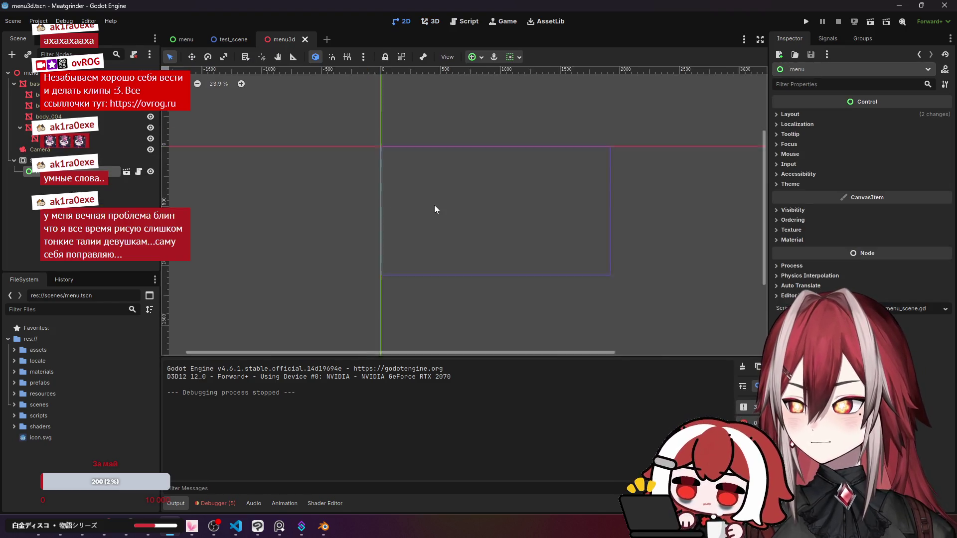
left_click(124, 173)
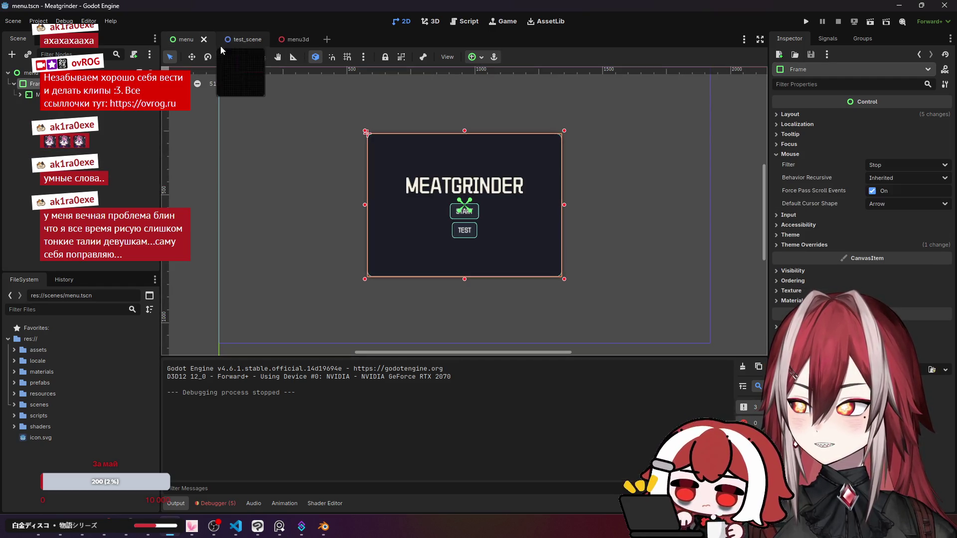
left_click(204, 40)
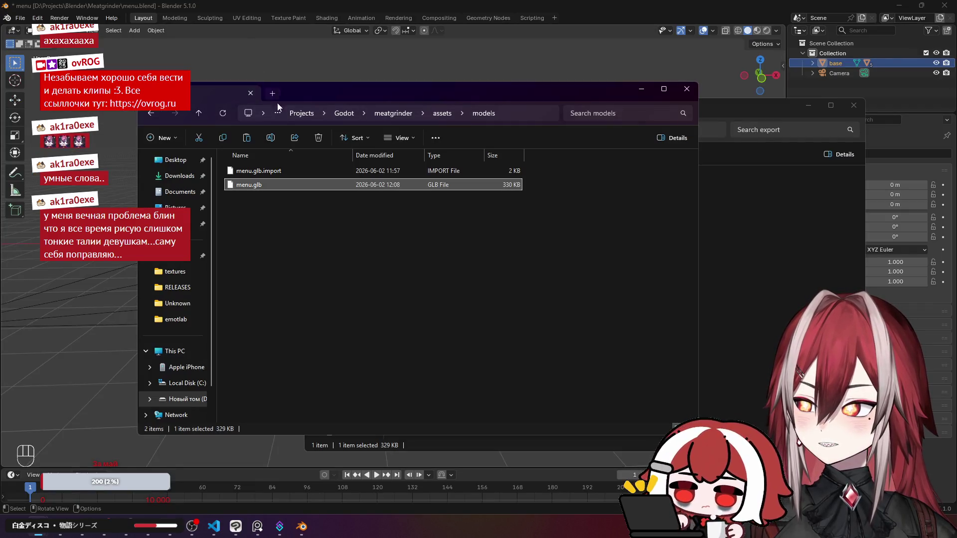
Minimize Blender, relaunch Godot from the desktop and open the Meatgrinder project.
left_click(899, 5)
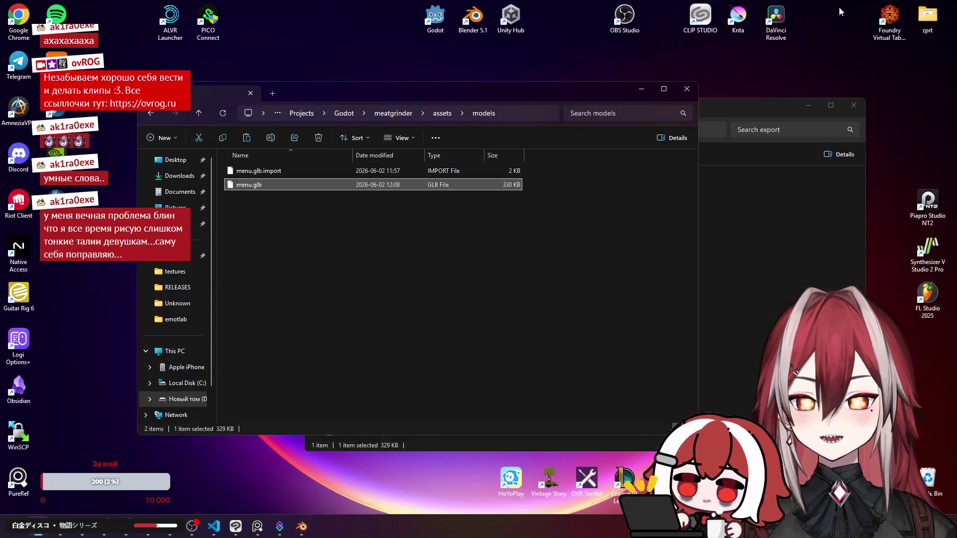
double_click(435, 16)
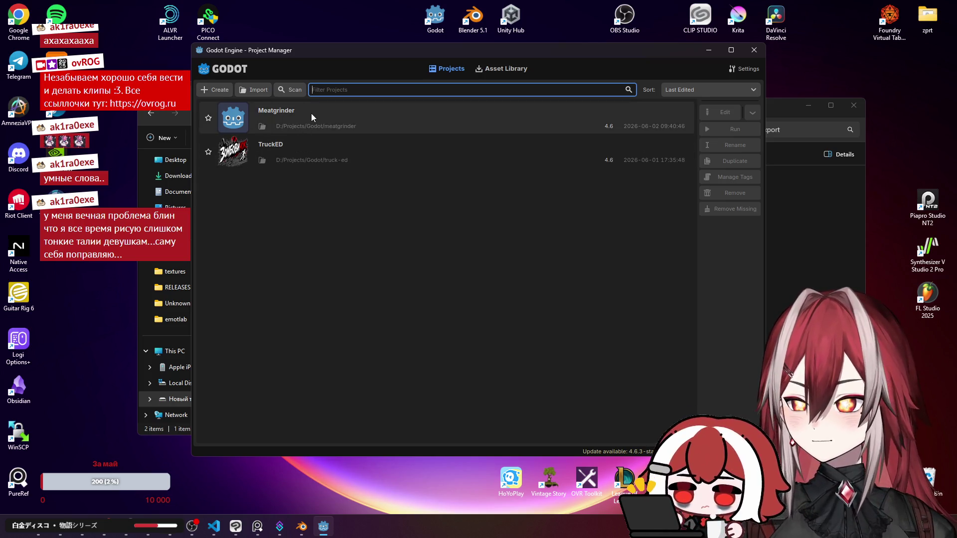
double_click(311, 113)
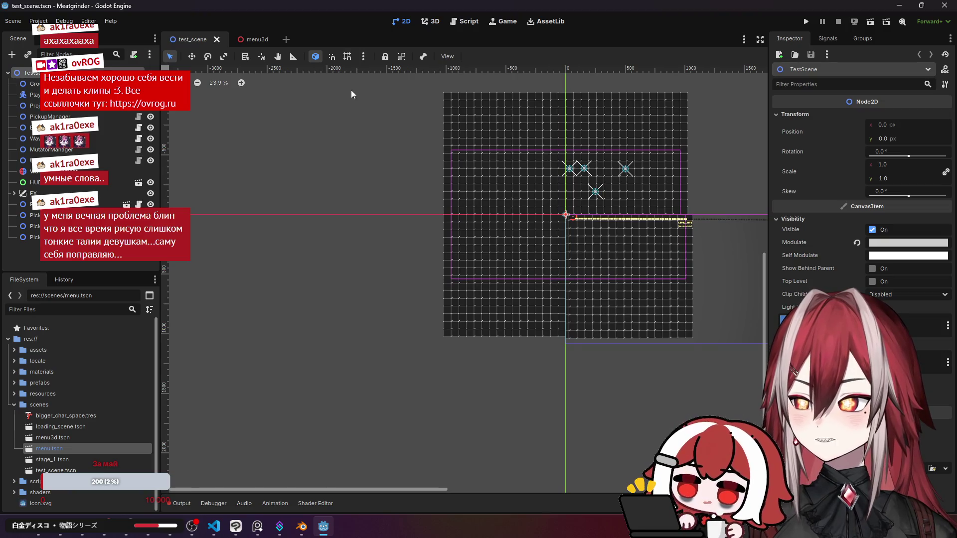
In menu3d, select the screen mesh and try albedo textures, creating then clearing a CanvasTexture.
left_click(239, 40)
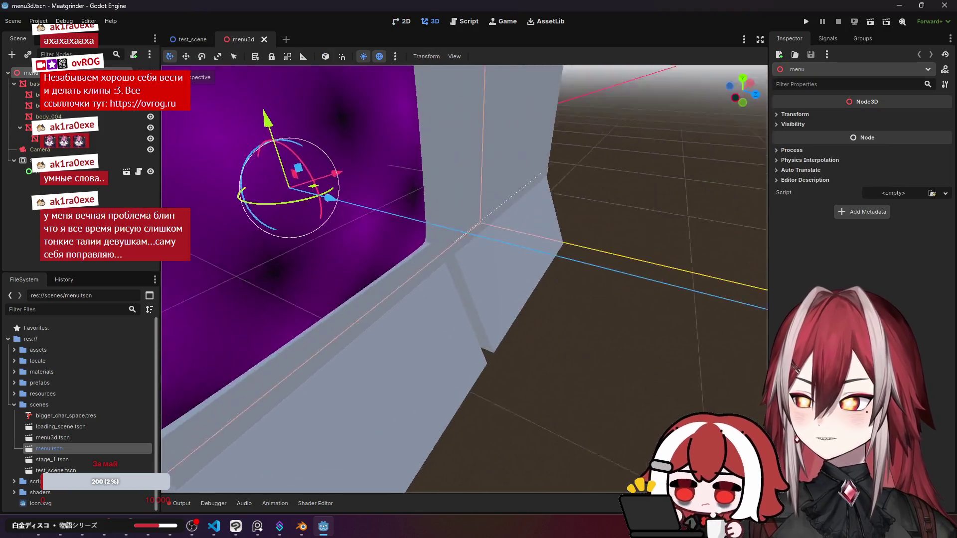
left_click(50, 150)
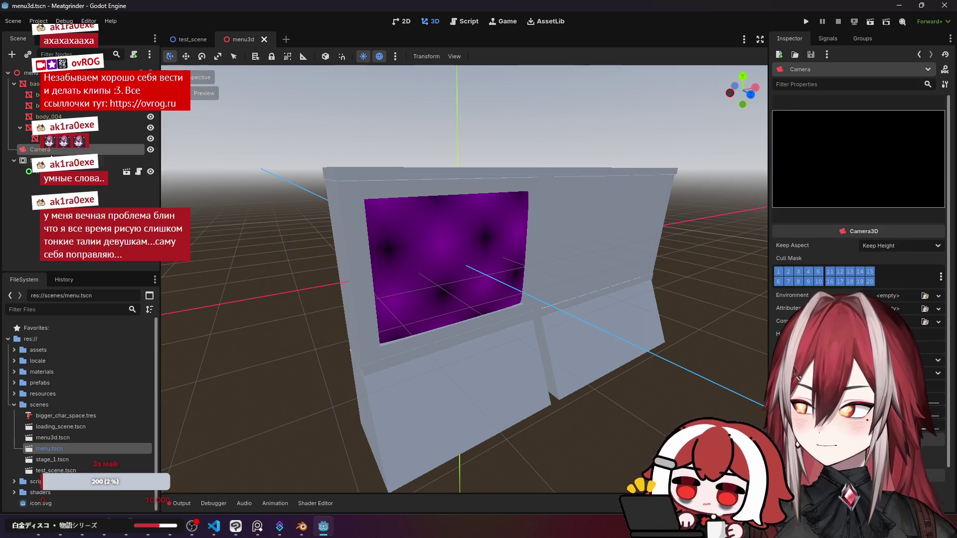
left_click(50, 138)
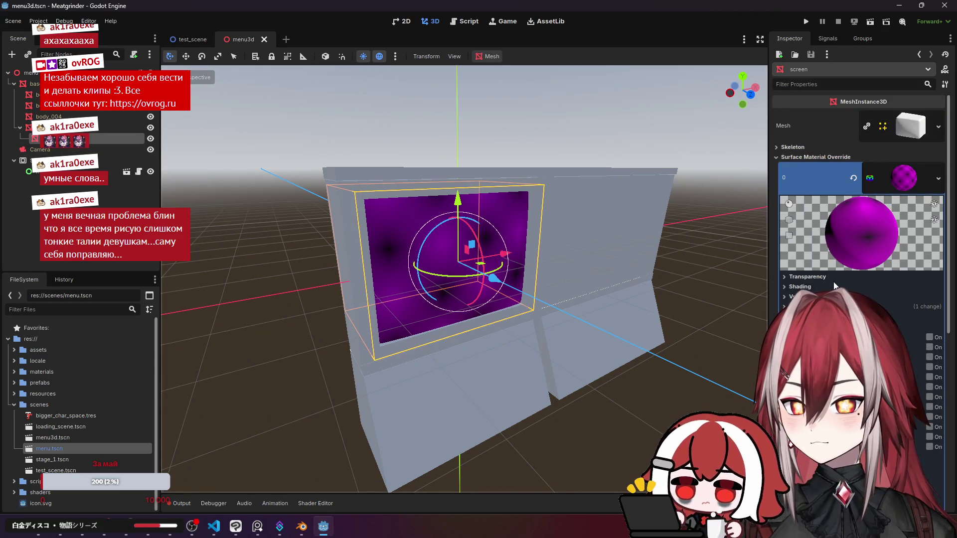
scroll(835, 285, "down", 5)
scroll(833, 264, "up", 5)
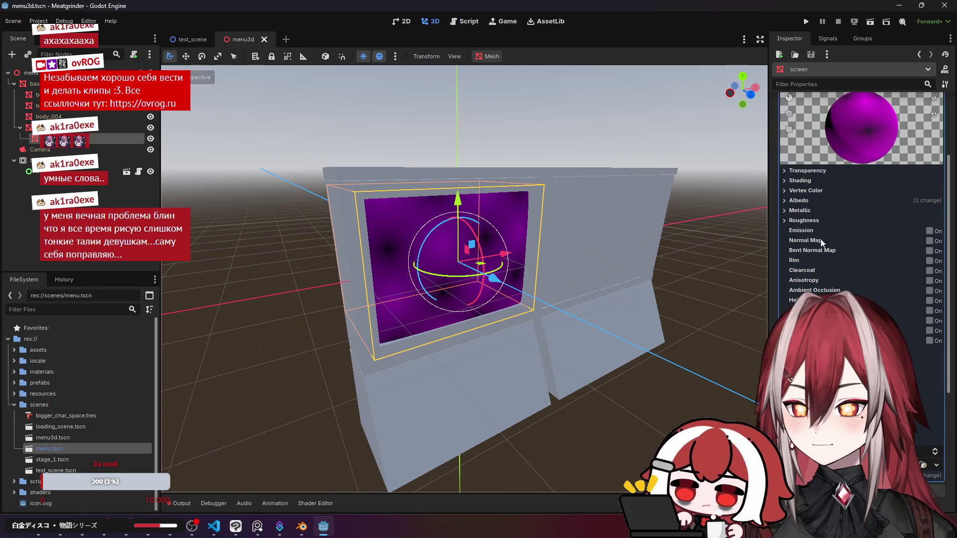
left_click(800, 201)
left_click(929, 222)
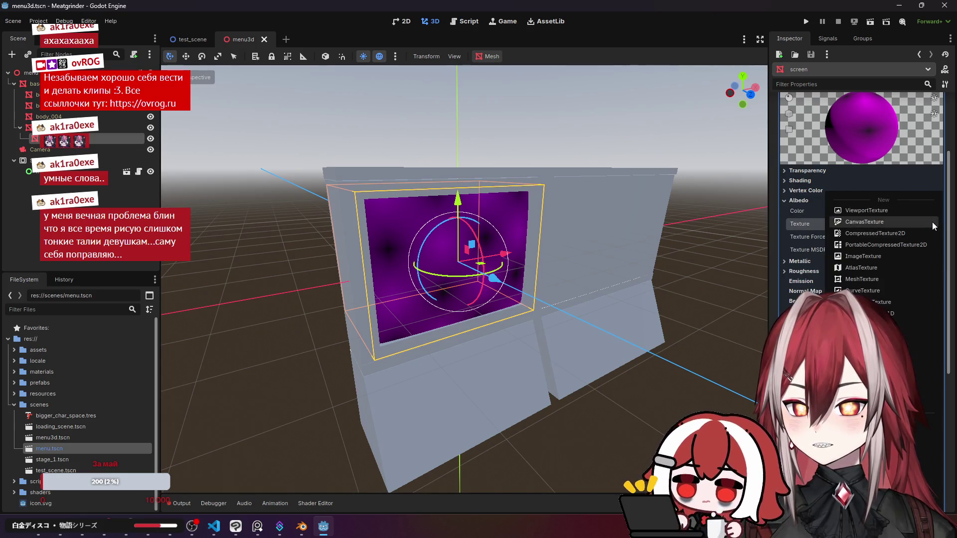
left_click(932, 222)
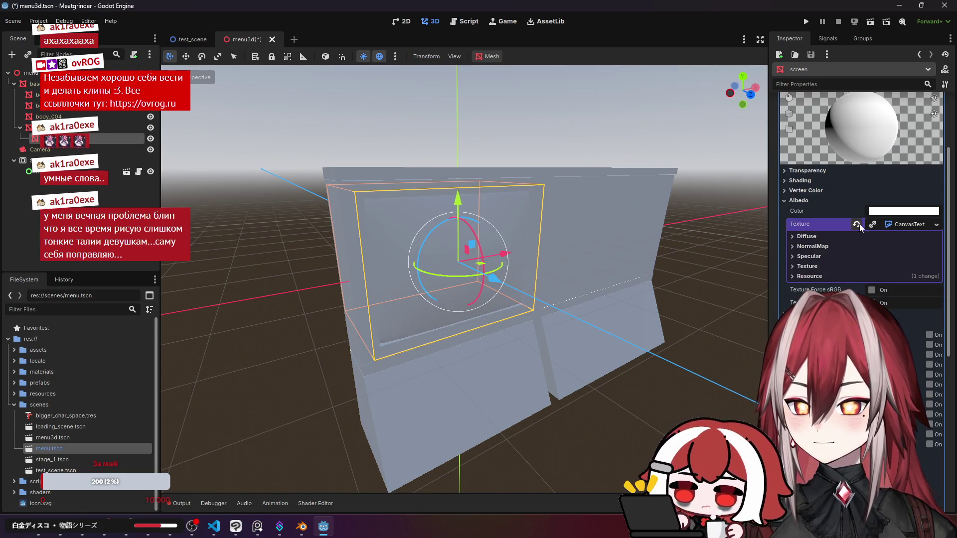
left_click(858, 224)
left_click(924, 225)
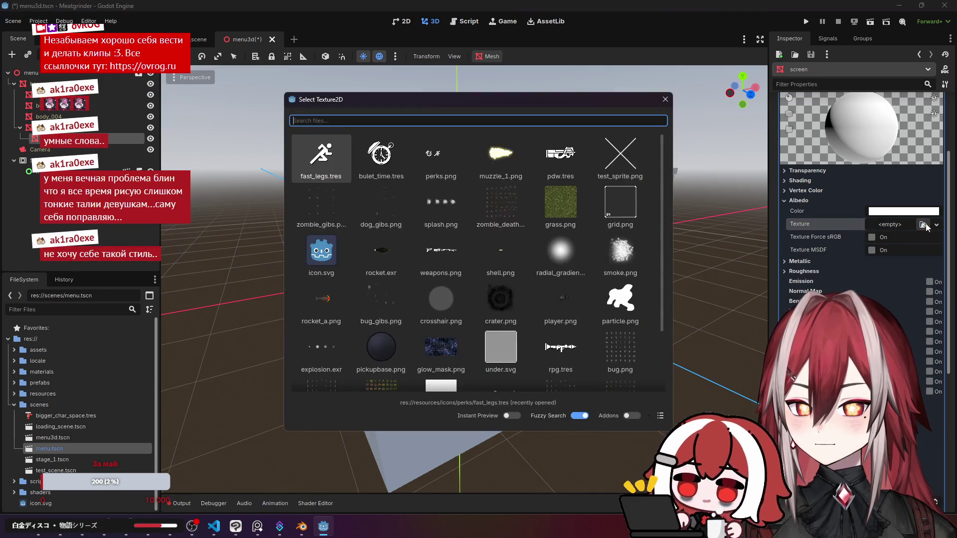
left_click(665, 99)
Give the screen's albedo a new ViewportTexture sourced from the SubViewport.
left_click(936, 225)
left_click(895, 248)
left_click(896, 239)
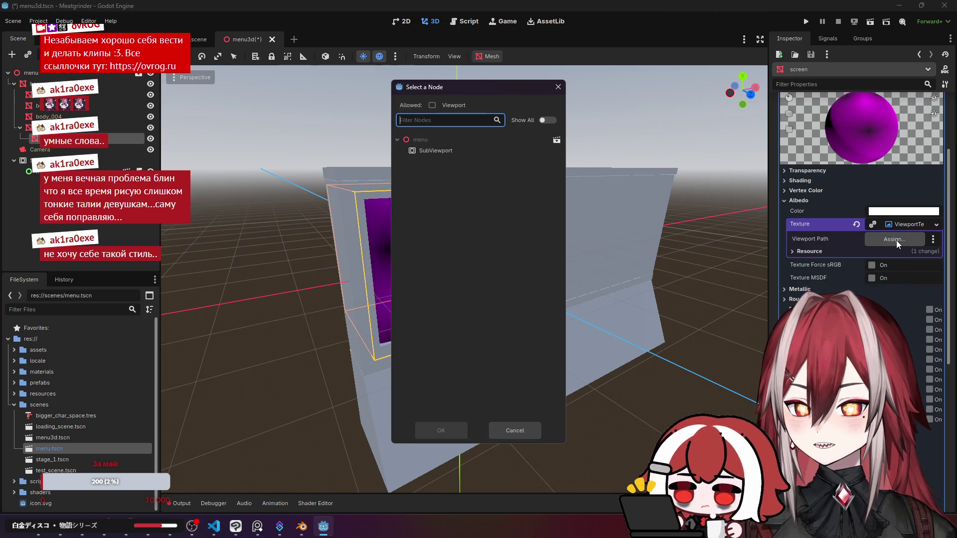
left_click(459, 150)
left_click(441, 424)
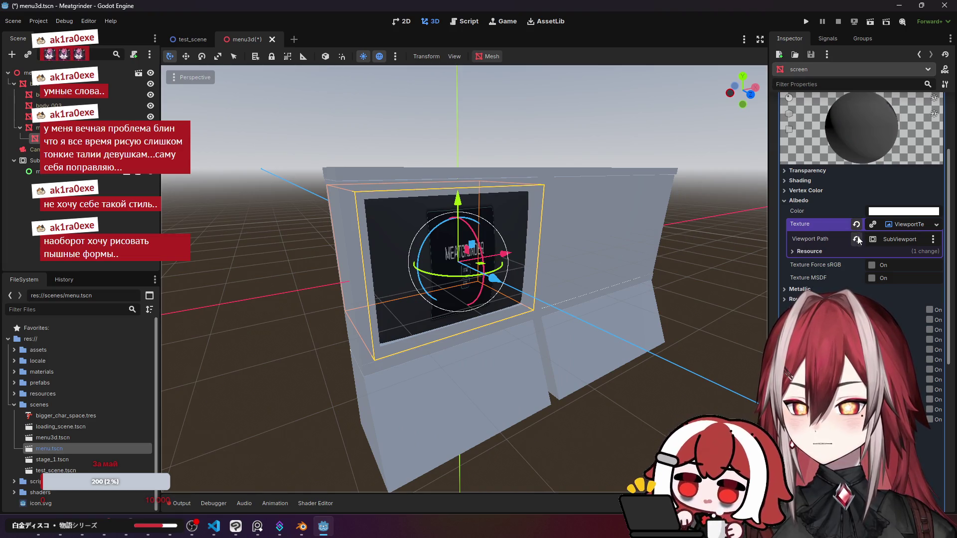
left_click(814, 252)
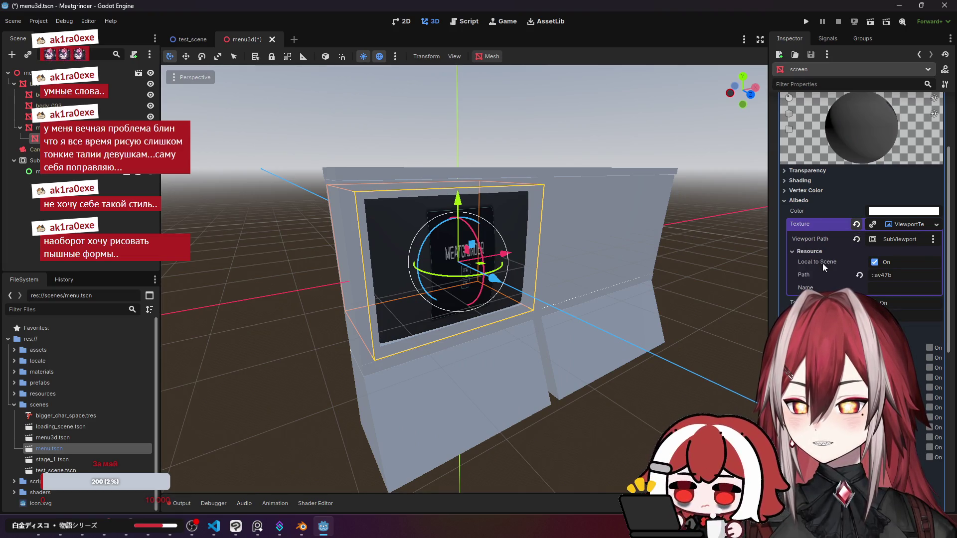
Save the menu3d scene and run it, showing the MEATGRINDER menu on the monitor.
left_click(572, 107)
key("ctrl+s")
left_click(872, 21)
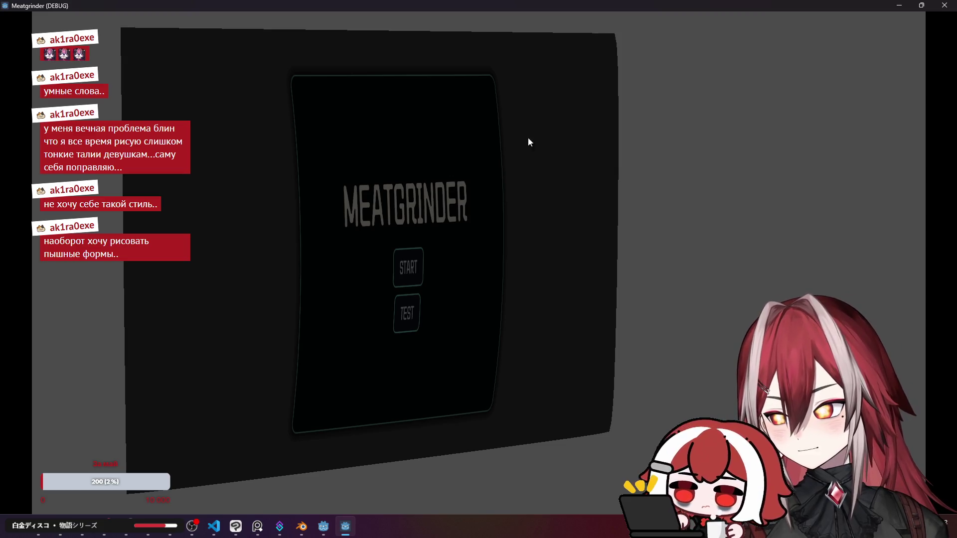
Set the SubViewport size to 1440 × 1080.
left_click(943, 5)
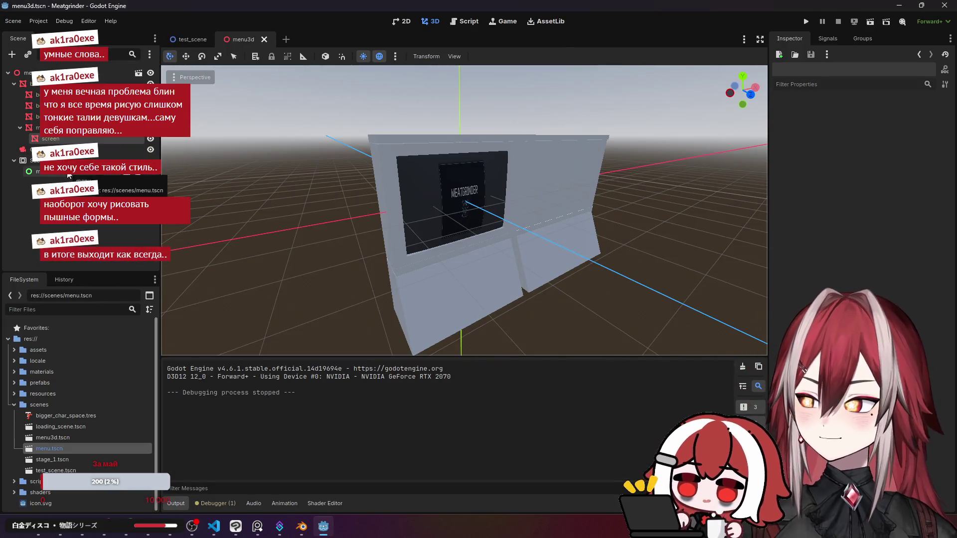
mouse_move(416, 270)
left_mouse_down()
mouse_move(309, 251)
mouse_move(361, 252)
left_mouse_up()
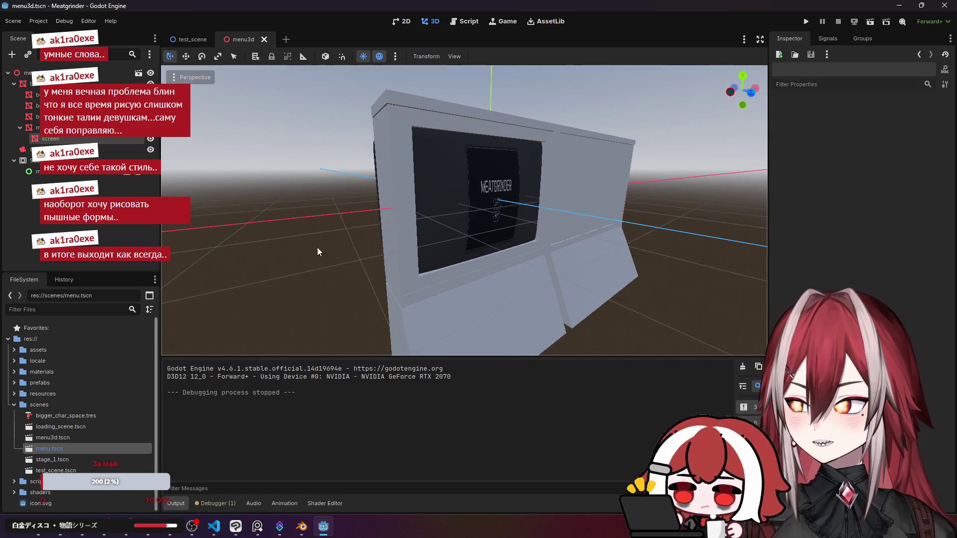
left_click(60, 161)
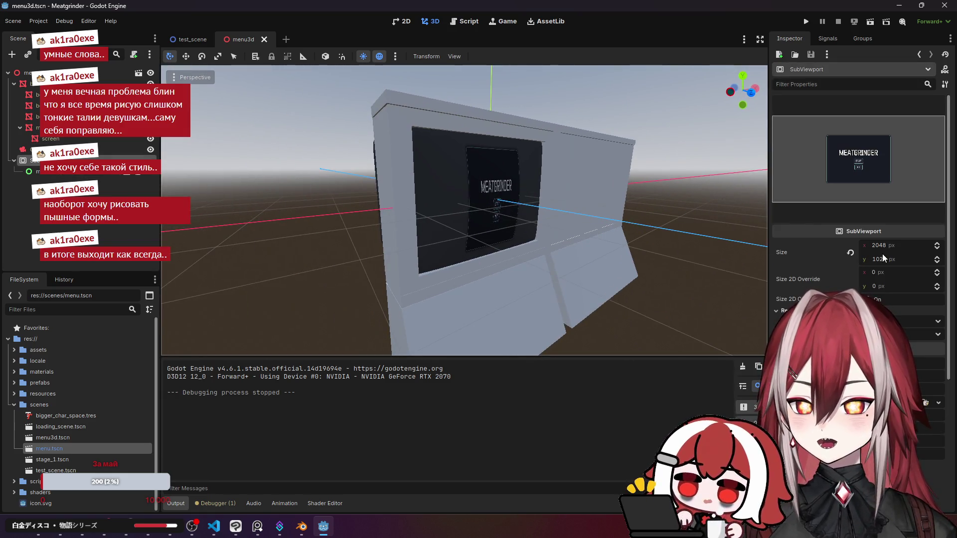
left_click(895, 243)
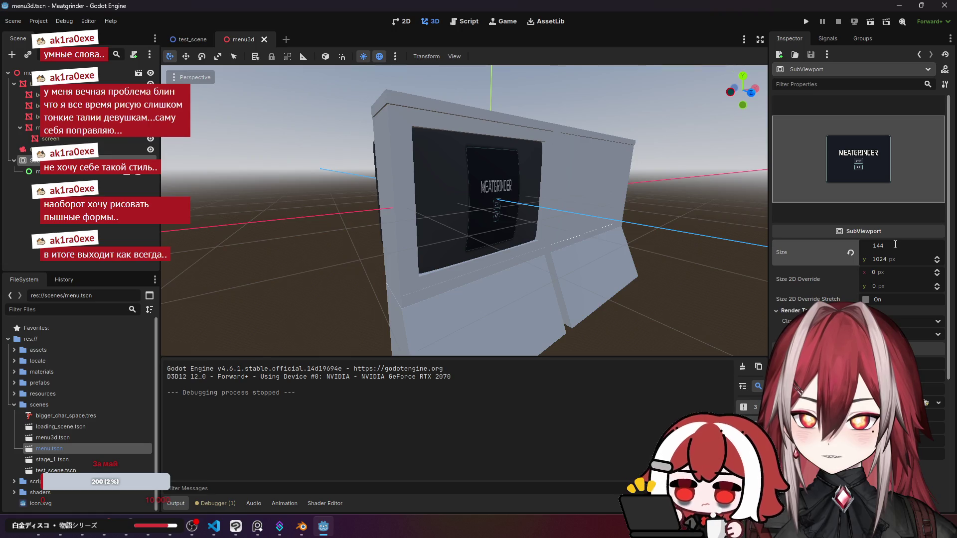
type("0")
key("Return")
type("1080")
key("Return")
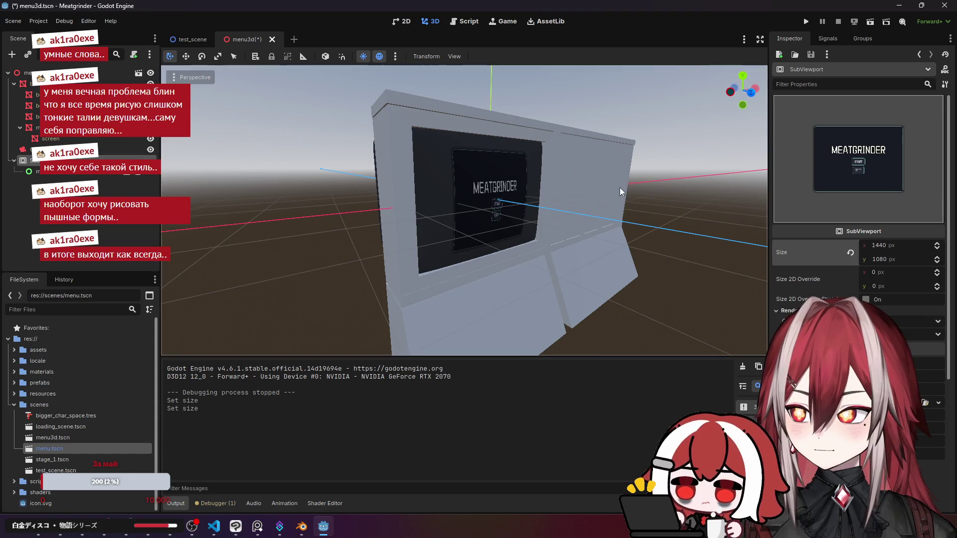
Save the menu3d scene and test-run it, with the MEATGRINDER menu on the monitor.
left_click_drag(637, 191, 618, 192)
key("ctrl+s")
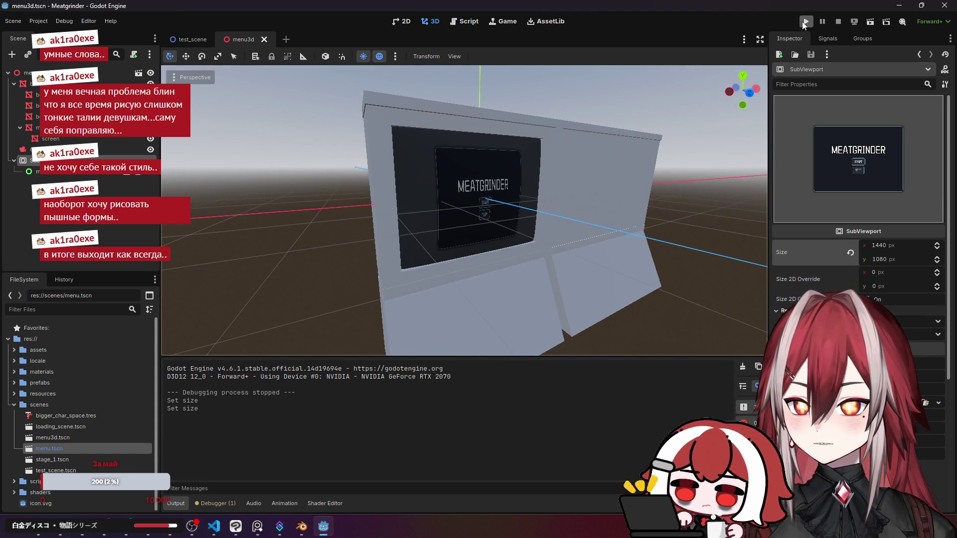
left_click(855, 22)
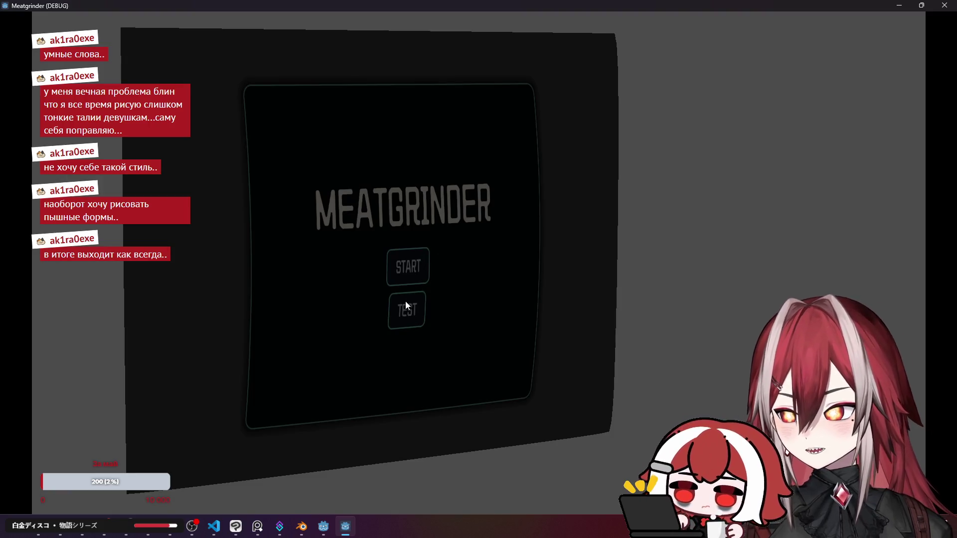
left_click(945, 5)
scroll(368, 161, "up", 5)
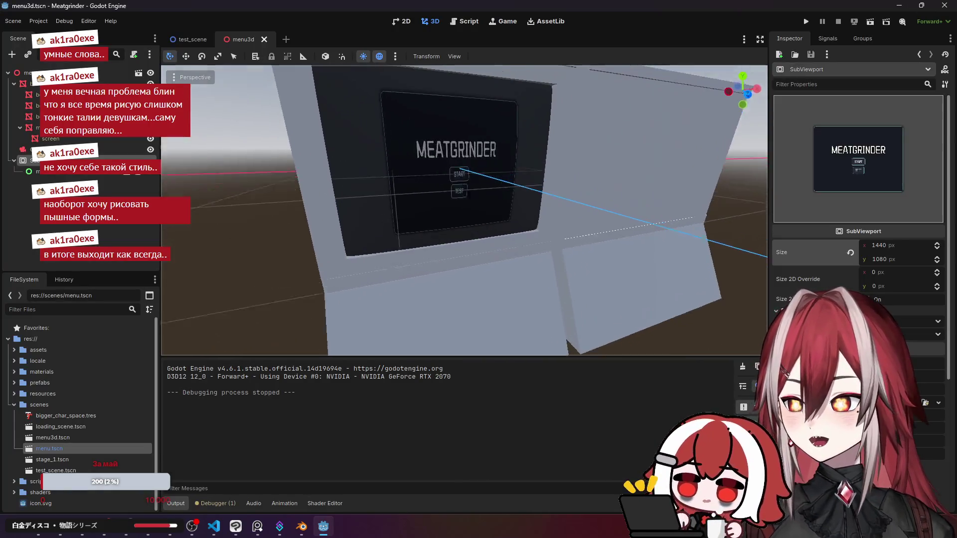
left_click(100, 187)
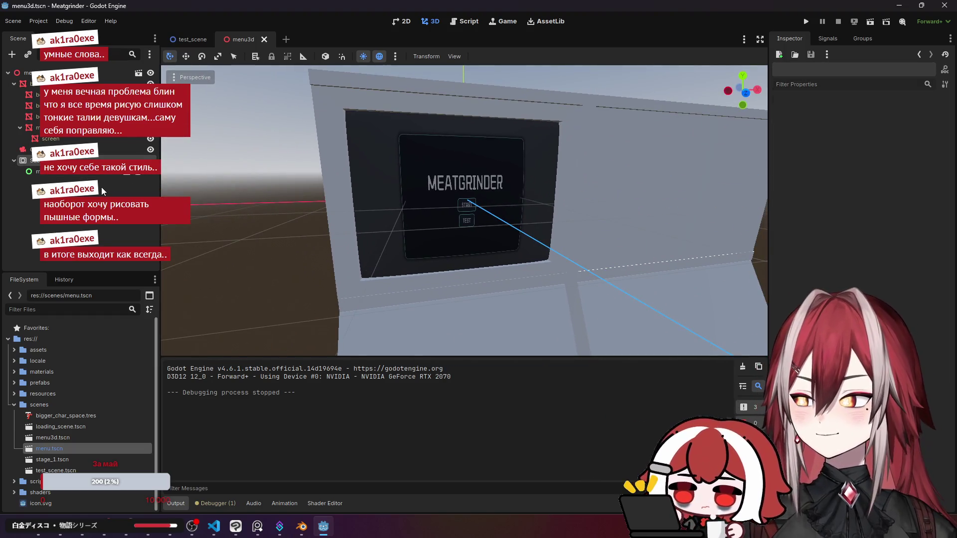
left_click(71, 172)
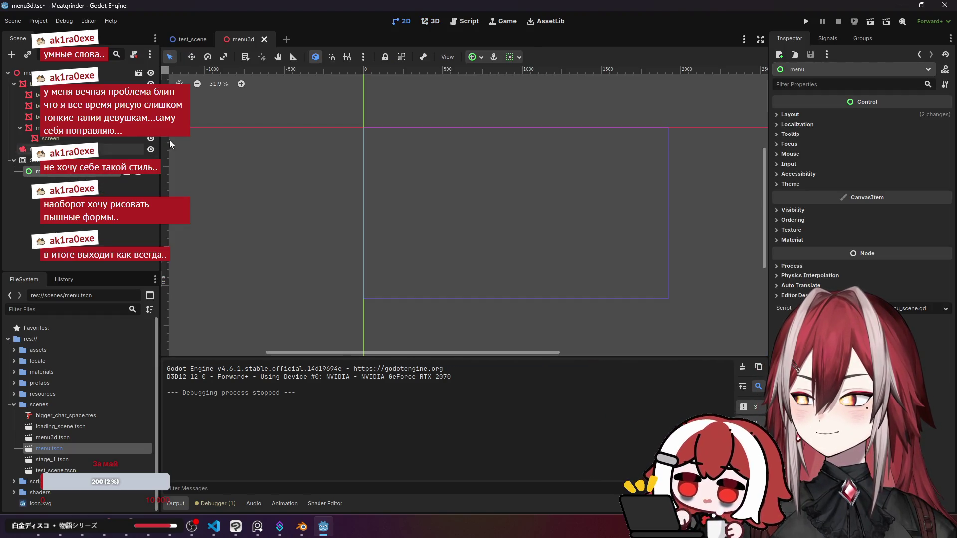
left_click(185, 39)
left_click(259, 41)
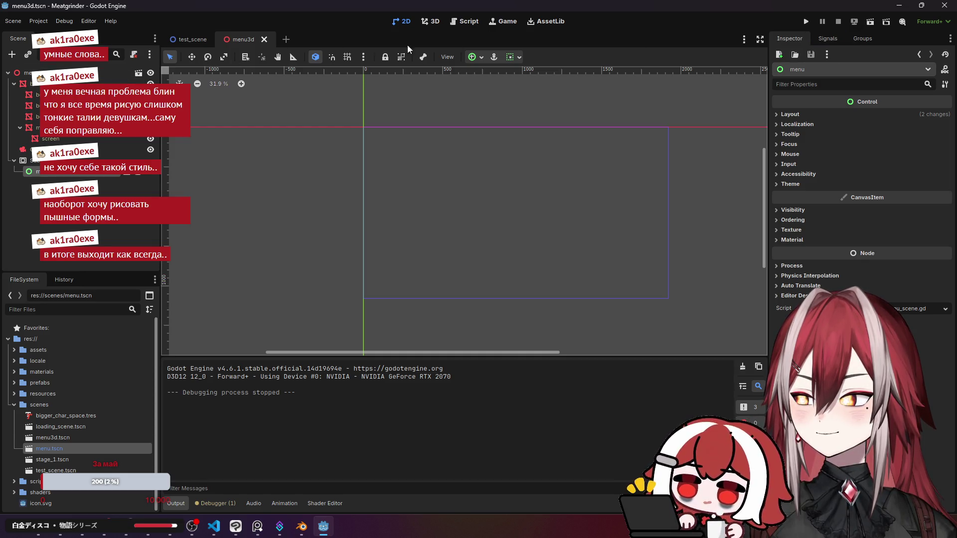
left_click(426, 22)
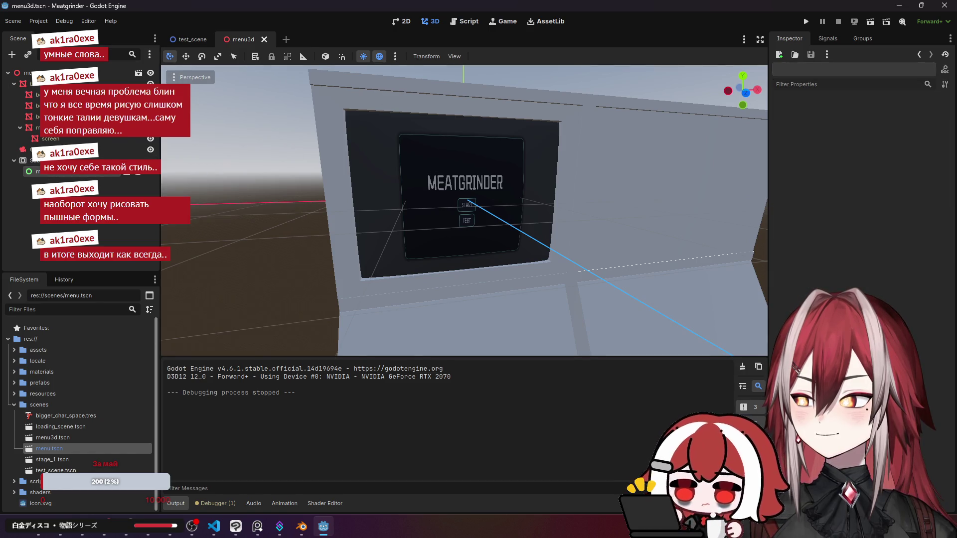
left_click(65, 160)
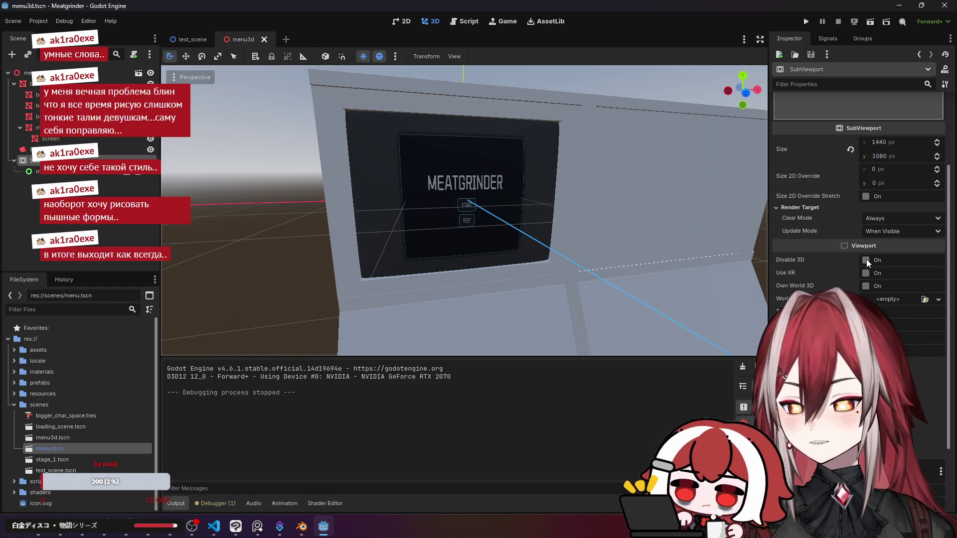
Enable Own World 3D on the SubViewport and frame the monitor screen with F.
left_click(868, 285)
scroll(672, 239, "down", 6)
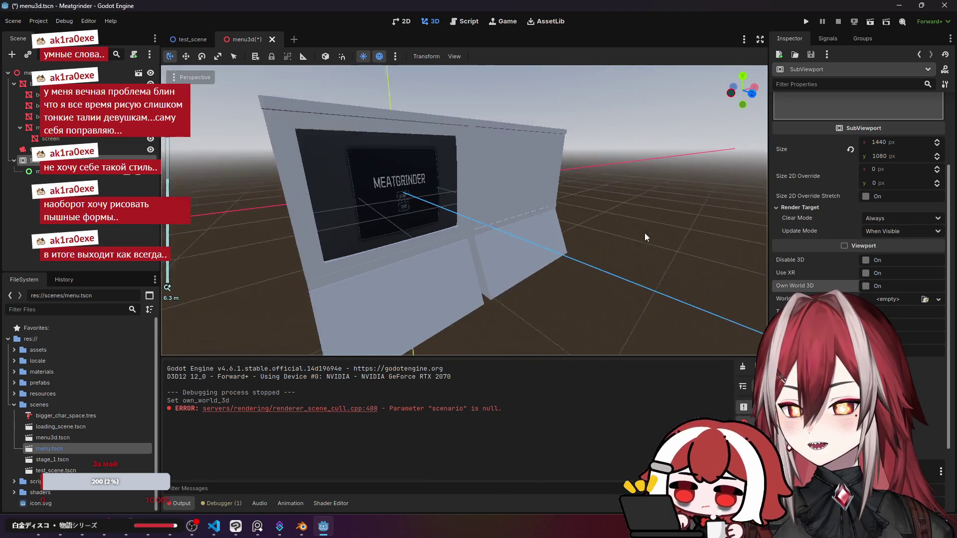
key("f")
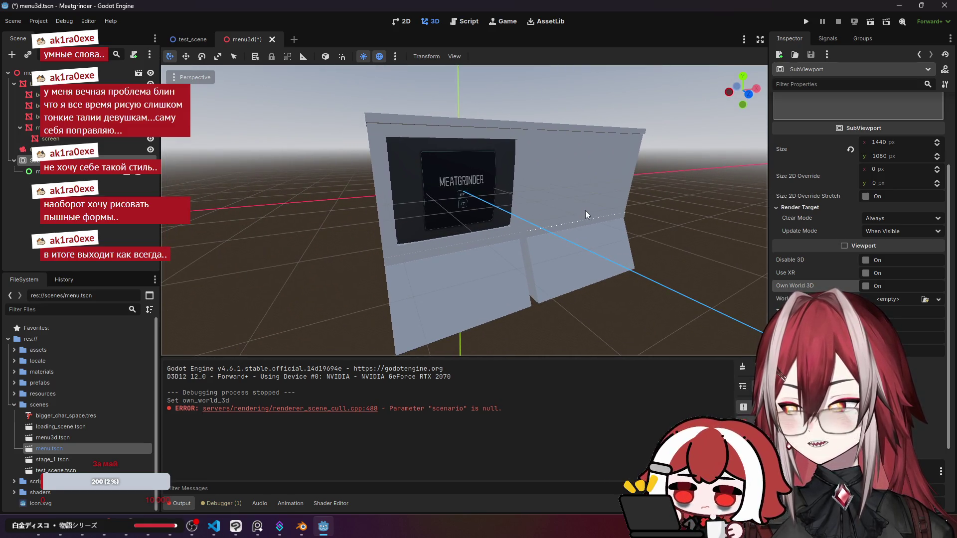
left_click(85, 194)
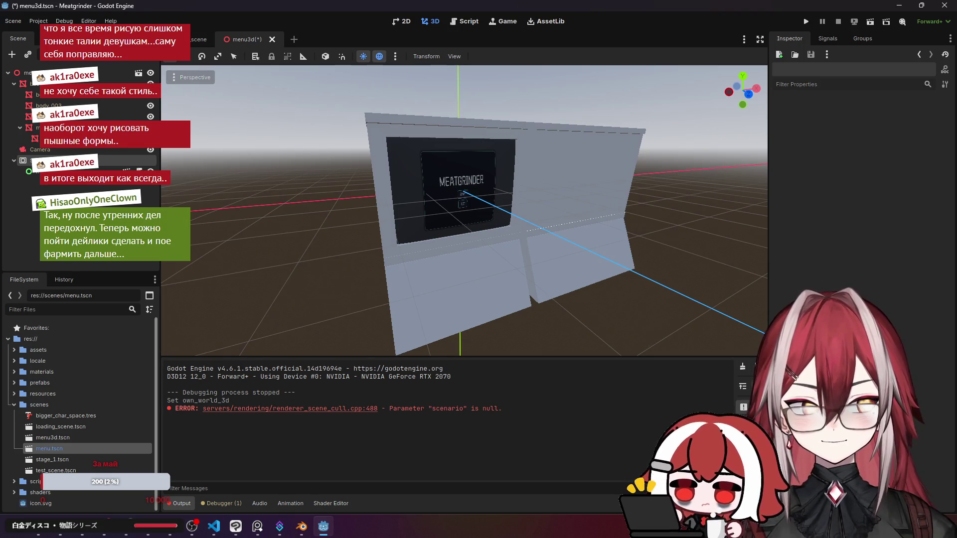
Zoom the 3D view on the monitor, then go back to the SubViewport texture docs.
scroll(422, 157, "up", 5)
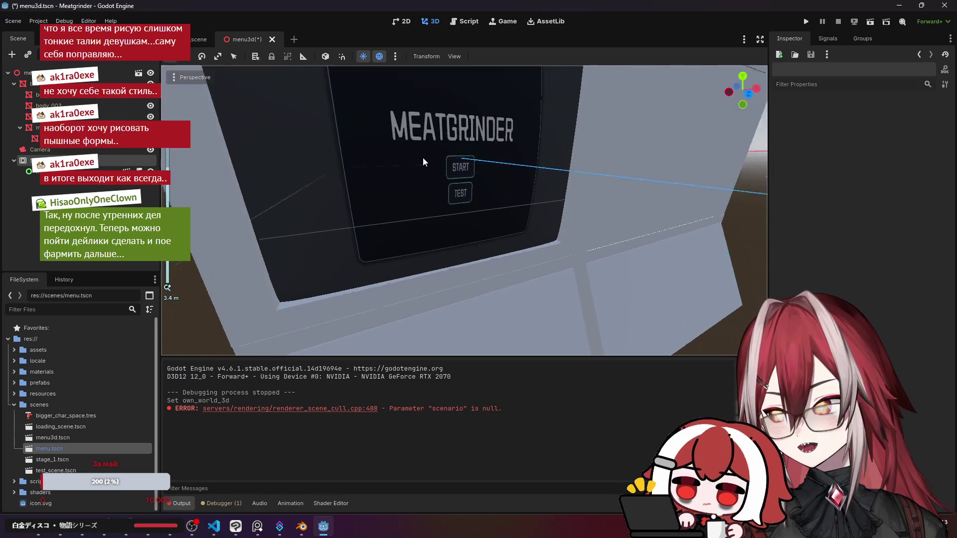
scroll(422, 158, "down", 5)
scroll(422, 157, "up", 5)
scroll(448, 184, "down", 3)
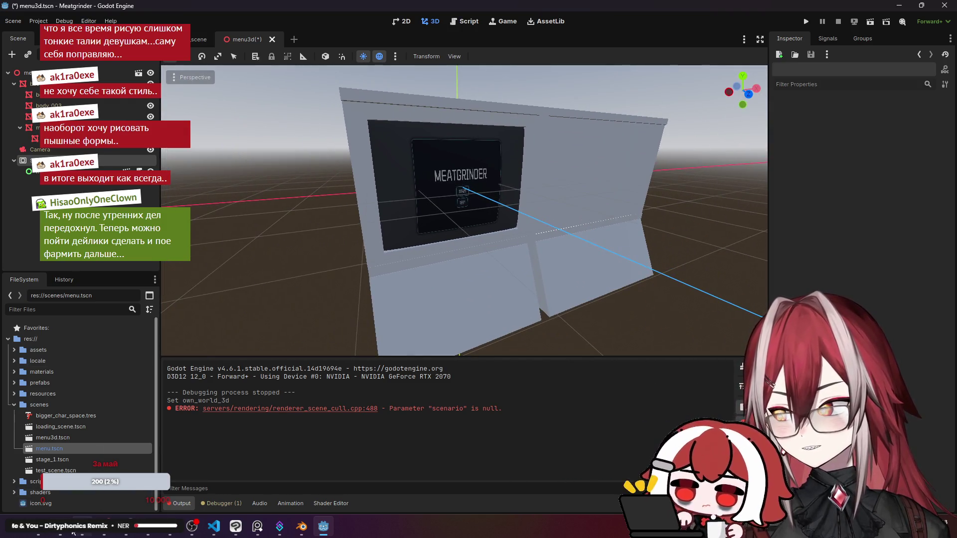
key("alt+Tab")
scroll(499, 232, "down", 6)
Skim the tutorial down to the noise-based planet texture code, then return to Godot.
scroll(515, 233, "down", 15)
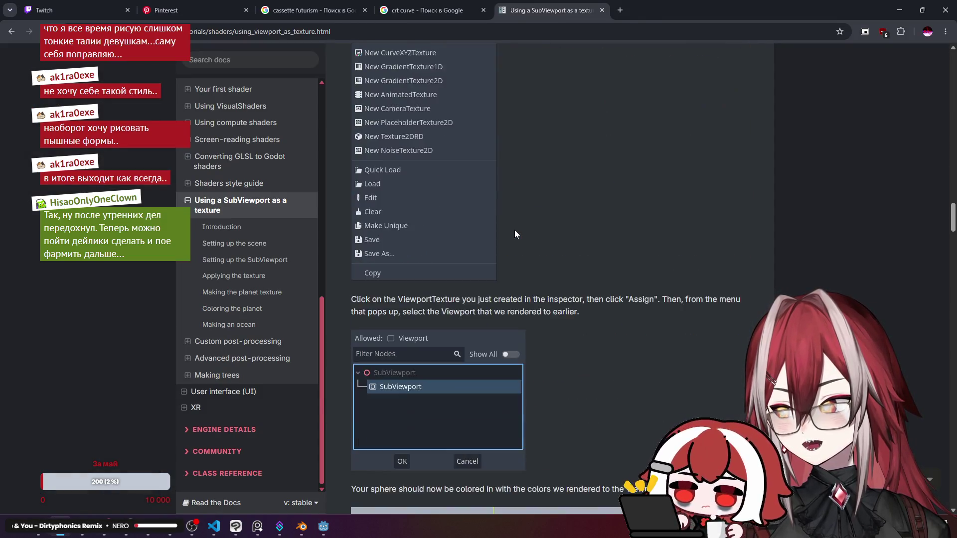
scroll(514, 233, "down", 15)
scroll(515, 233, "down", 15)
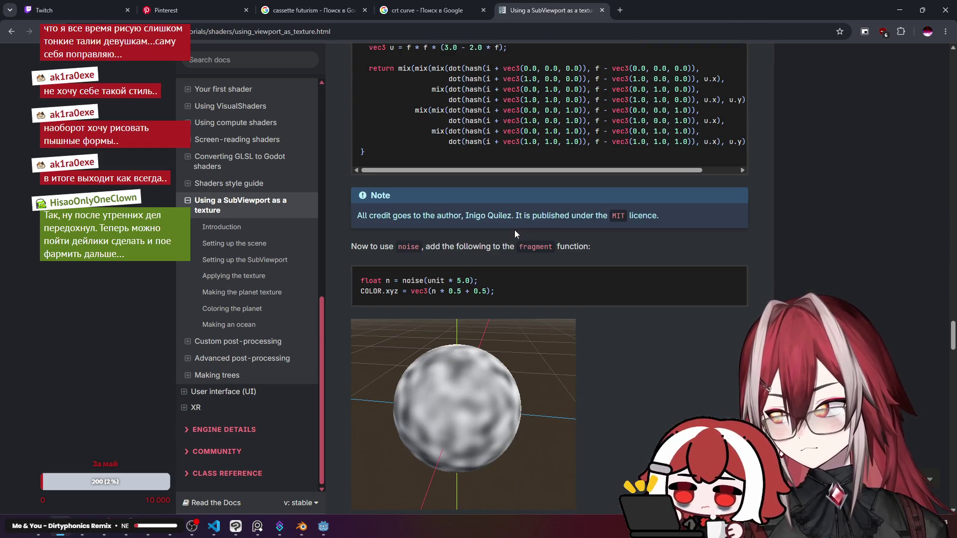
left_click(899, 10)
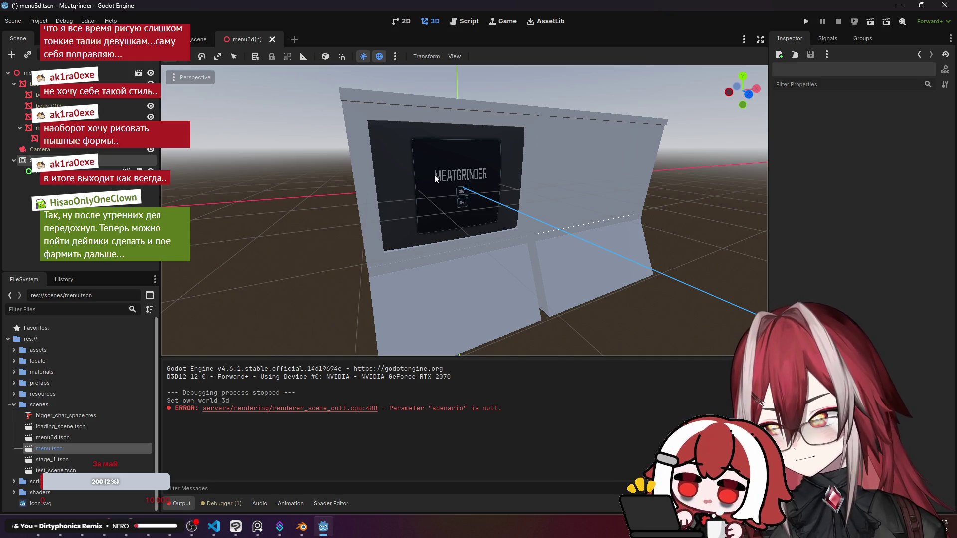
Reselect the SubViewport and review its Inspector settings, leaving the render target option unchanged.
left_click(30, 161)
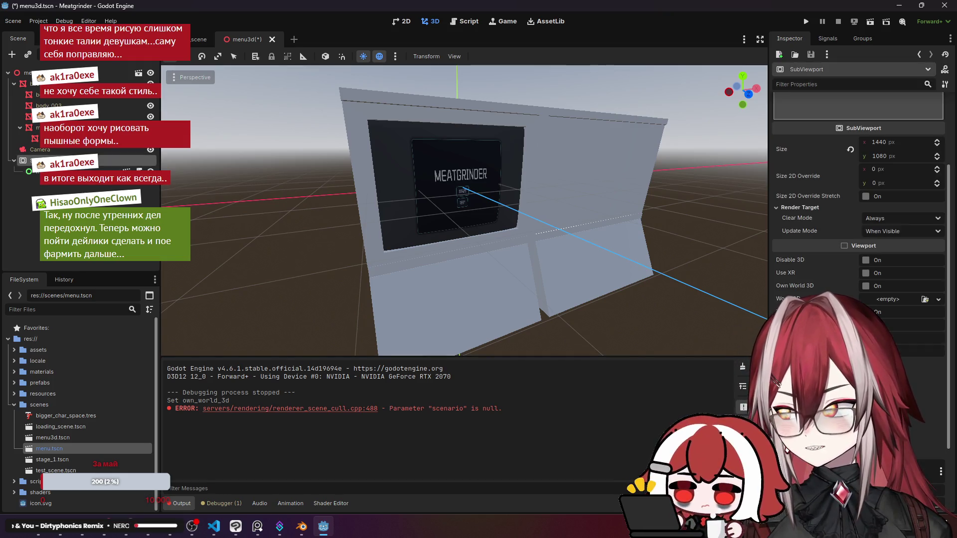
mouse_move(950, 200)
left_mouse_down()
mouse_move(955, 138)
mouse_move(951, 266)
left_mouse_up()
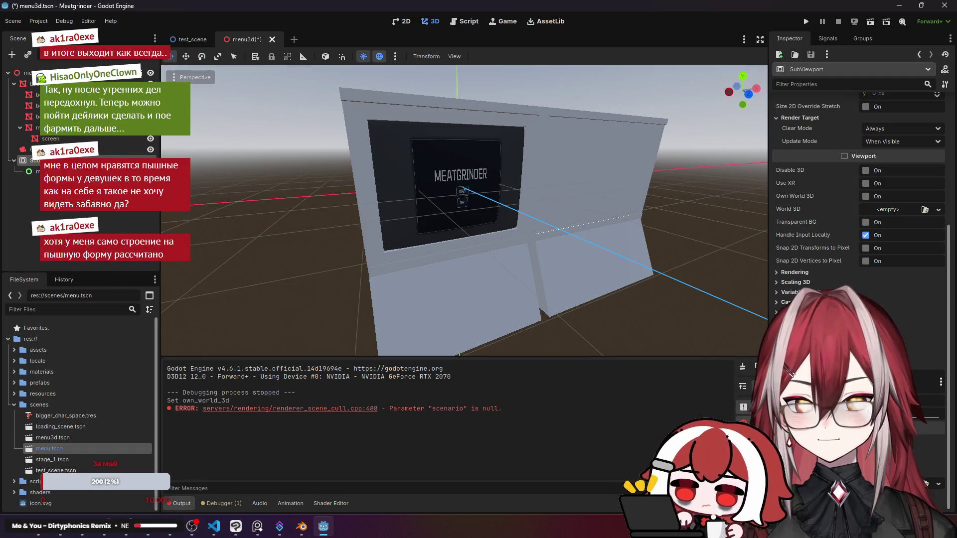
left_click_drag(950, 333, 947, 191)
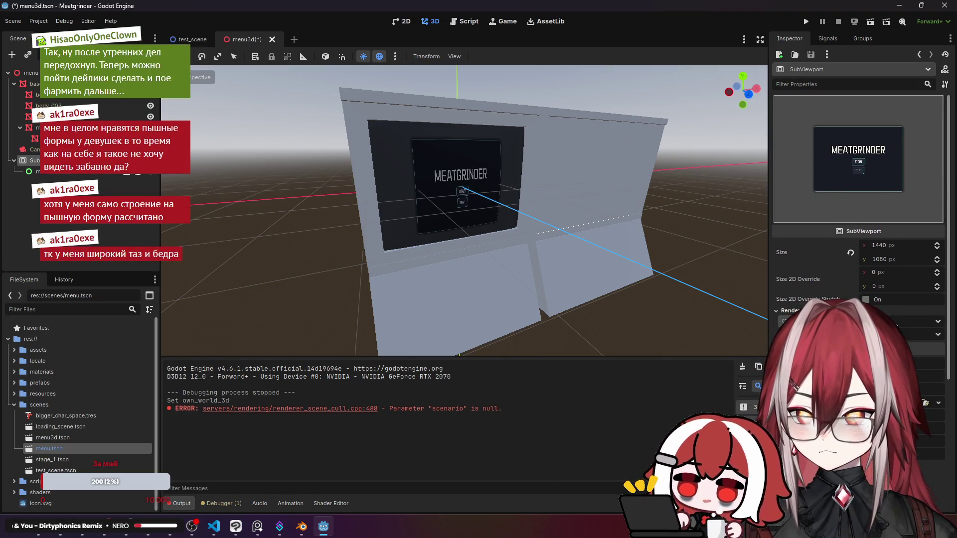
left_click(892, 322)
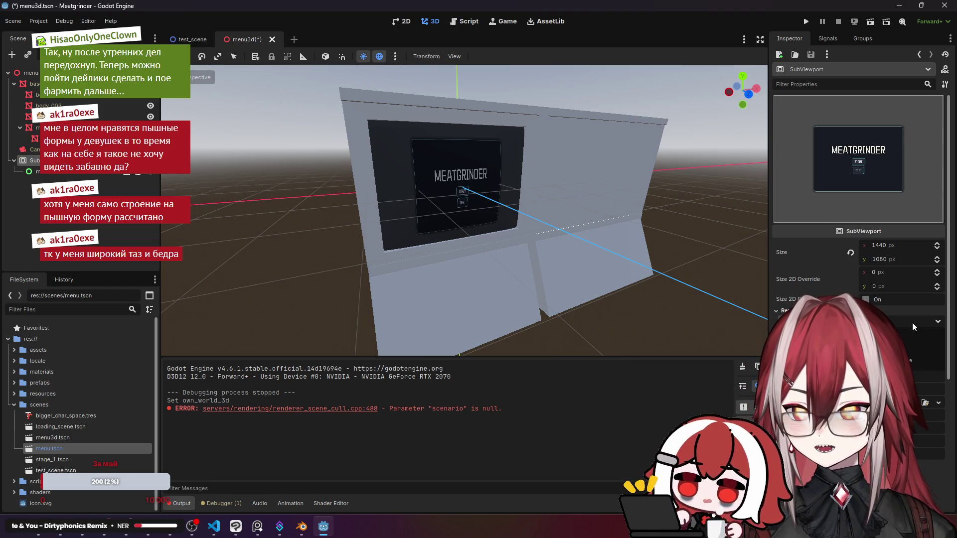
left_click(907, 322)
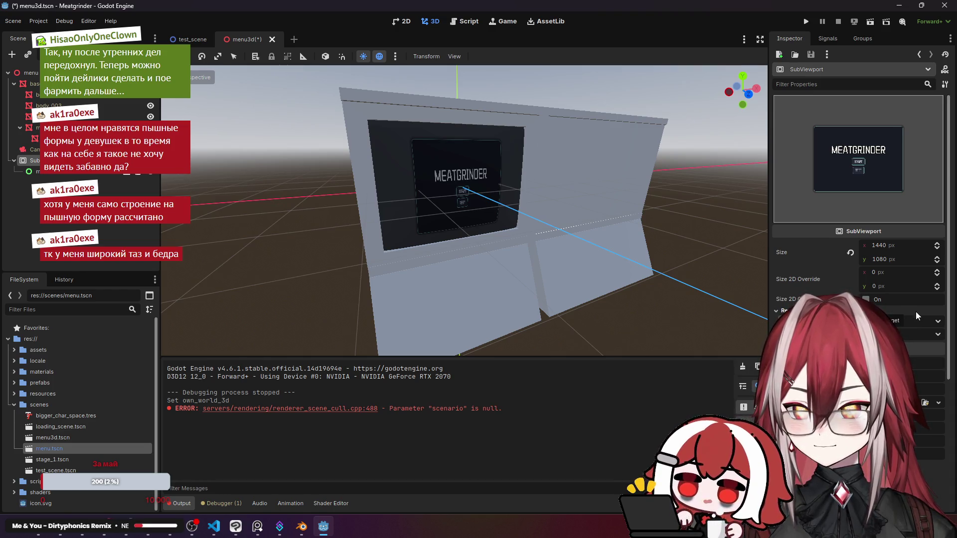
Check Clear Mode, keeping it at Always, and scroll past Handle Input Locally before returning to the docs.
scroll(936, 319, "down", 1)
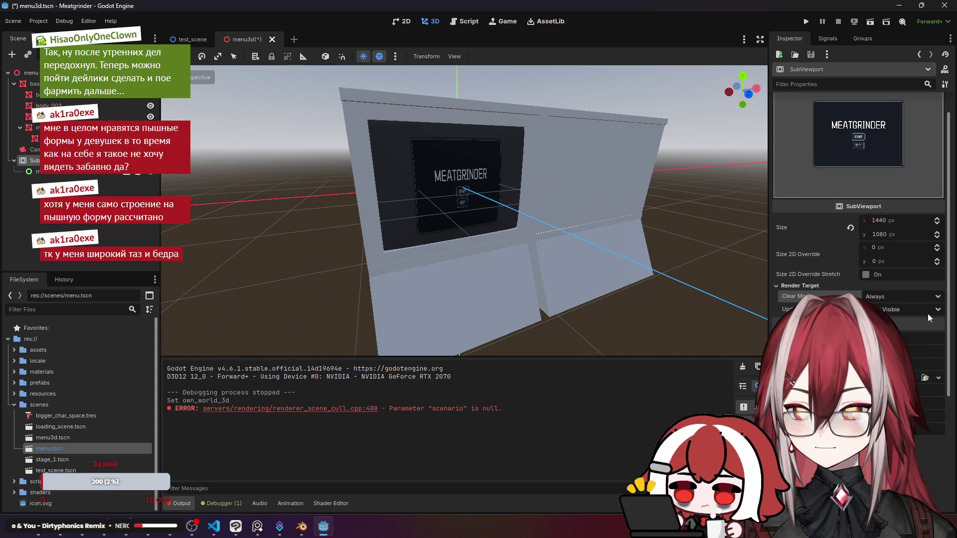
left_click(922, 298)
left_click(922, 313)
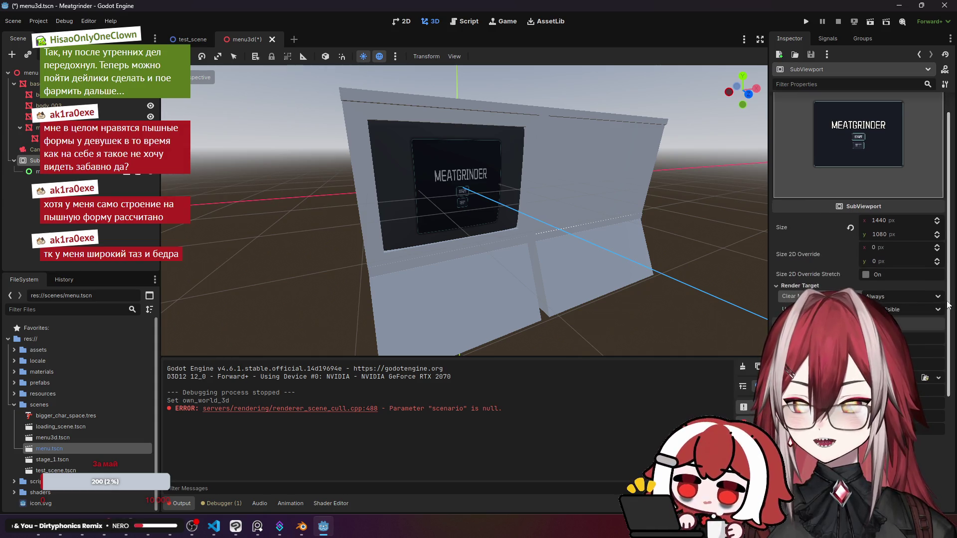
scroll(937, 318, "down", 1)
mouse_move(951, 318)
left_mouse_down()
mouse_move(952, 269)
mouse_move(950, 302)
left_mouse_up()
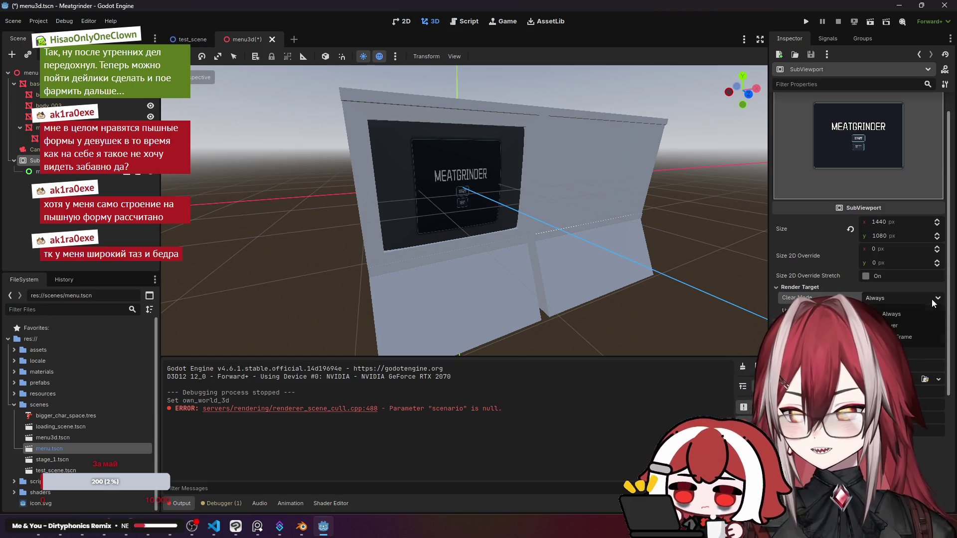
left_click(933, 299)
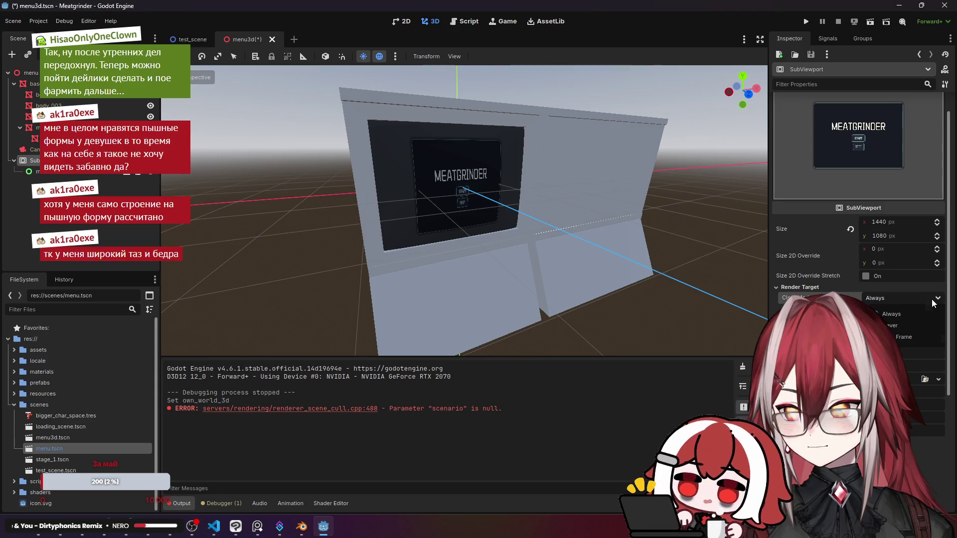
left_click(935, 314)
scroll(949, 326, "down", 2)
left_click_drag(949, 326, 949, 389)
scroll(949, 389, "down", 2)
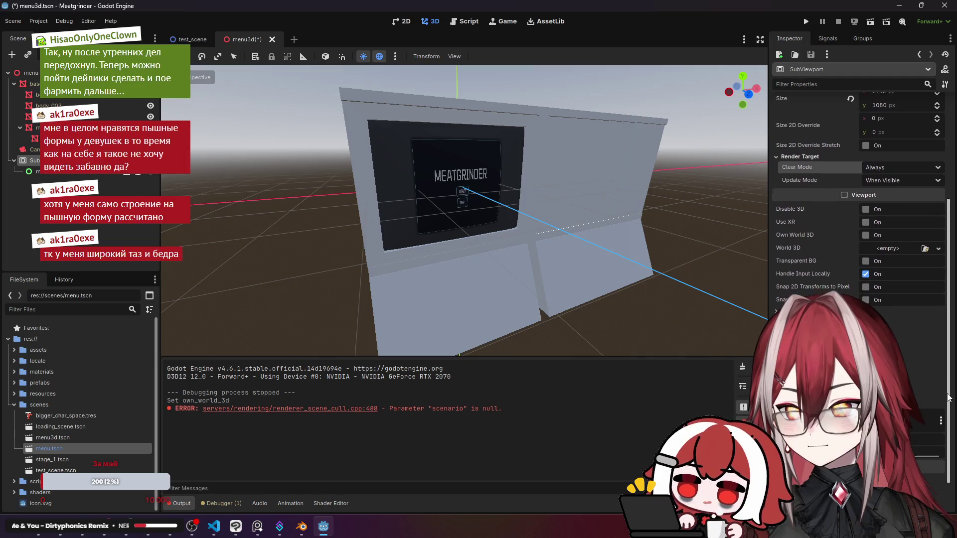
key("alt+Tab")
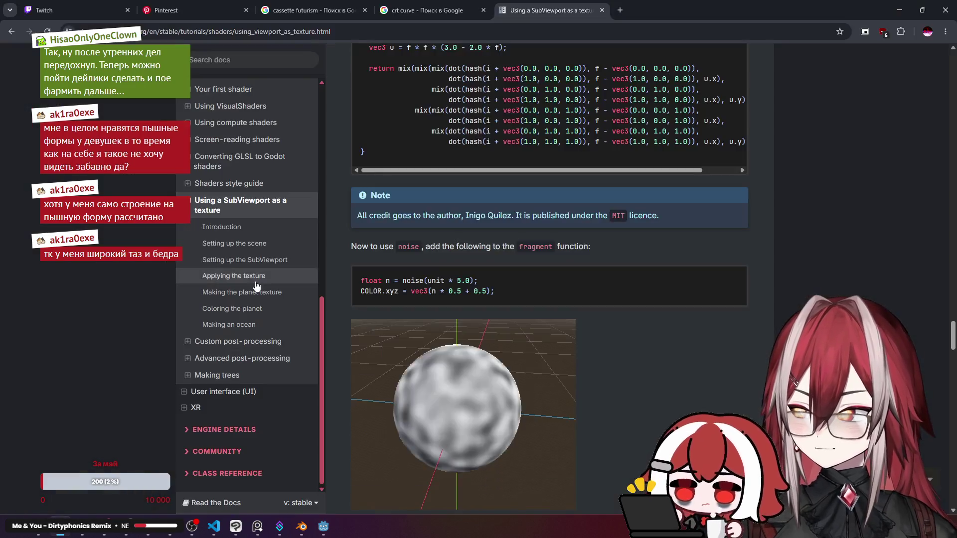
In a new ChatGPT chat, ask how to pass hover and clicks to a SubViewport menu textured on a 3D model.
left_click(620, 10)
key("Return")
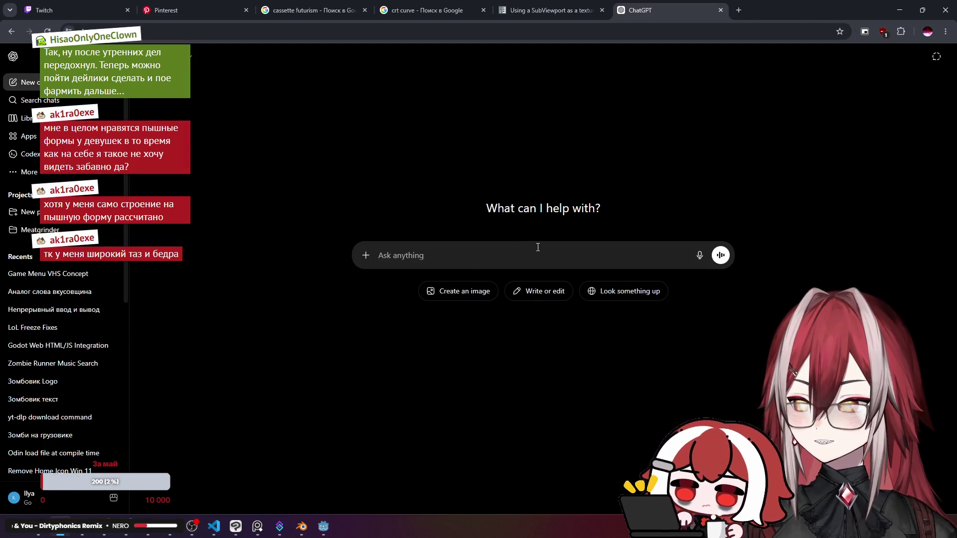
type("in godot")
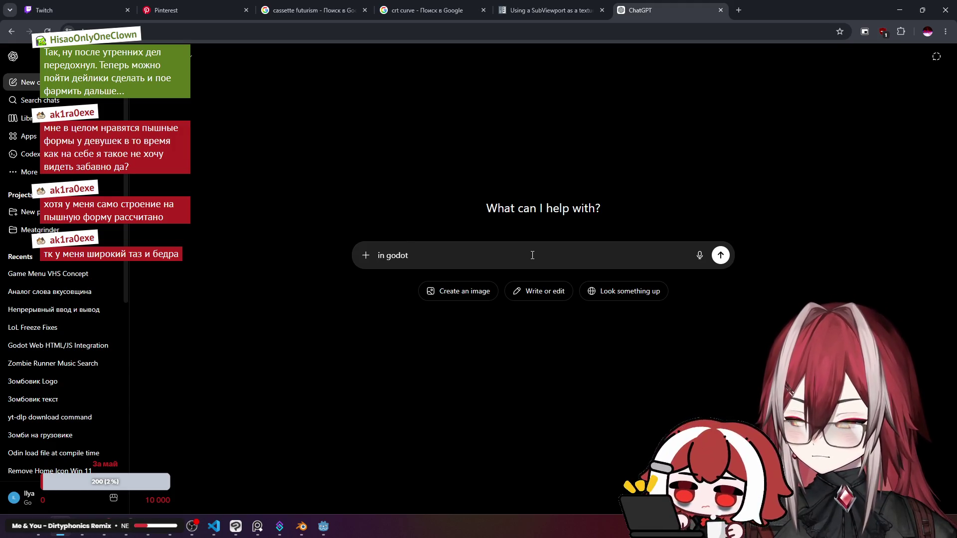
type(" how")
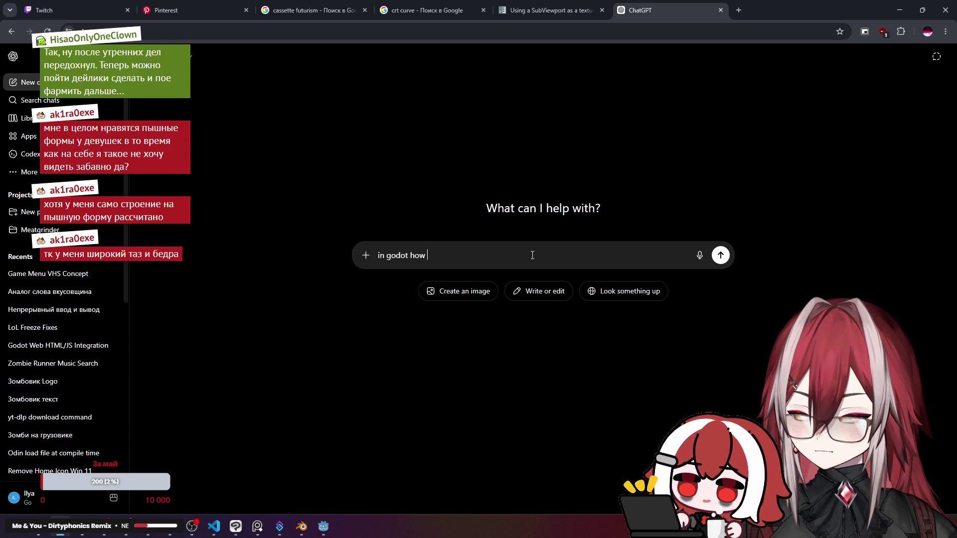
key("BackSpace")
key("BackSpace")
key("BackSpace")
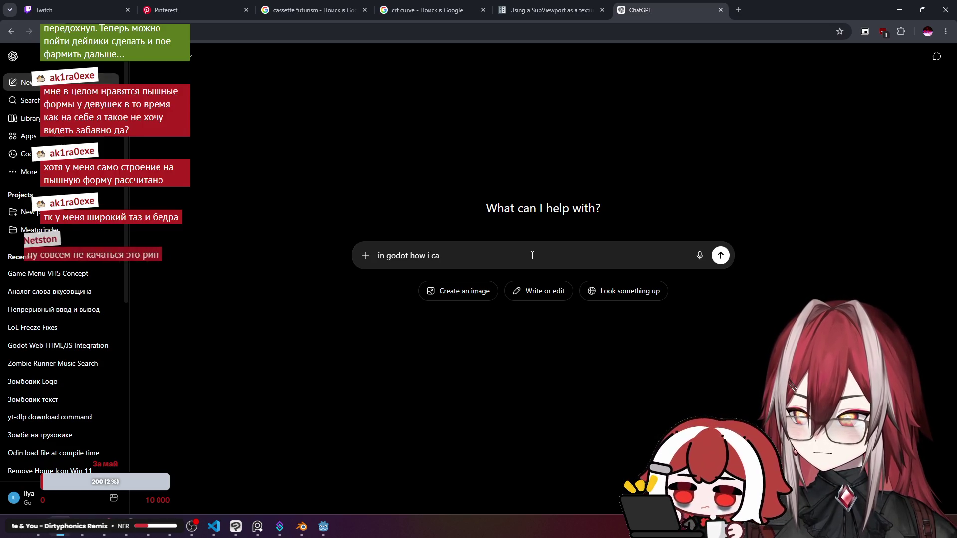
type("added su")
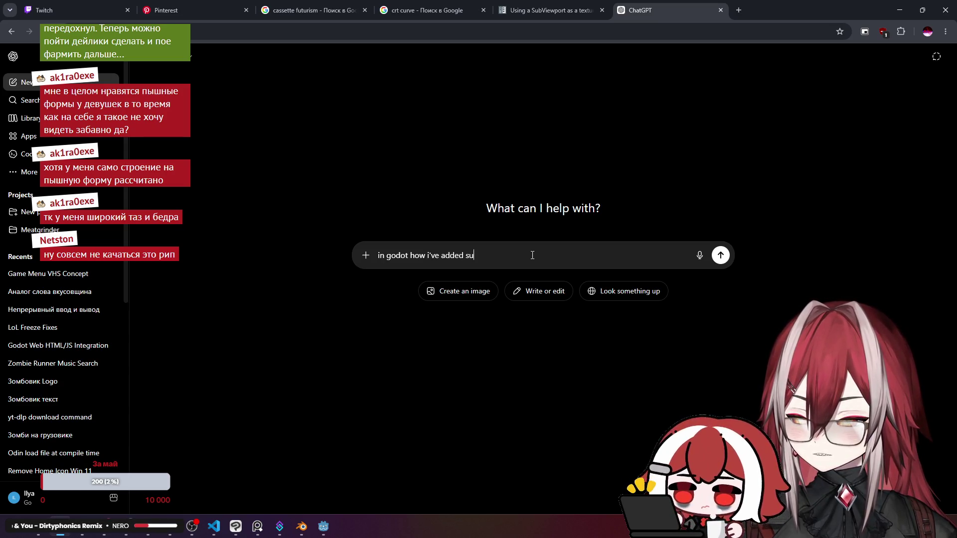
type("bvire a")
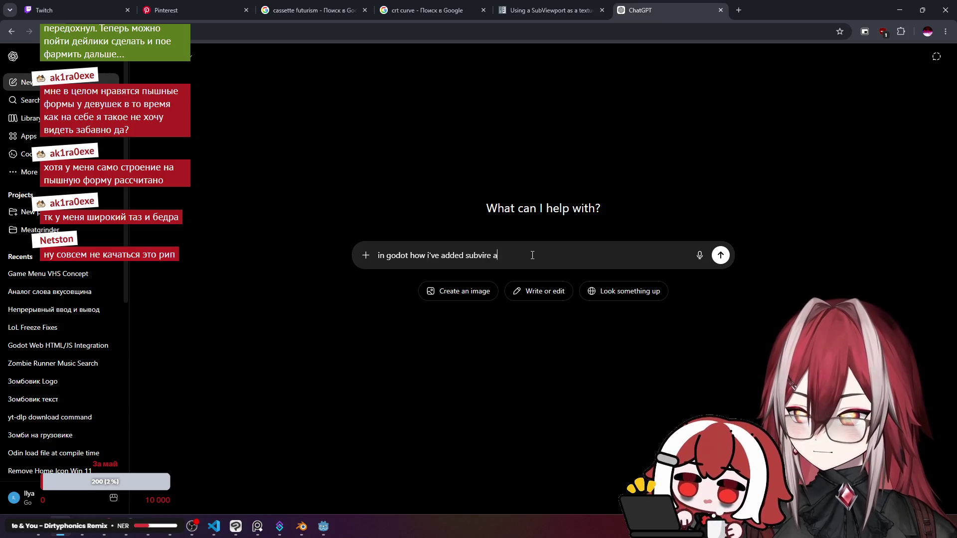
type("iew")
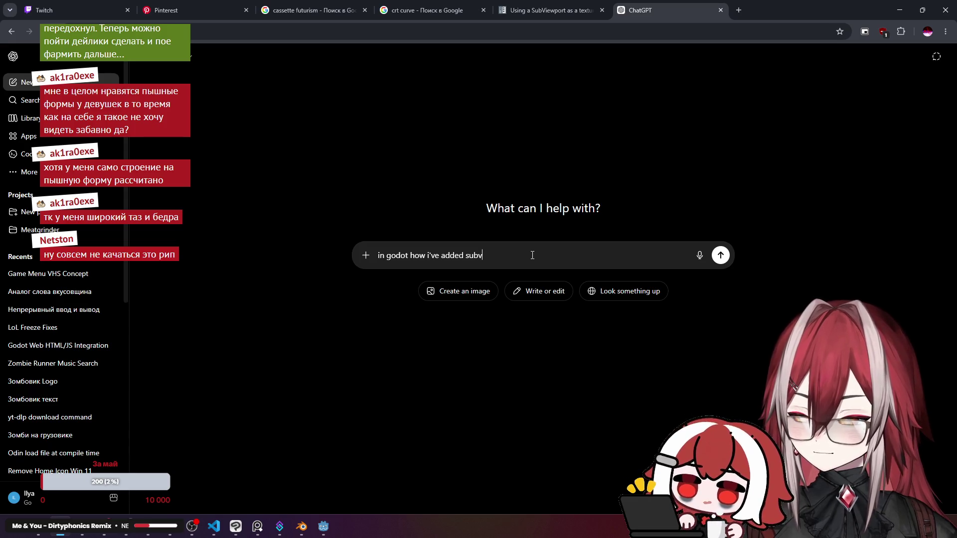
type("anm")
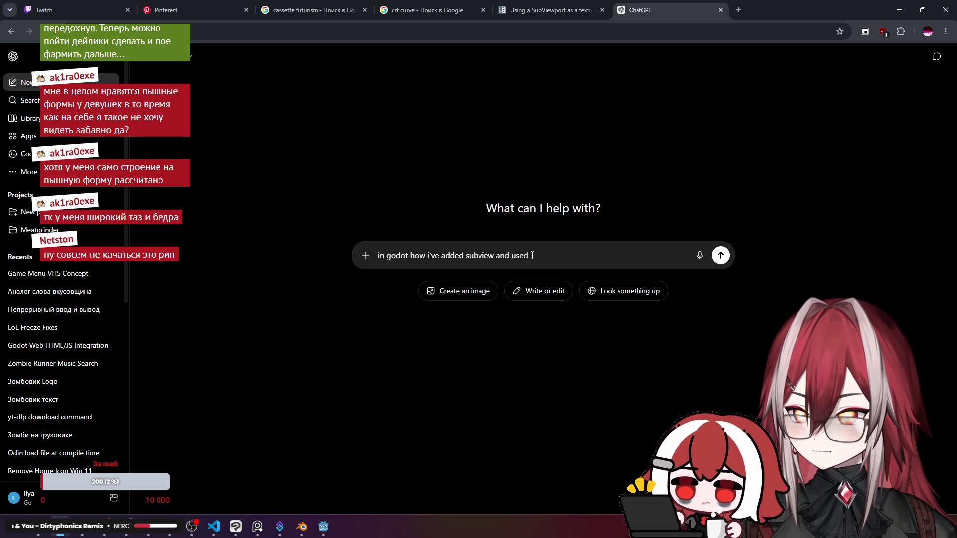
type("this a")
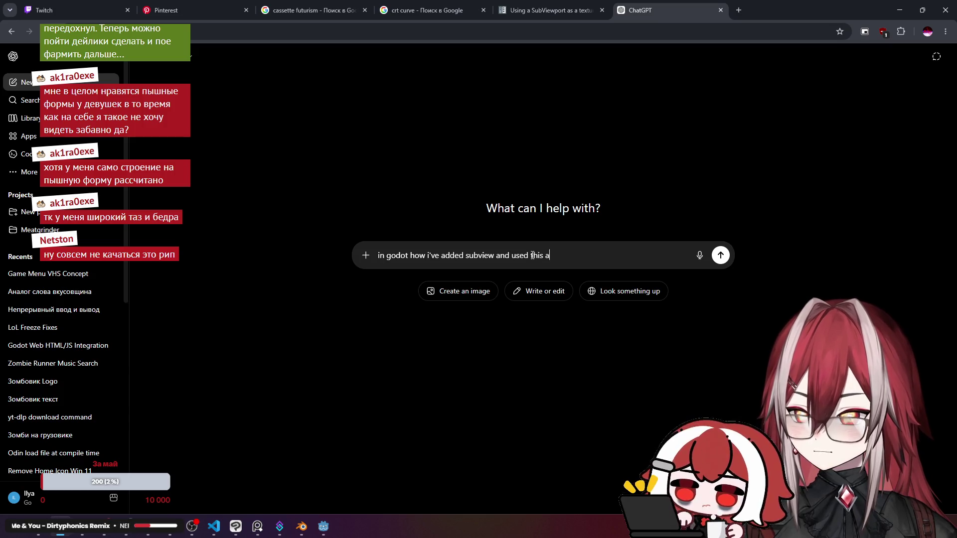
type("s text")
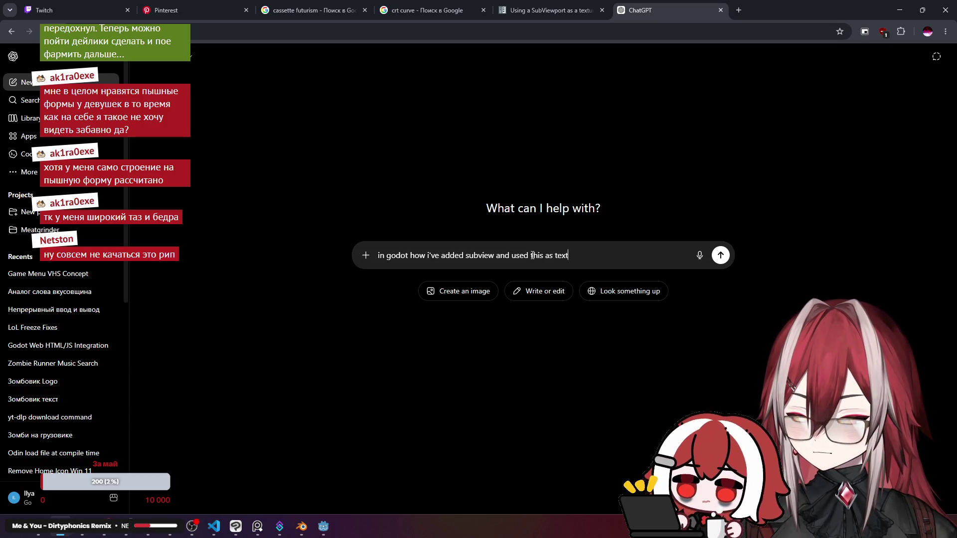
type("ure for 3d model. ")
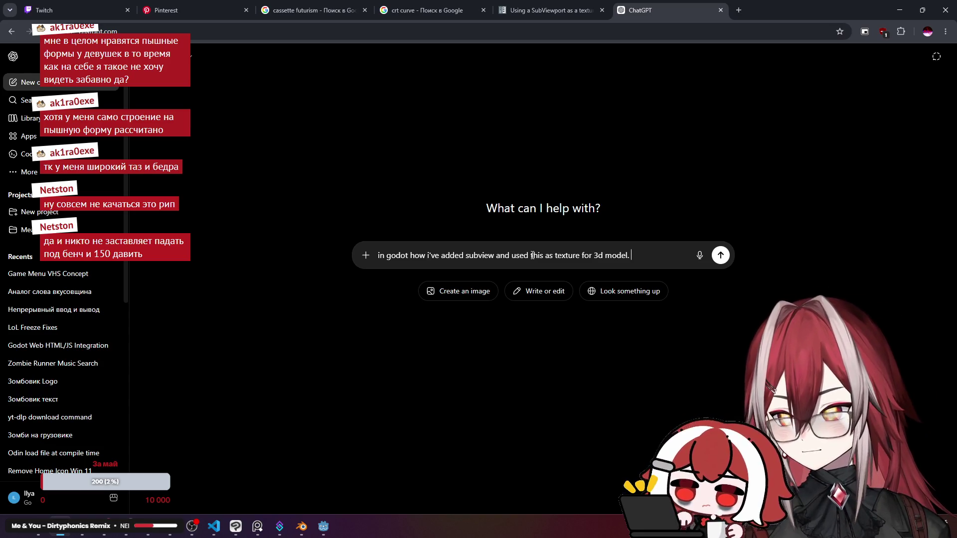
type("How i")
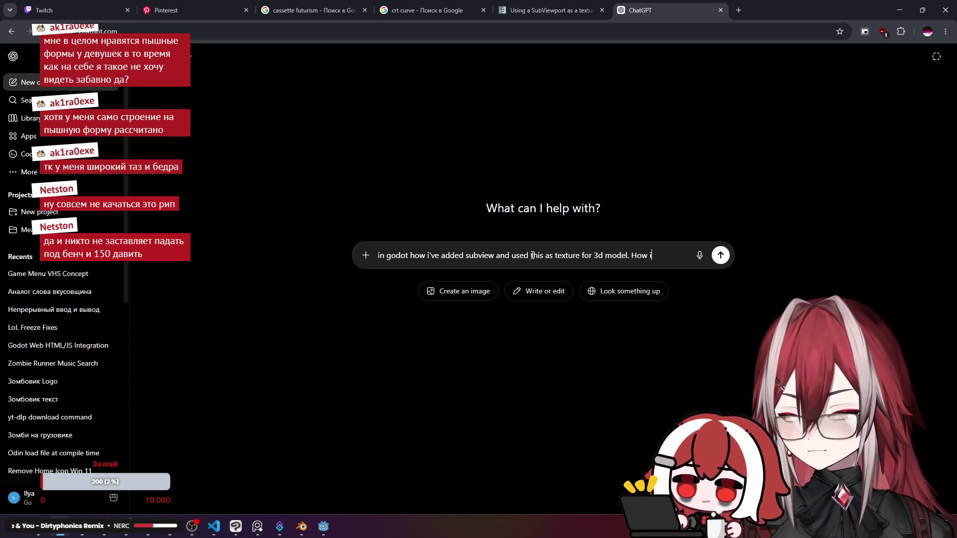
type(" can pa")
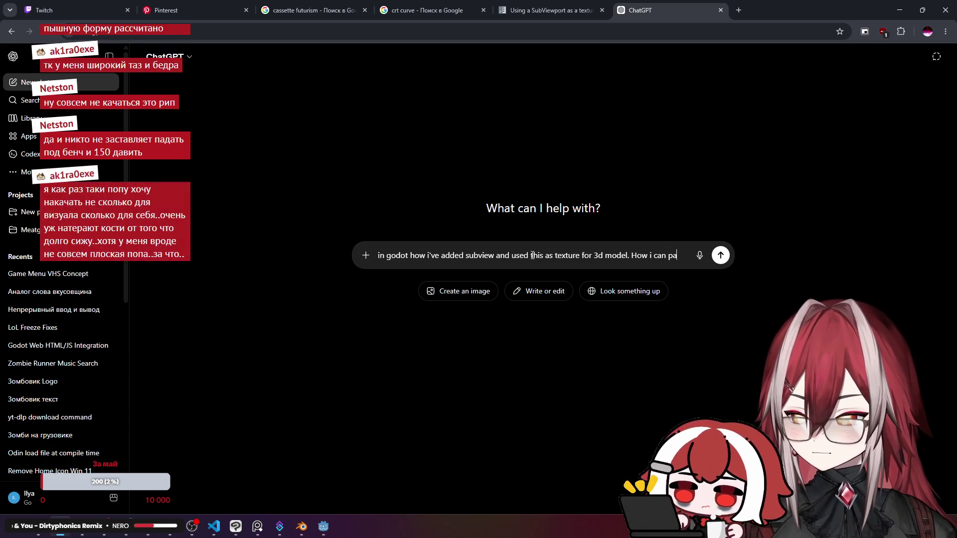
type("ss h")
type("ower and click")
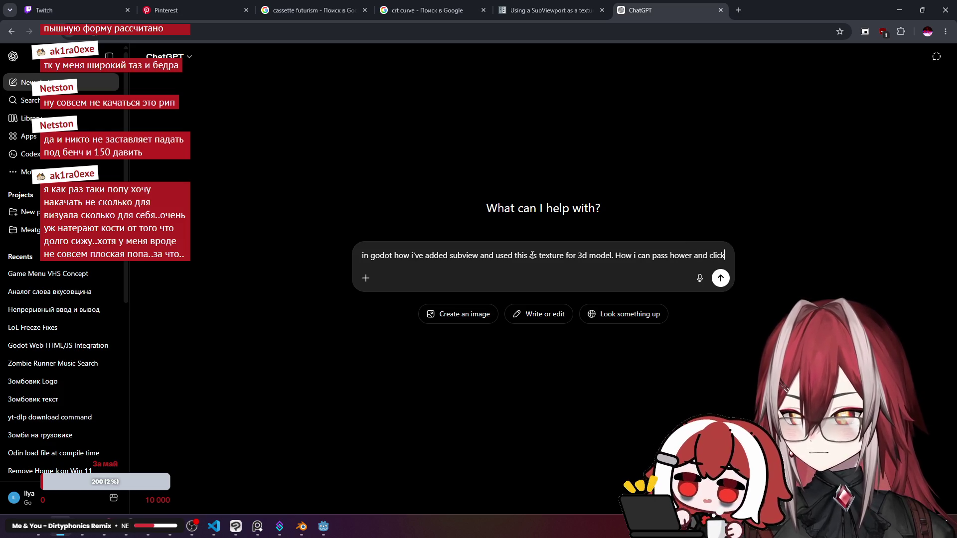
type("s to it")
key("Right")
key("Right")
key("Right")
type("with menu")
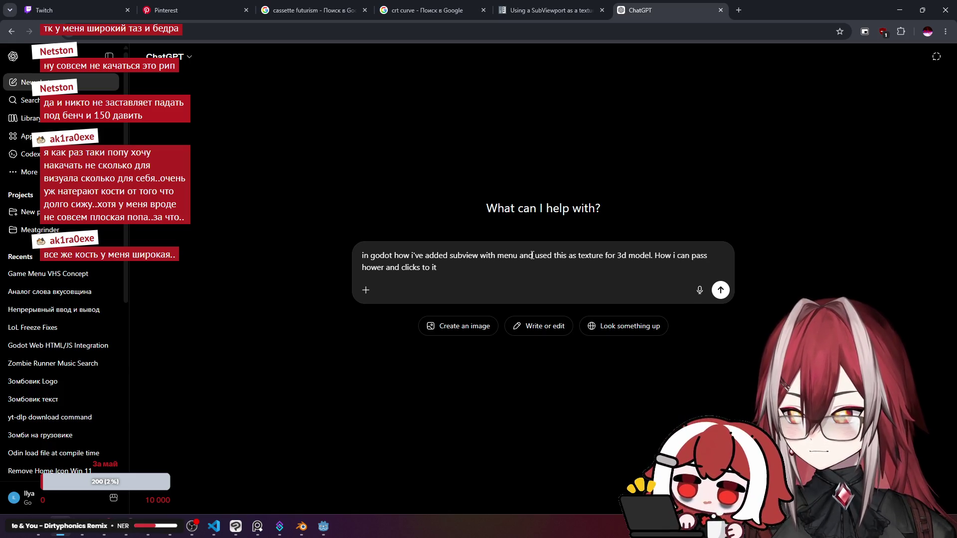
key("ctrl+End")
key("Return")
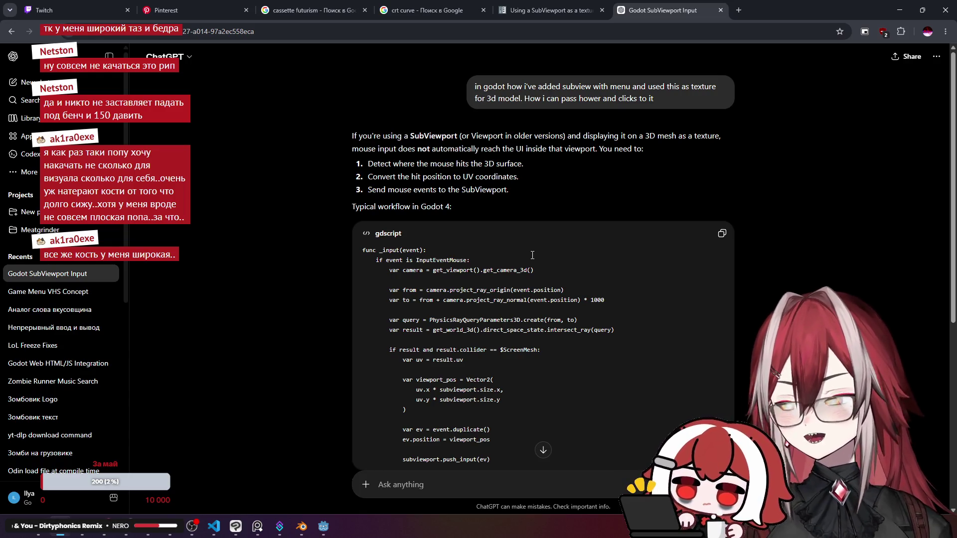
Highlight the parts of the reply about mouse input not reaching the SubViewport and where the mouse hits.
scroll(532, 255, "down", 1)
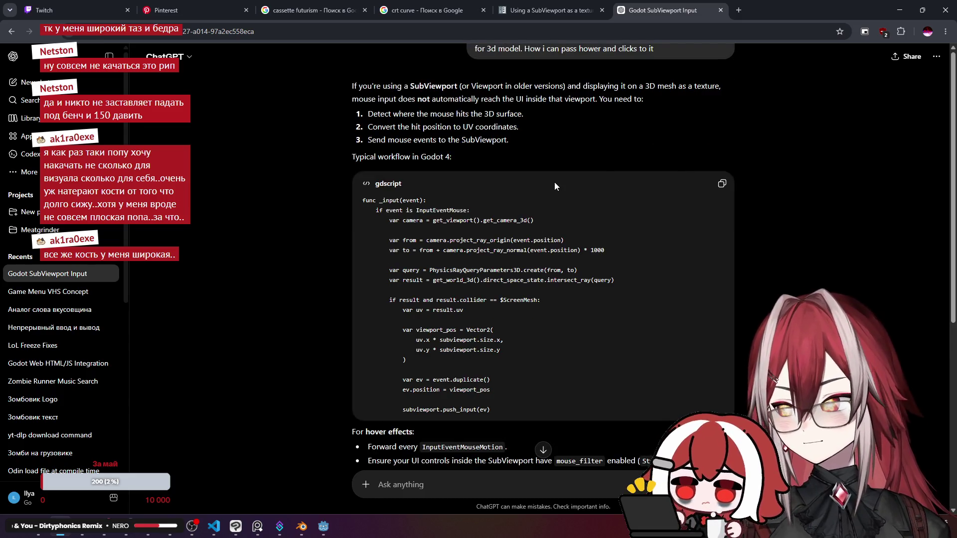
scroll(555, 186, "up", 1)
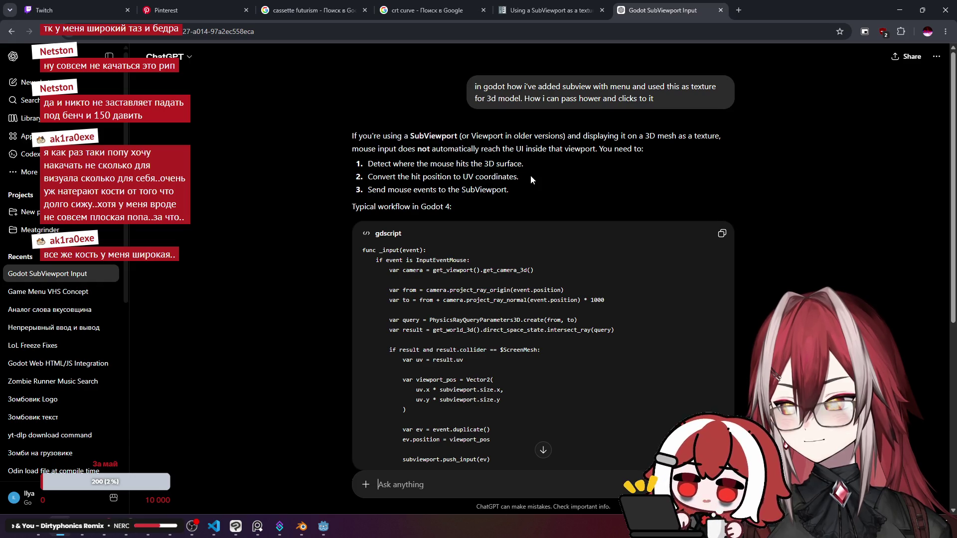
left_click_drag(427, 149, 598, 150)
left_click_drag(393, 164, 508, 163)
mouse_move(426, 177)
left_mouse_down()
mouse_move(435, 172)
mouse_move(481, 220)
mouse_move(493, 221)
left_mouse_up()
left_click(419, 172)
Scroll further down and select SubViewport.push_input() to look it up.
scroll(458, 203, "down", 1)
scroll(499, 219, "down", 4)
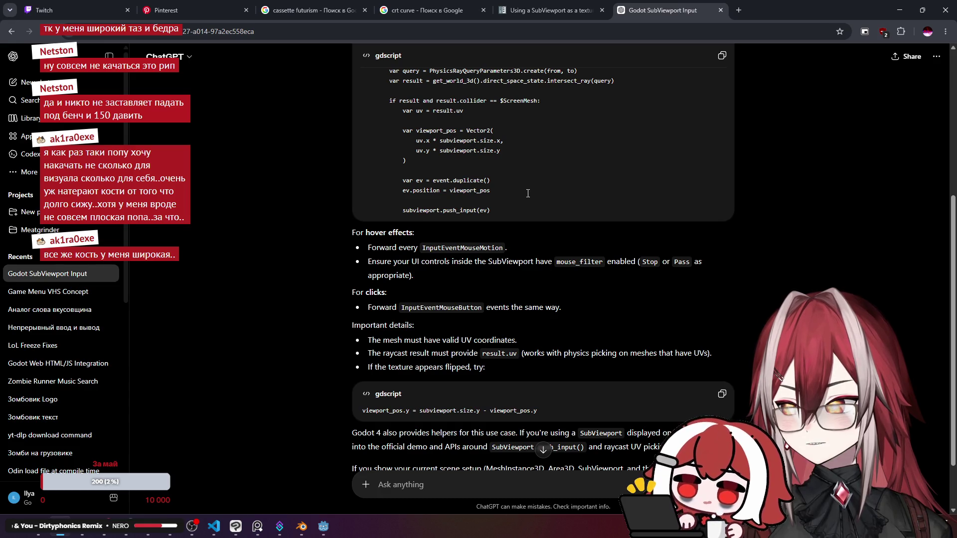
scroll(528, 193, "down", 2)
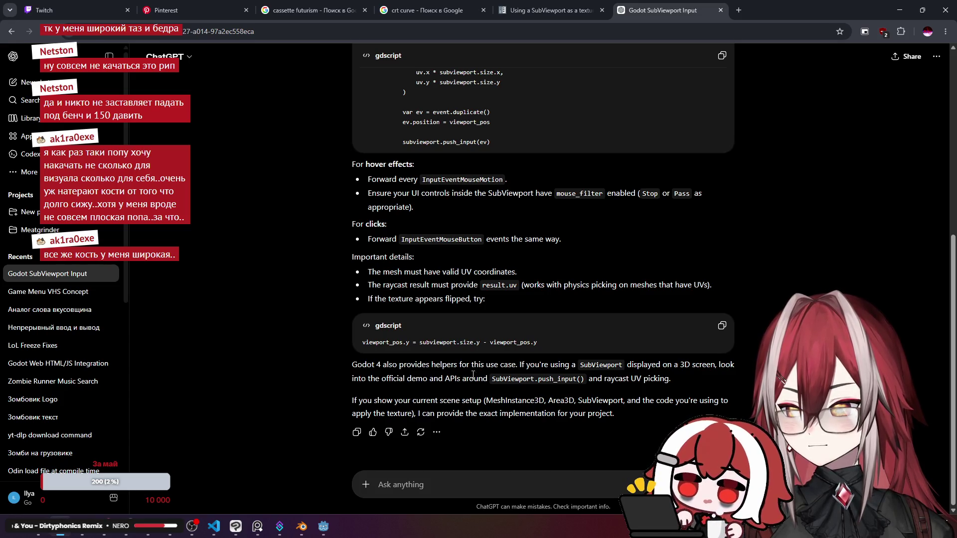
mouse_move(584, 379)
left_mouse_down()
mouse_move(495, 378)
mouse_move(570, 378)
left_mouse_up()
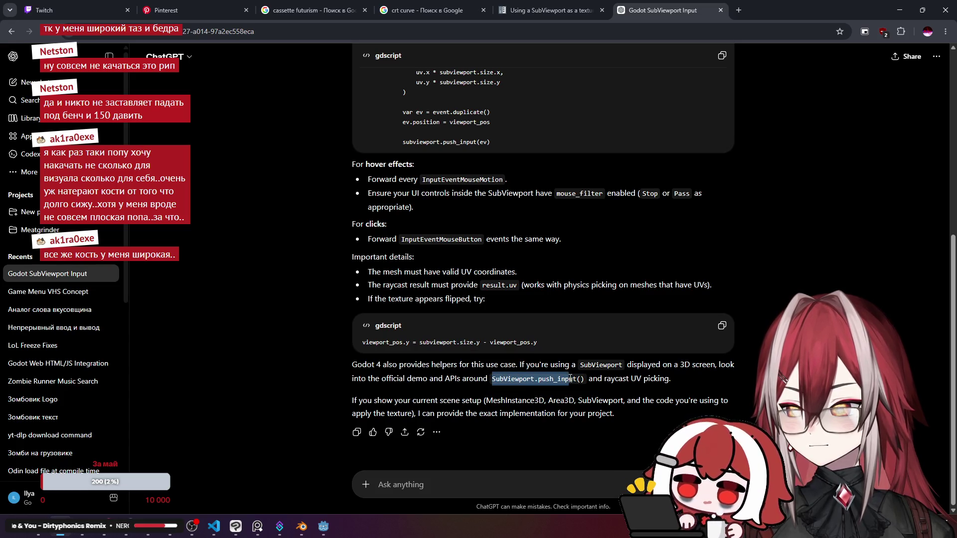
right_click(584, 378)
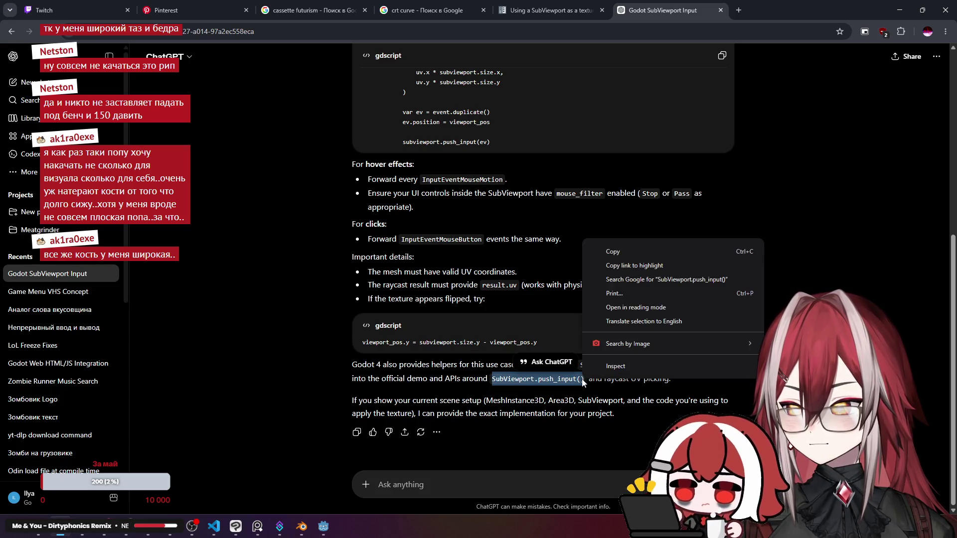
Search SubViewport.push_input() and read the SubViewport class docs note on standalone SubViewport input.
left_click(666, 279)
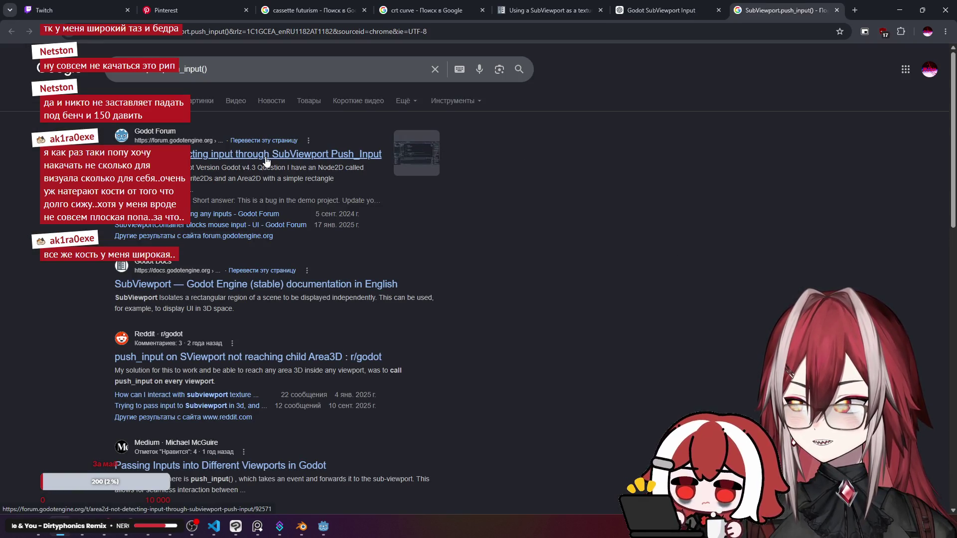
left_click(259, 285)
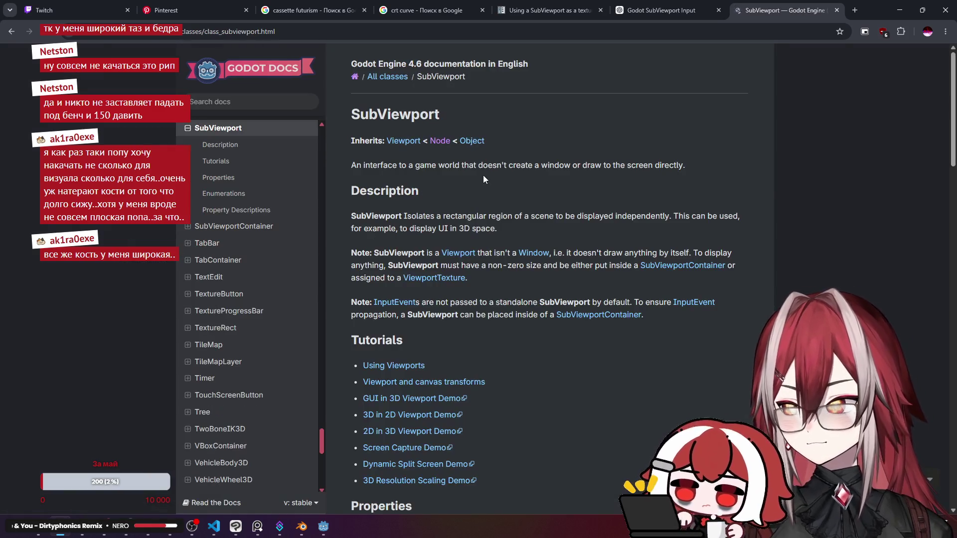
scroll(483, 174, "down", 2)
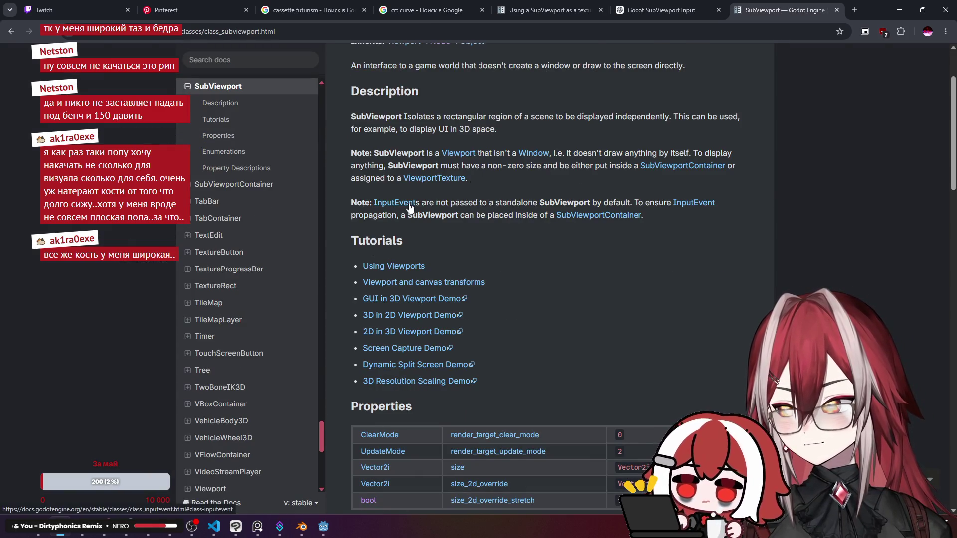
left_click_drag(469, 202, 628, 200)
left_click(459, 214)
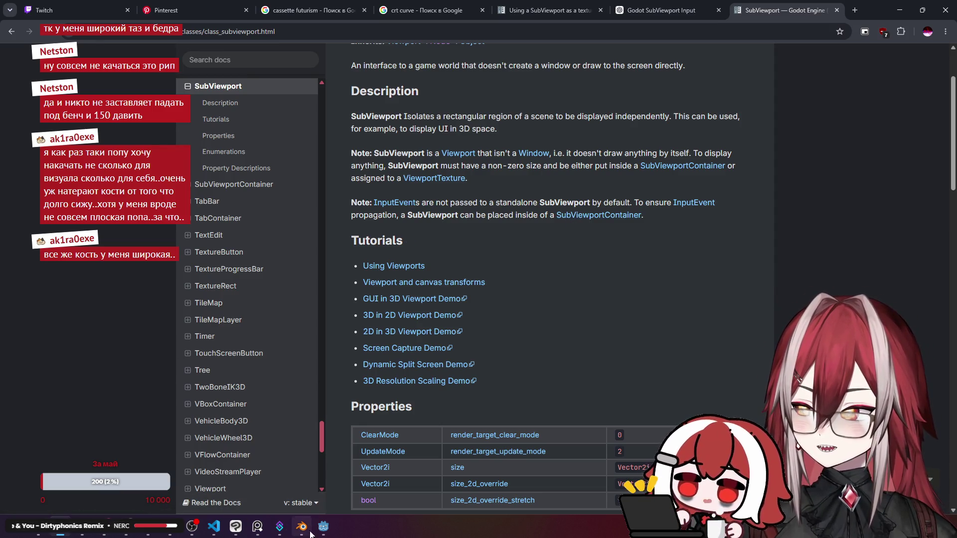
Open the SubViewportContainer docs page, then return to the Meatgrinder editor showing menu3d.tscn.
mouse_move(323, 532)
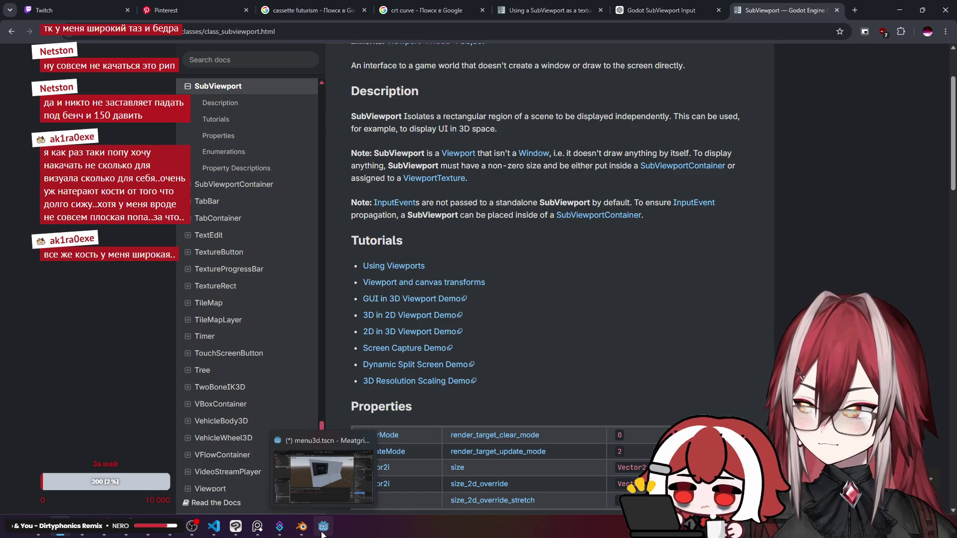
left_click(578, 216)
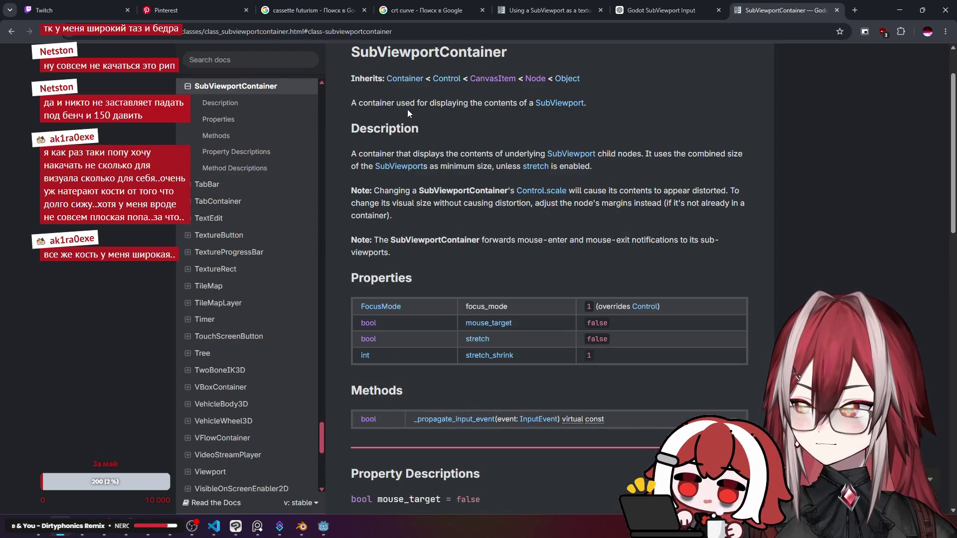
scroll(408, 113, "up", 1)
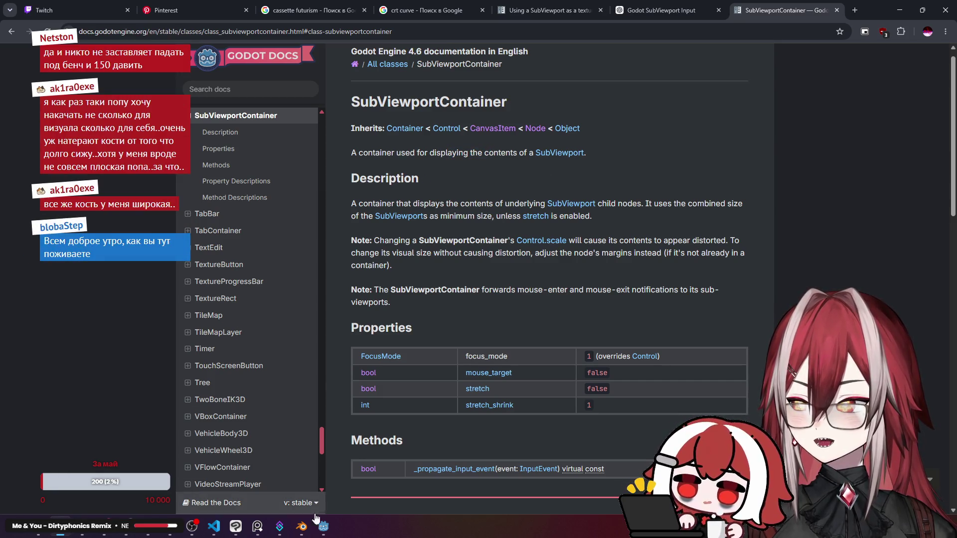
mouse_move(317, 531)
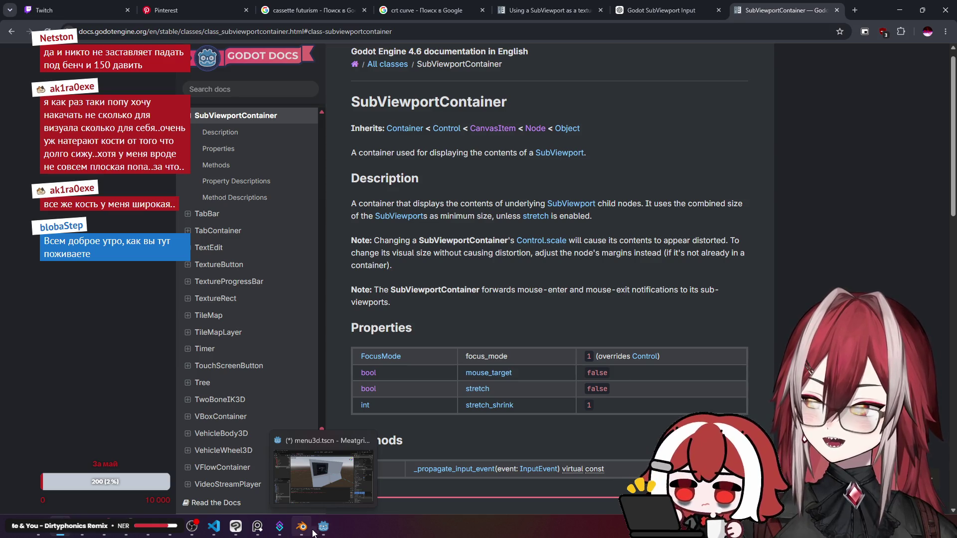
left_click(317, 531)
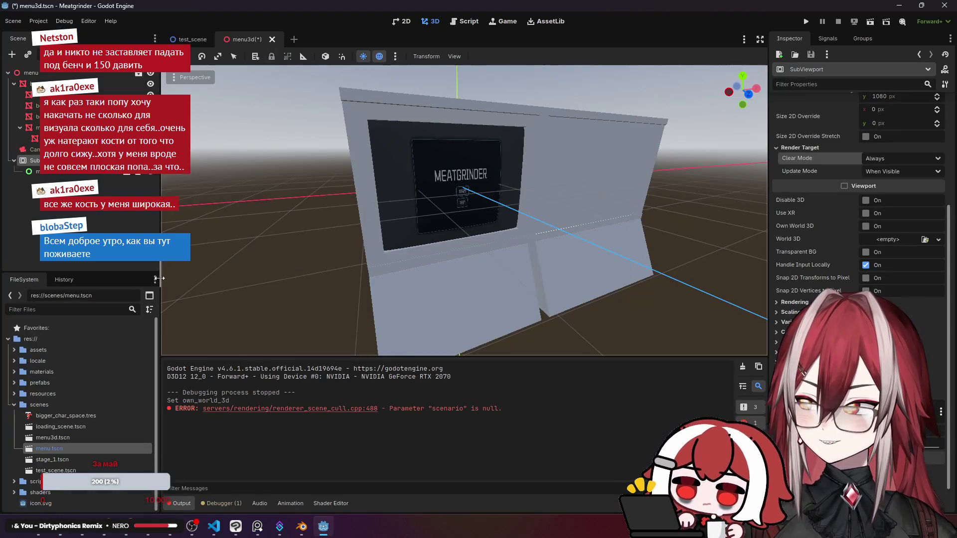
Search 'sub' in the Add Child Node dialog, read SubViewportContainer's description, and cancel without adding it.
right_click(100, 232)
right_click(75, 198)
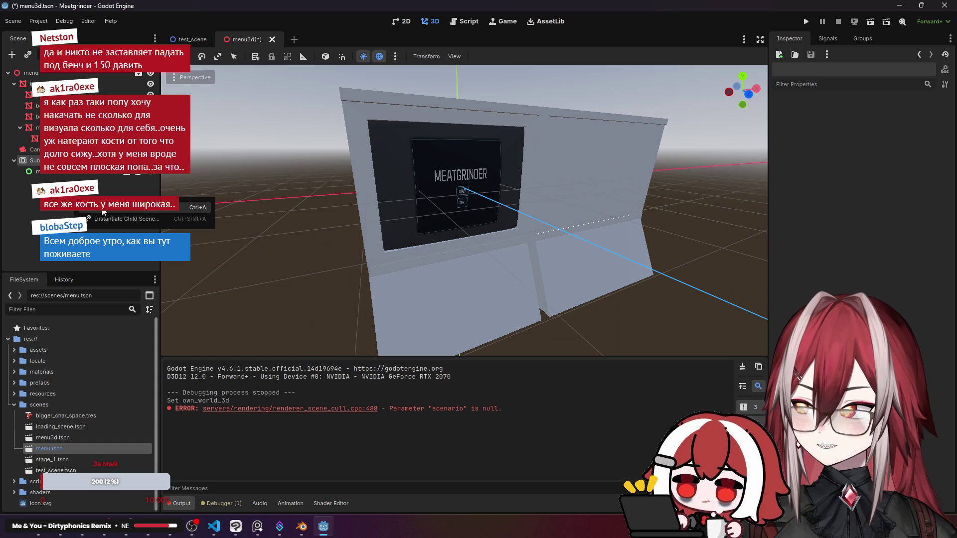
left_click(104, 208)
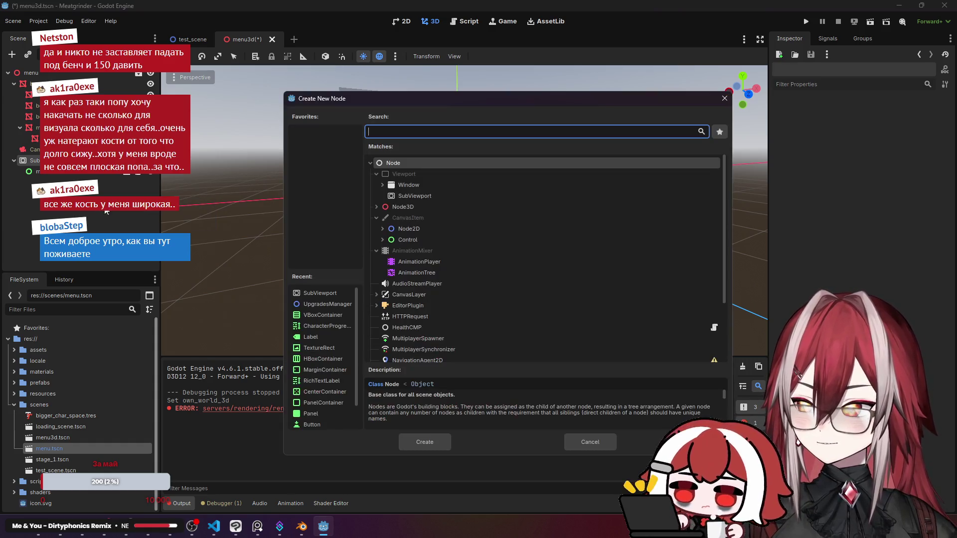
type("sub")
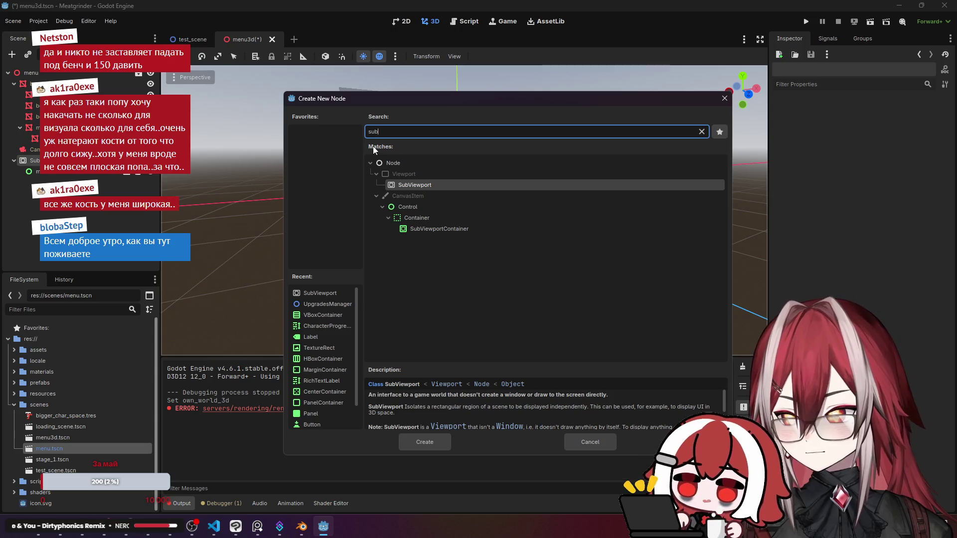
left_click(465, 228)
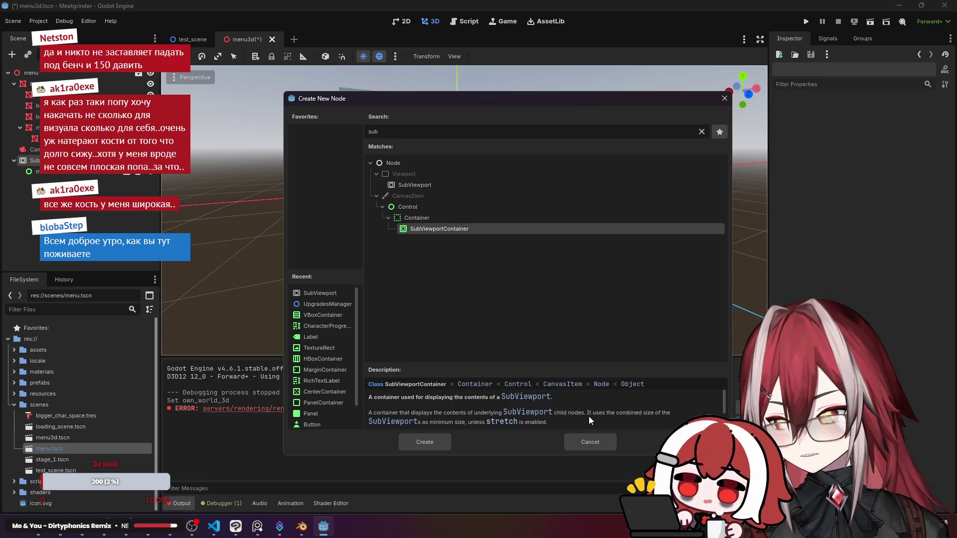
scroll(593, 413, "down", 2)
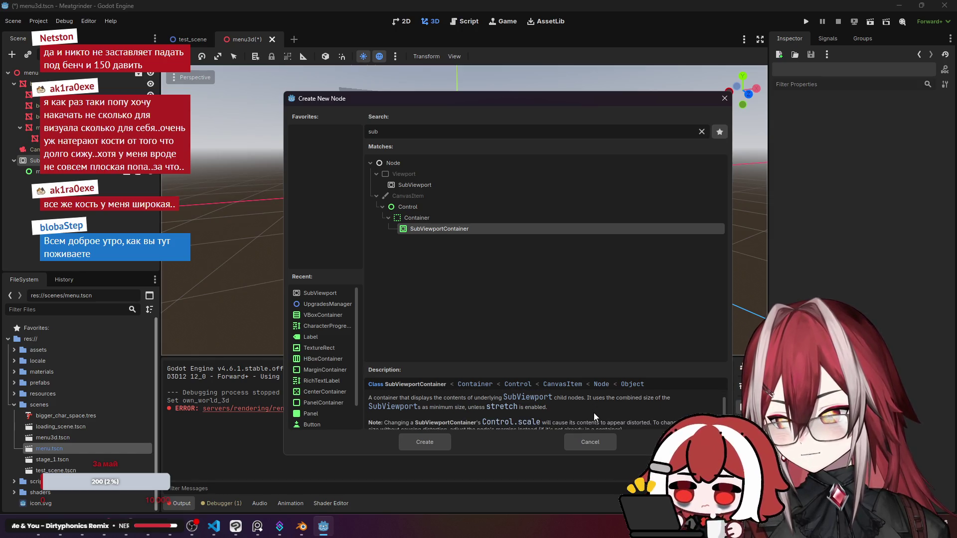
scroll(593, 413, "down", 1)
scroll(594, 412, "down", 1)
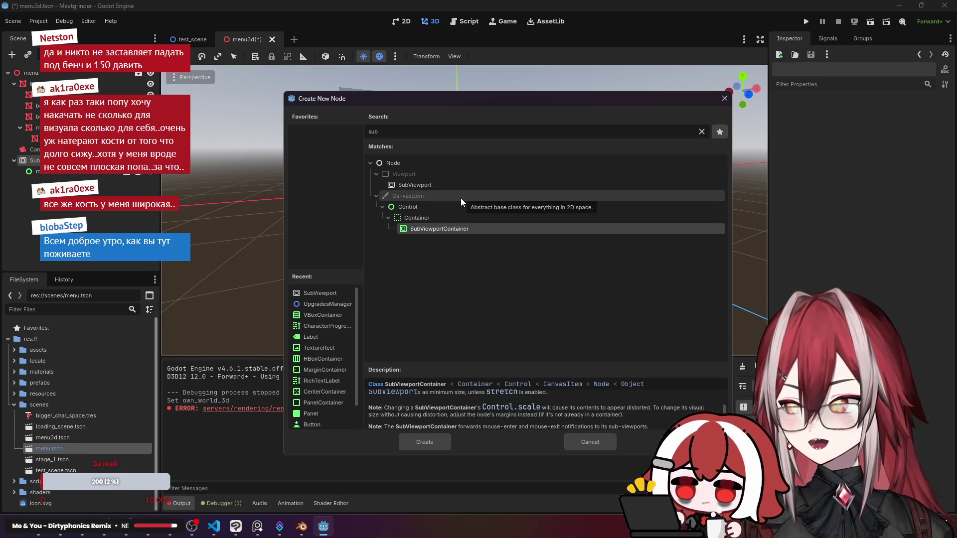
left_click_drag(507, 97, 461, 265)
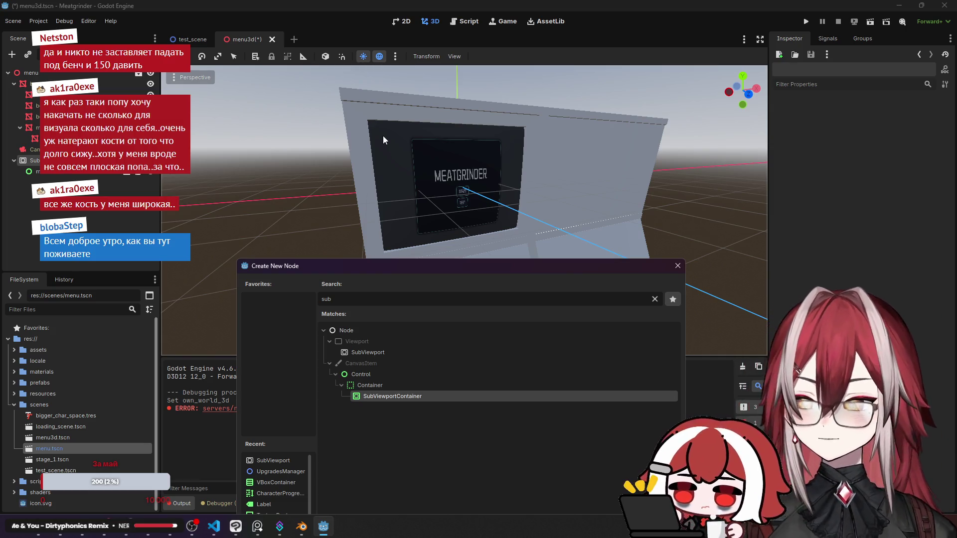
left_click(677, 266)
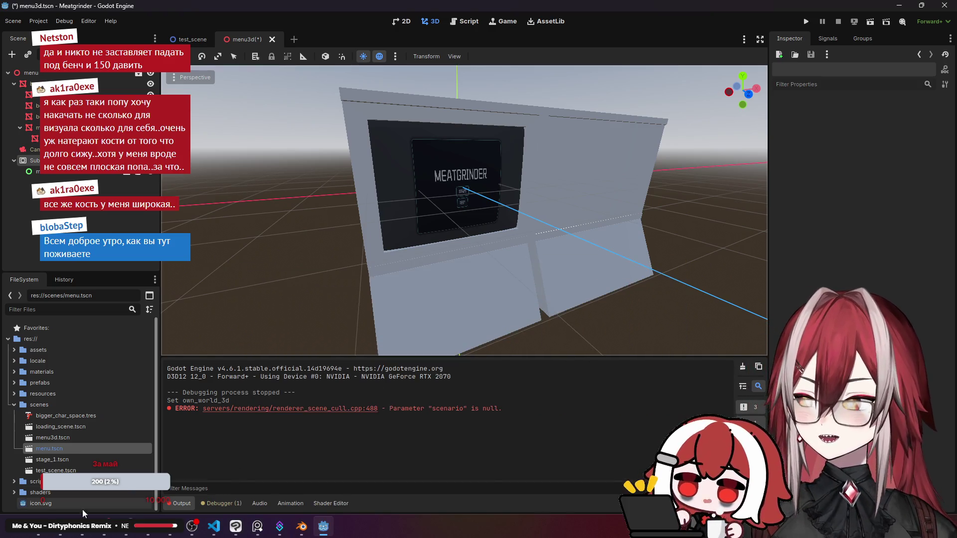
Go back to the SubViewportContainer docs, then to the ChatGPT SubViewport input conversation.
left_click(61, 534)
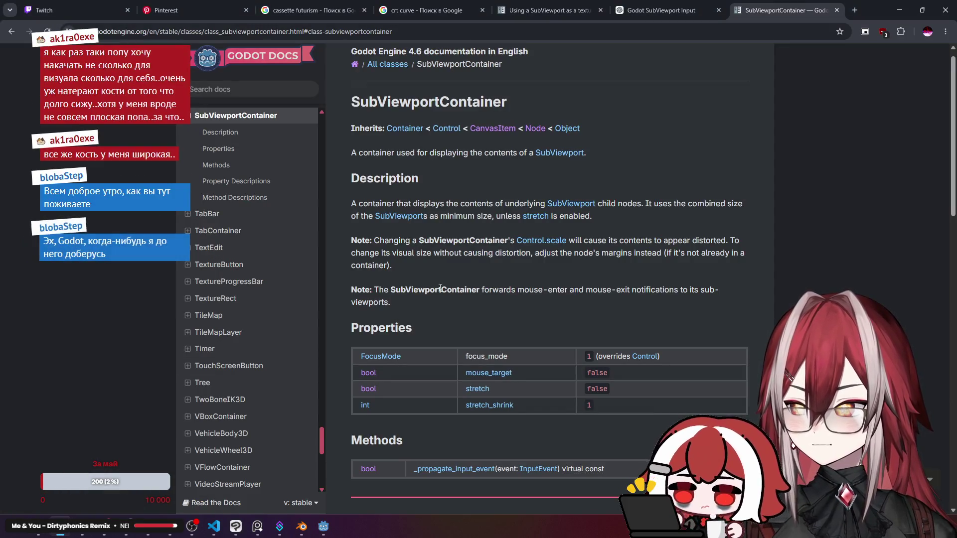
scroll(471, 233, "down", 1)
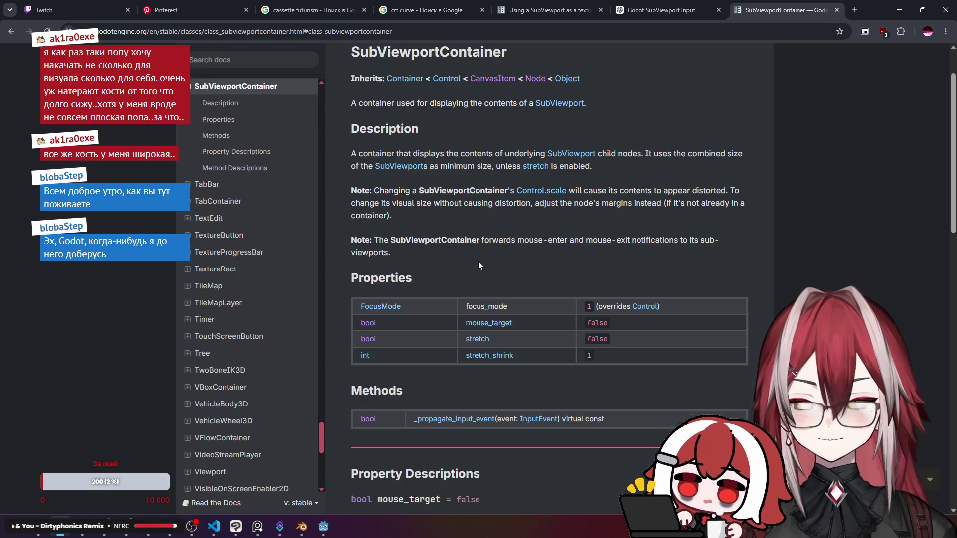
key("ctrl+shift+Tab")
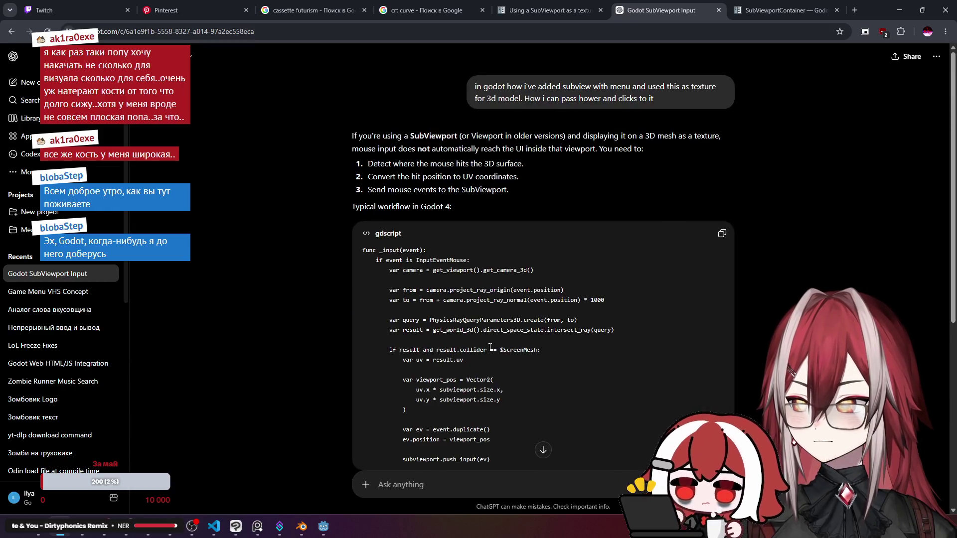
scroll(511, 322, "down", 5)
scroll(510, 322, "up", 2)
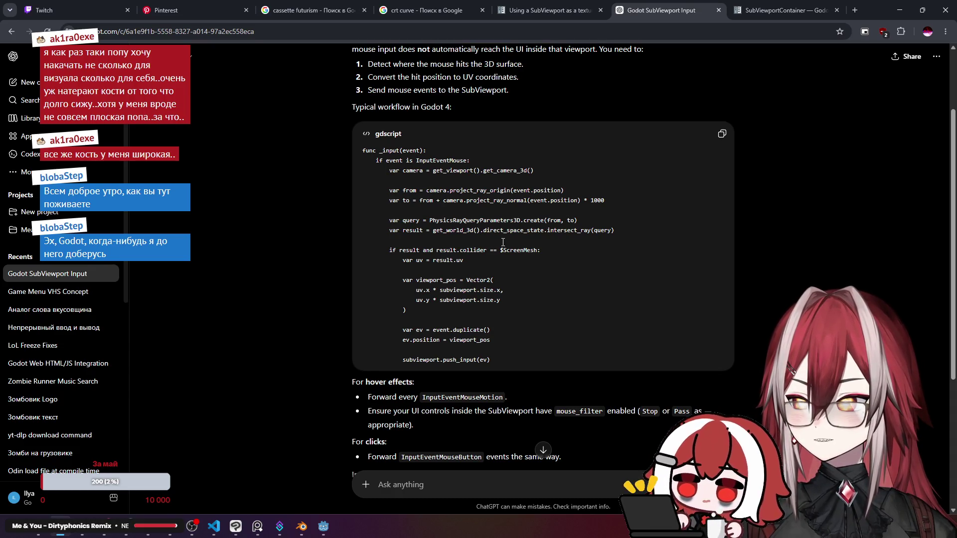
double_click(521, 250)
left_click(505, 253)
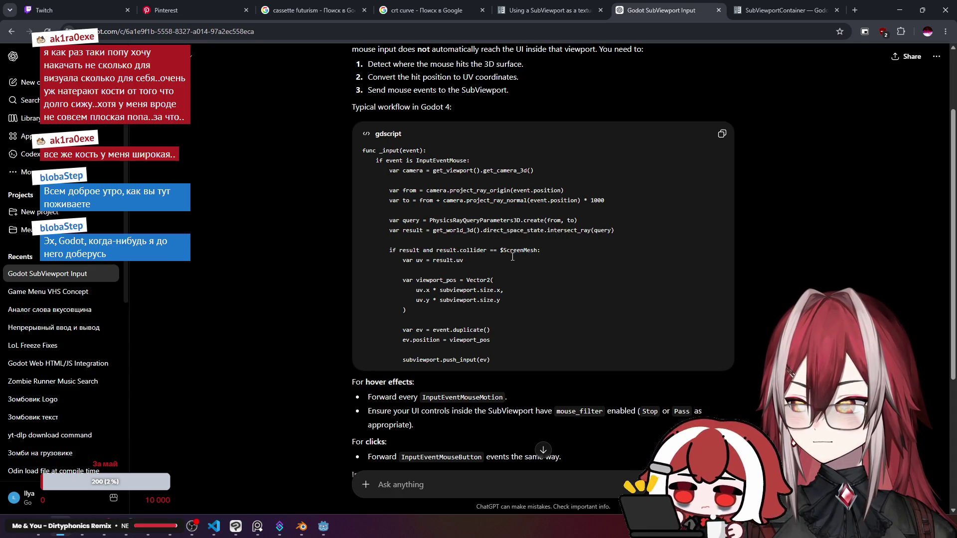
left_click_drag(500, 251, 543, 251)
left_click_drag(453, 280, 510, 280)
scroll(513, 276, "down", 1)
scroll(519, 273, "down", 3)
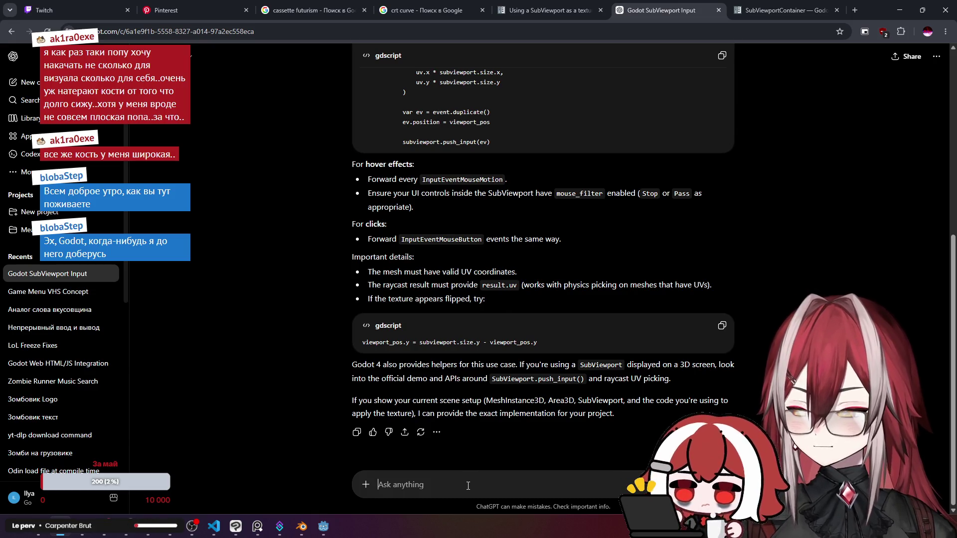
Send ChatGPT the follow-up that the texture was added without code.
type("i've")
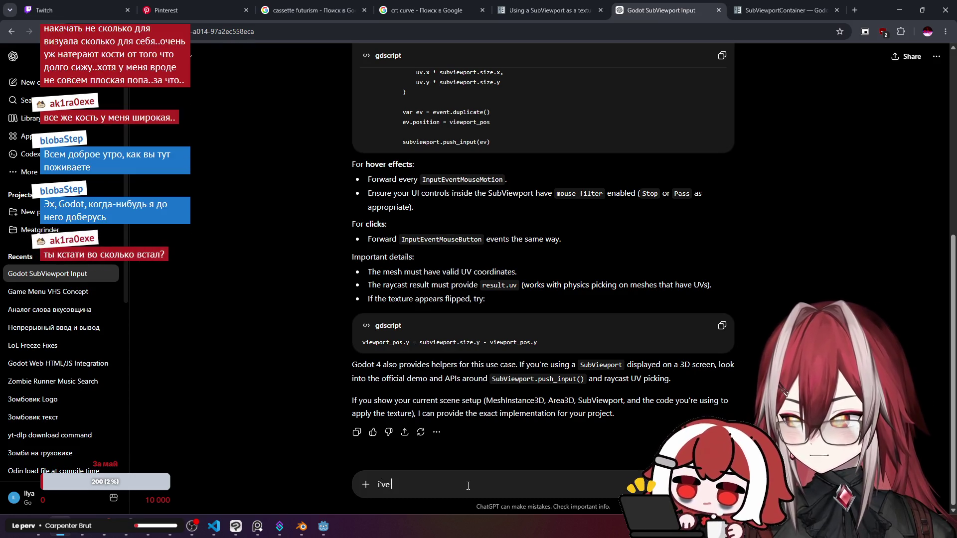
type(" added ")
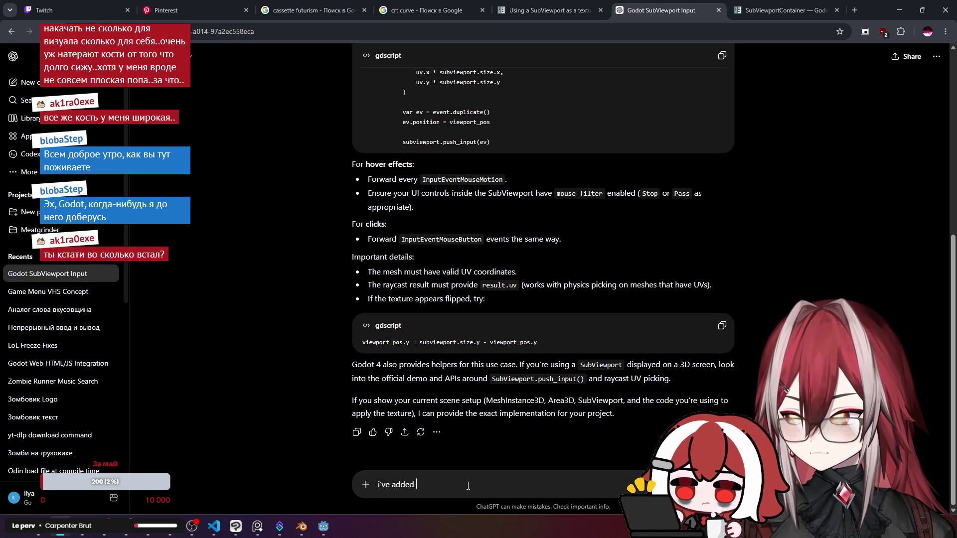
type("texture")
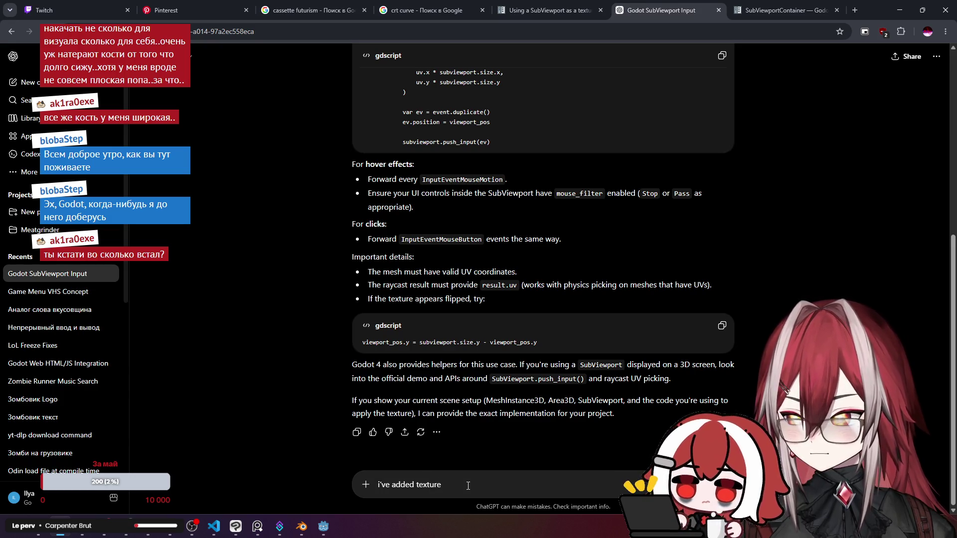
type(" wit")
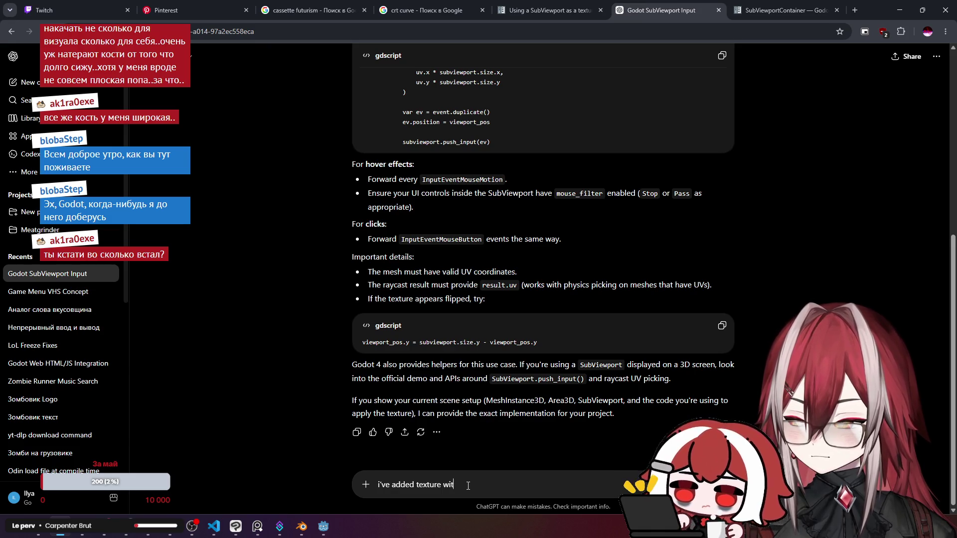
type("out")
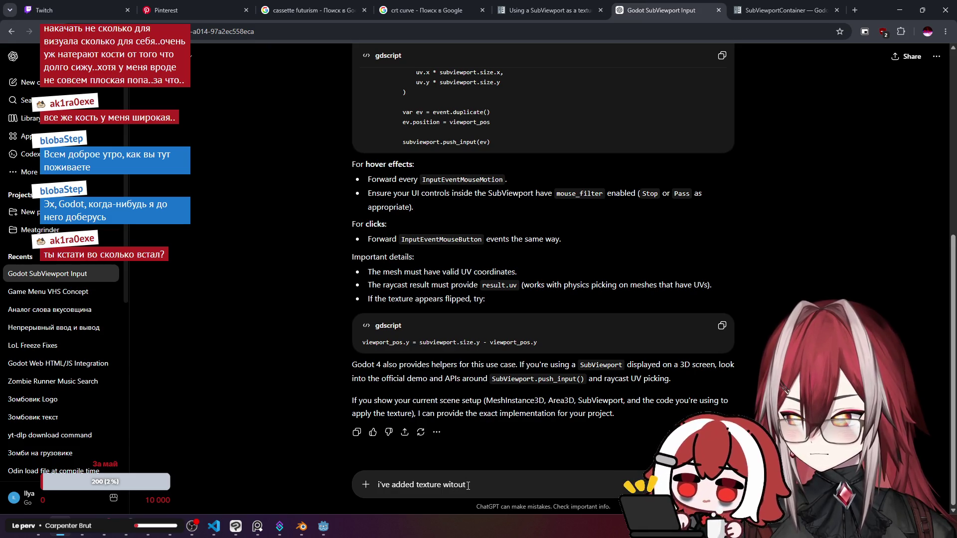
type("h")
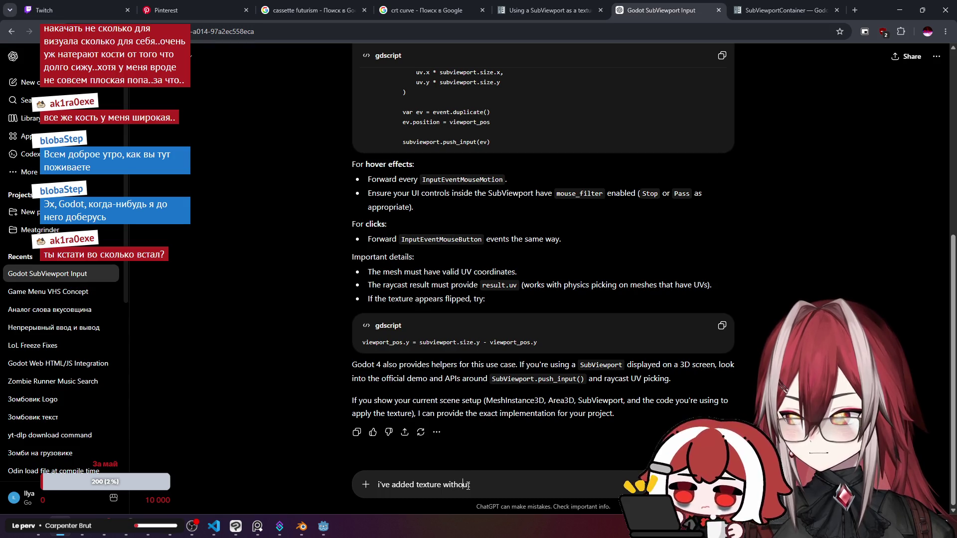
type(" code.")
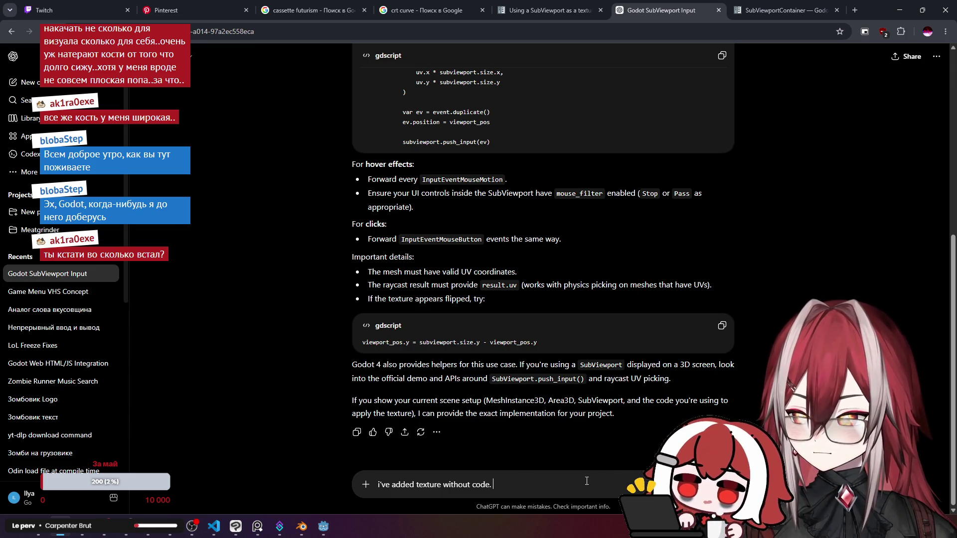
type("()")
type("we c")
type("an use")
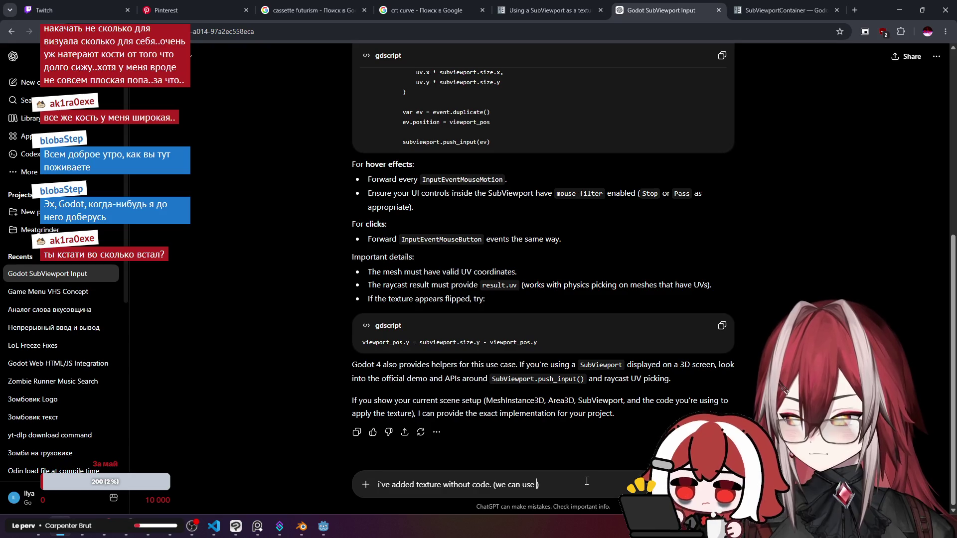
key("BackSpace")
key("BackSpace")
key("BackSpace")
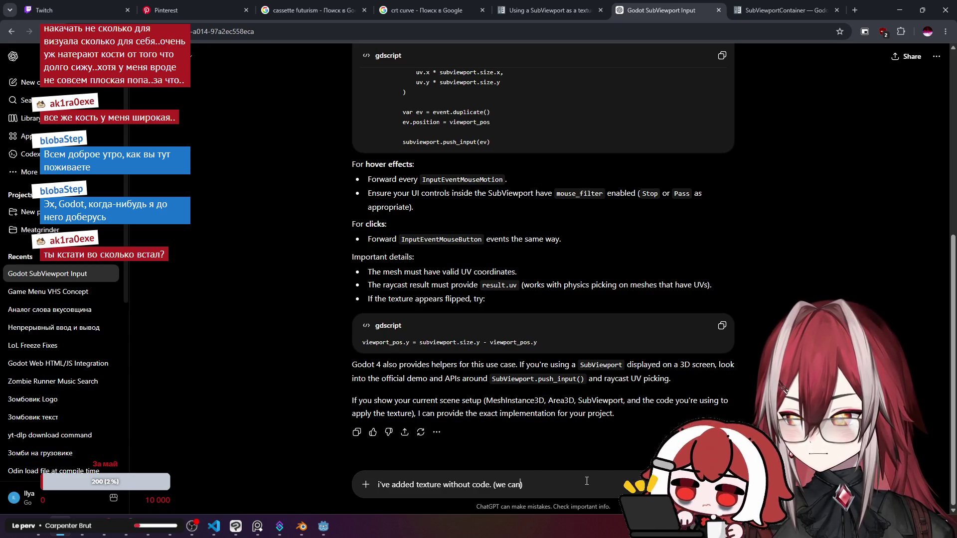
key("BackSpace")
key("Delete")
key("Return")
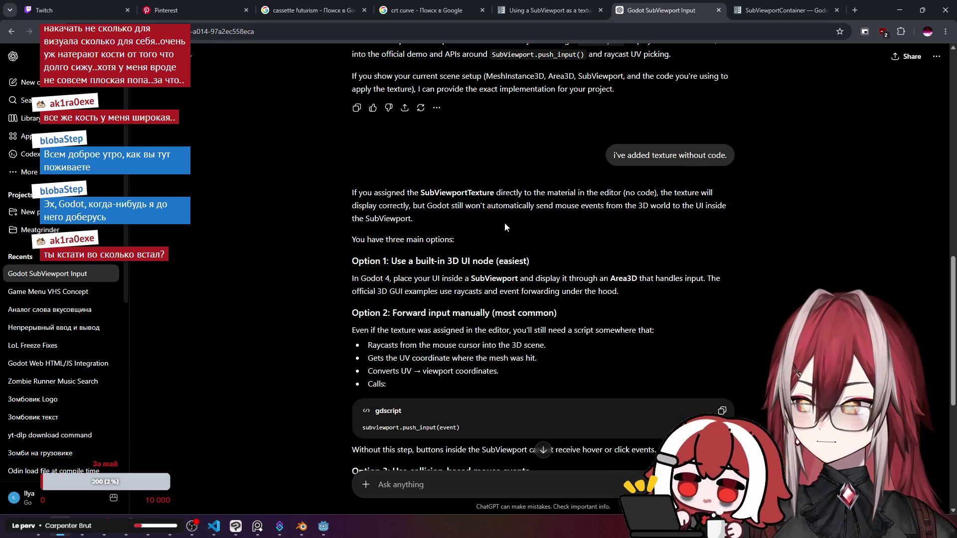
Select the phrase 'official 3D GUI examples' in Option 1 of ChatGPT's reply.
scroll(513, 215, "down", 1)
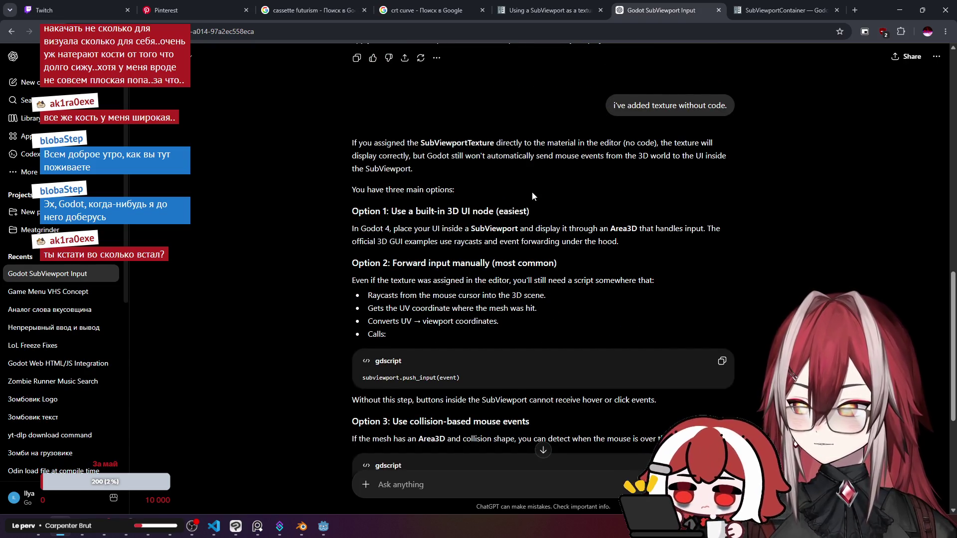
scroll(543, 174, "down", 1)
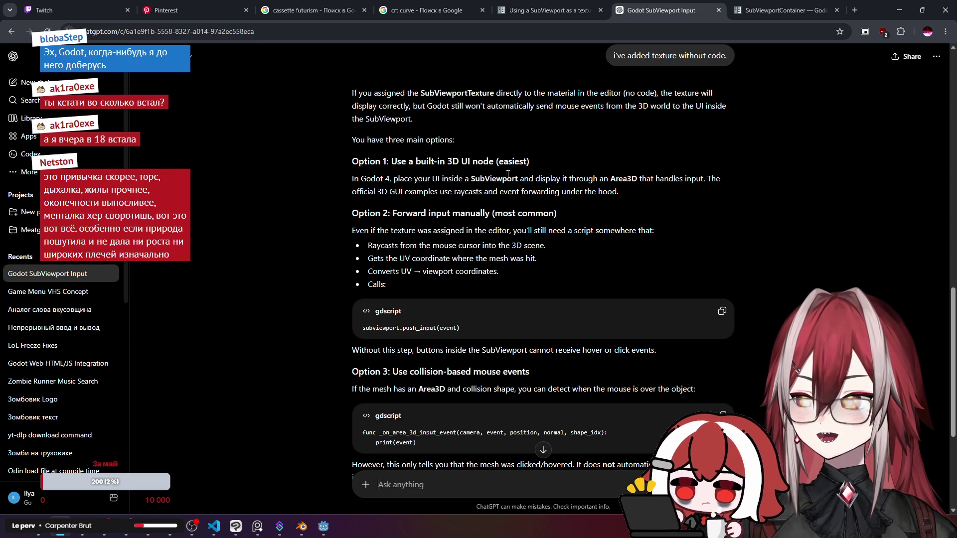
left_click_drag(353, 191, 437, 193)
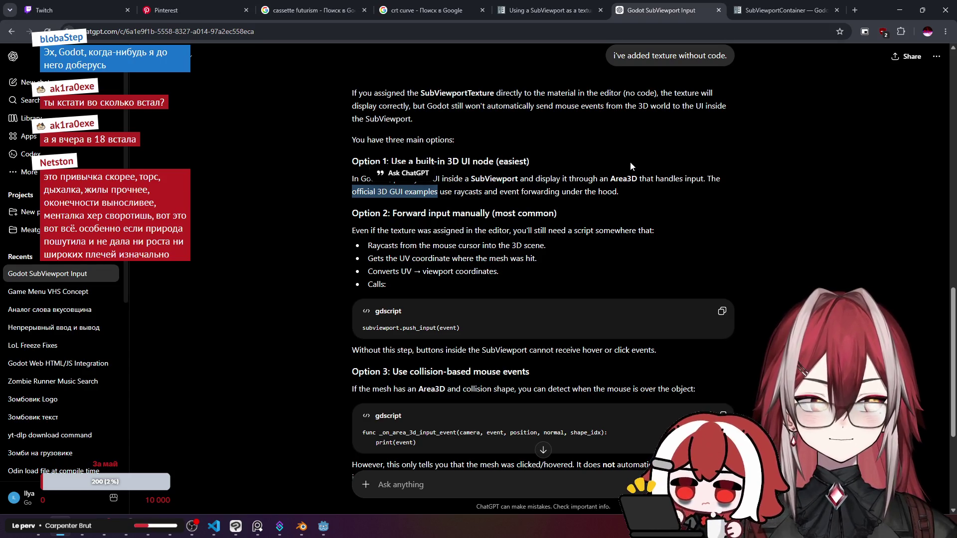
left_click(631, 163)
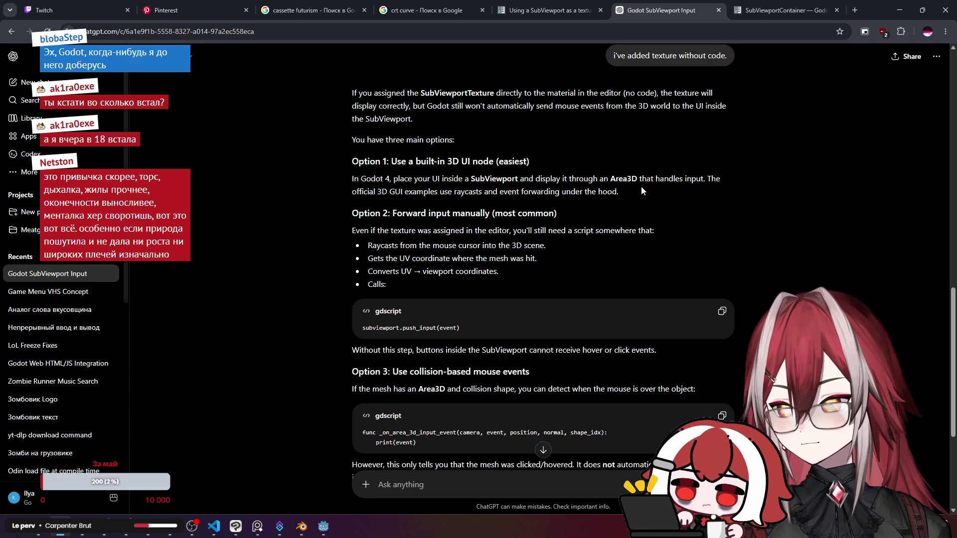
left_click_drag(438, 194, 341, 198)
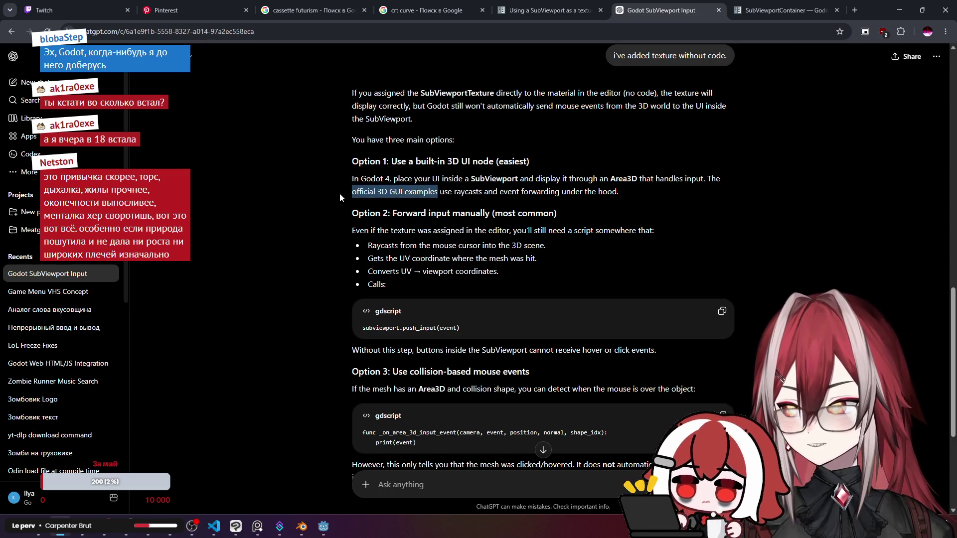
mouse_move(436, 194)
left_mouse_down()
mouse_move(351, 192)
mouse_move(618, 192)
mouse_move(351, 193)
left_mouse_up()
Search Google for 'official 3D GUI examples' in a new tab.
key("ctrl+c")
key("ctrl+t")
key("ctrl+v")
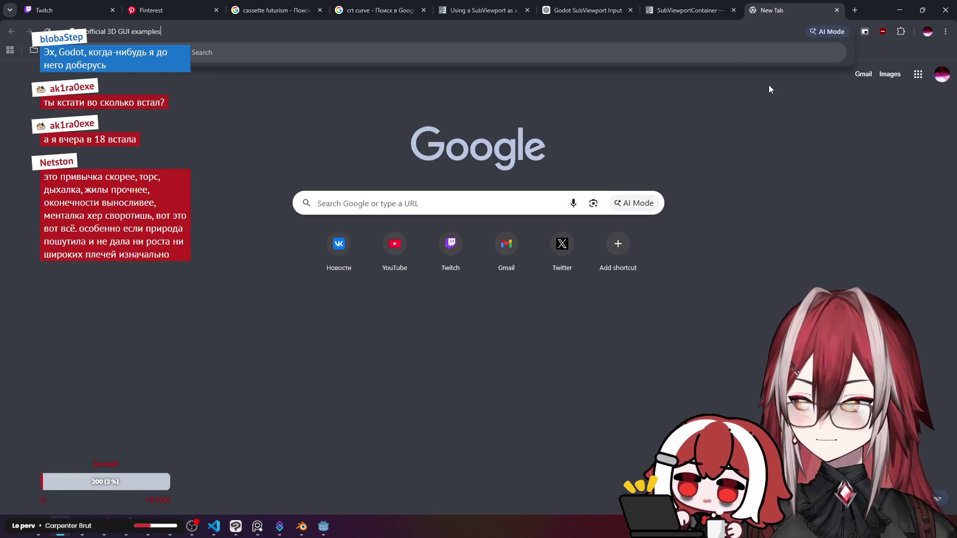
key("Return")
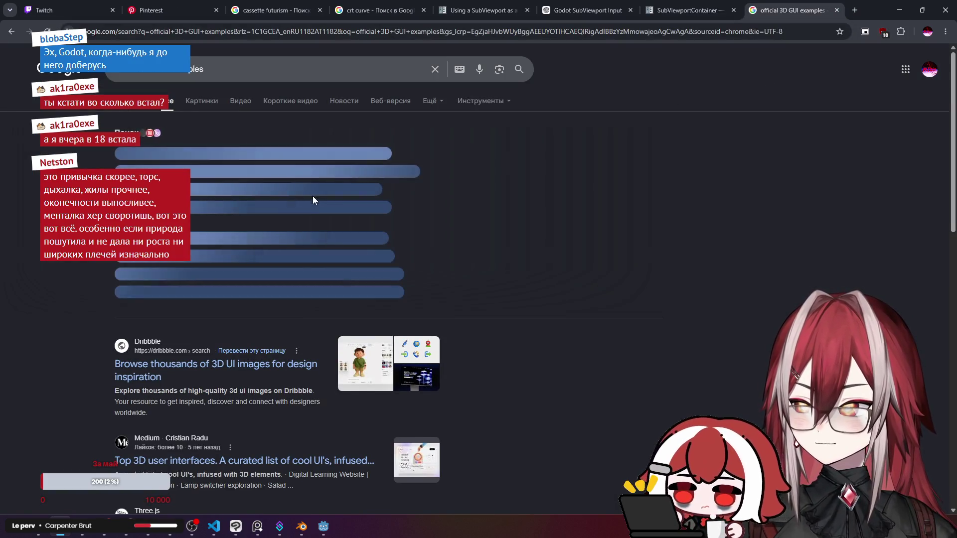
Refine the query to 'official 3D GUI examples godot' and open the GUI in 3D Demo page.
left_click(232, 69)
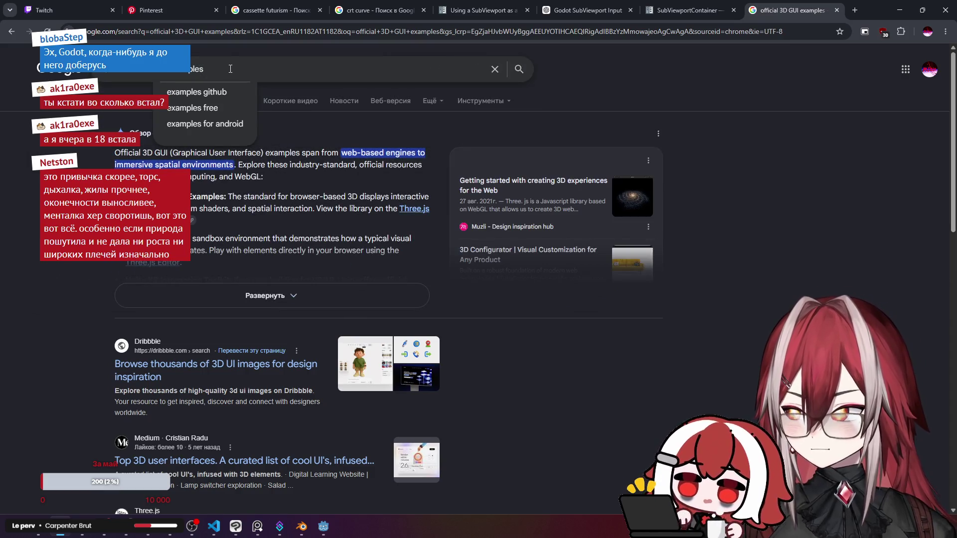
type(" godot")
key("Return")
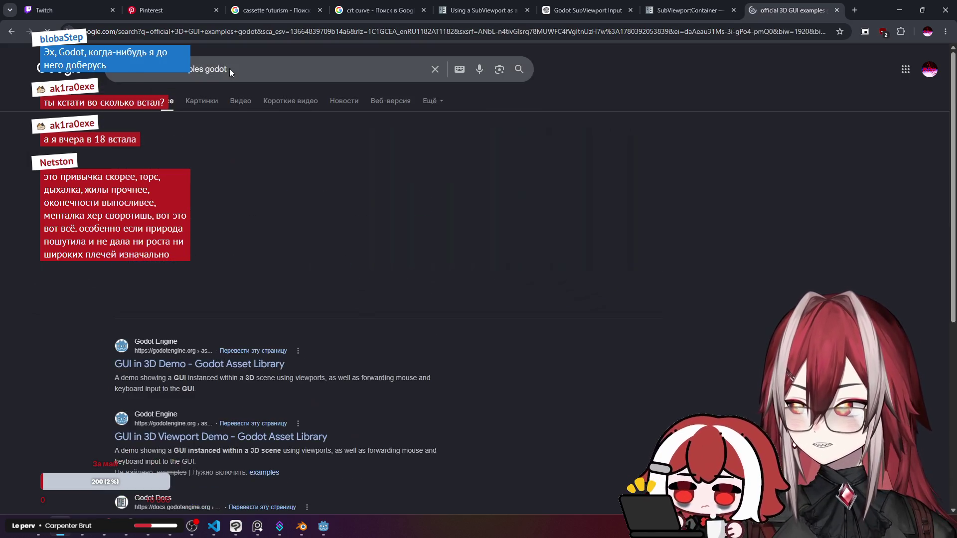
middle_click(200, 364)
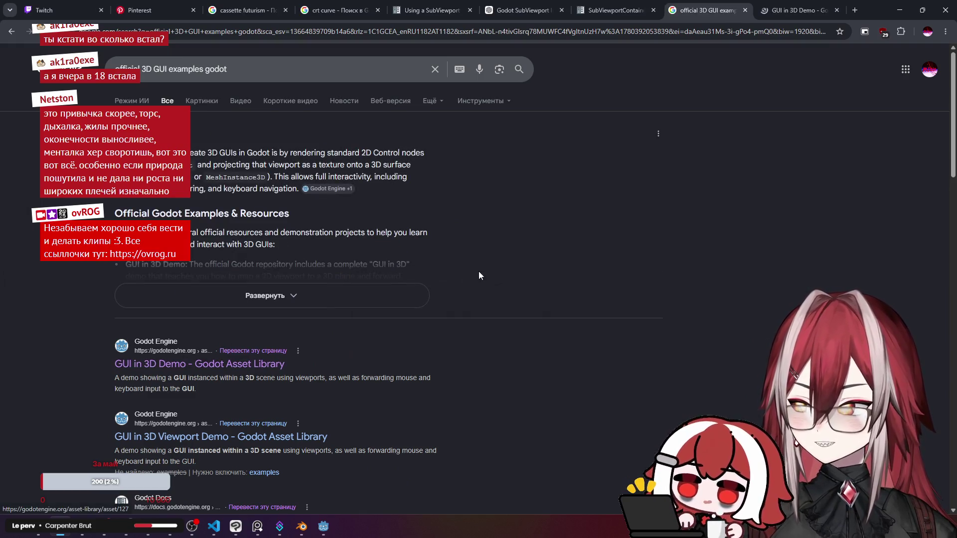
left_click(767, 10)
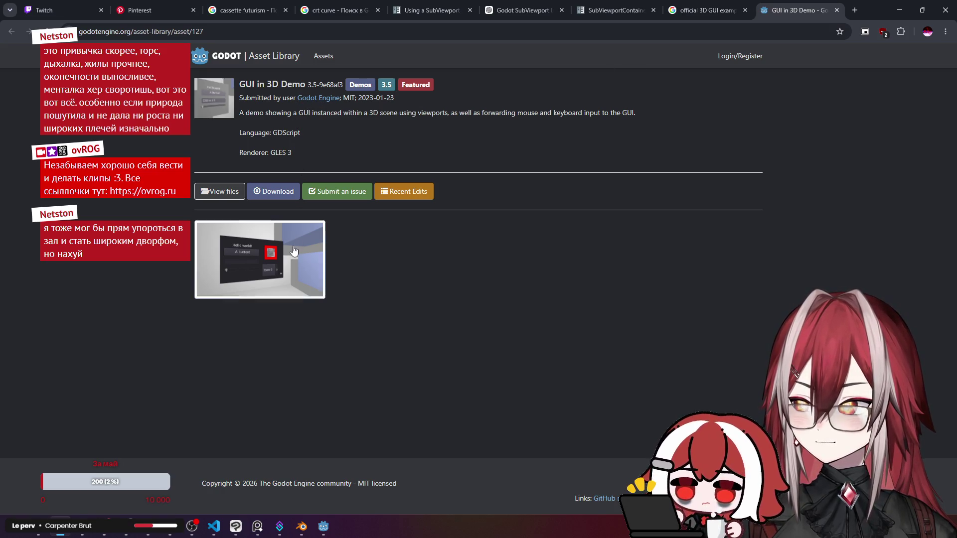
Expand the search's AI overview and briefly check the GUI in 3D Viewport Demo page.
key("ctrl+shift+Tab")
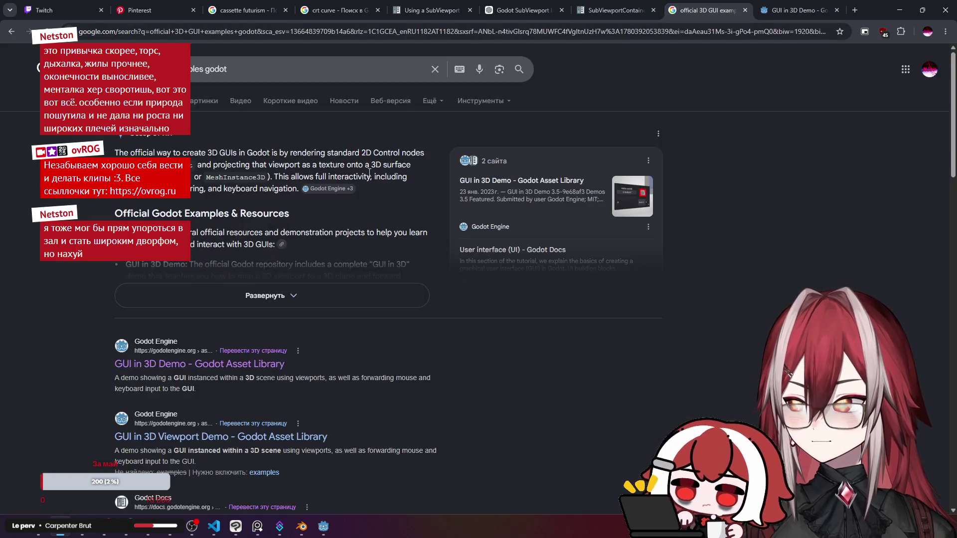
left_click(299, 296)
scroll(302, 236, "down", 8)
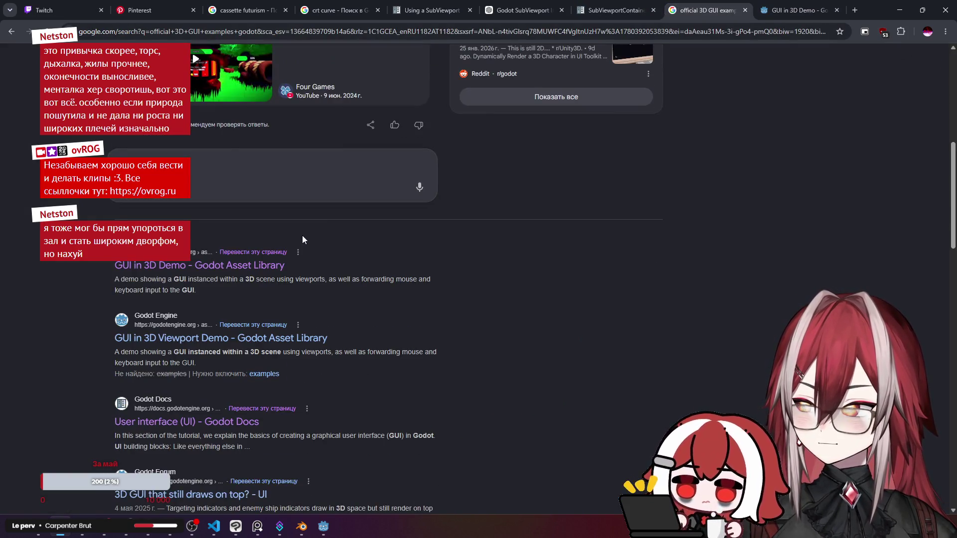
middle_click(240, 338)
key("ctrl+Tab")
key("ctrl+Tab")
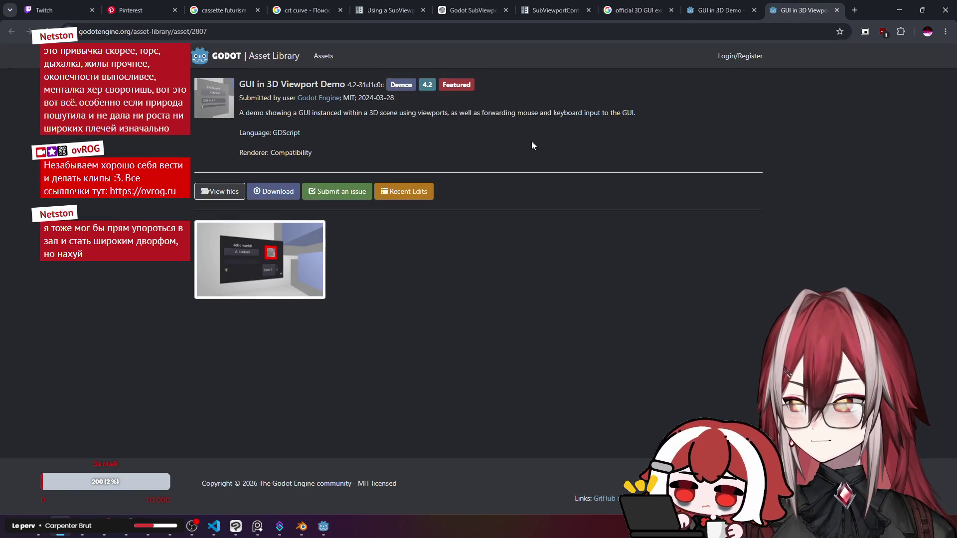
key("ctrl+w")
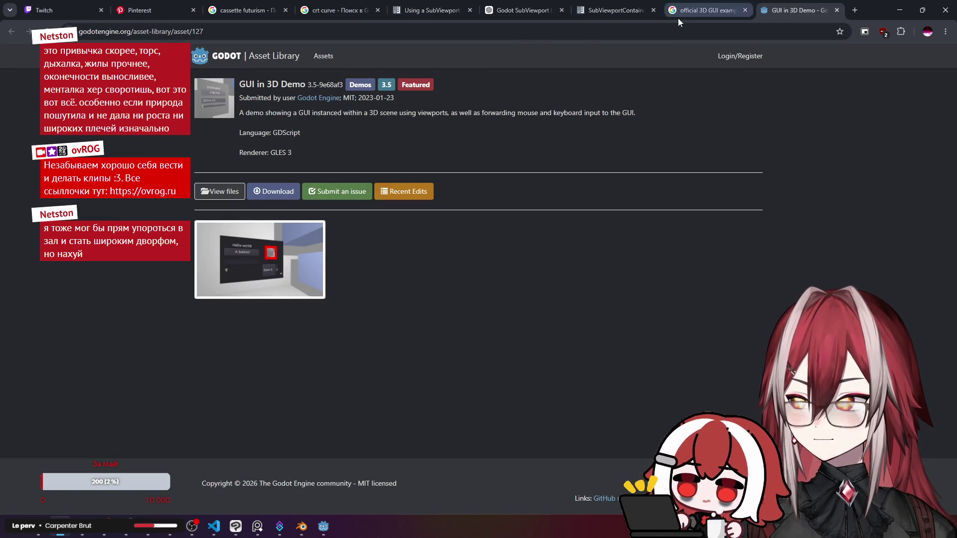
left_click(690, 16)
scroll(283, 277, "down", 5)
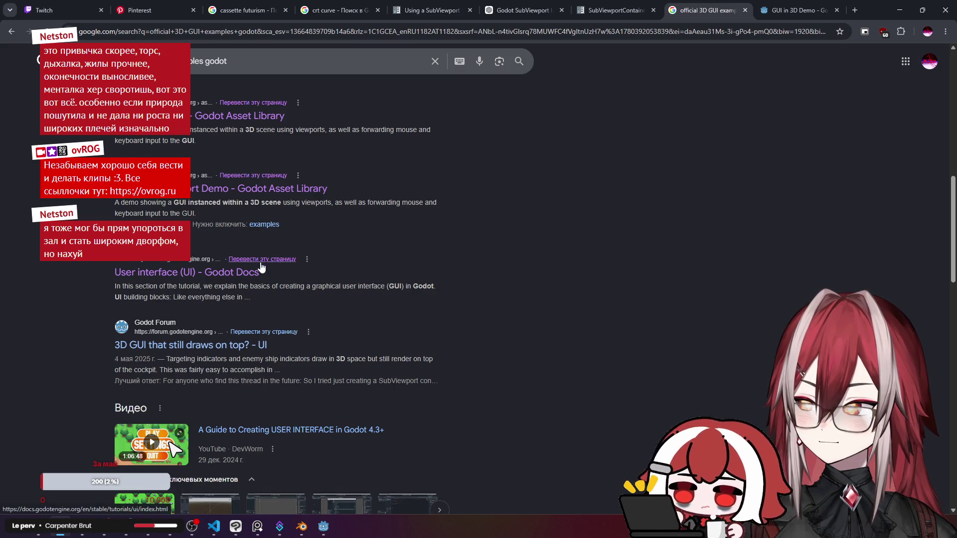
scroll(252, 248, "up", 4)
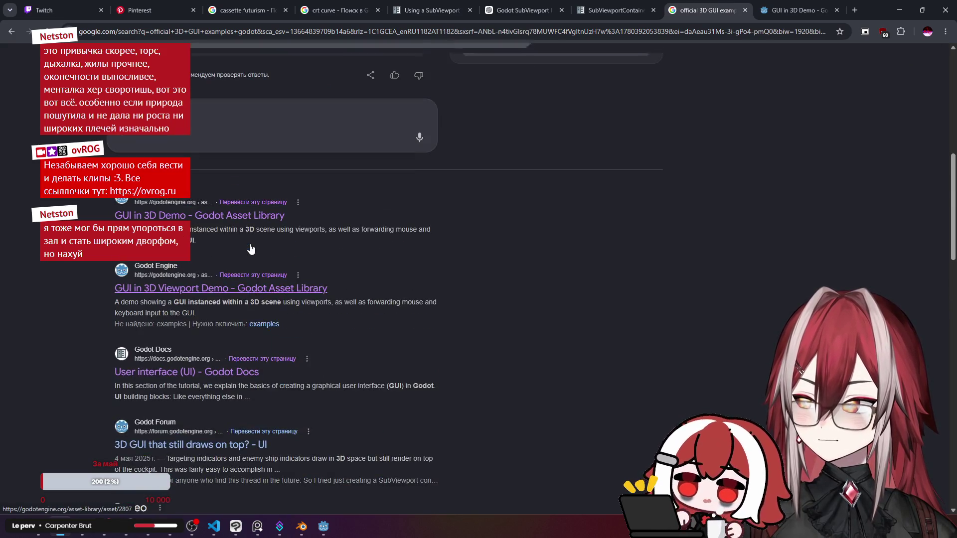
scroll(200, 414, "up", 8)
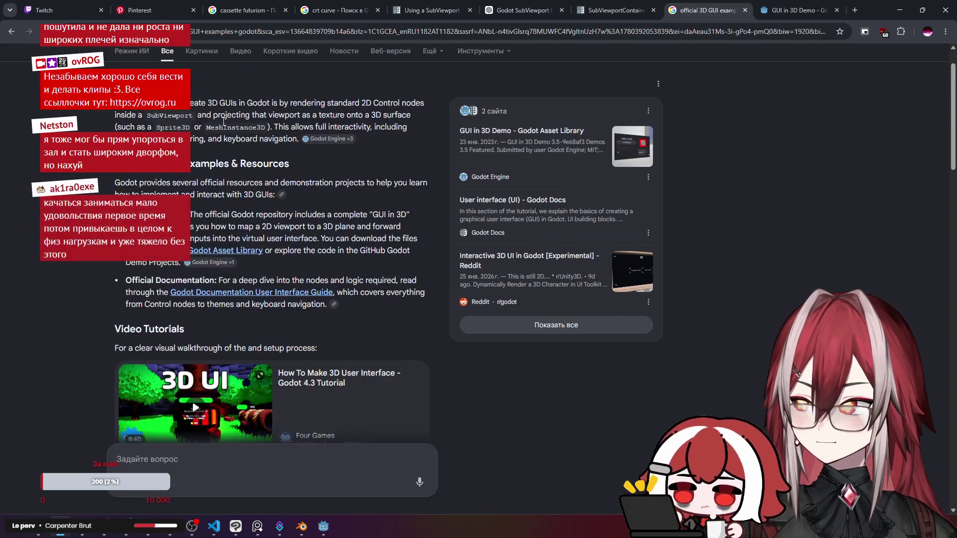
Switch to video results and open the Reddit post 'Interactive 3D UI in Godot [Experimental]'.
left_click(231, 98)
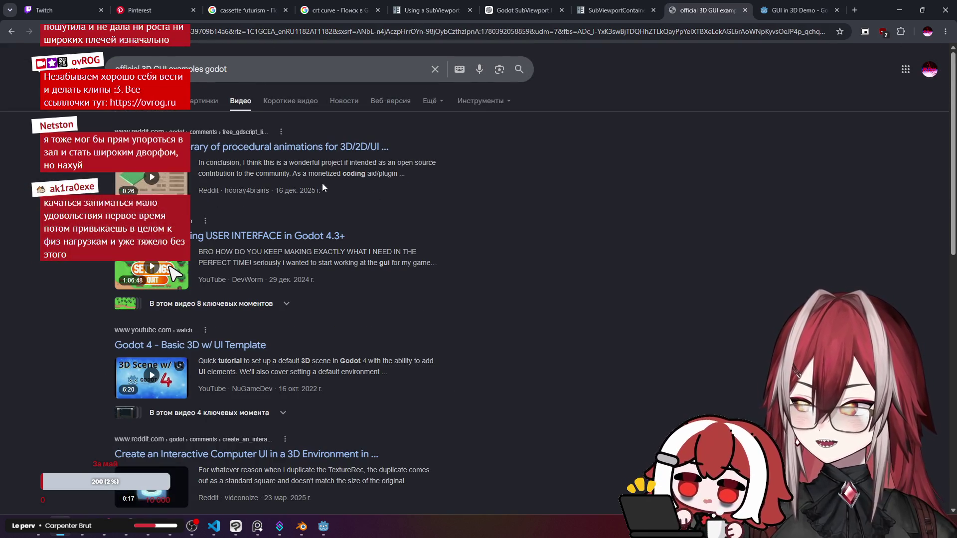
scroll(307, 234, "down", 2)
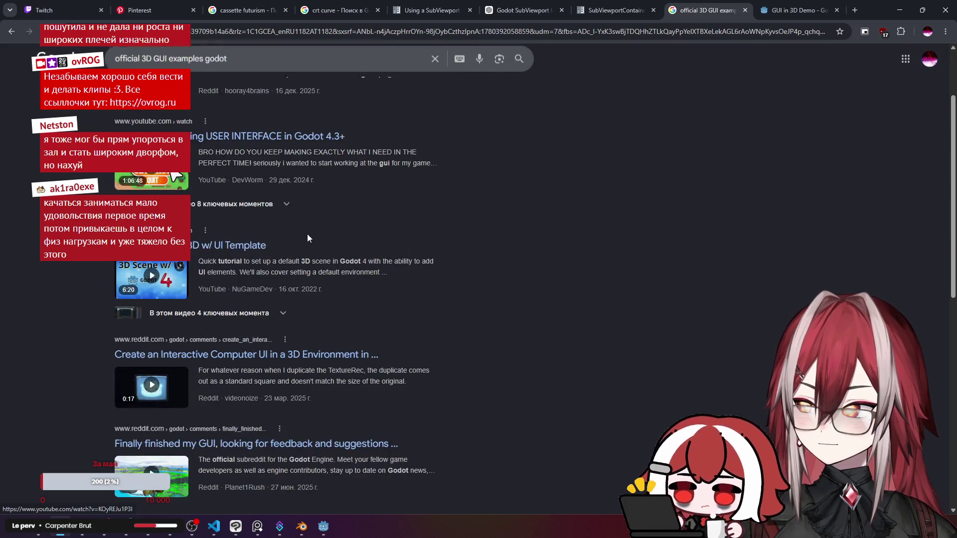
scroll(259, 253, "down", 4)
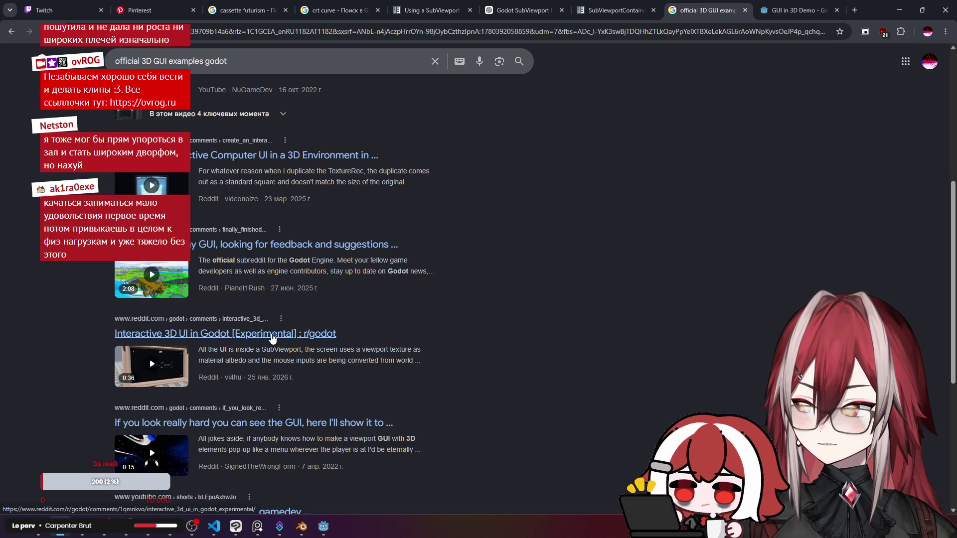
double_click(366, 349)
left_click(366, 350)
left_click_drag(287, 360, 293, 357)
left_click(293, 357)
left_click(330, 335)
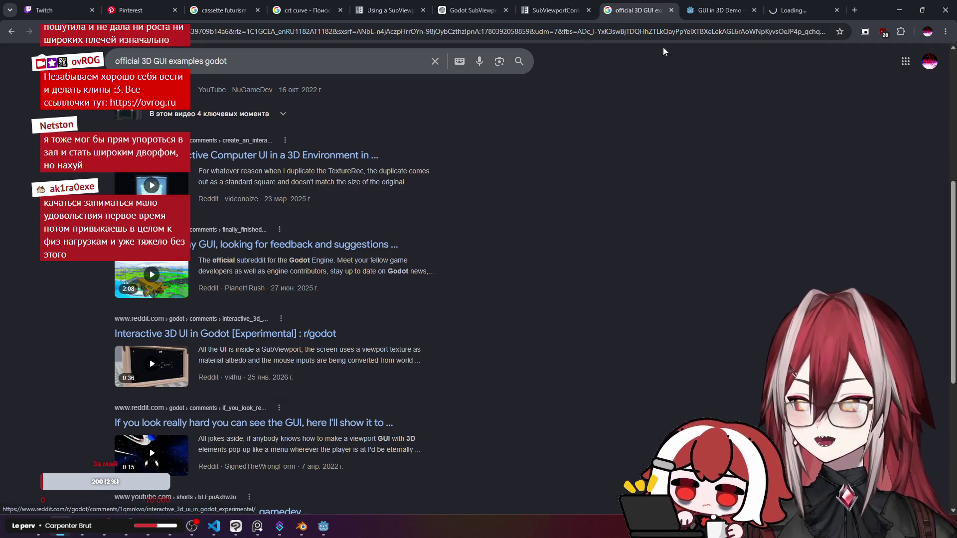
Read down the Reddit post and comments to the link to godot-demo-projects' viewport/gui_in_3d demo.
scroll(401, 203, "down", 1)
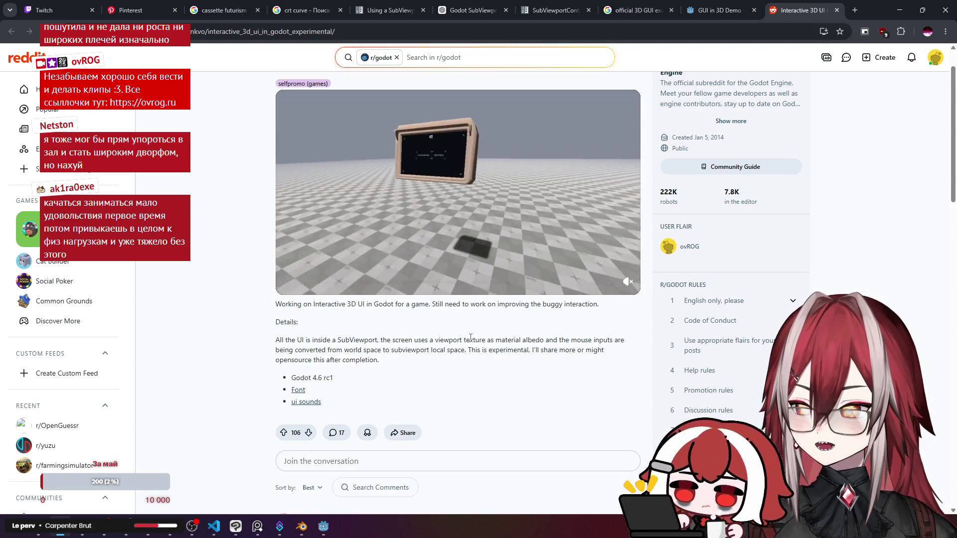
scroll(504, 347, "down", 3)
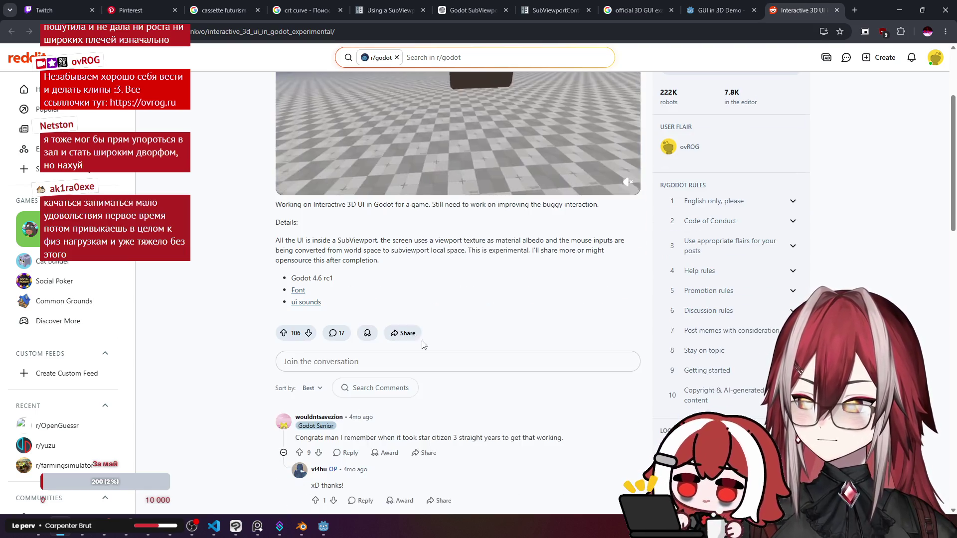
scroll(435, 295, "down", 2)
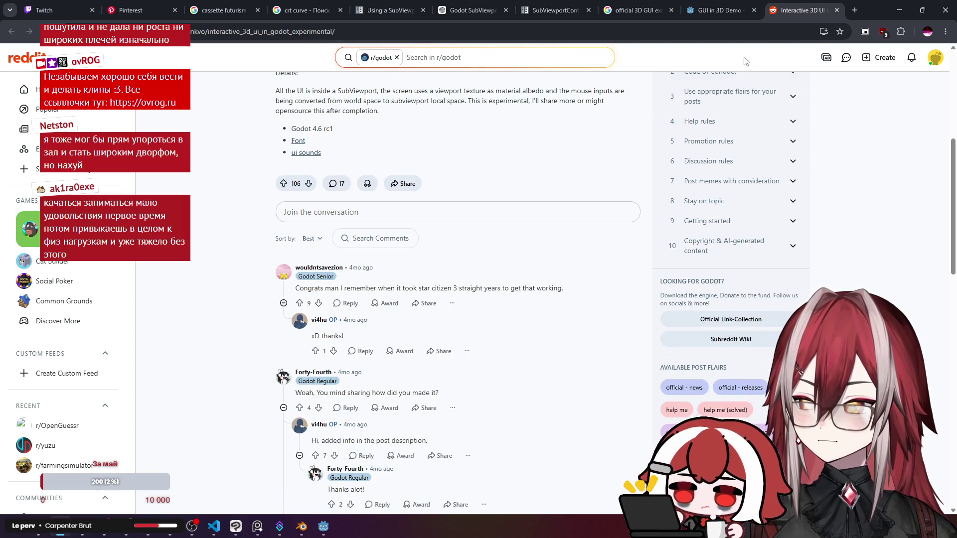
scroll(456, 232, "down", 2)
scroll(456, 233, "down", 2)
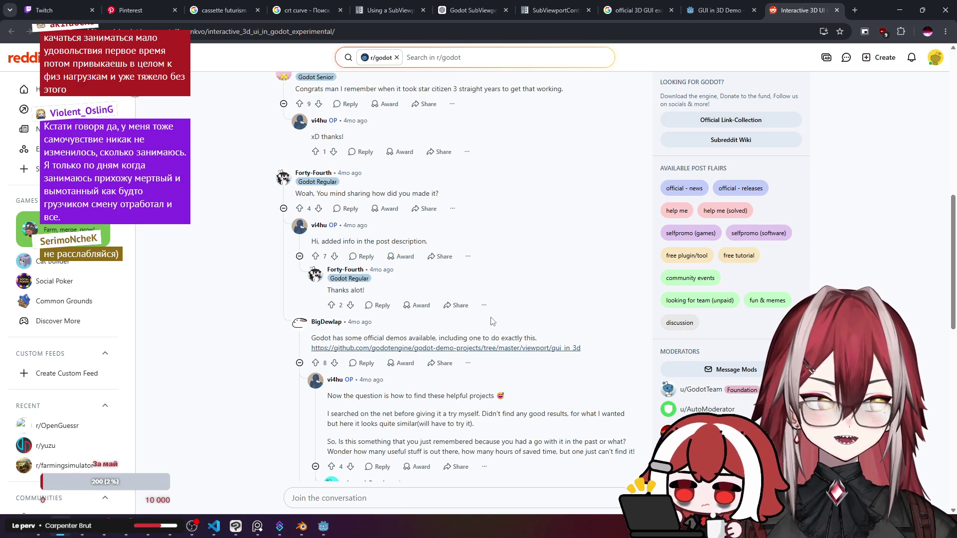
scroll(491, 321, "down", 2)
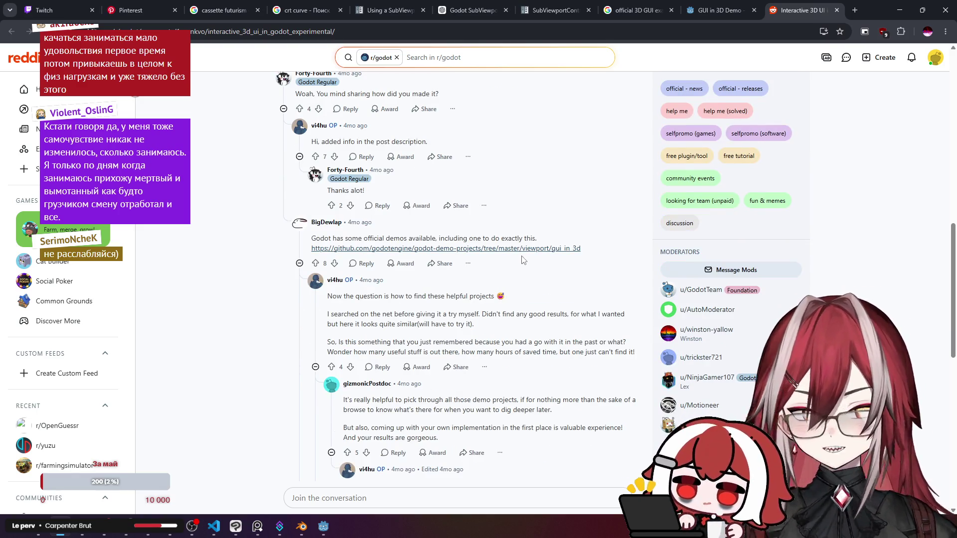
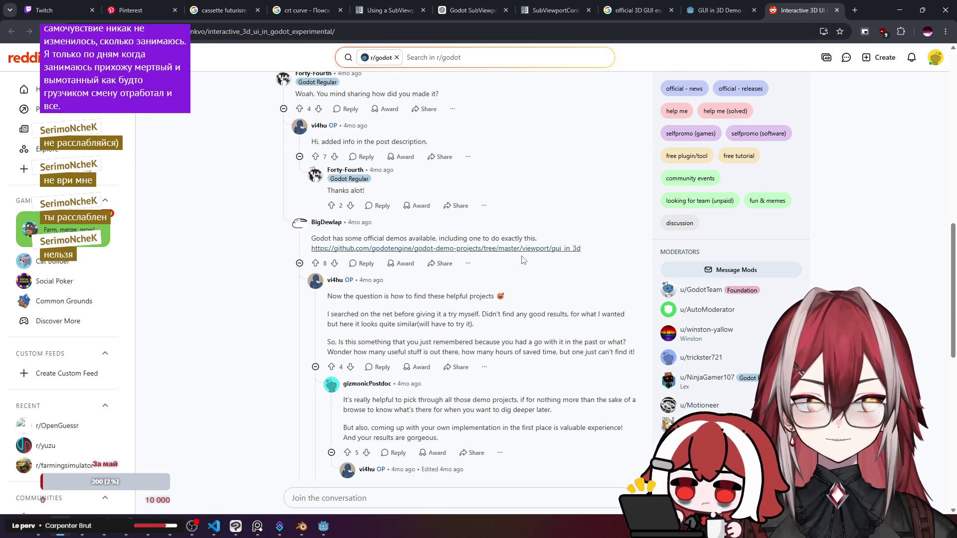
Read the rest of the Reddit thread on interactive 3D UI, with a brief look at the GUI in 3D Demo page.
scroll(522, 260, "down", 1)
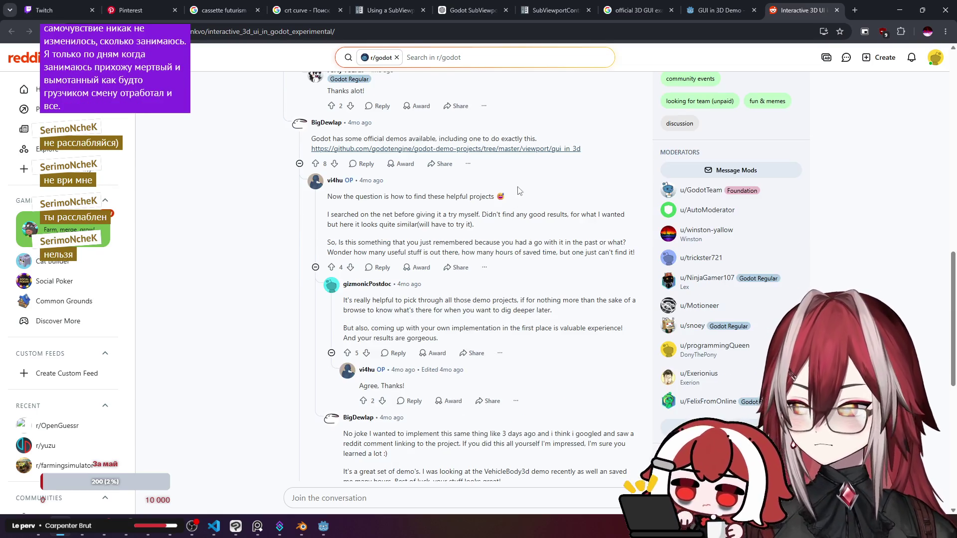
key("ctrl+shift+Tab")
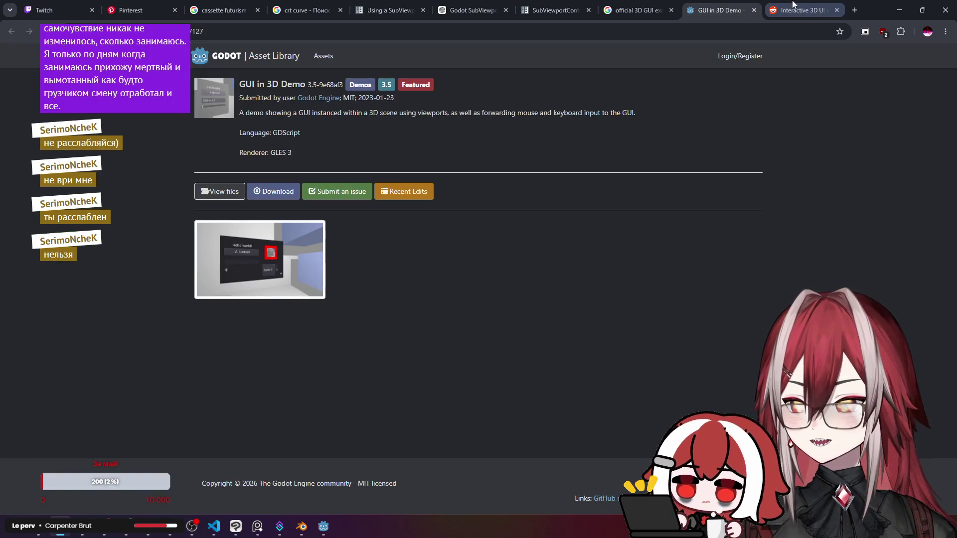
key("ctrl+Tab")
scroll(493, 217, "down", 4)
scroll(487, 214, "down", 4)
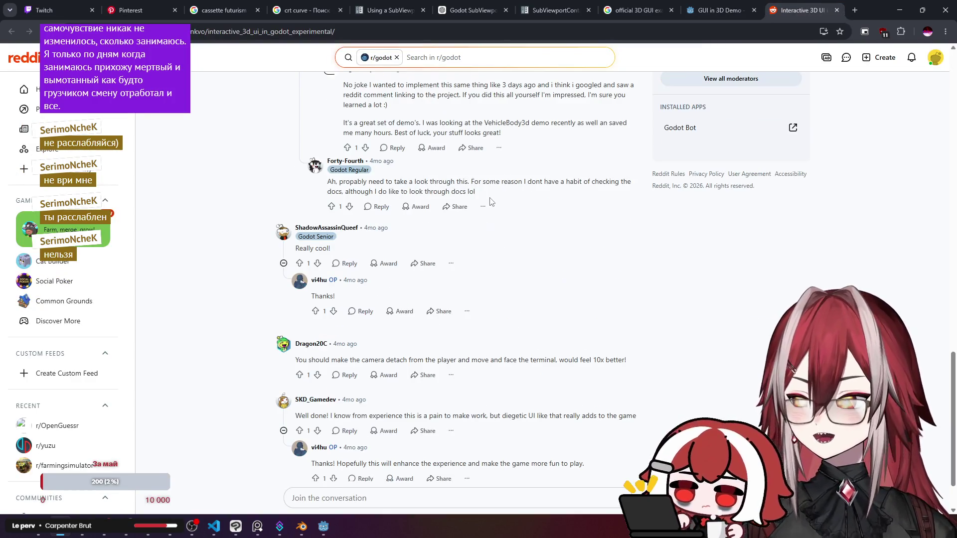
scroll(491, 201, "down", 1)
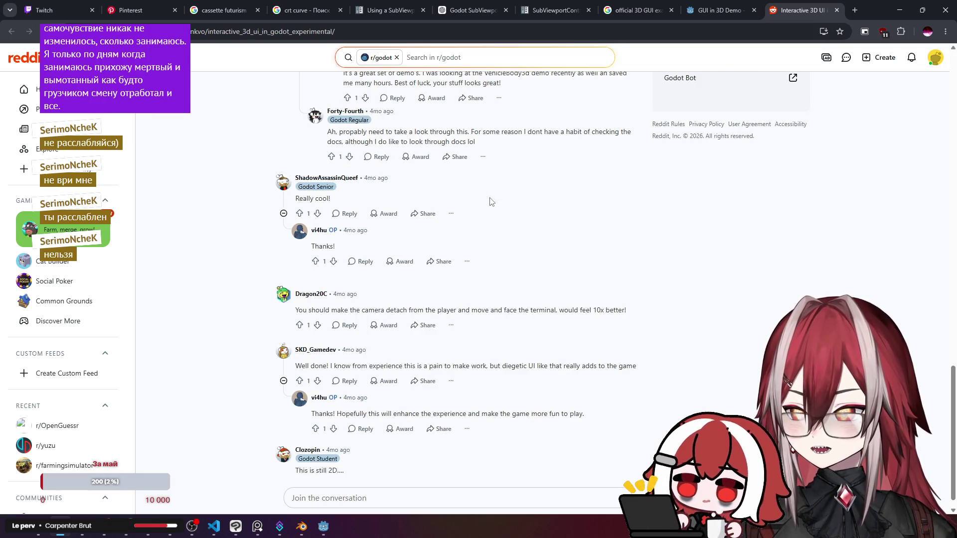
scroll(491, 202, "down", 1)
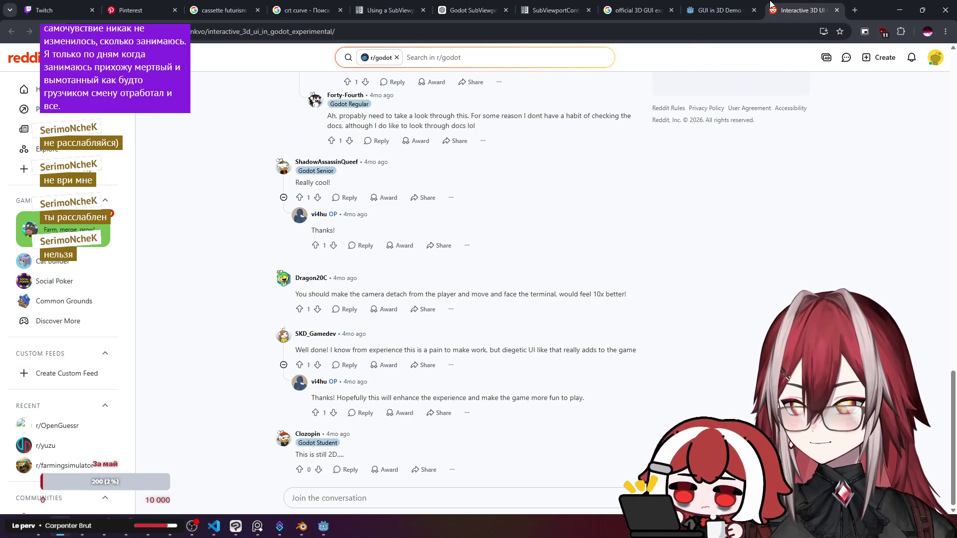
Close the Reddit thread and return to the ChatGPT SubViewport input conversation, dismissing its popup.
middle_click(772, 8)
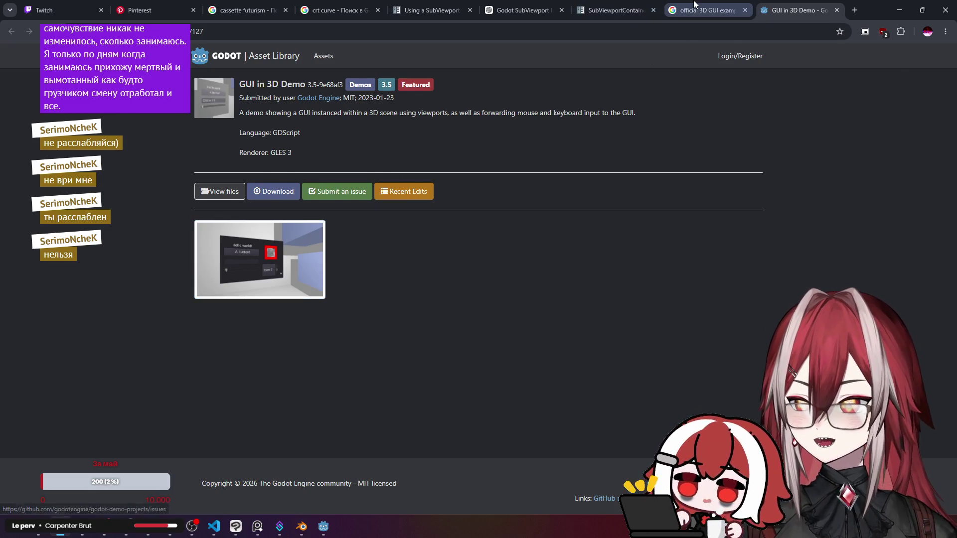
left_click(705, 8)
left_click(629, 4)
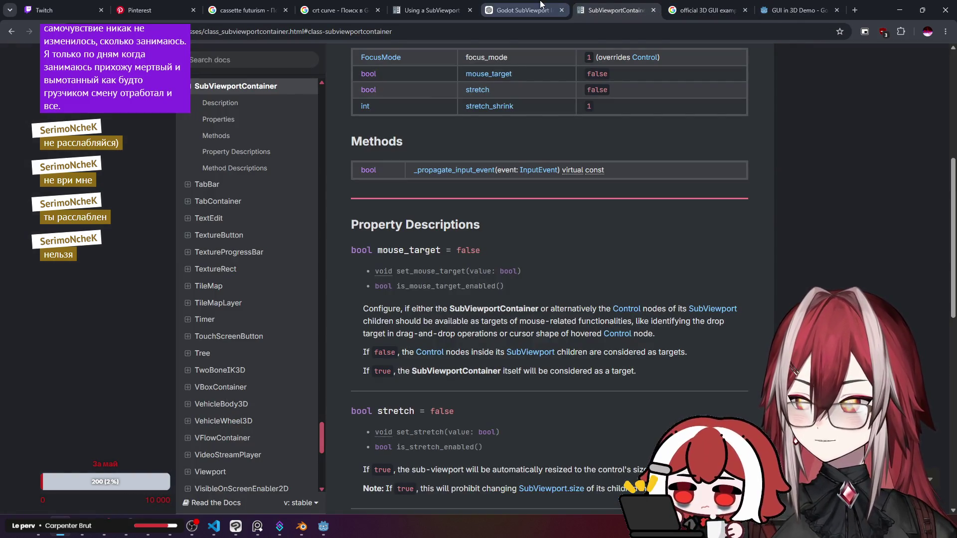
left_click(543, 5)
left_click(564, 206)
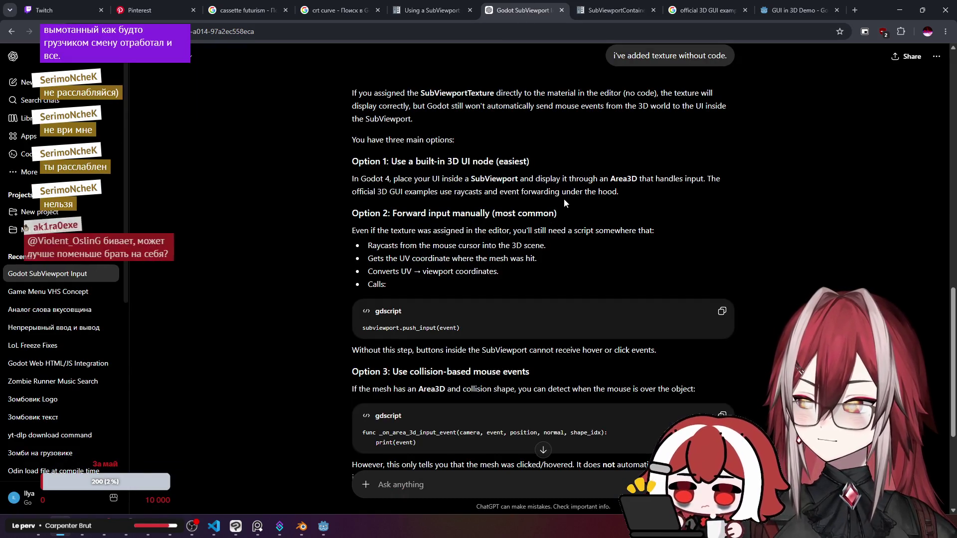
scroll(552, 217, "up", 1)
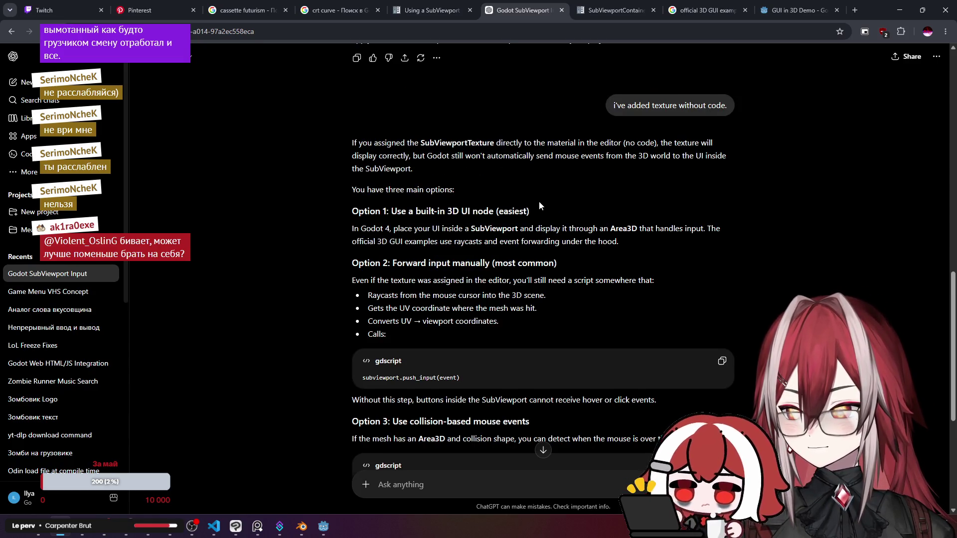
mouse_move(589, 228)
left_mouse_down()
mouse_move(724, 232)
mouse_move(709, 242)
left_mouse_up()
left_click(709, 243)
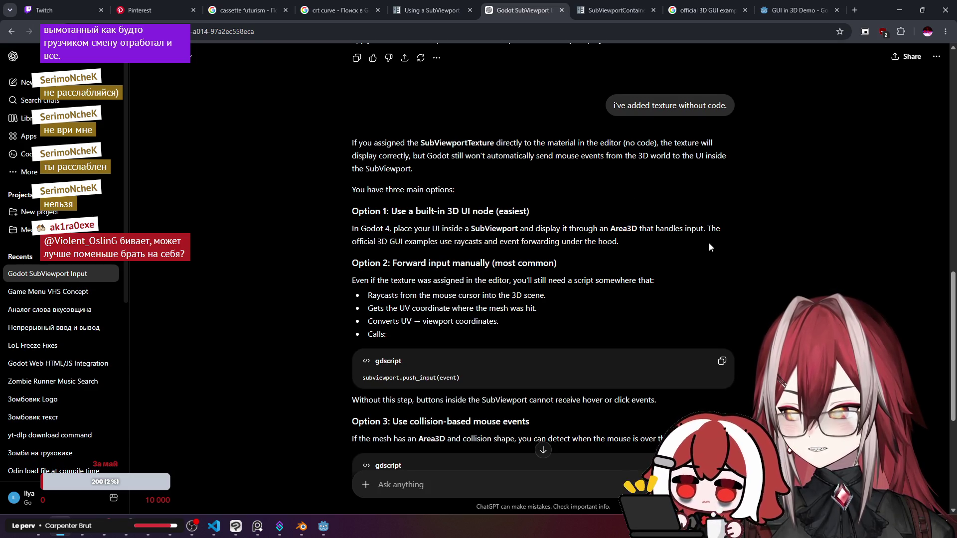
left_click(323, 528)
left_click(323, 528)
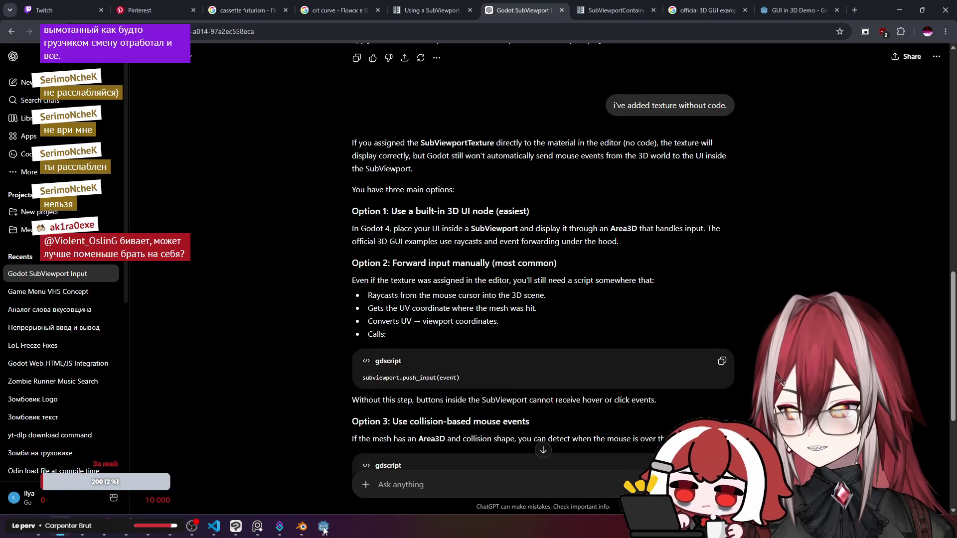
left_click(323, 529)
left_click(324, 529)
left_click_drag(562, 231, 639, 229)
left_click(638, 229)
scroll(636, 231, "down", 2)
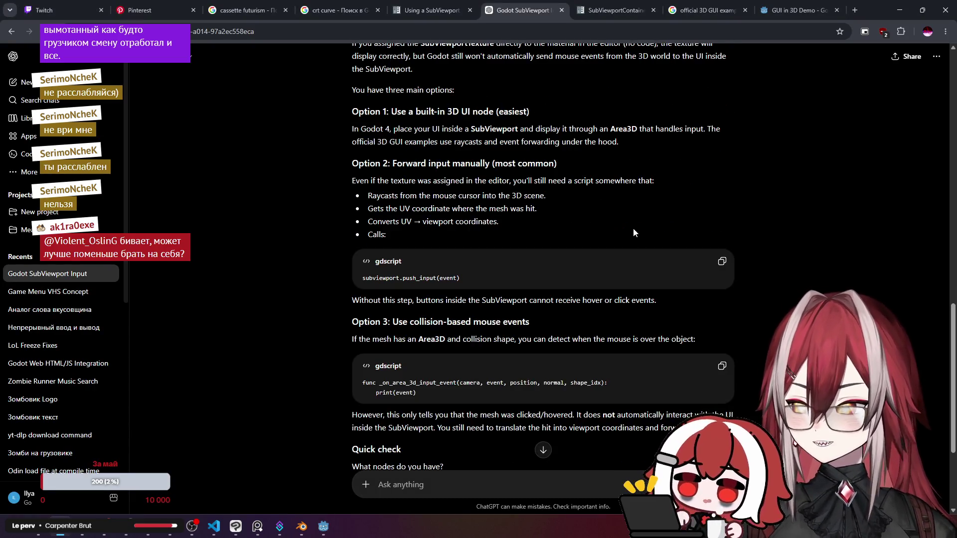
scroll(632, 230, "down", 3)
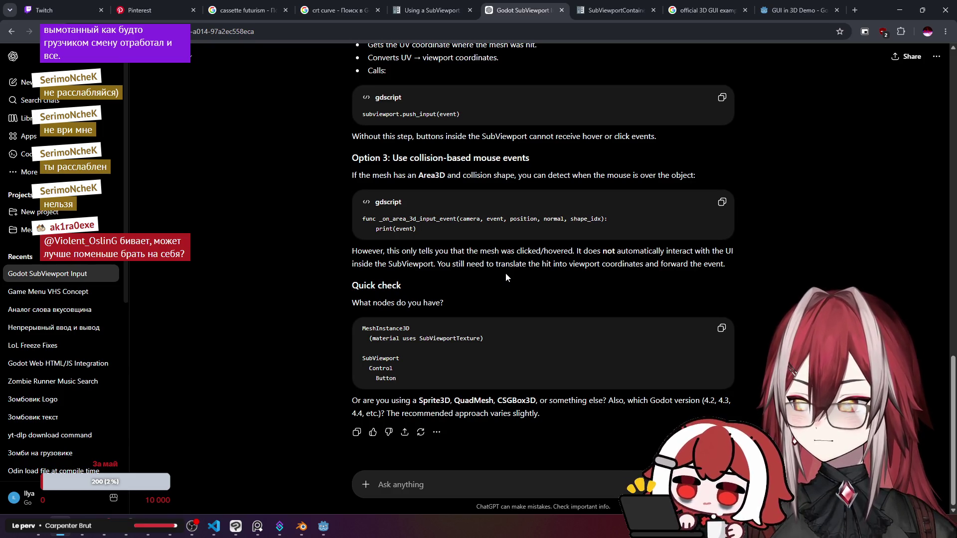
View the GUI in 3D Demo's full-size screenshot, then check the 3D GUI search results.
left_click(798, 10)
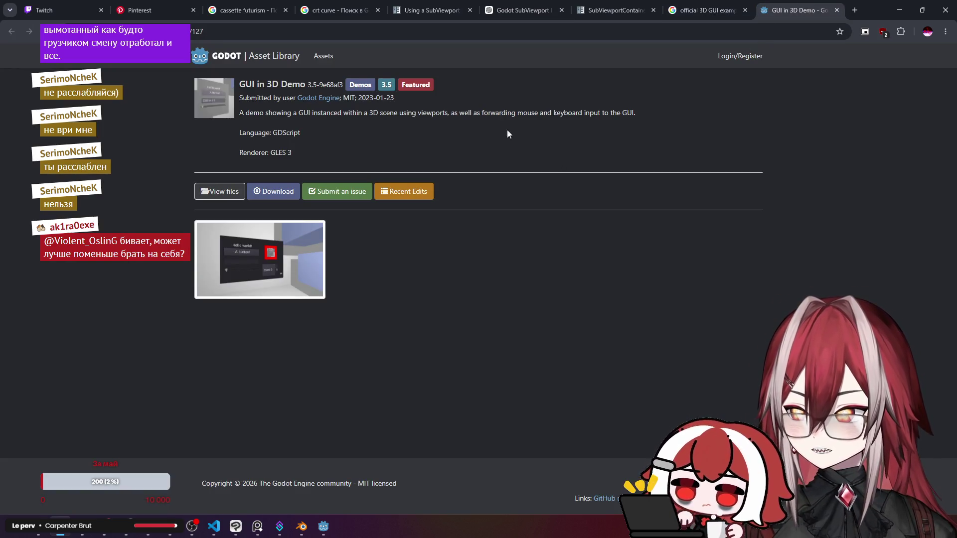
left_click(270, 257)
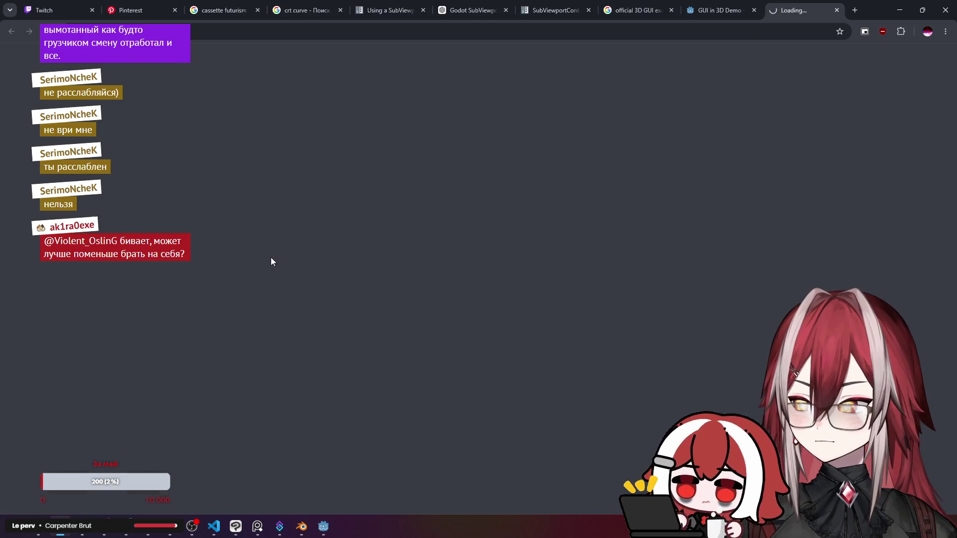
key("ctrl+w")
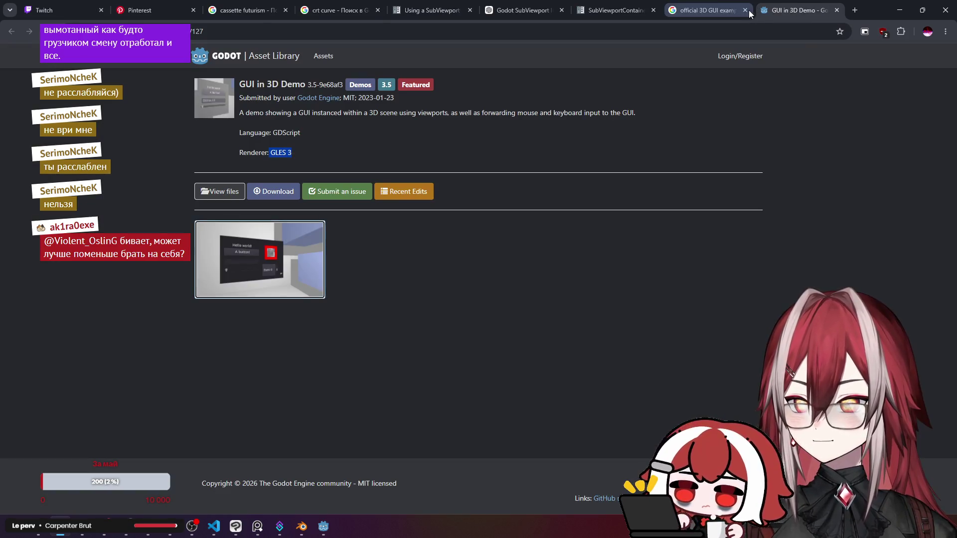
left_click(704, 17)
scroll(350, 174, "up", 3)
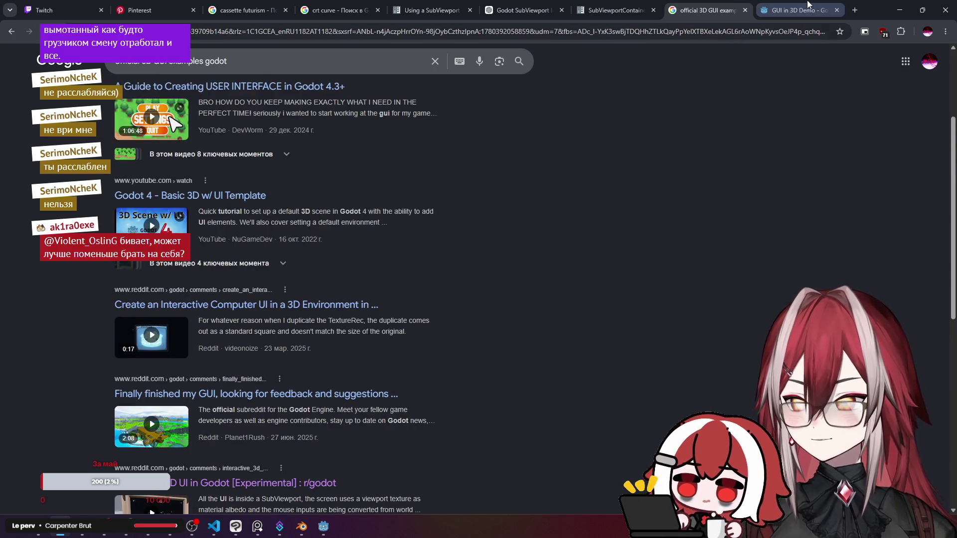
left_click(798, 10)
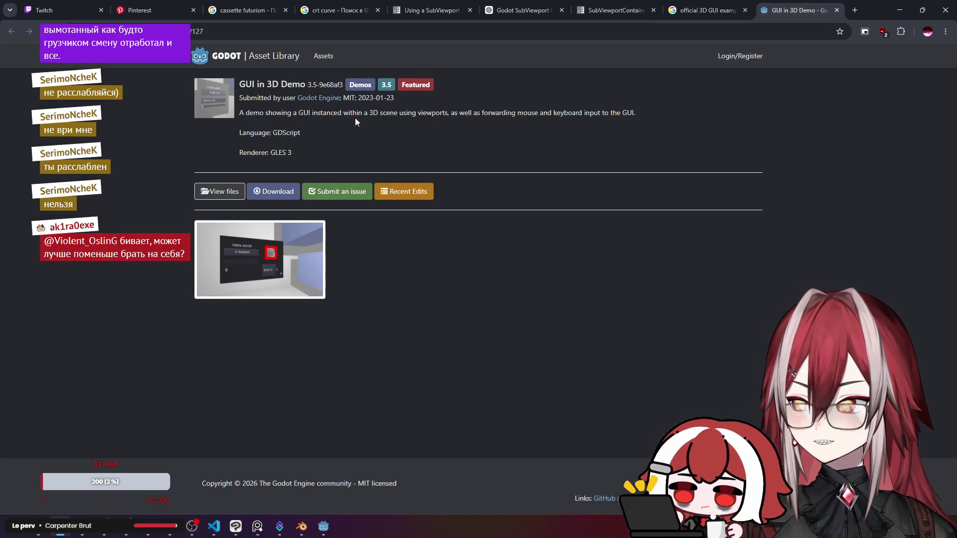
Note the demo's 3.5 version, then close its page for the SubViewportContainer docs.
left_click_drag(309, 87, 317, 86)
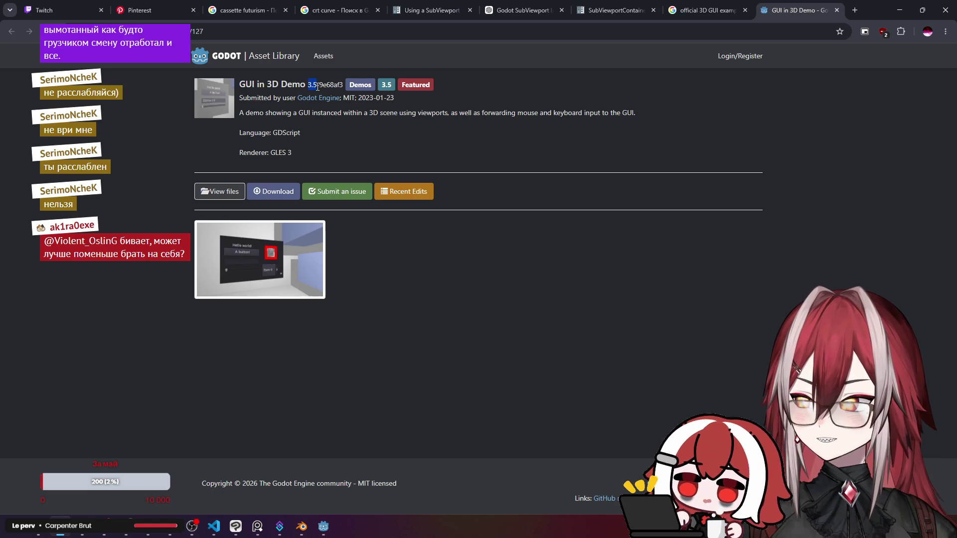
left_click(357, 155)
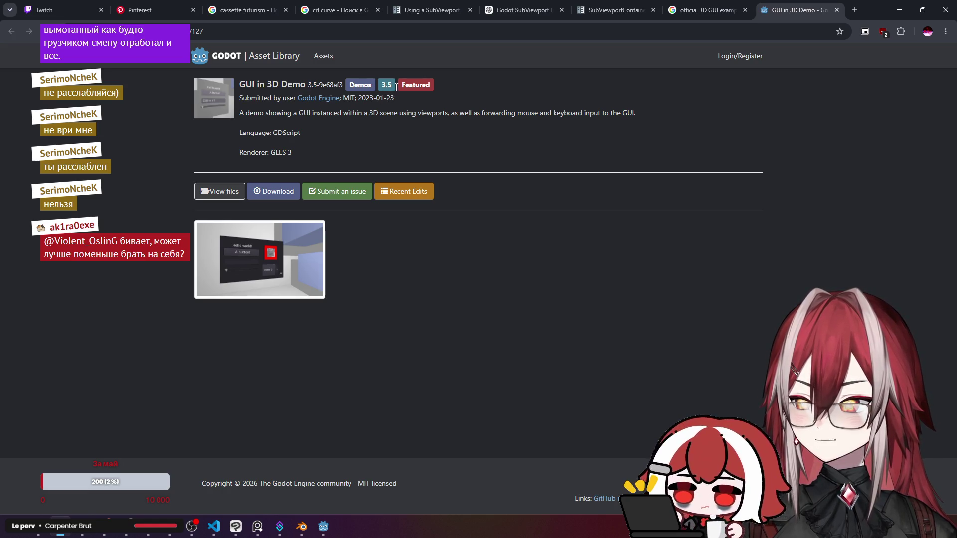
left_click(837, 10)
left_click(702, 4)
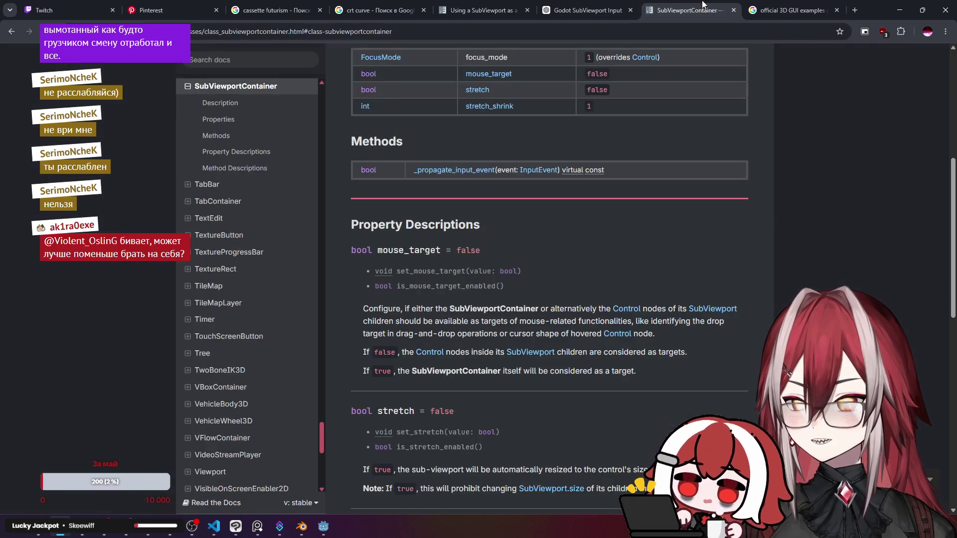
Scroll back up through the 'Using a SubViewport as a texture' tutorial, then return to the Godot editor.
left_click(595, 14)
left_click(478, 10)
scroll(479, 203, "up", 10)
scroll(479, 205, "up", 15)
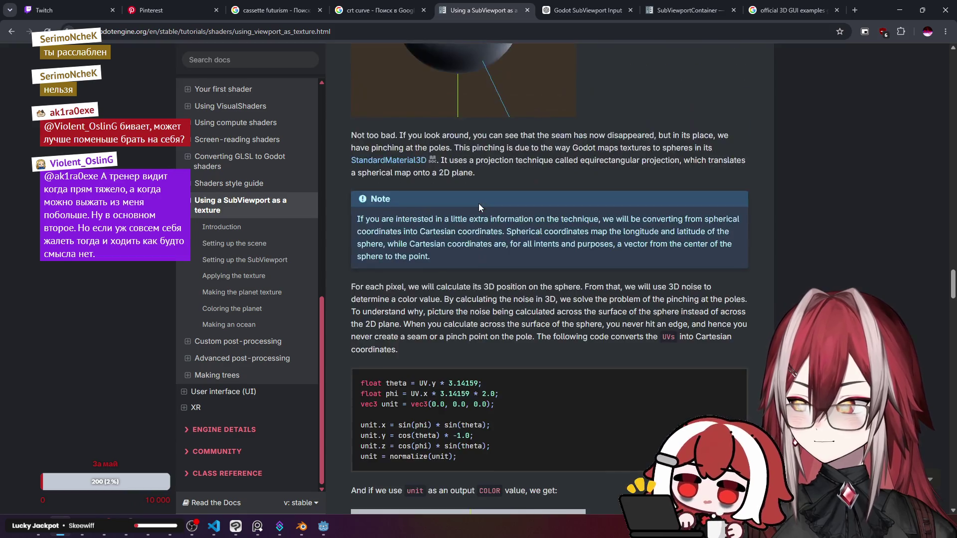
scroll(479, 208, "up", 10)
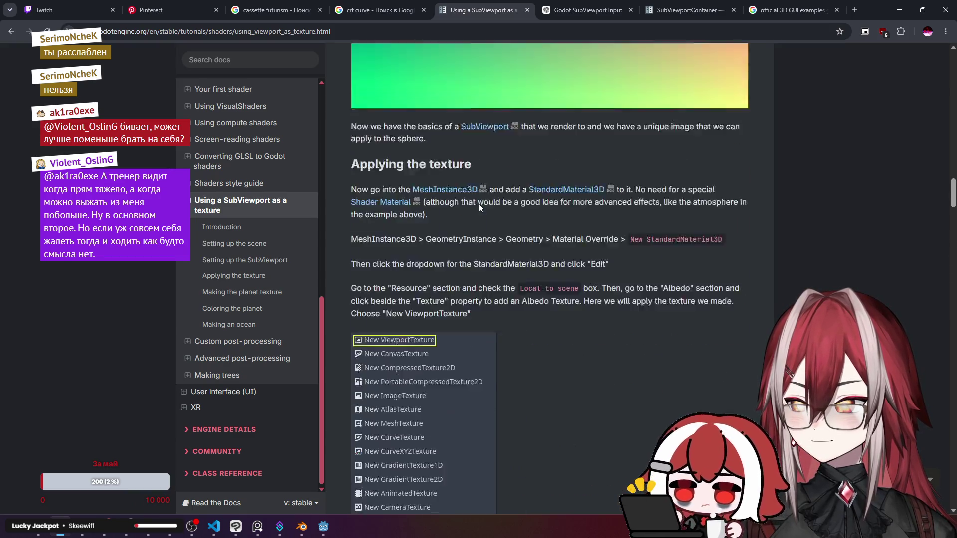
scroll(478, 207, "up", 10)
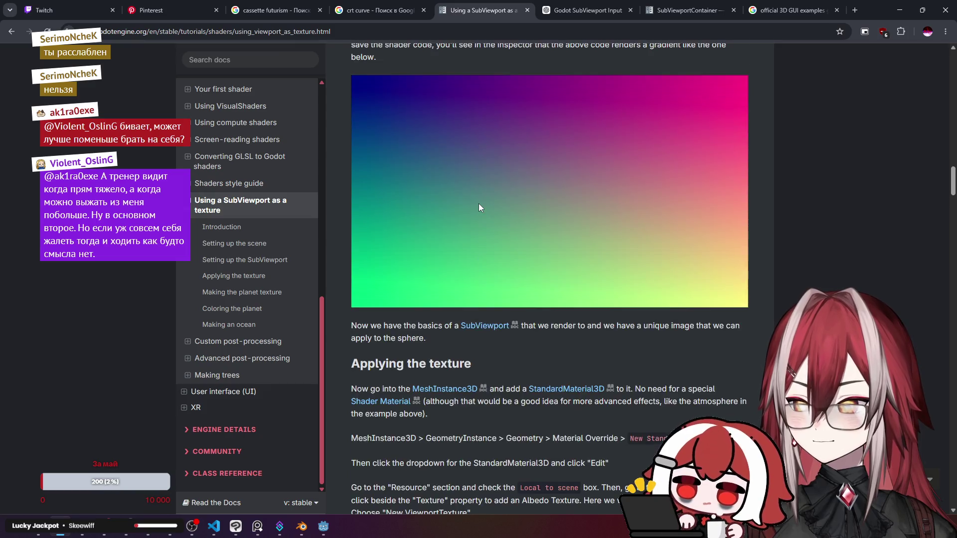
scroll(479, 207, "up", 2)
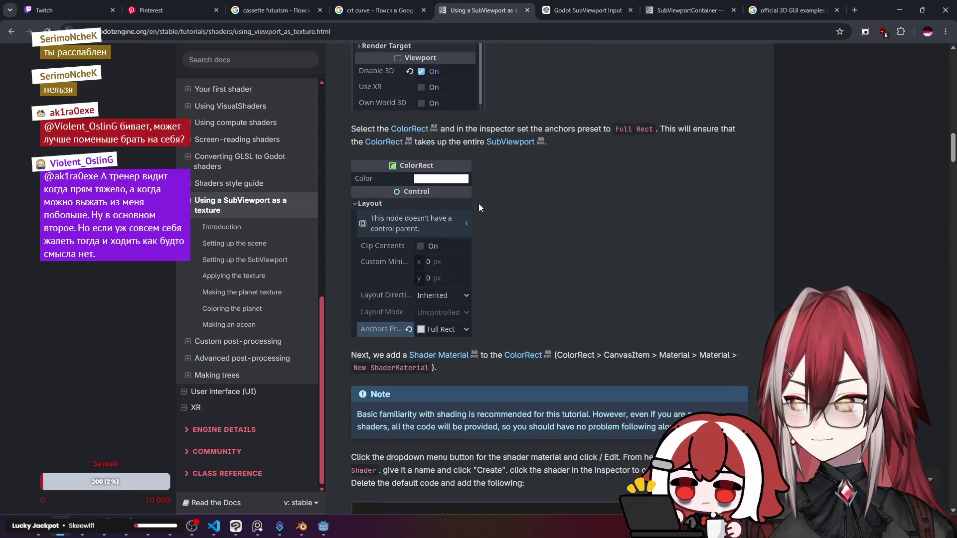
left_click(323, 526)
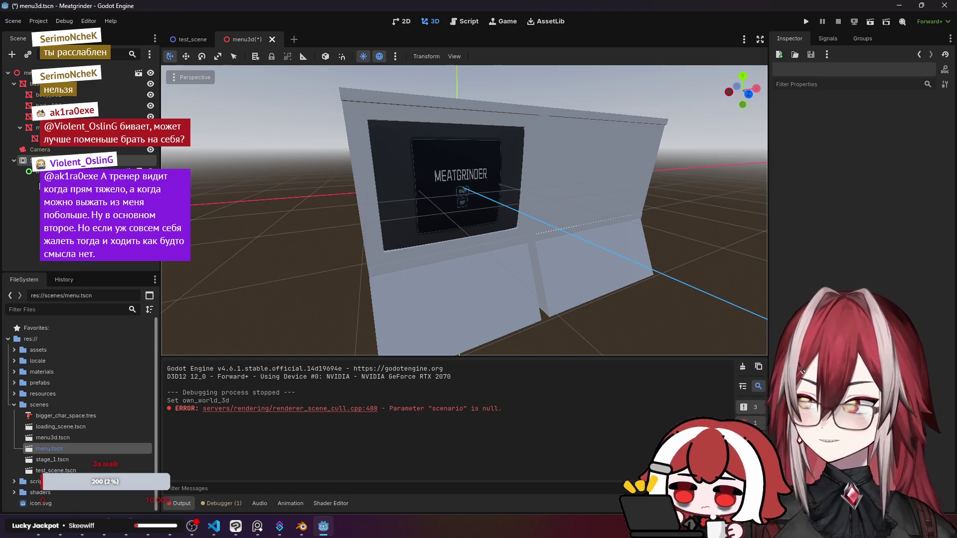
Select the menu Control to show it in the 2D view and glance at Auto Translate.
left_click(47, 172)
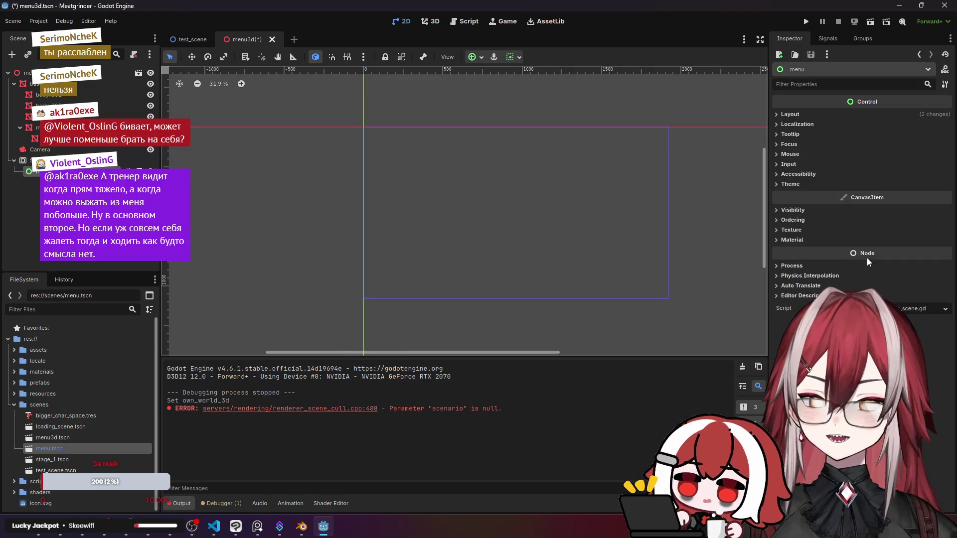
left_click(802, 286)
left_click(804, 287)
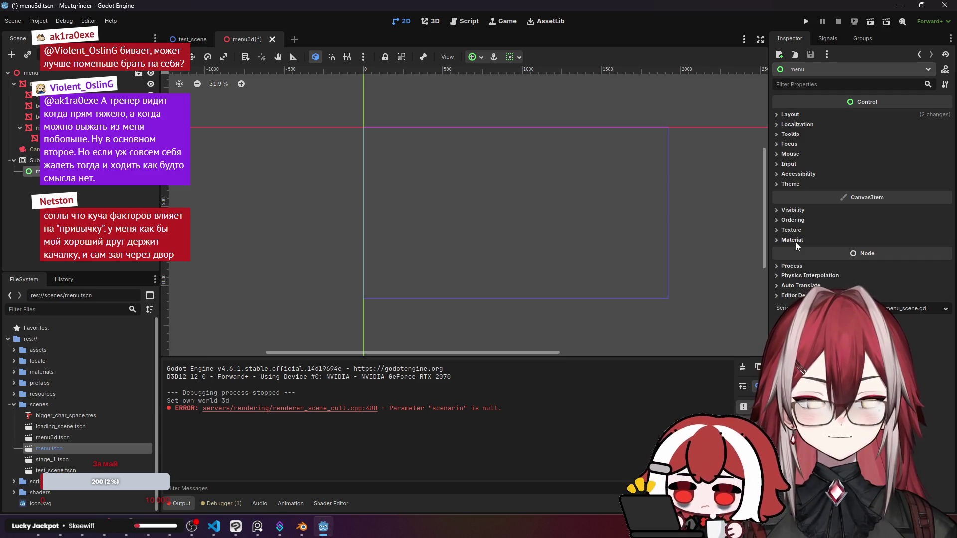
Inspect the menu's Layout, Transform, Container Sizing and Localization properties, then deselect it.
left_click(797, 115)
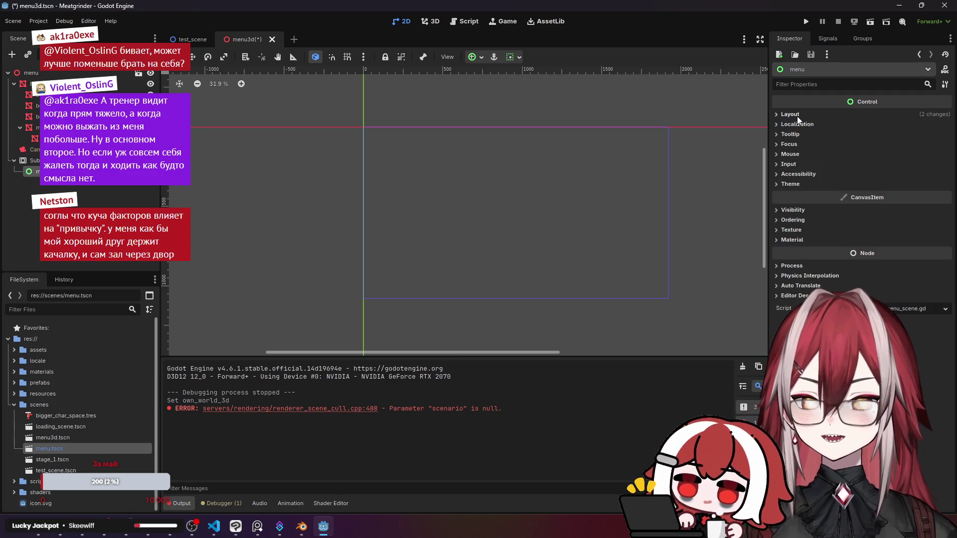
left_click(817, 220)
left_click(817, 220)
left_click(817, 231)
left_click(817, 231)
left_click(817, 231)
left_click(817, 231)
left_click(809, 241)
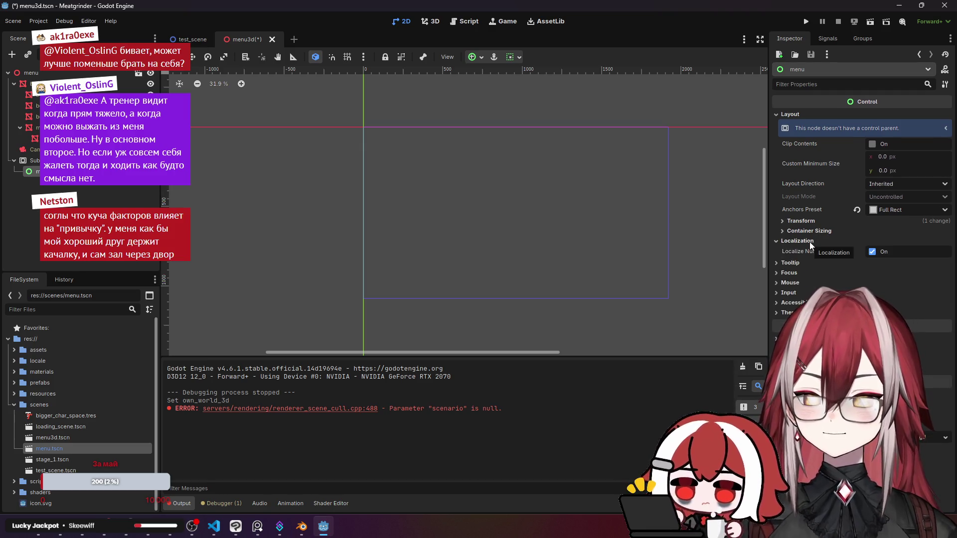
left_click(809, 242)
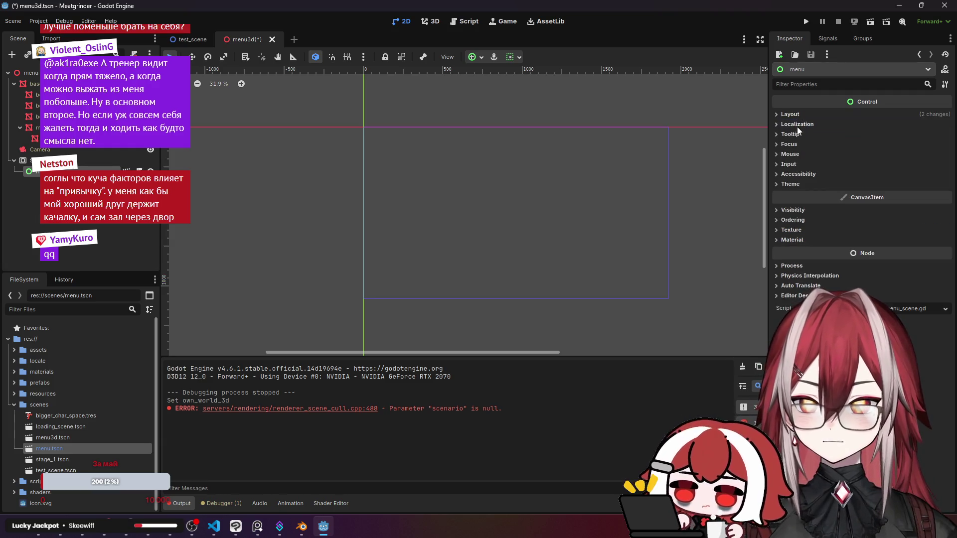
left_click(289, 190)
Select the SubViewport and browse its GUI, Physics, Scaling 3D and Rendering property groups.
left_click(100, 161)
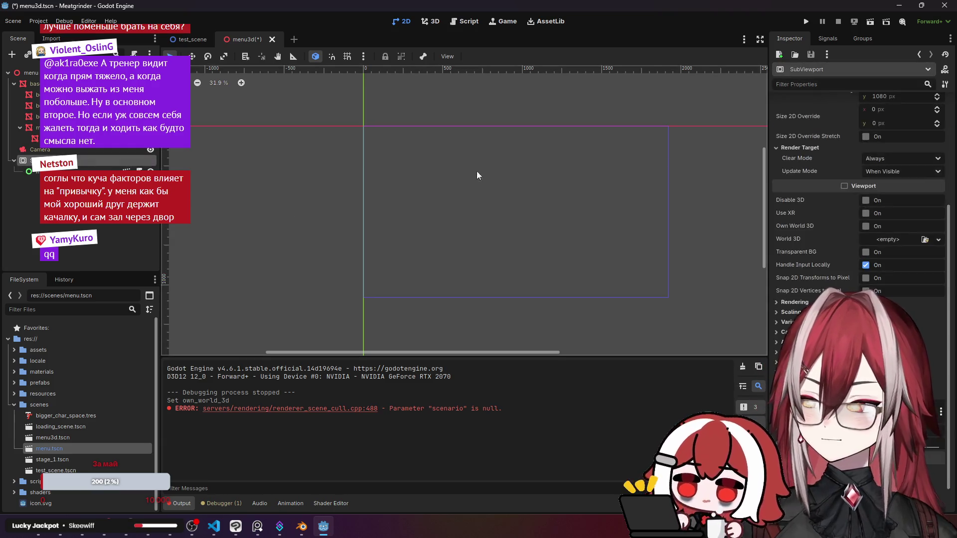
scroll(803, 288, "down", 2)
scroll(803, 289, "down", 1)
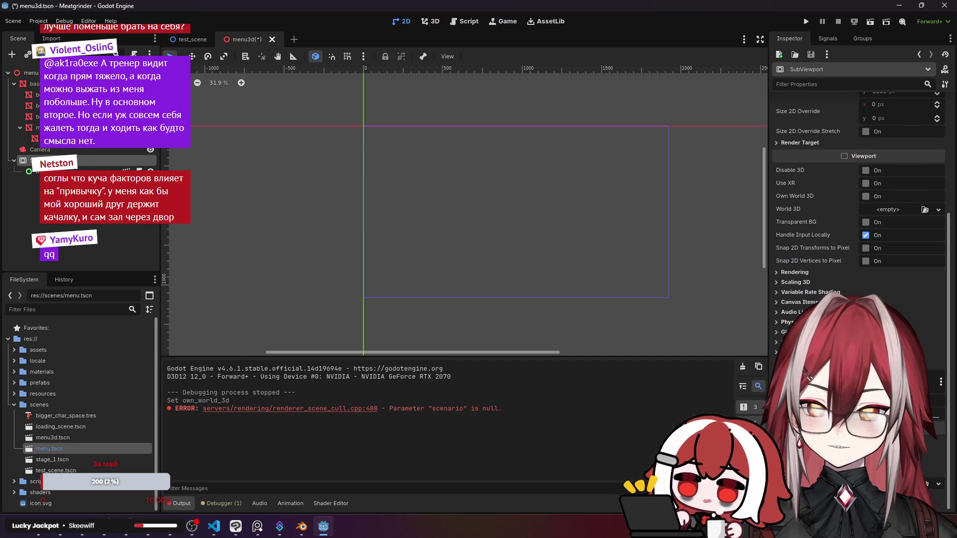
left_click(792, 331)
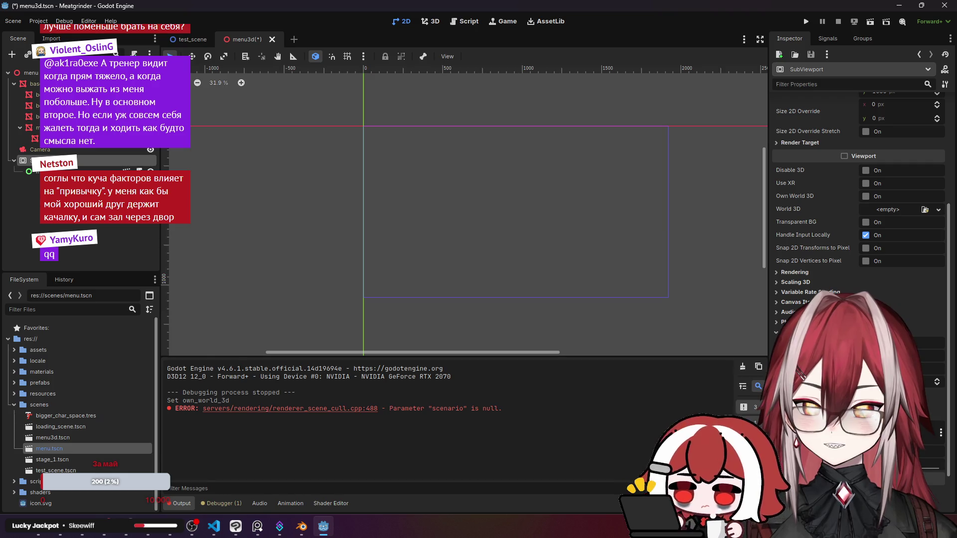
left_click(797, 322)
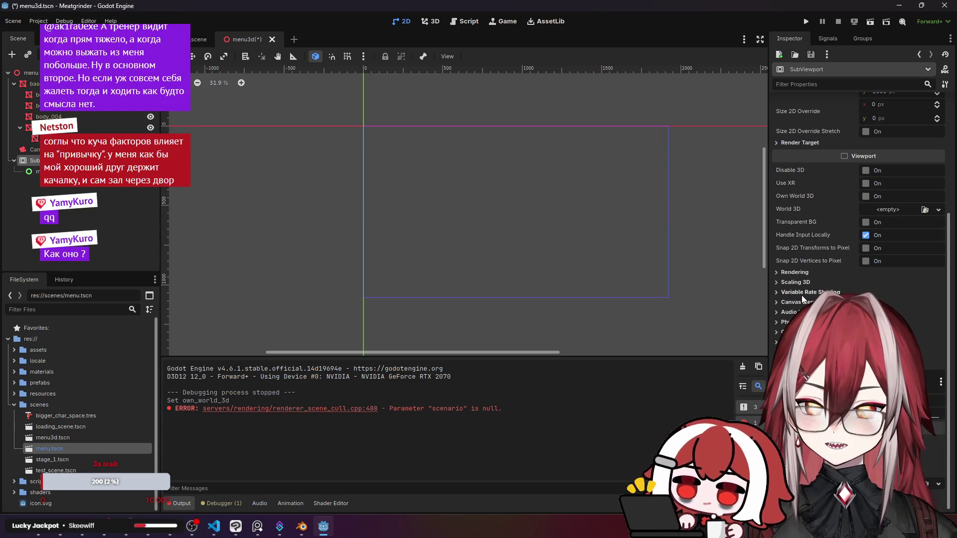
left_click(800, 282)
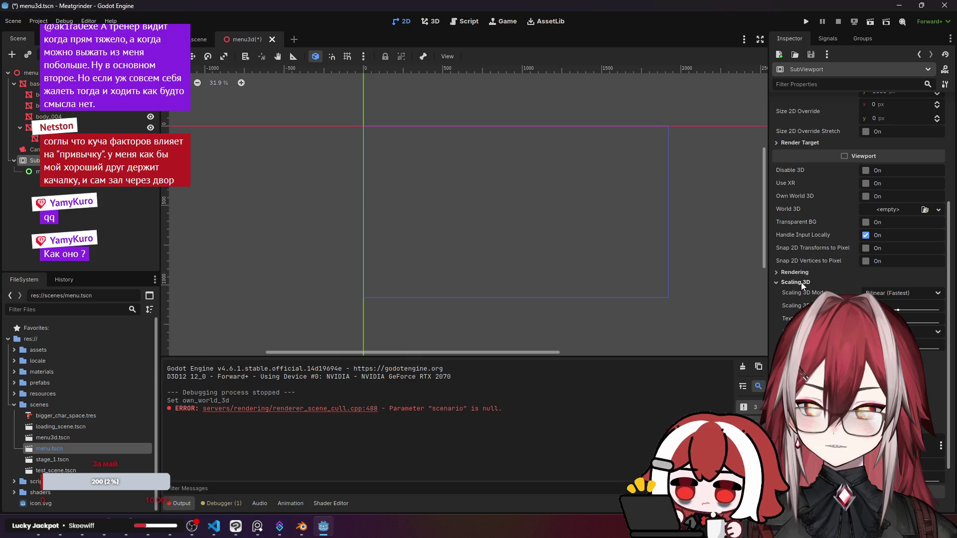
left_click(801, 273)
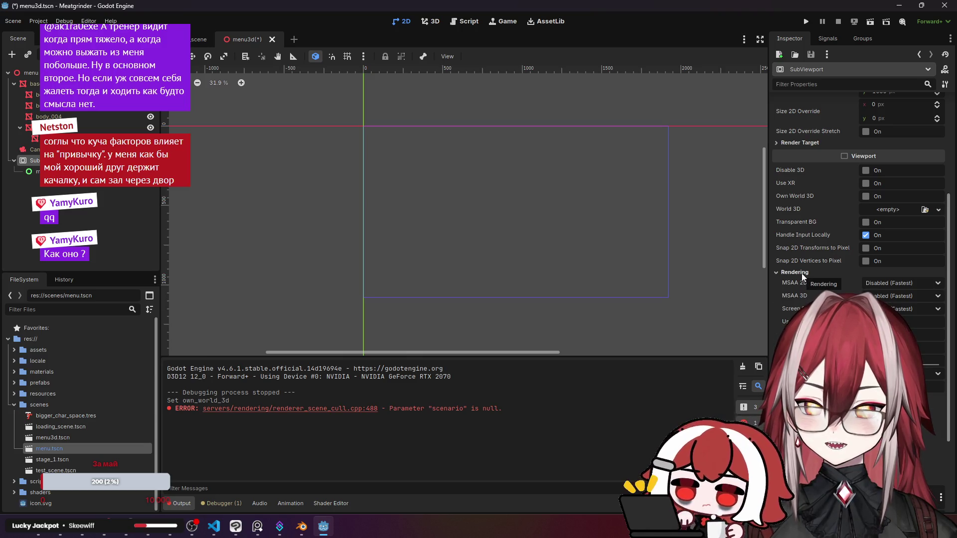
left_click(801, 273)
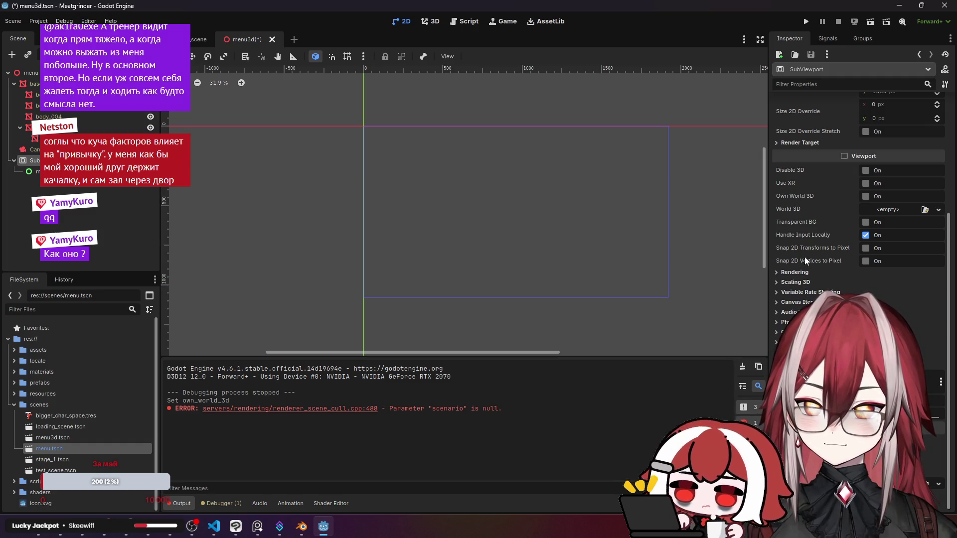
Uncheck the SubViewport's Handle Input Locally, then save and run the game.
mouse_move(791, 259)
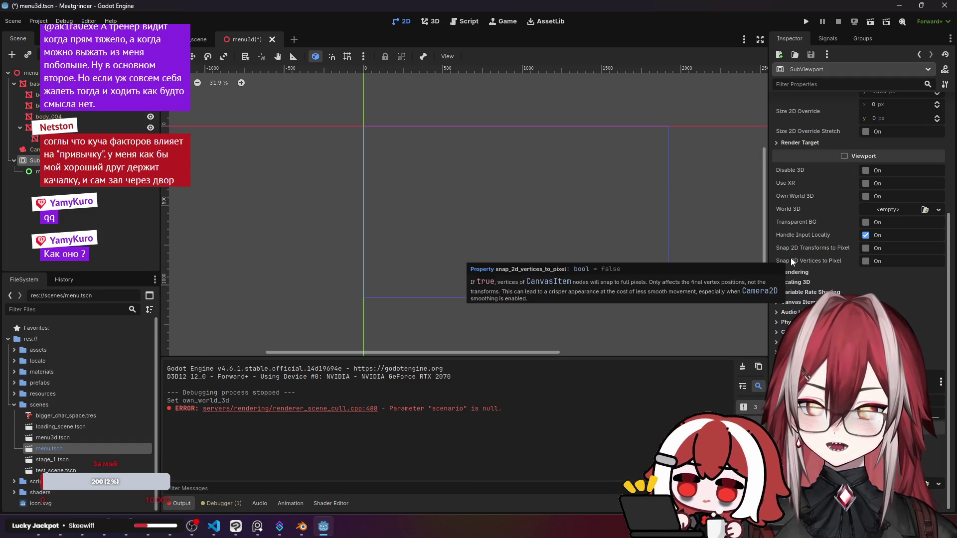
mouse_move(804, 236)
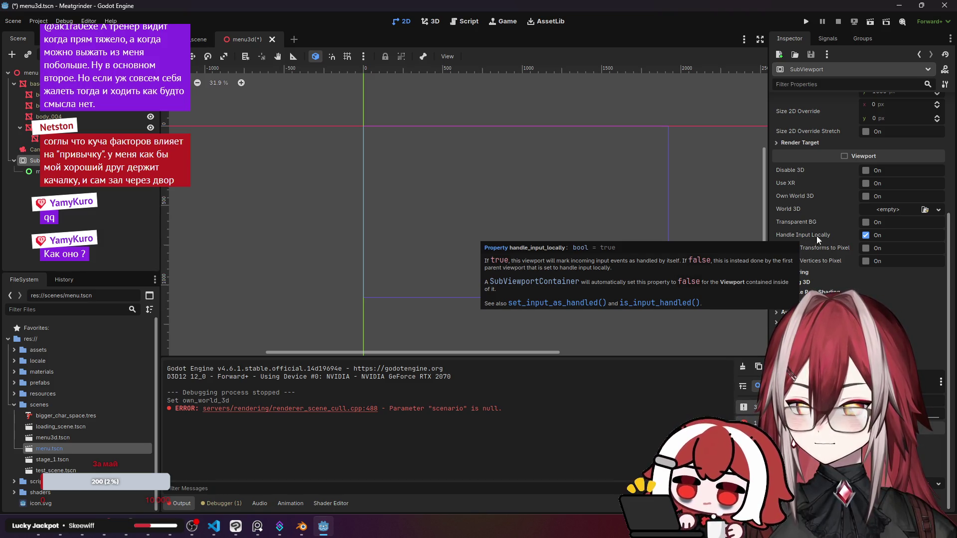
left_click(868, 236)
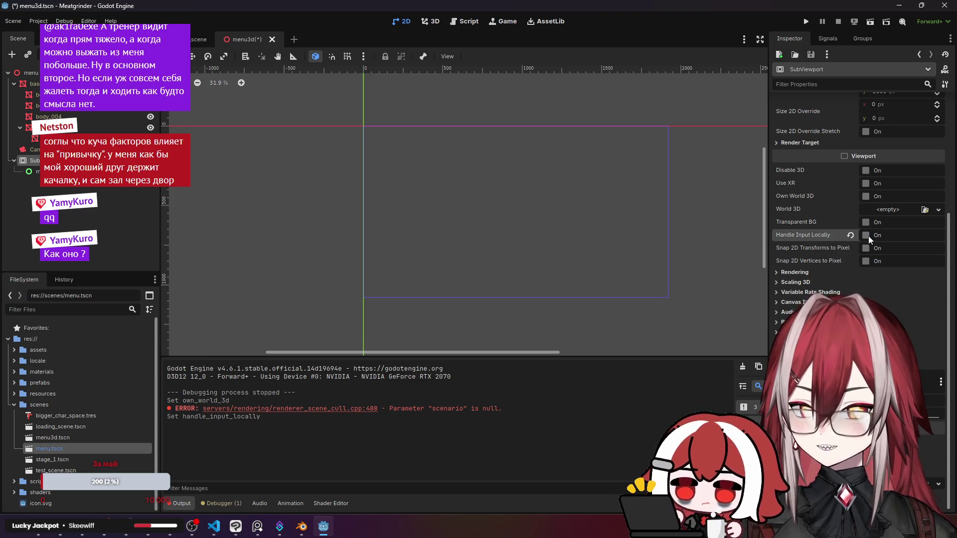
left_click(225, 255)
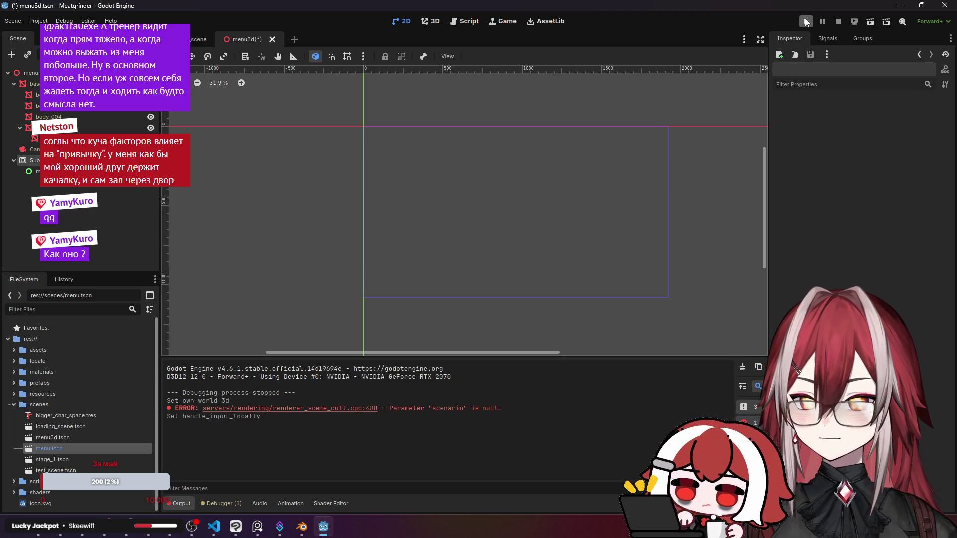
left_click(865, 27)
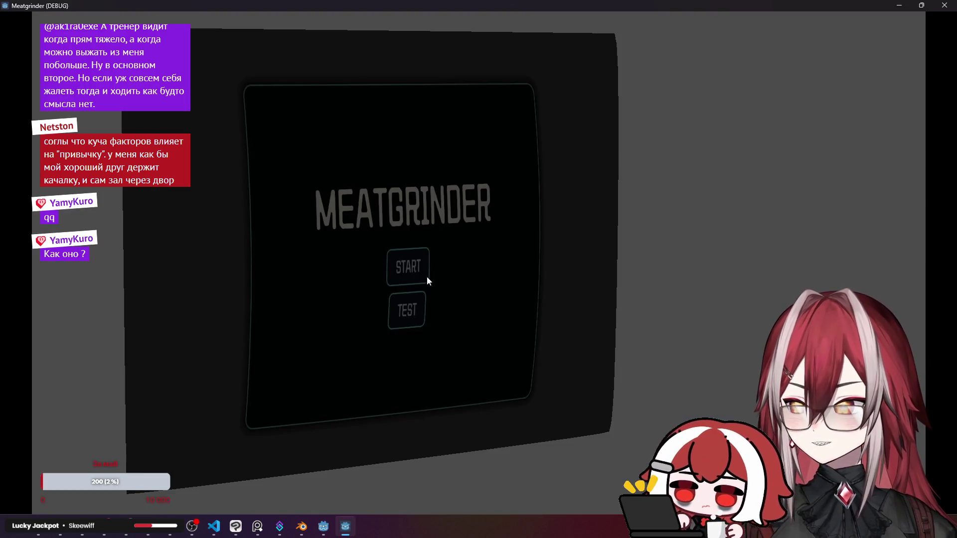
Close the running game window and return to the editor canvas.
left_click(944, 5)
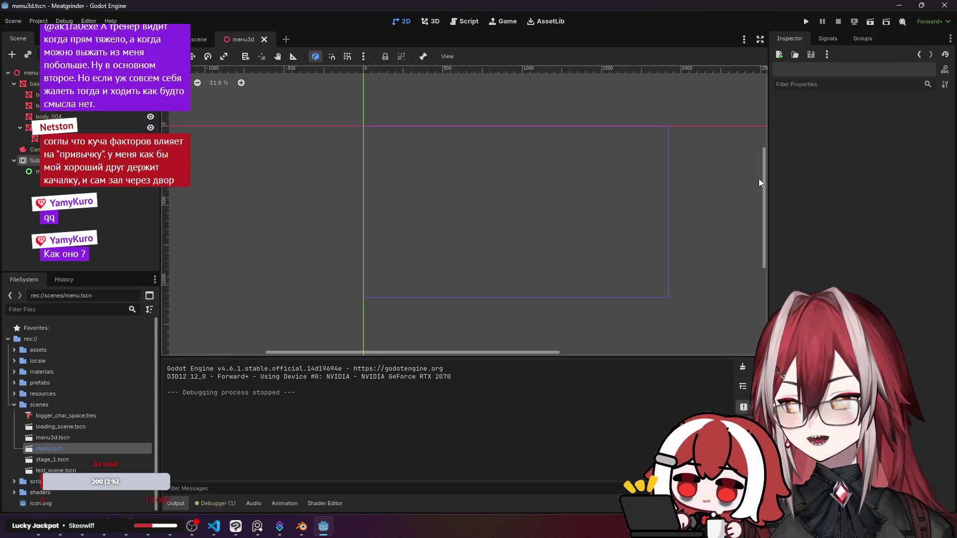
right_click(372, 196)
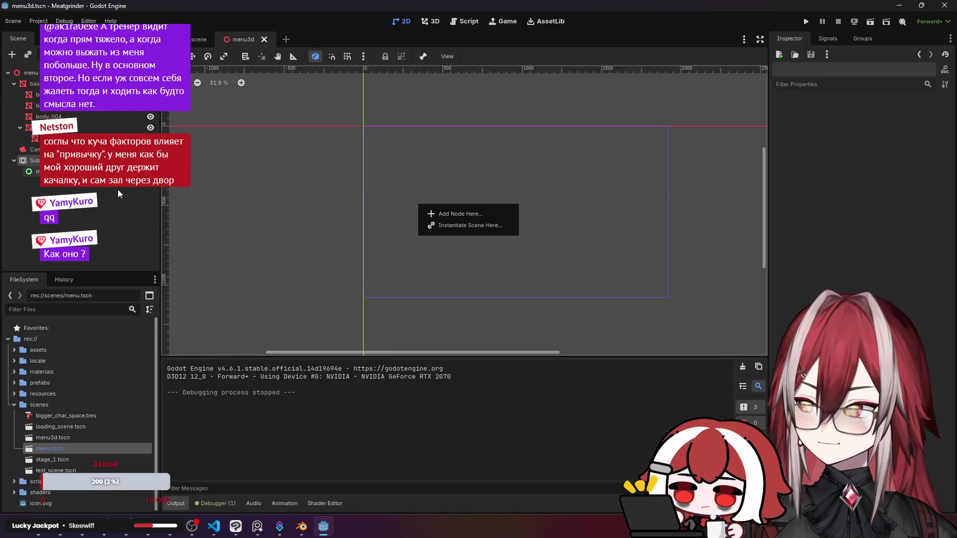
left_click(435, 23)
Select the SubViewport and re-check Handle Input Locally in the Inspector.
left_click(30, 171)
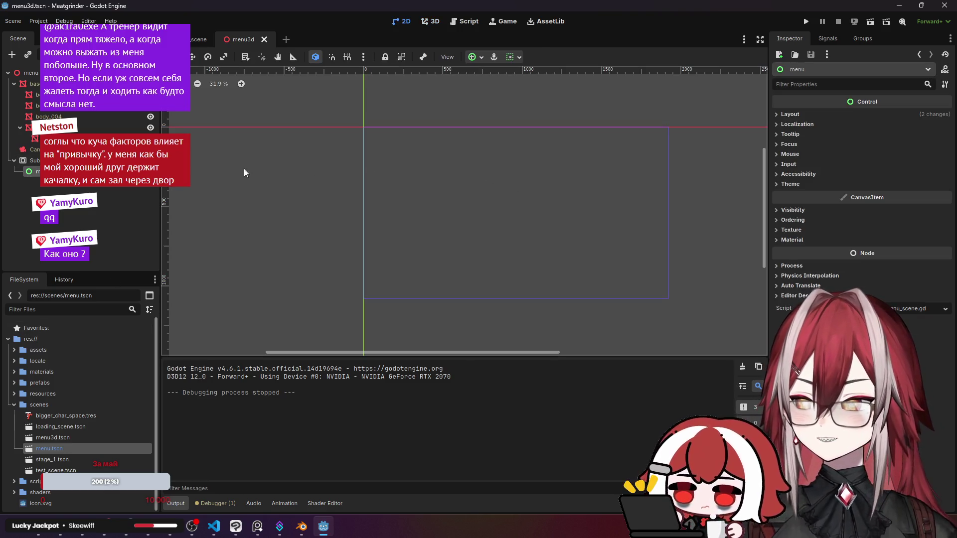
key("Up")
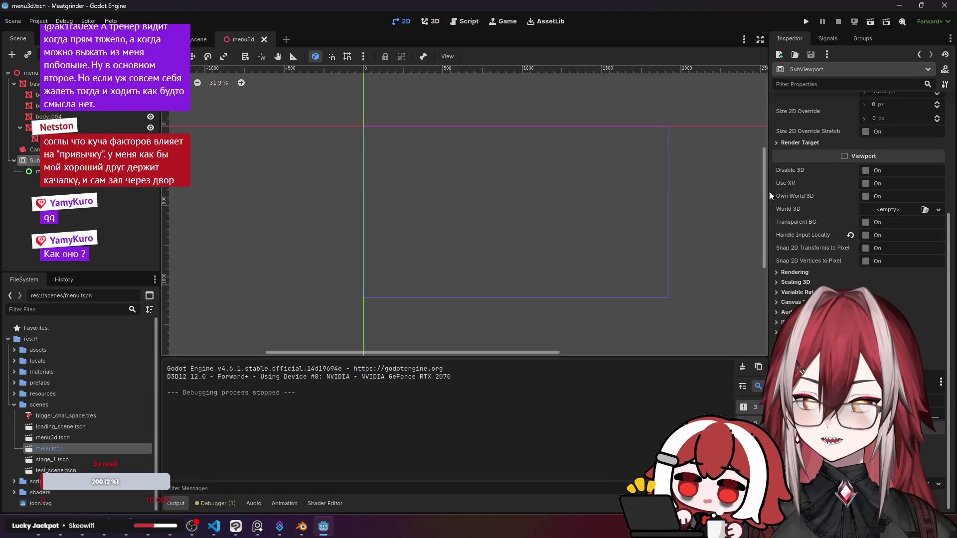
left_click(850, 235)
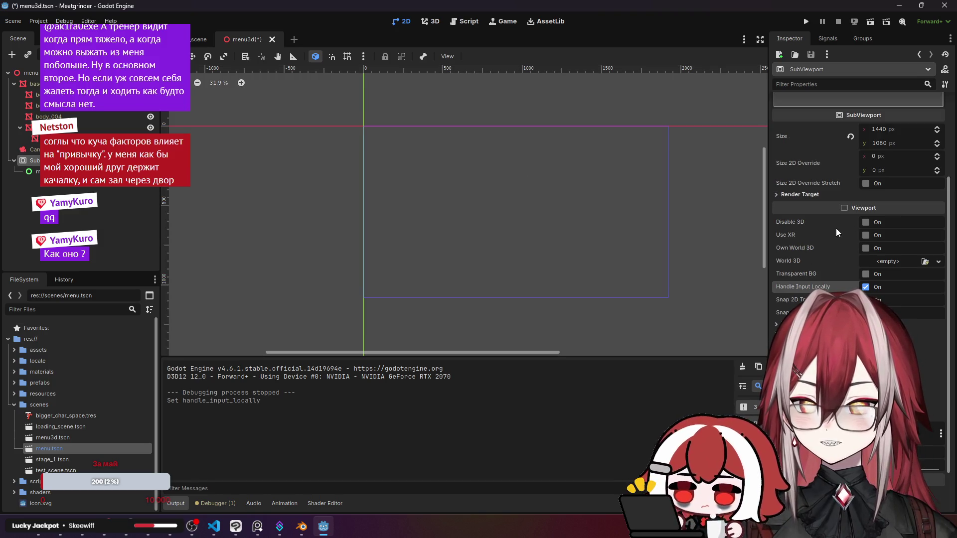
scroll(821, 193, "up", 2)
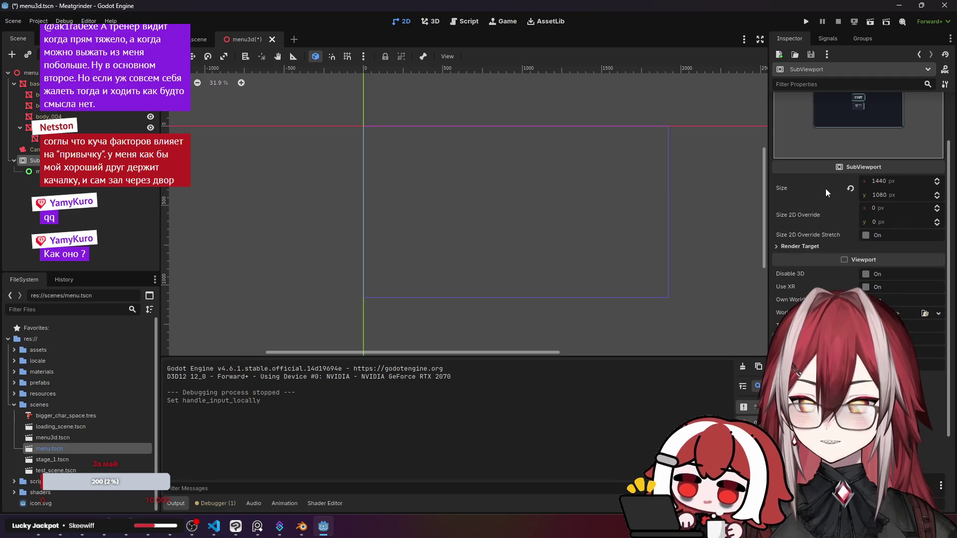
scroll(825, 189, "down", 4)
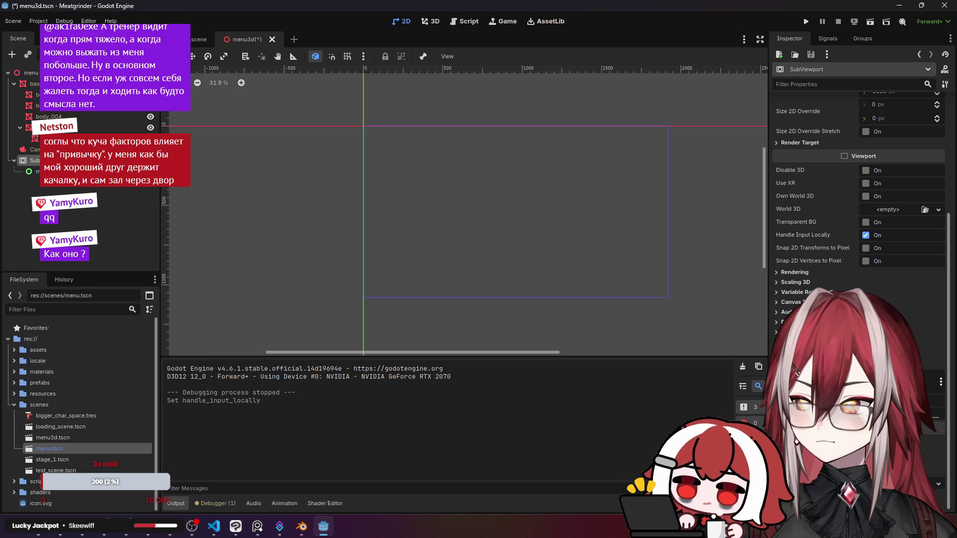
left_click(337, 62)
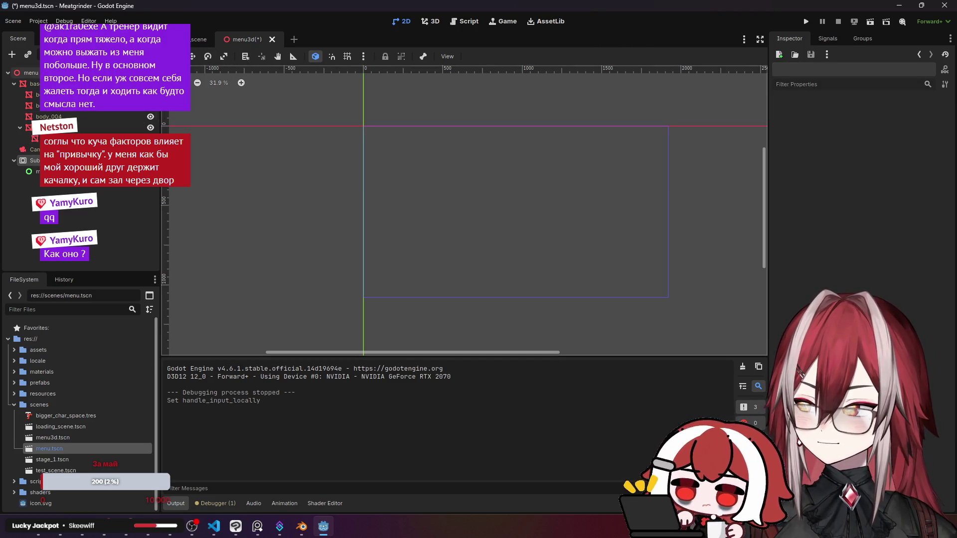
left_click(33, 84)
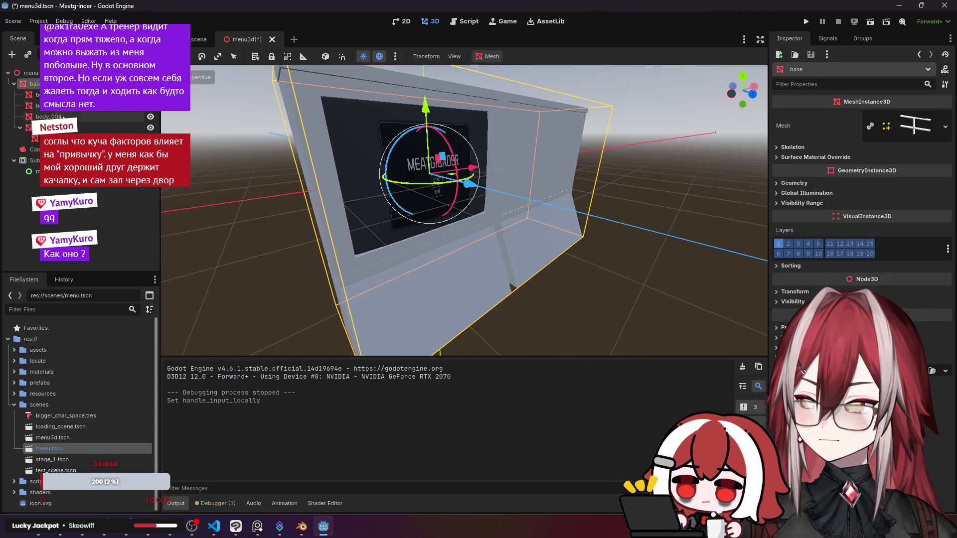
Deselect the monitor's base mesh and briefly switch to the browser and back.
left_click(56, 169)
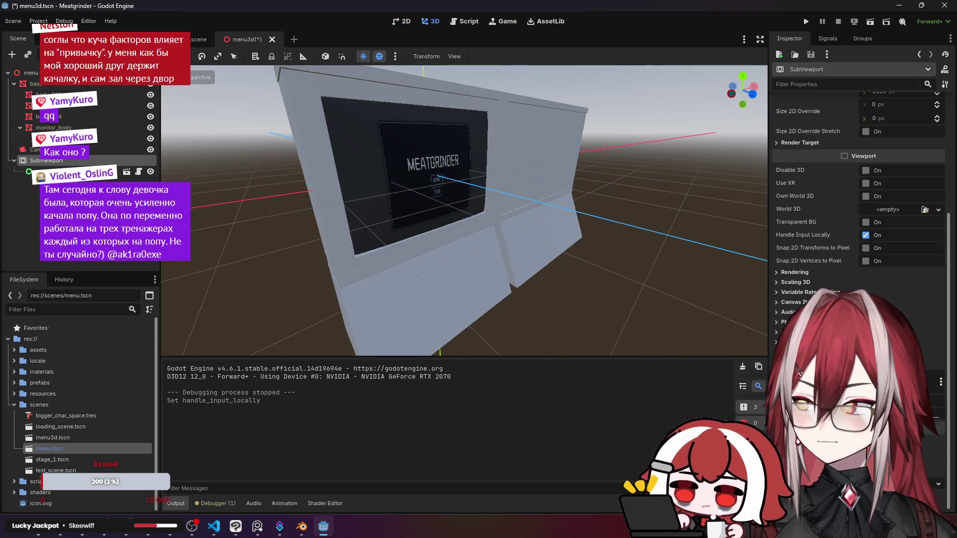
left_click(61, 532)
left_click(61, 533)
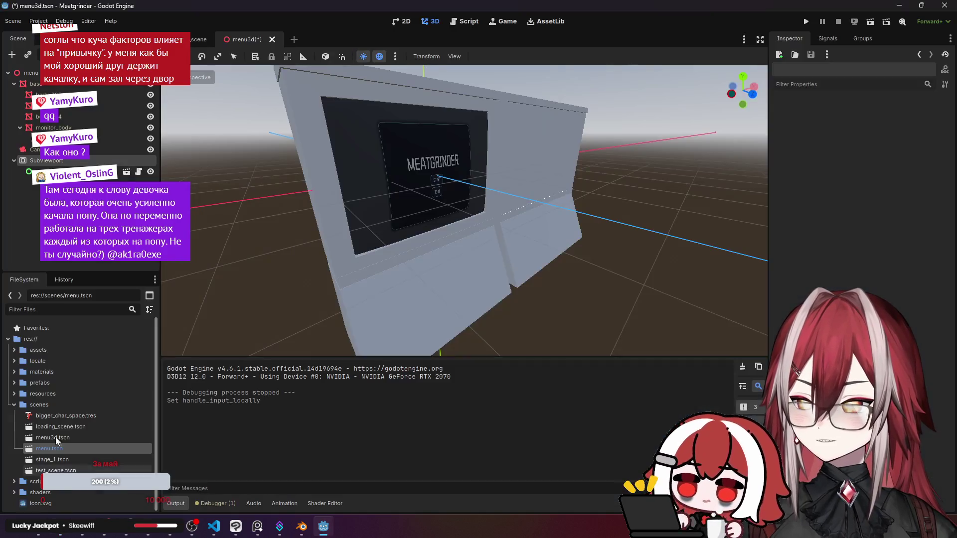
Search 'are' in Create New Node, read the Area3D description, and close without adding it.
key("ctrl+a")
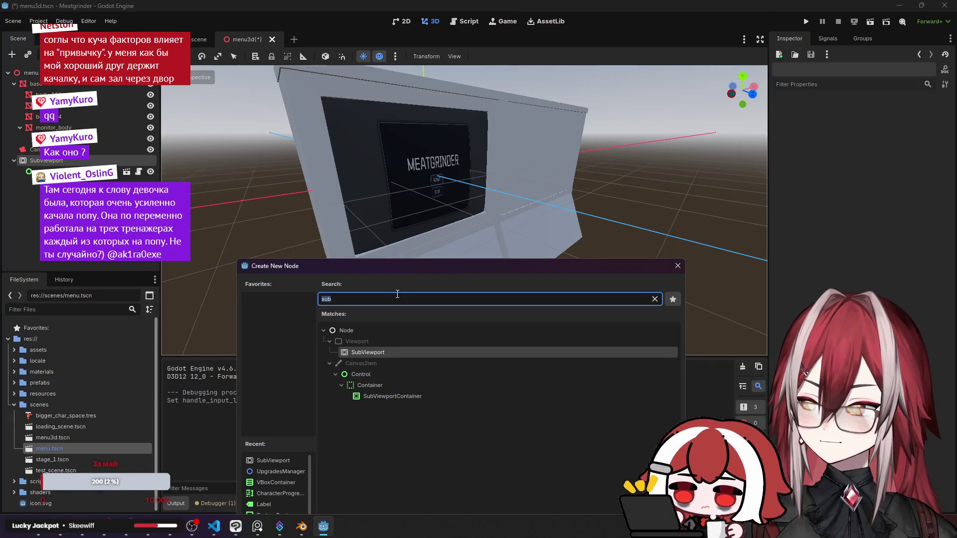
left_click_drag(407, 265, 442, 235)
type("are")
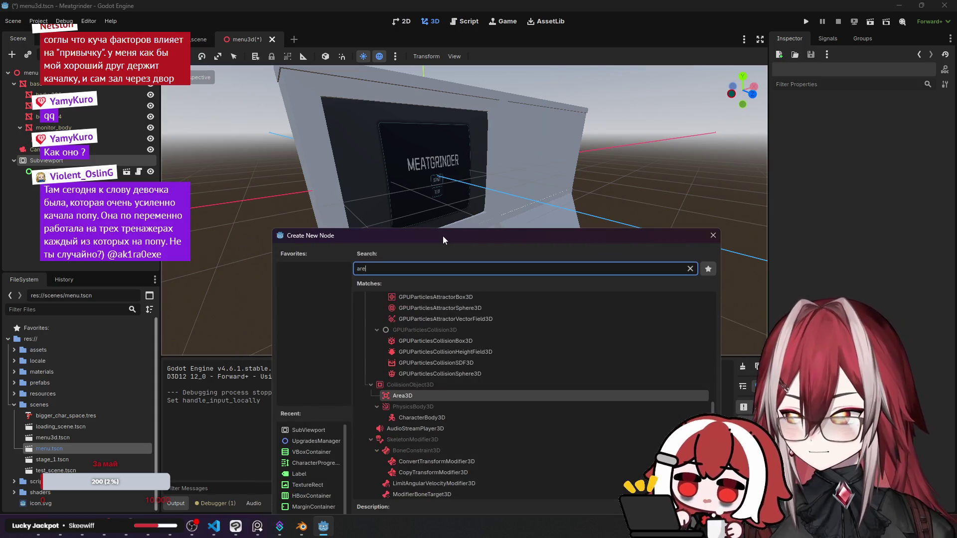
left_click(432, 391)
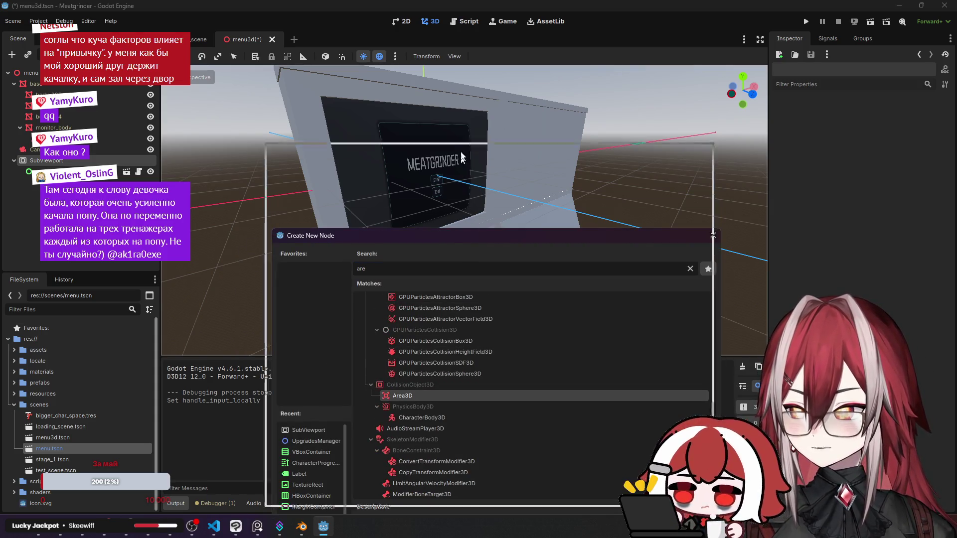
left_click_drag(467, 244, 460, 111)
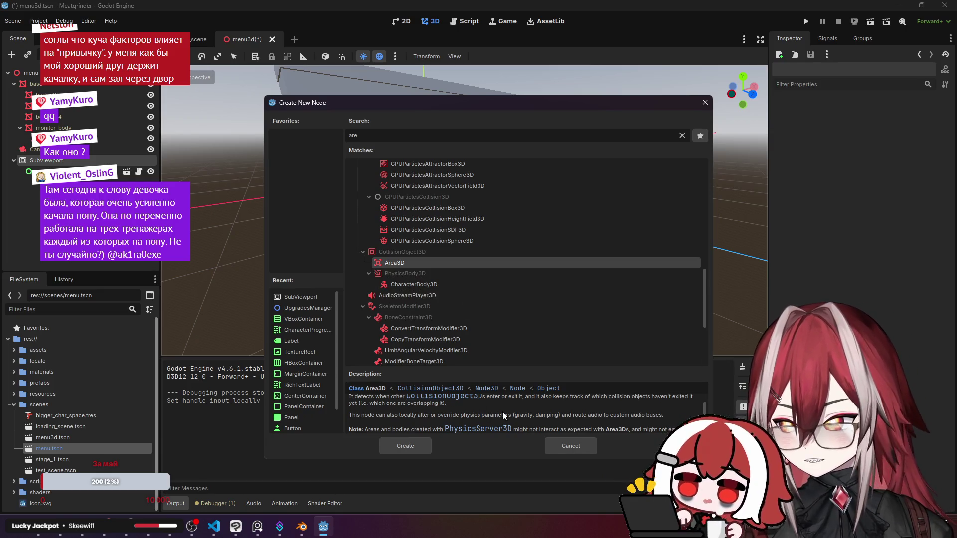
scroll(474, 414, "down", 3)
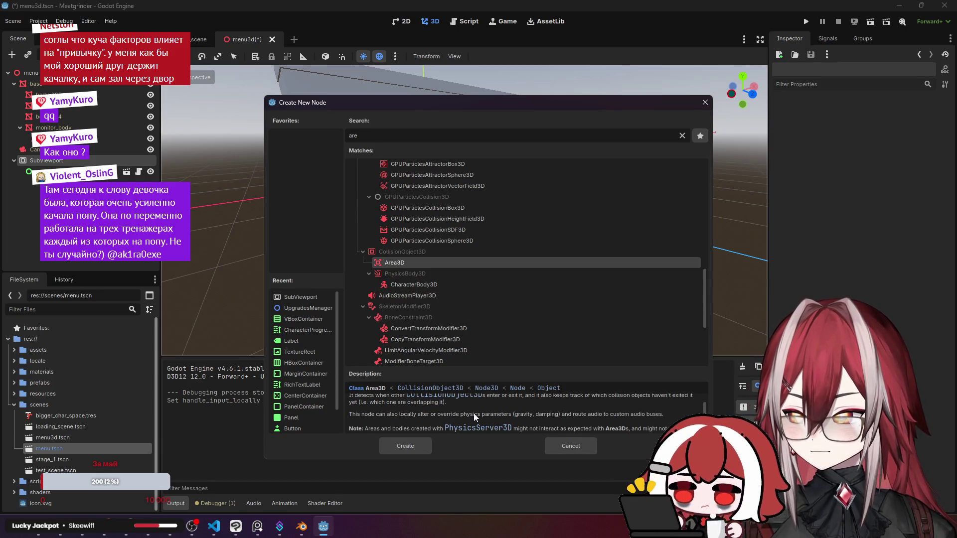
scroll(441, 425, "down", 2)
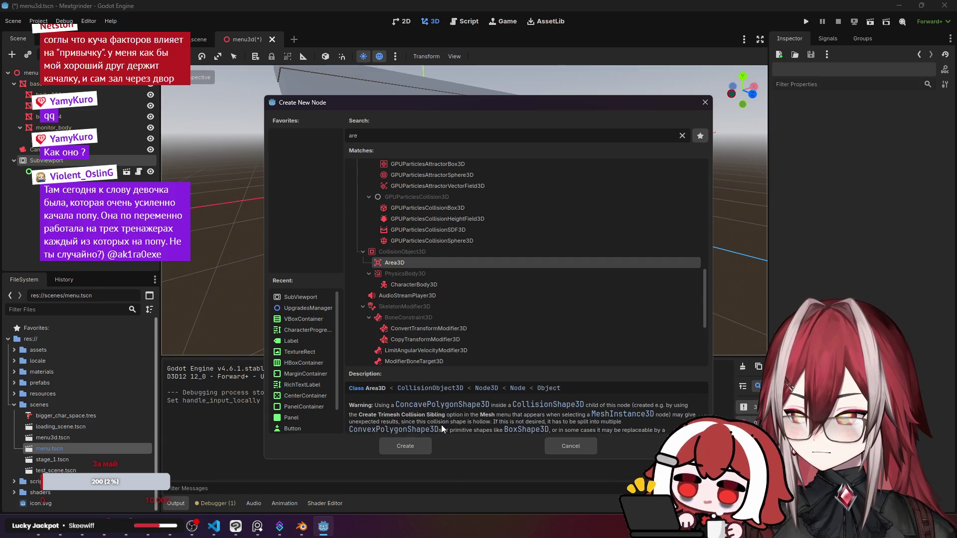
left_click(706, 104)
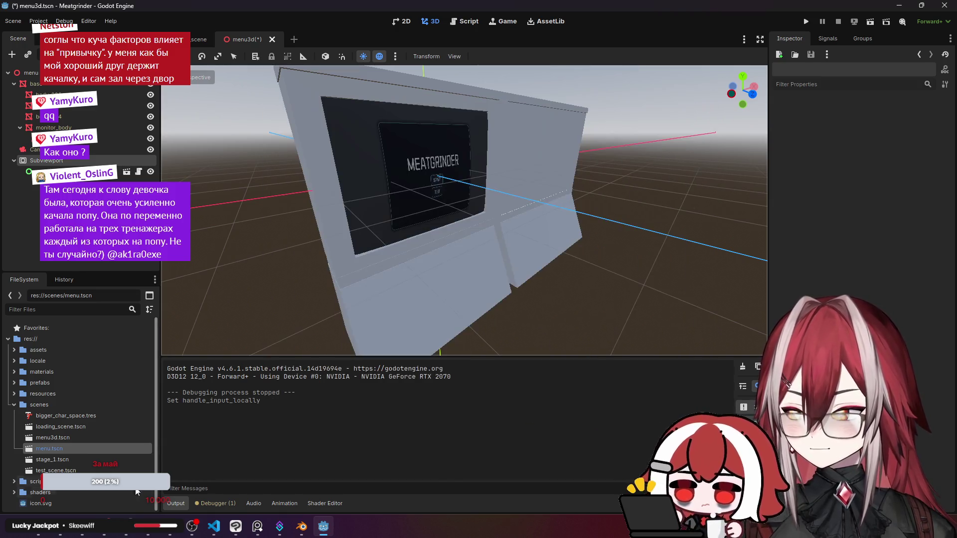
key("alt+Tab")
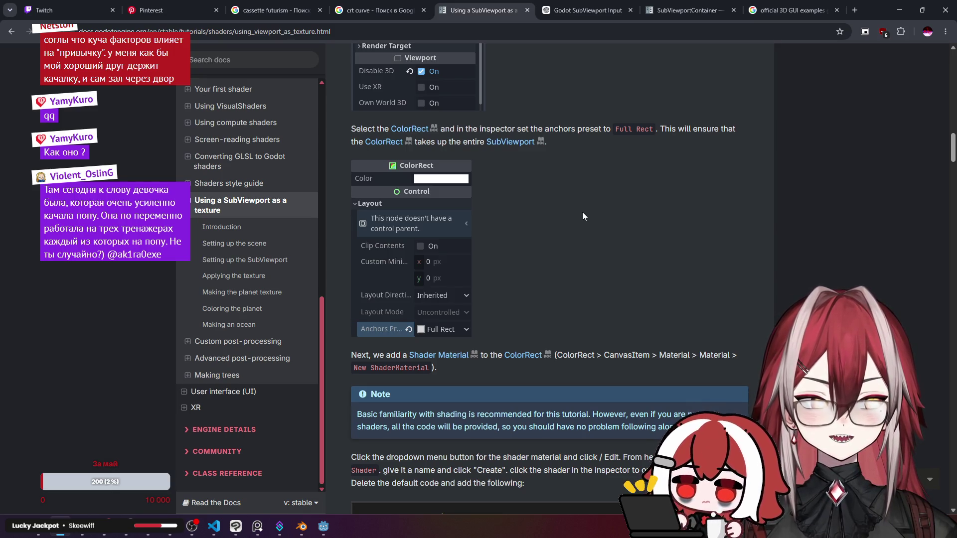
From the SubViewport tutorial, open the SubViewport class reference and its GUI in 3D Viewport Demo link.
scroll(576, 209, "down", 3)
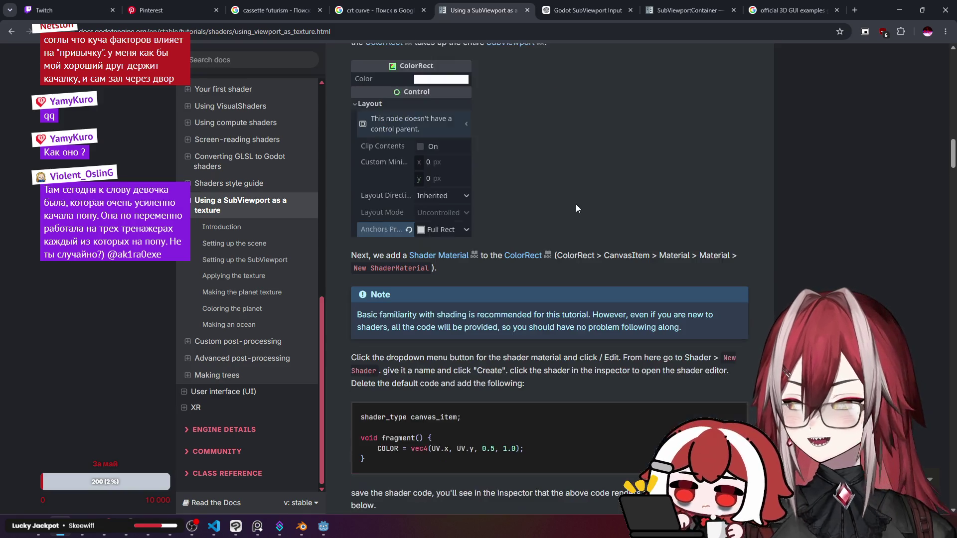
scroll(533, 186, "down", 1)
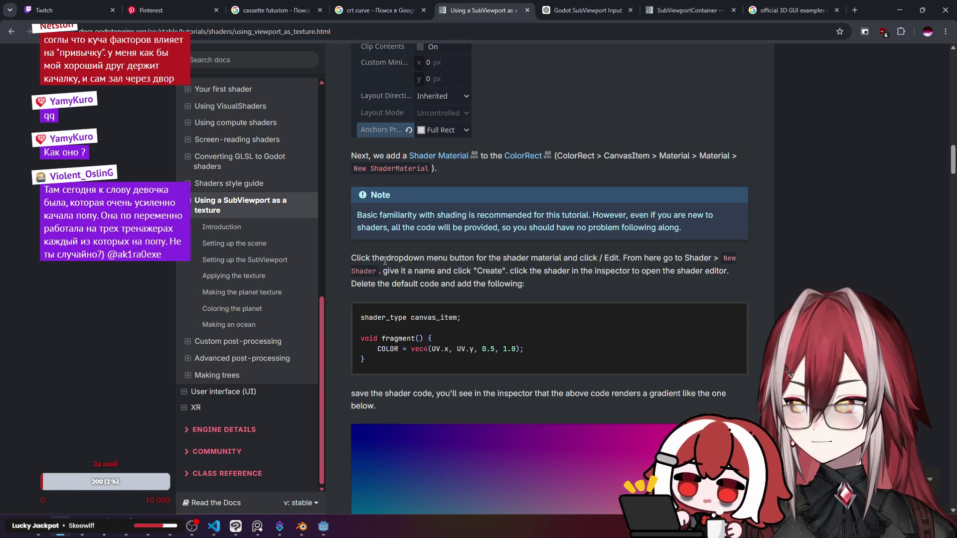
left_click(273, 260)
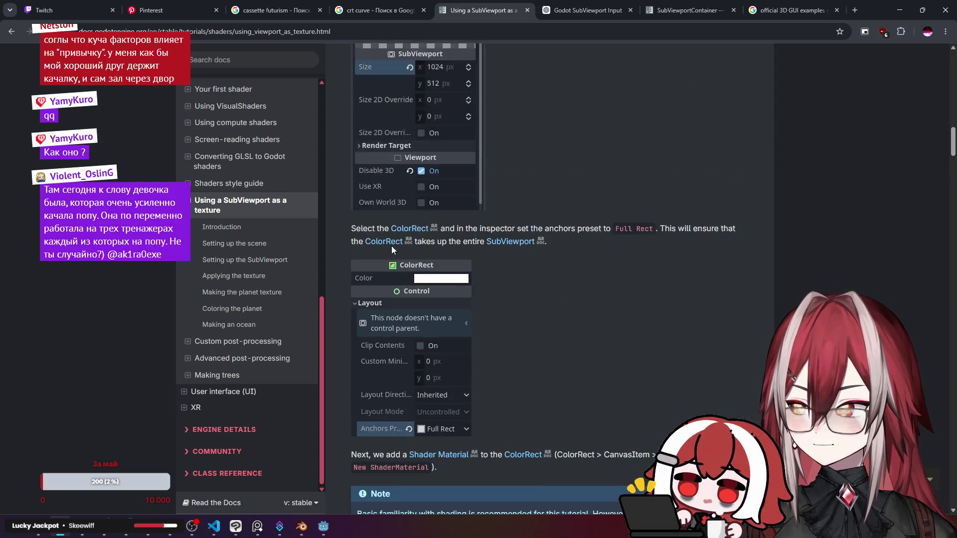
scroll(391, 249, "up", 10)
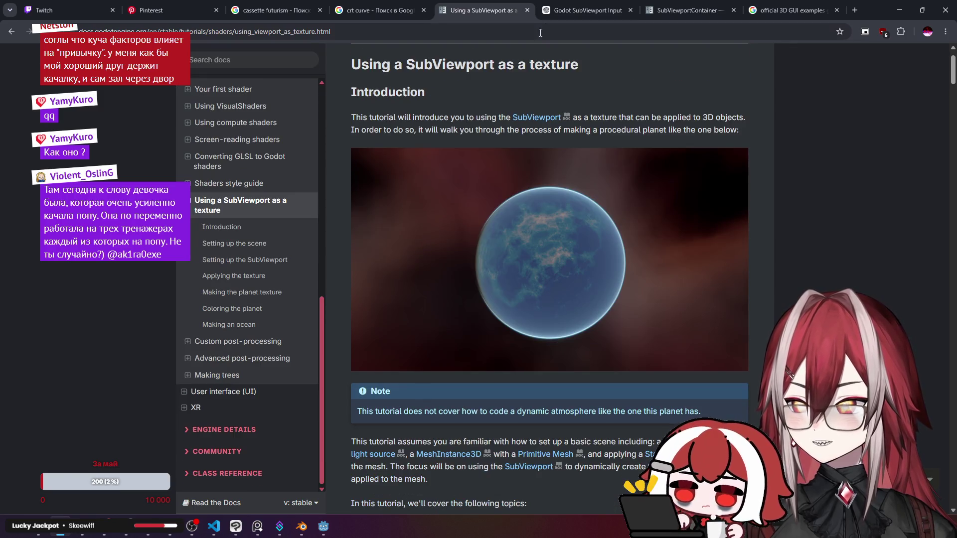
left_click(581, 6)
left_click(502, 4)
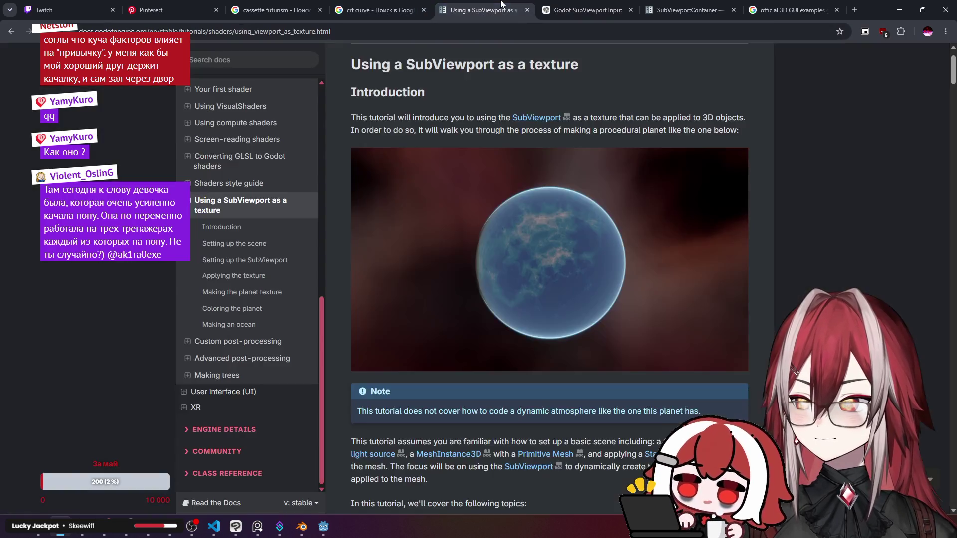
middle_click(537, 117)
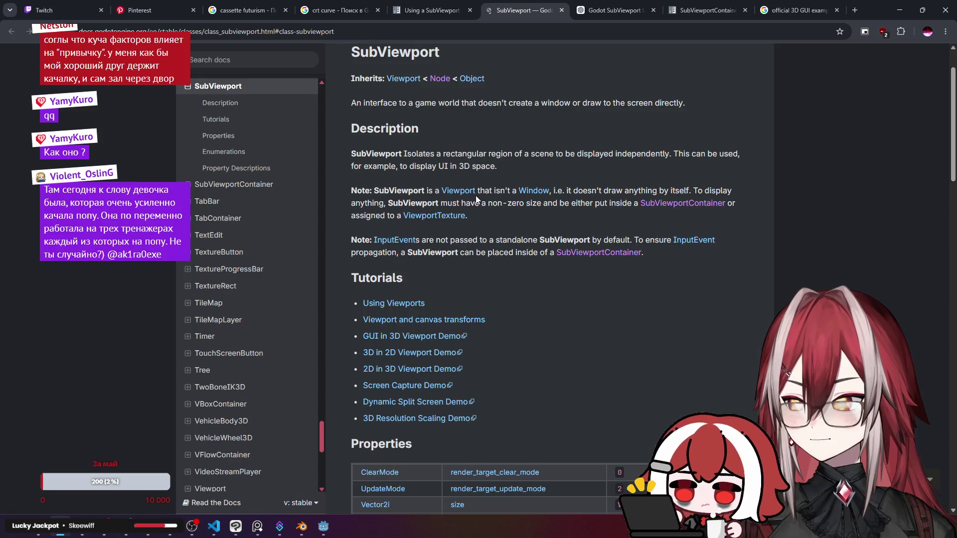
left_click(441, 341)
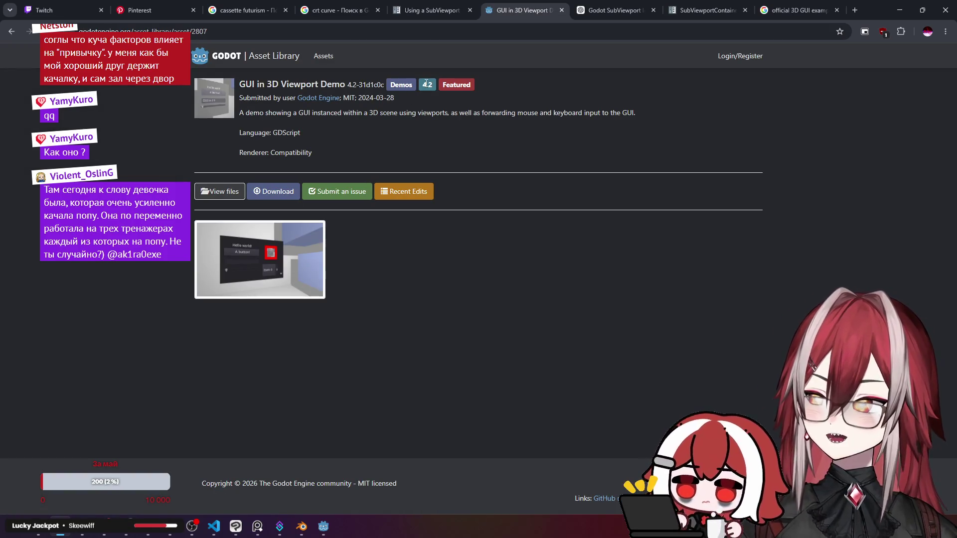
View the demo's source files on GitHub and open gui_3d.gd from the gui_in_3d folder.
left_click(219, 192)
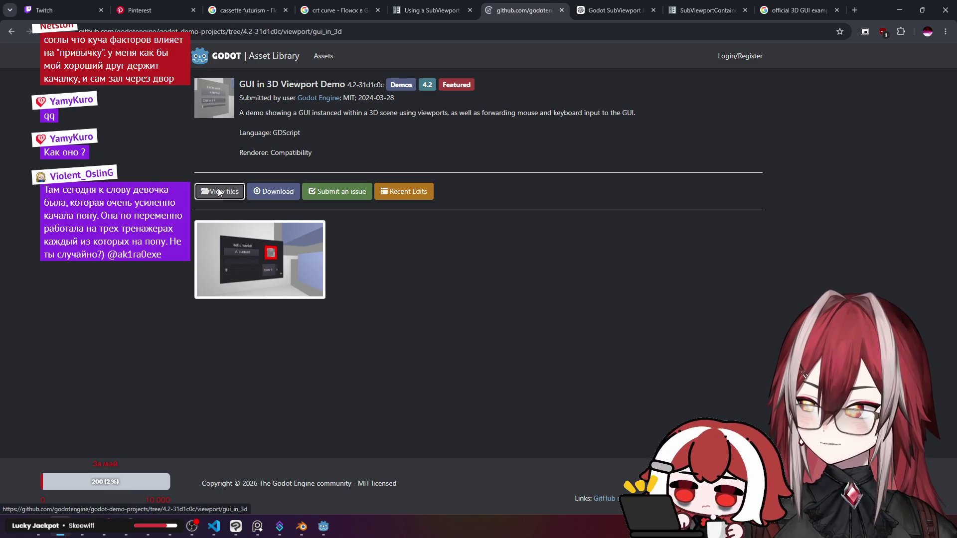
scroll(253, 182, "down", 8)
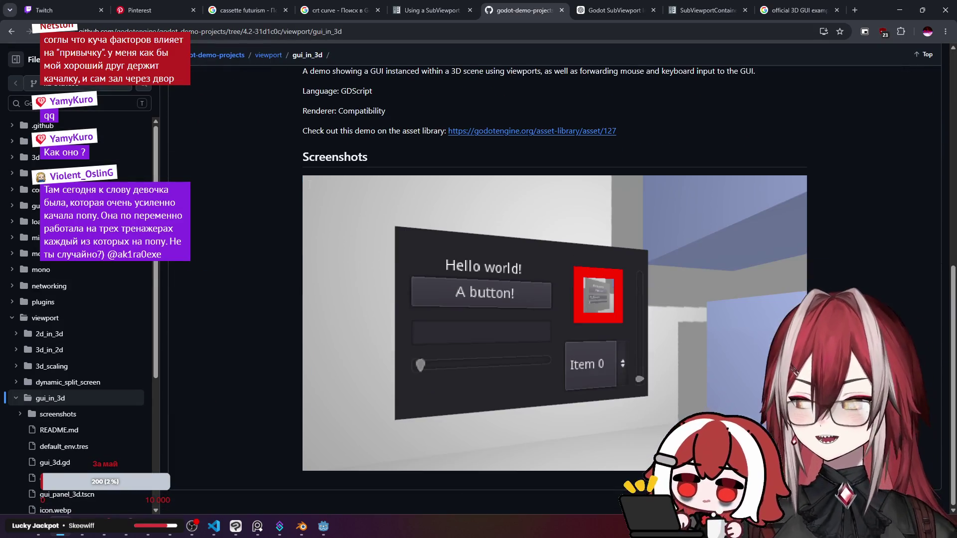
scroll(304, 189, "up", 1)
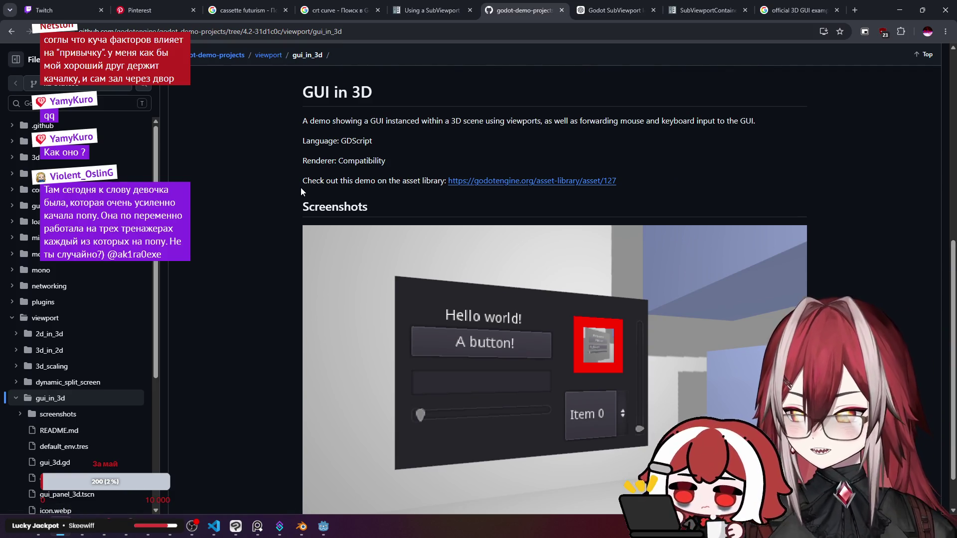
scroll(300, 189, "up", 4)
scroll(301, 188, "up", 3)
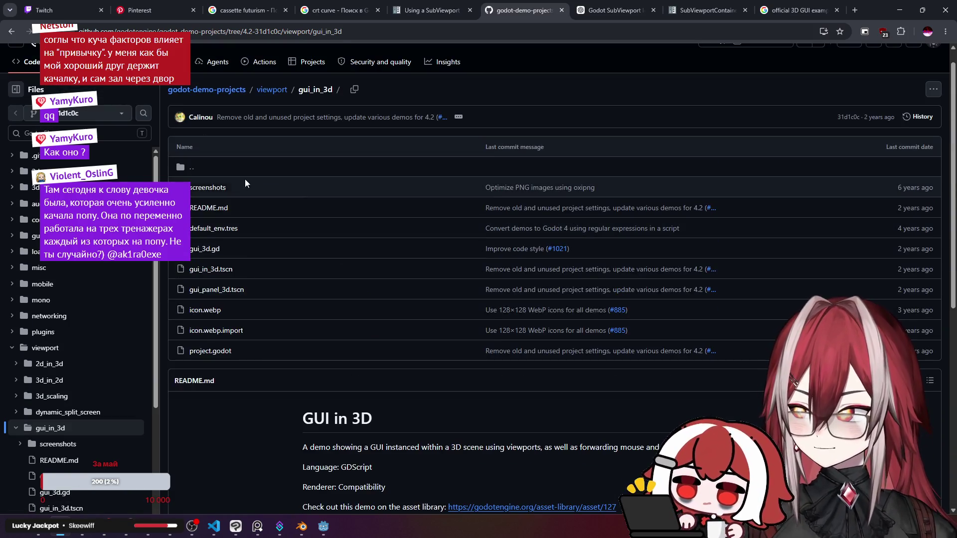
left_click(220, 189)
key("alt+Left")
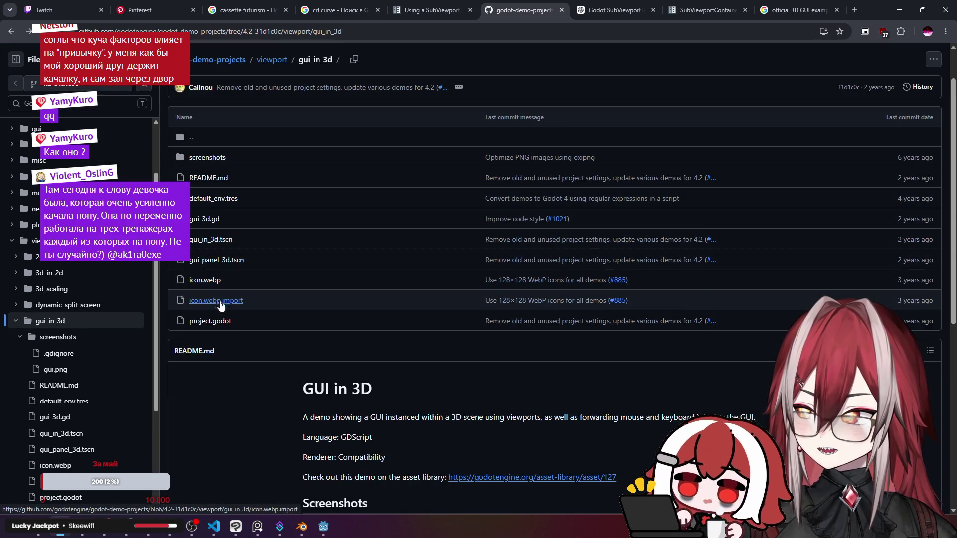
left_click(213, 223)
Look up references to mouse_exited, input_event, _unhandled_input, _mouse_input_event and size in gui_3d.gd.
scroll(337, 245, "down", 2)
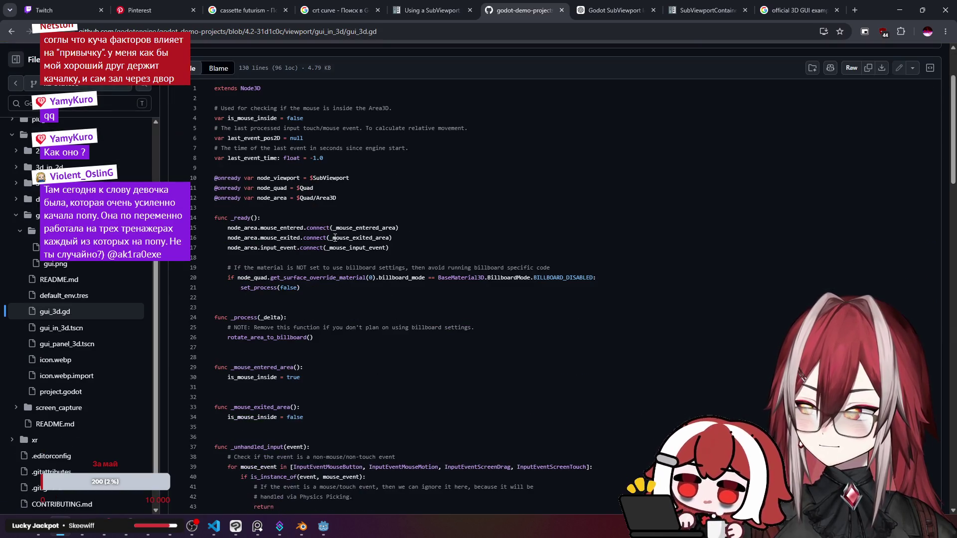
left_click(267, 237)
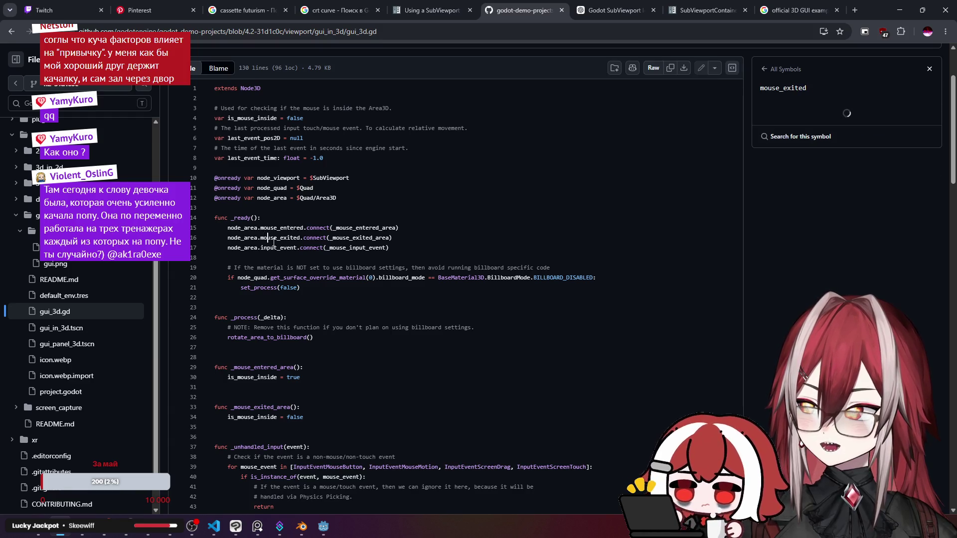
left_click(275, 247)
scroll(303, 280, "down", 1)
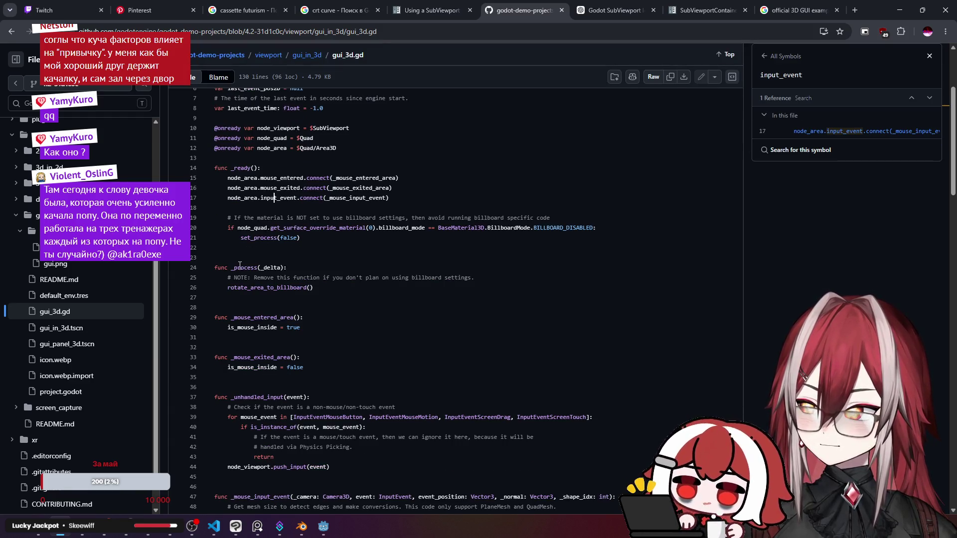
left_click(239, 265)
scroll(249, 279, "down", 2)
left_click(274, 298)
scroll(349, 276, "down", 3)
left_click(284, 248)
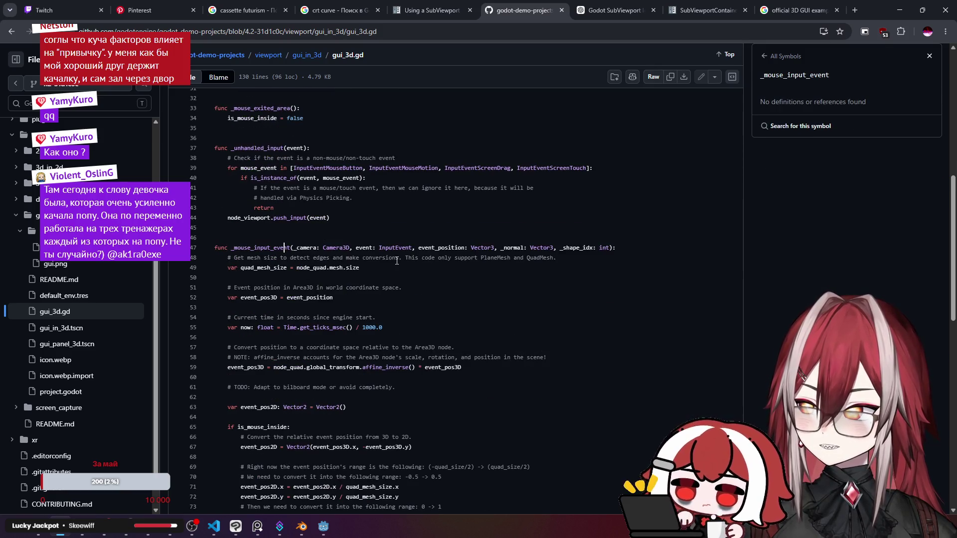
scroll(355, 236, "down", 1)
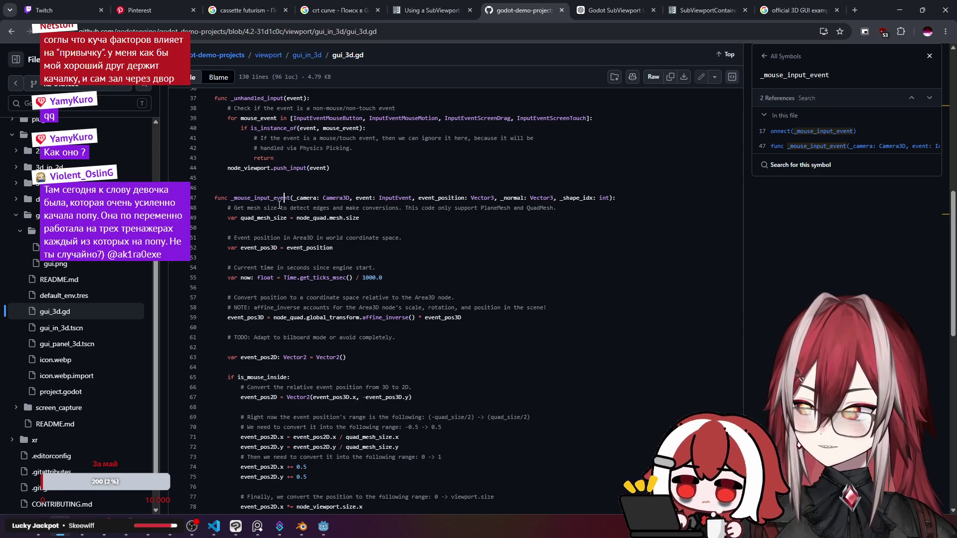
left_click(408, 231)
scroll(385, 234, "down", 10)
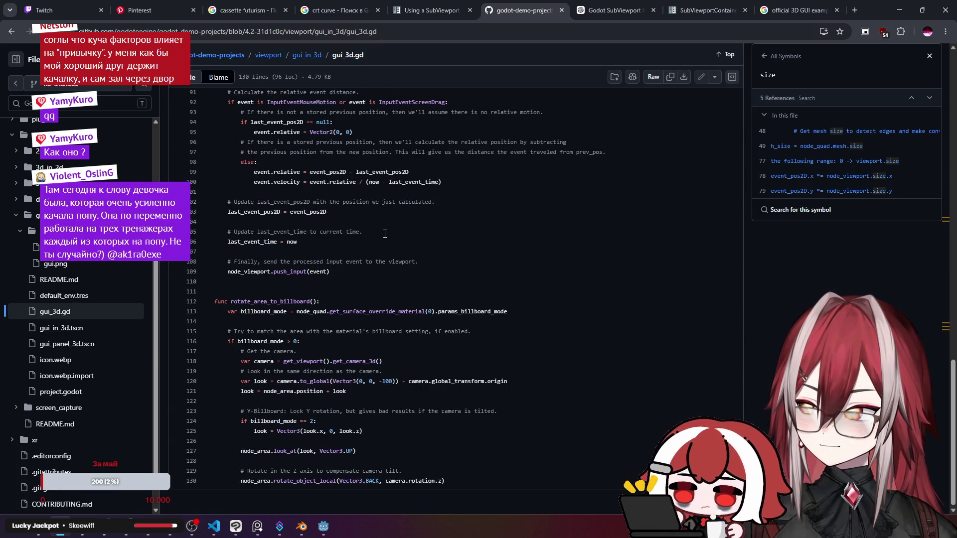
scroll(385, 233, "up", 17)
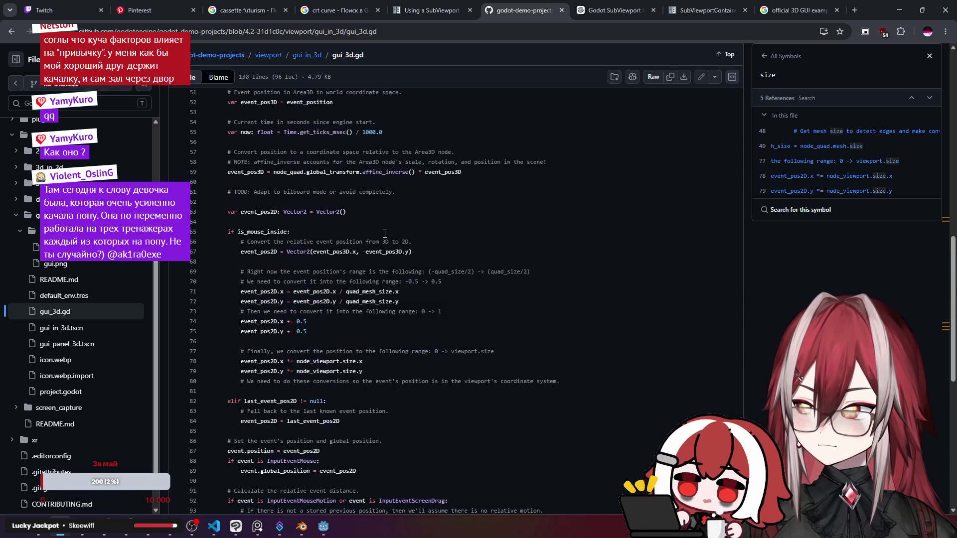
Browse the gui_in_3d folder listing and reopen the gui_3d.gd script.
key("alt+Left")
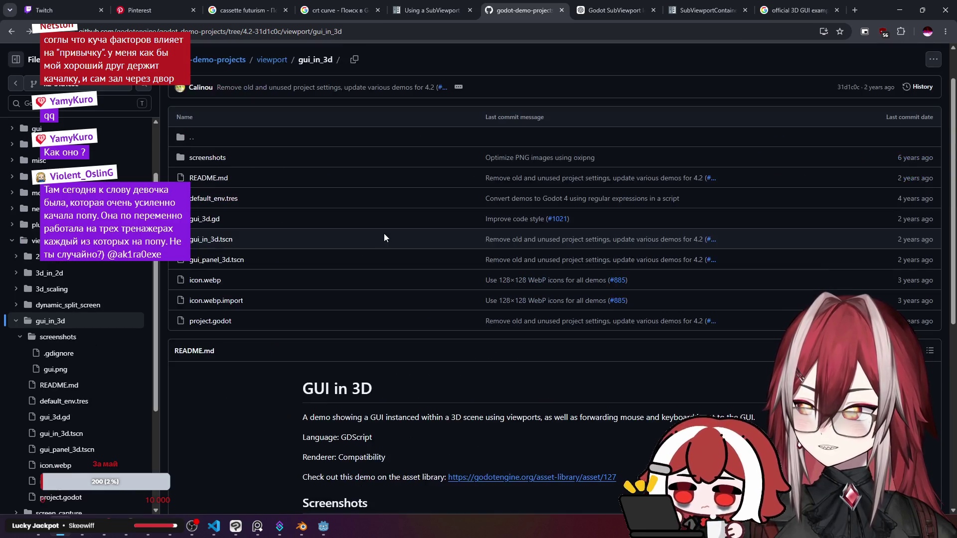
scroll(384, 238, "down", 3)
scroll(383, 238, "up", 3)
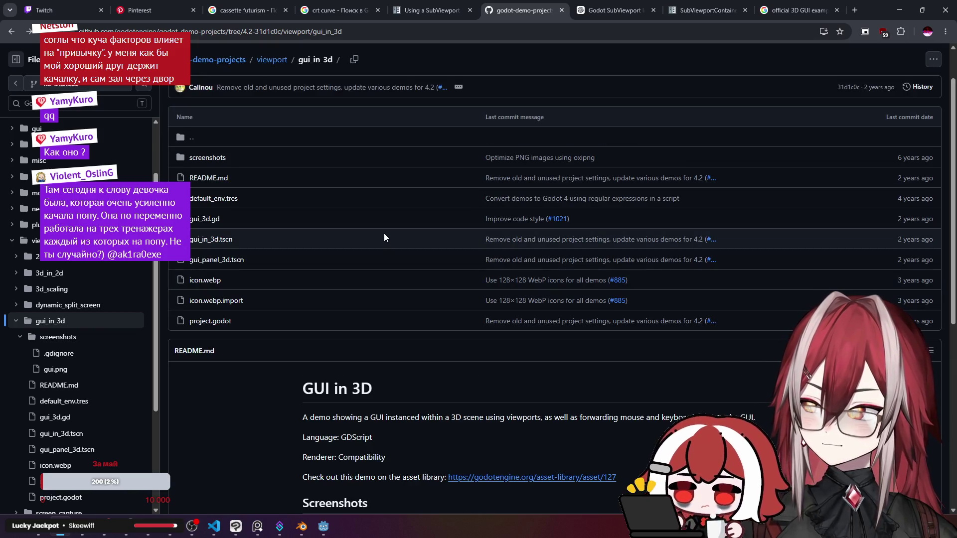
scroll(383, 238, "down", 6)
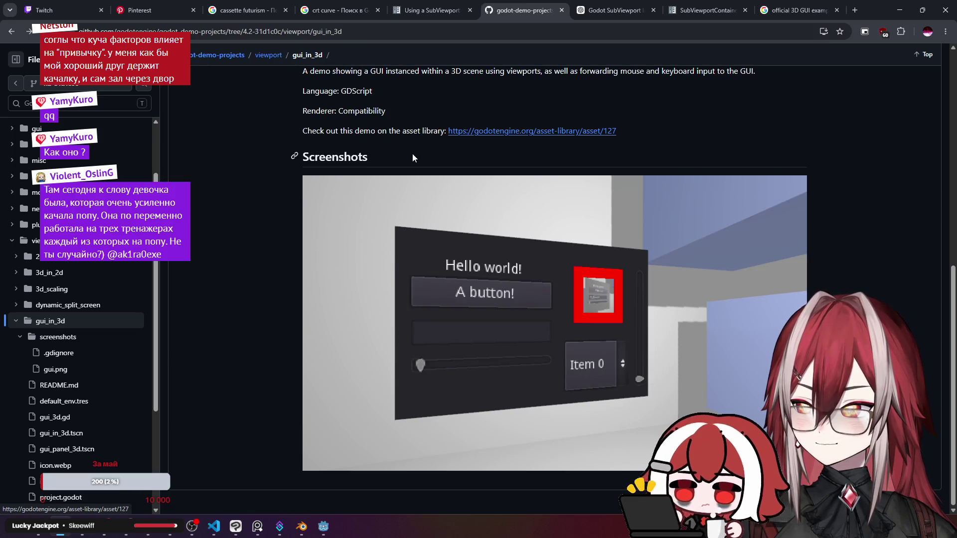
scroll(413, 152, "up", 2)
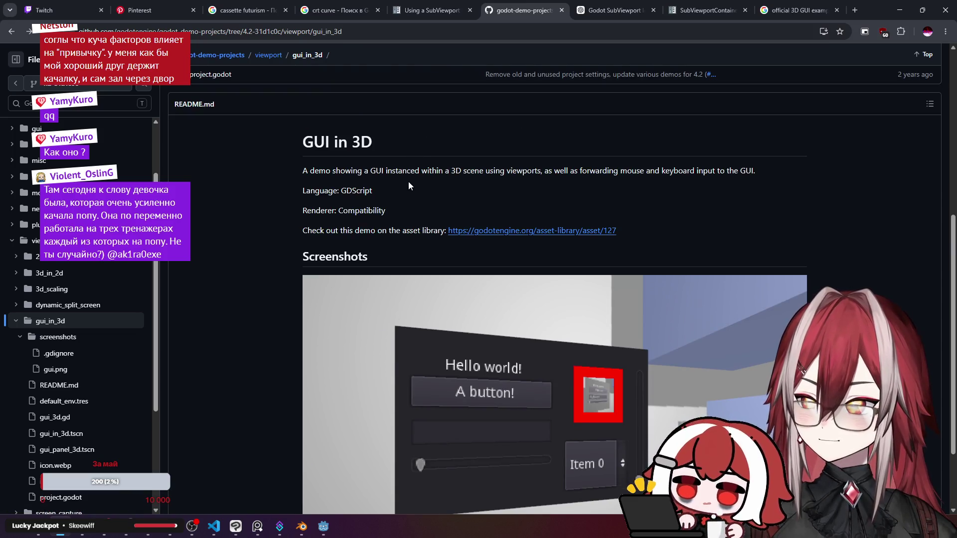
scroll(408, 181, "up", 5)
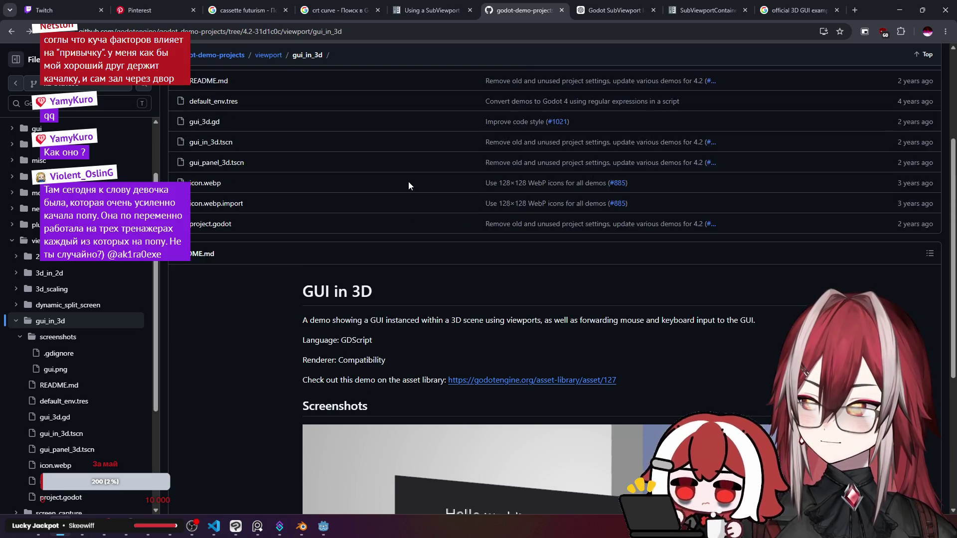
left_click(216, 195)
left_click(215, 194)
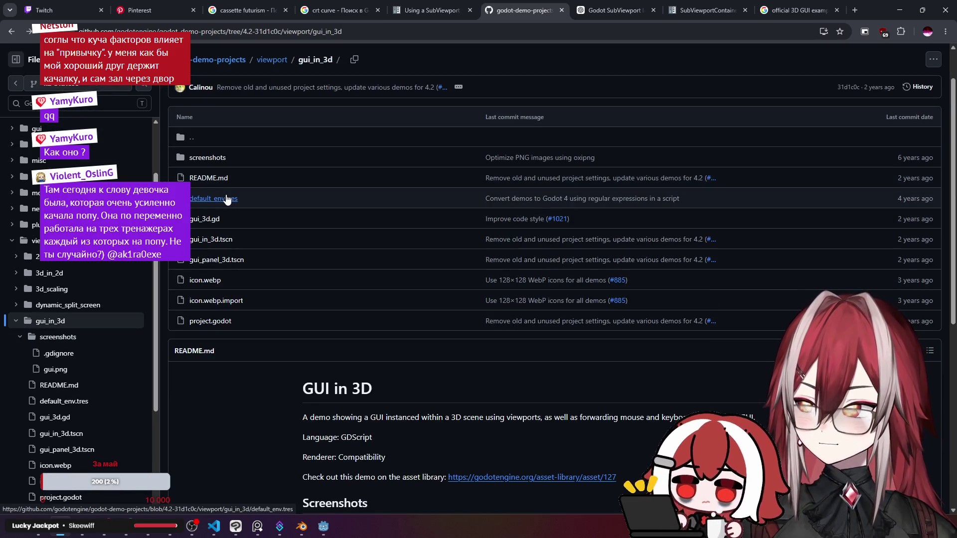
left_click(215, 219)
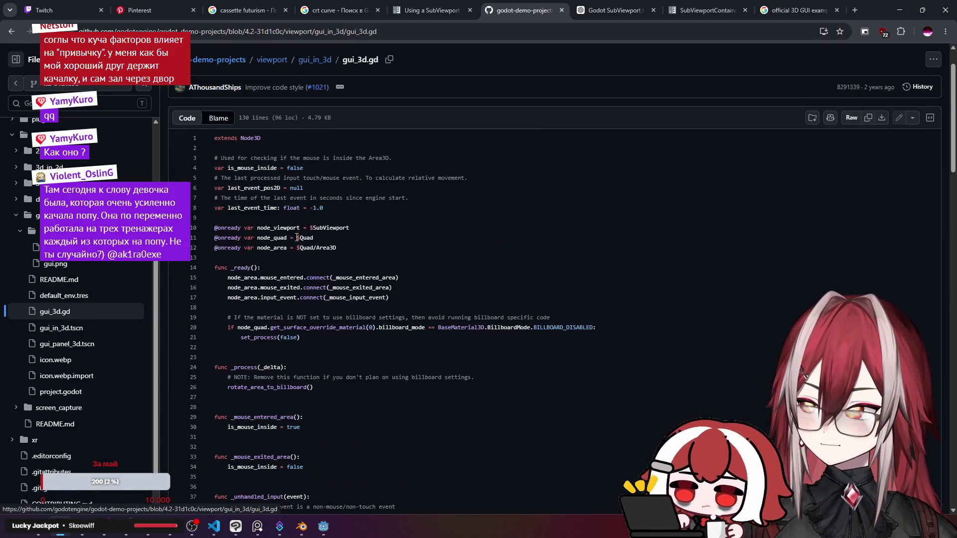
Read the 3D-to-2D mouse position conversion in _mouse_input_event, then return to the Godot editor.
scroll(325, 222, "down", 15)
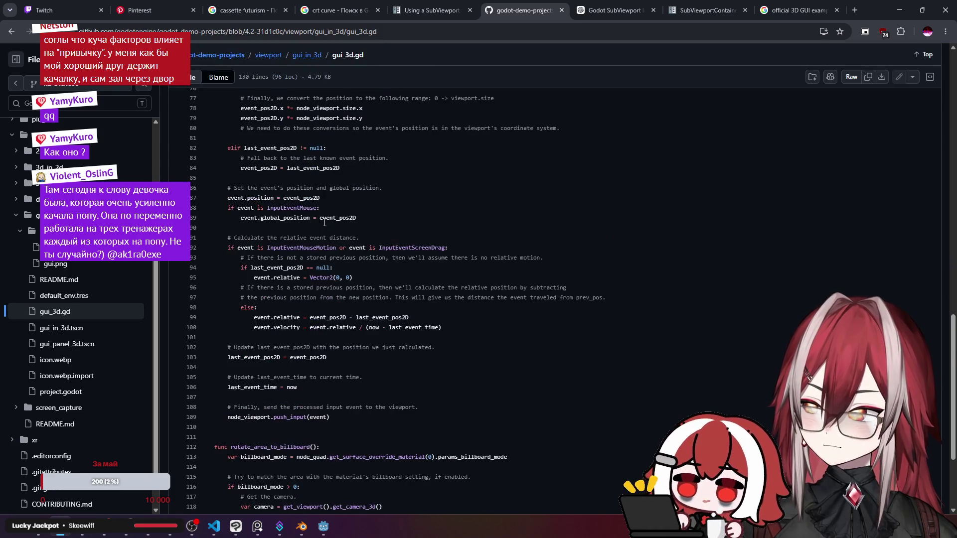
scroll(324, 223, "down", 3)
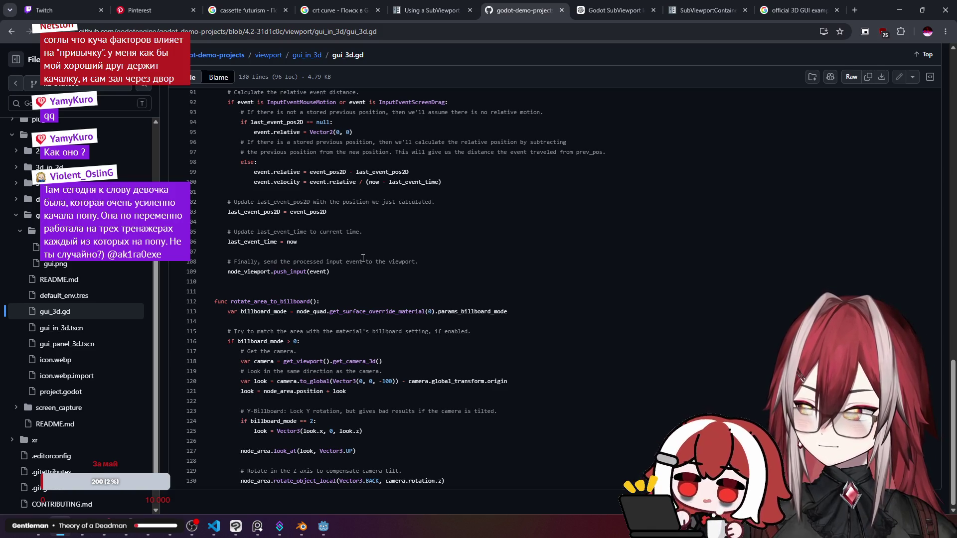
scroll(362, 257, "up", 11)
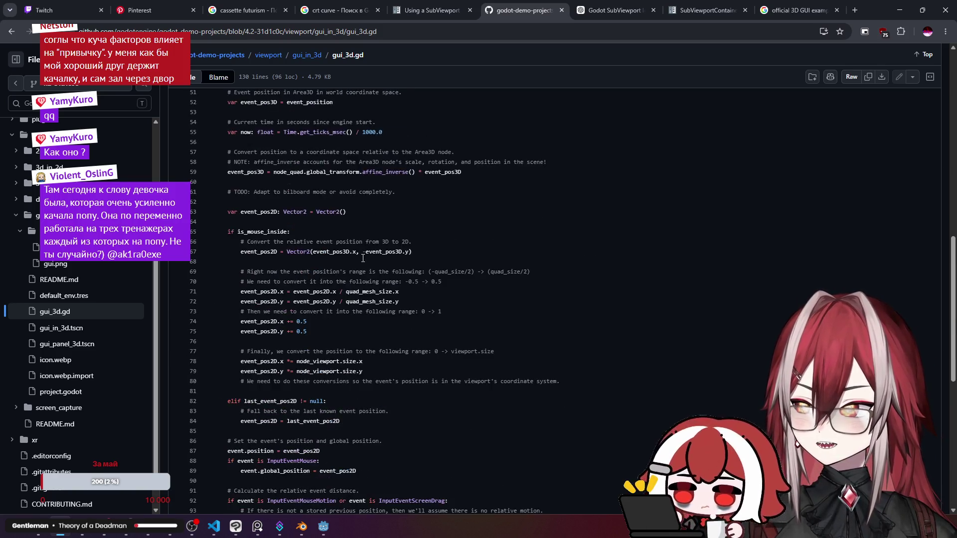
scroll(362, 258, "down", 4)
scroll(363, 257, "up", 3)
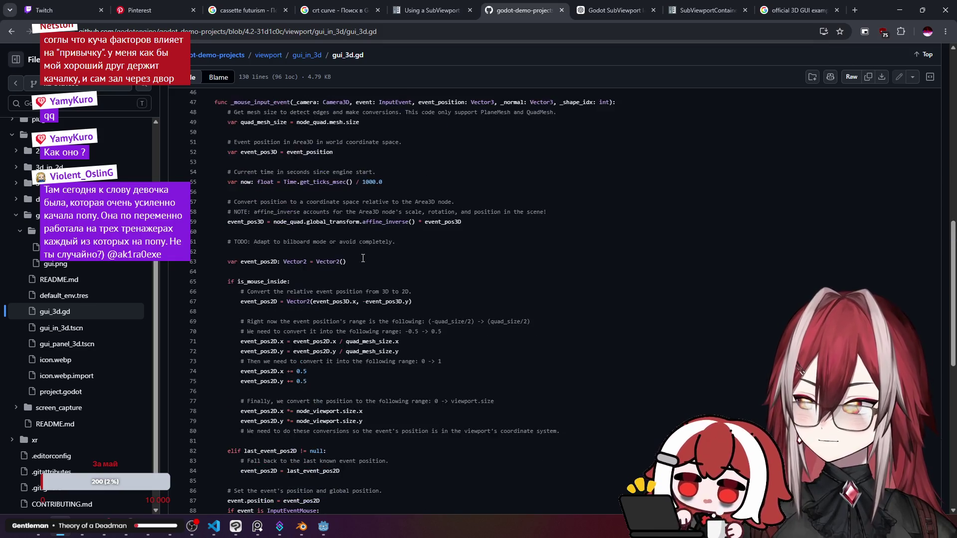
scroll(408, 252, "down", 2)
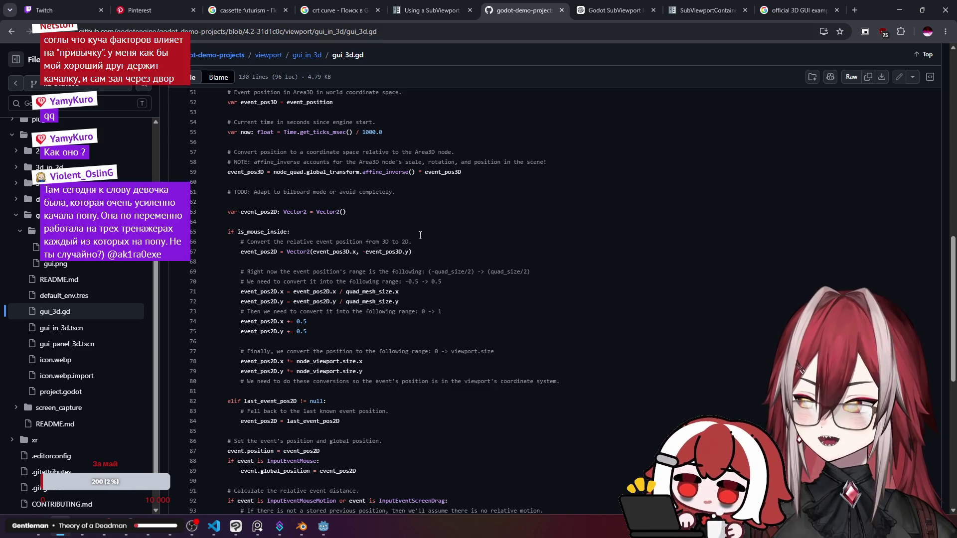
left_click(332, 532)
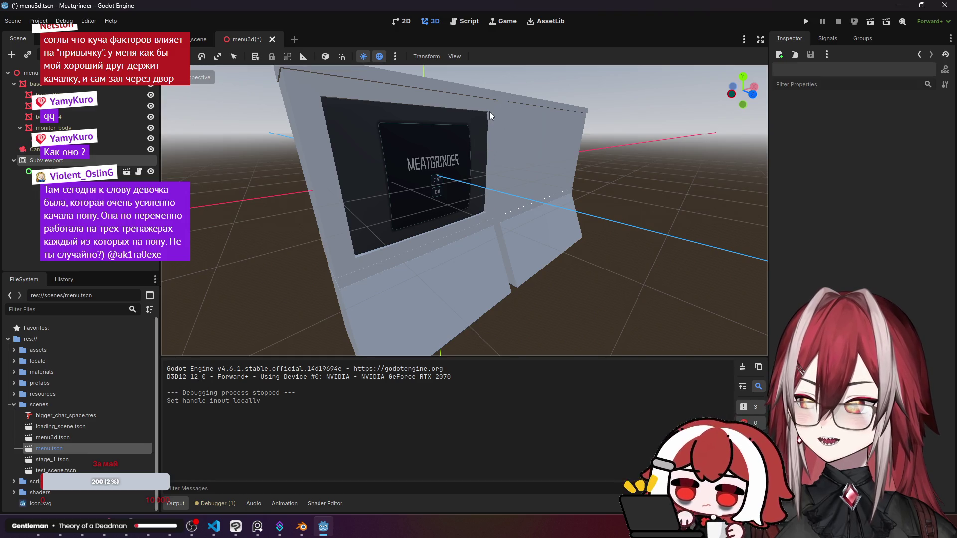
Add a SubViewportContainer node to the menu3d scene.
left_click(99, 160)
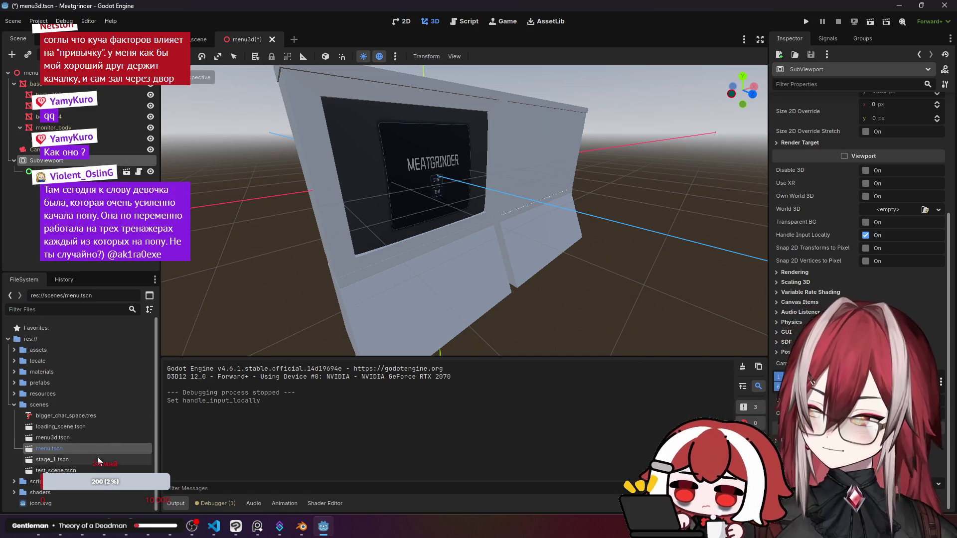
key("ctrl+a")
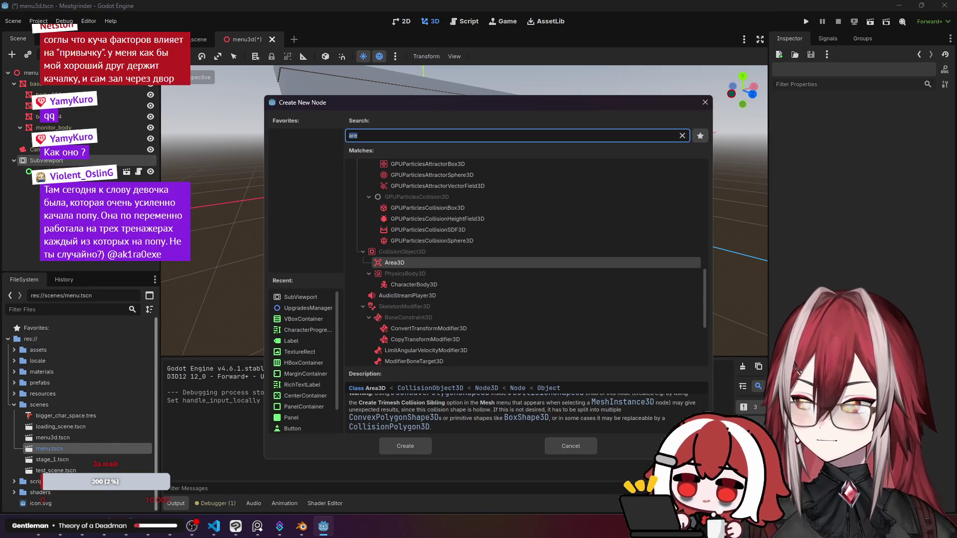
type("sub")
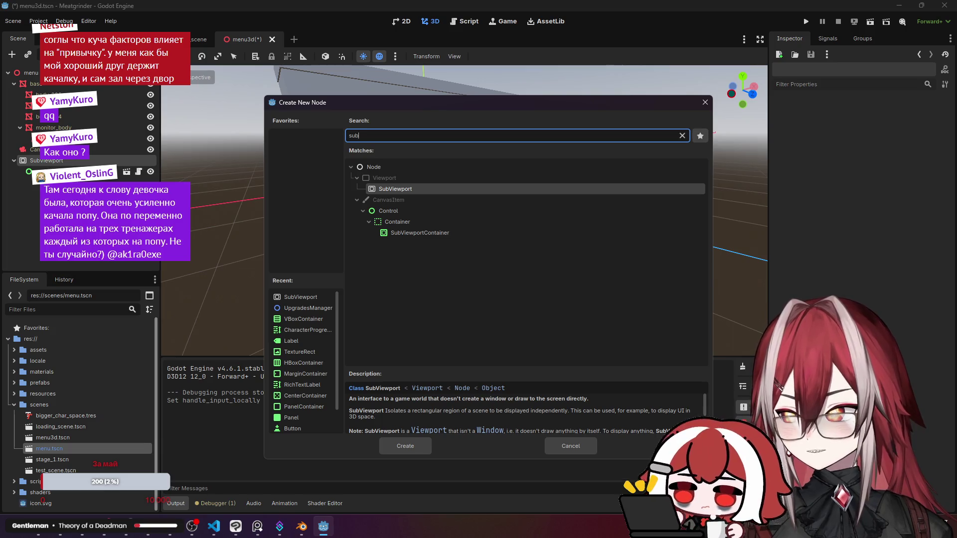
left_click(419, 233)
left_click(405, 446)
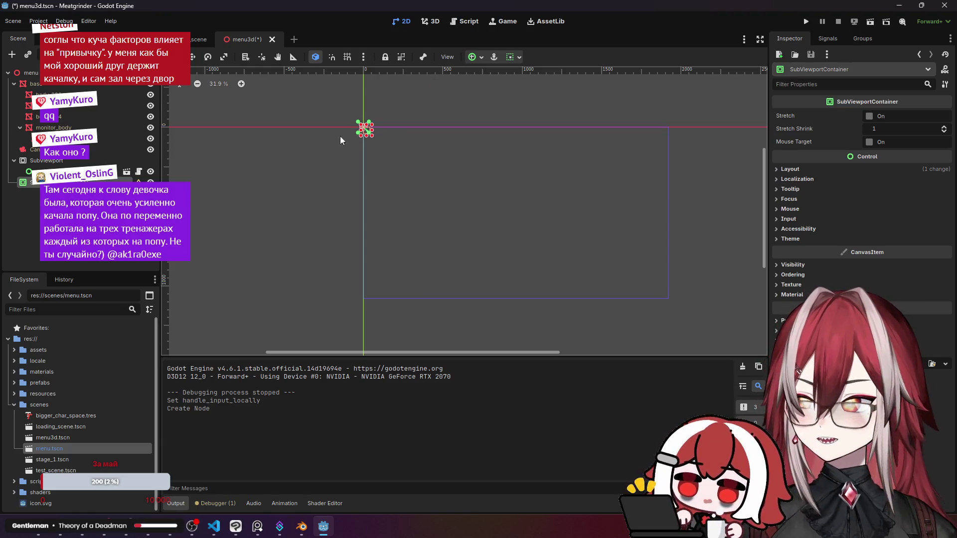
Reparent the SubViewport under the new SubViewportContainer in the Scene tree.
left_click(797, 170)
left_click(797, 170)
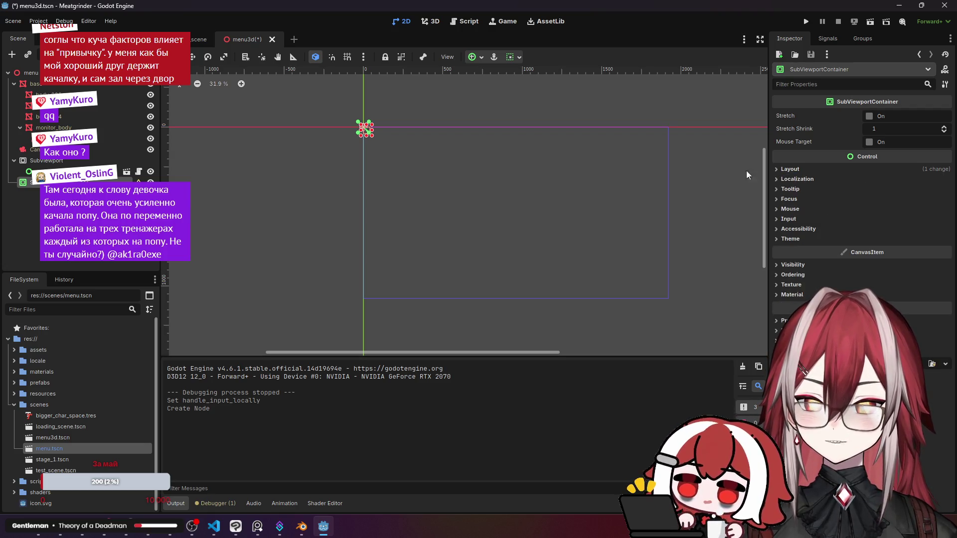
left_click(229, 178)
mouse_move(139, 182)
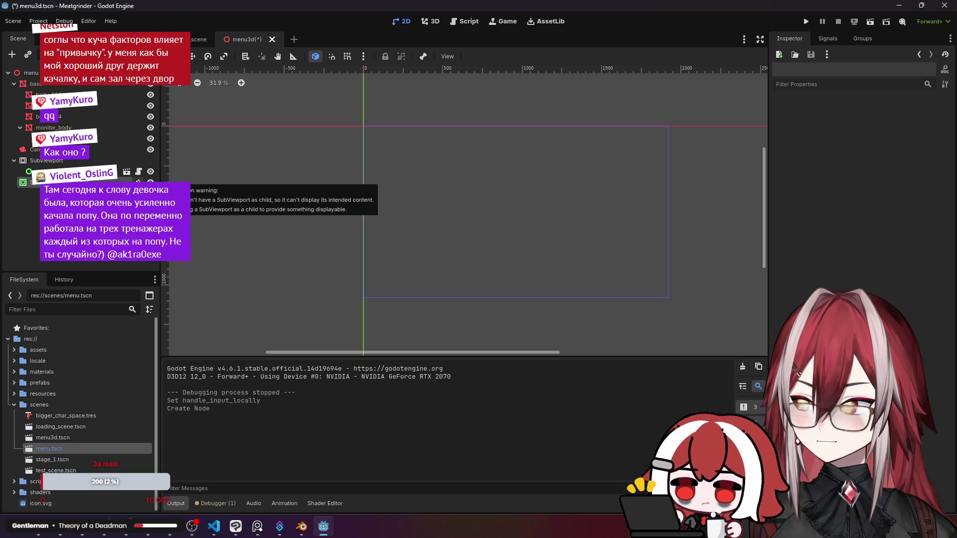
left_click(53, 161)
left_click_drag(52, 163, 50, 183)
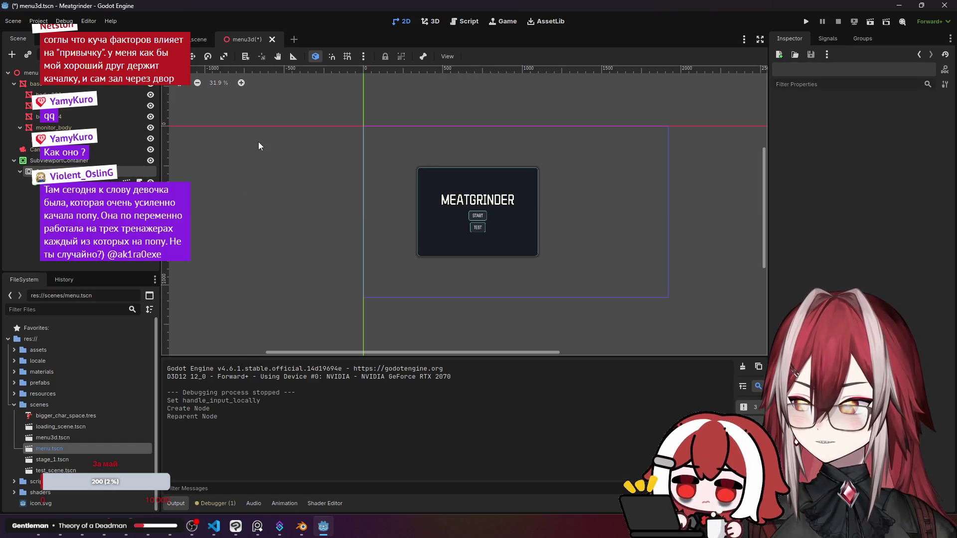
left_click(75, 160)
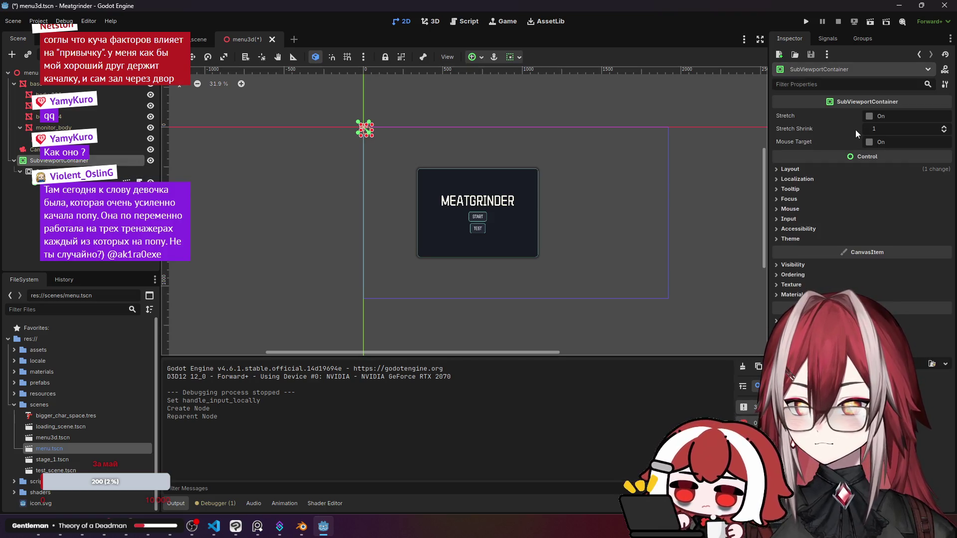
Give the SubViewportContainer the Full Rect anchors preset and turn Stretch on.
left_click(873, 116)
left_click(872, 115)
scroll(399, 128, "up", 5)
scroll(360, 129, "down", 2)
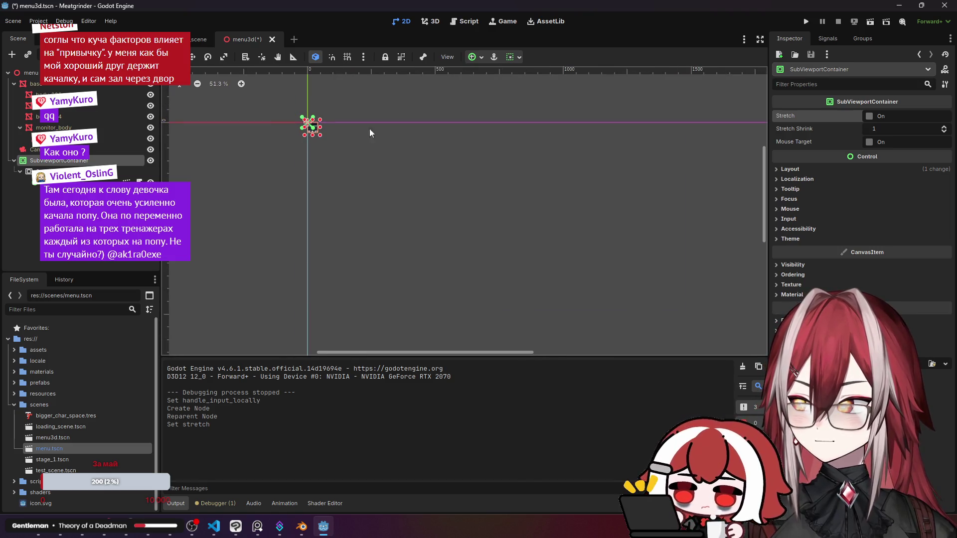
left_click(787, 168)
left_click(887, 267)
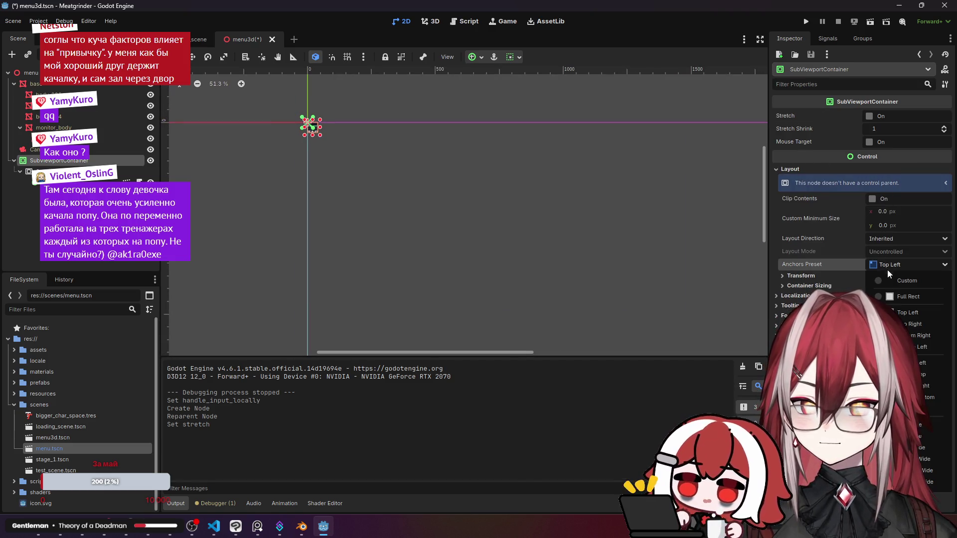
left_click(896, 301)
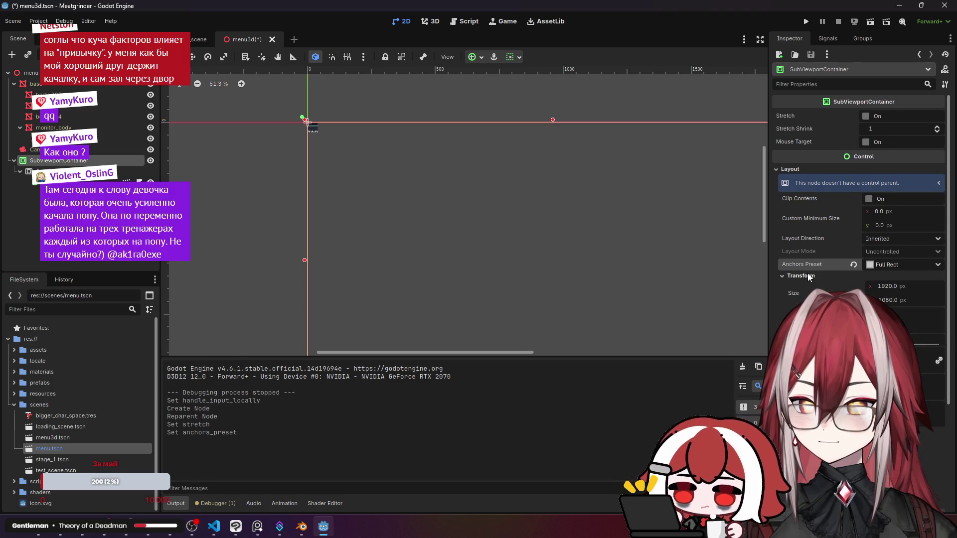
left_click(870, 116)
scroll(548, 160, "down", 2)
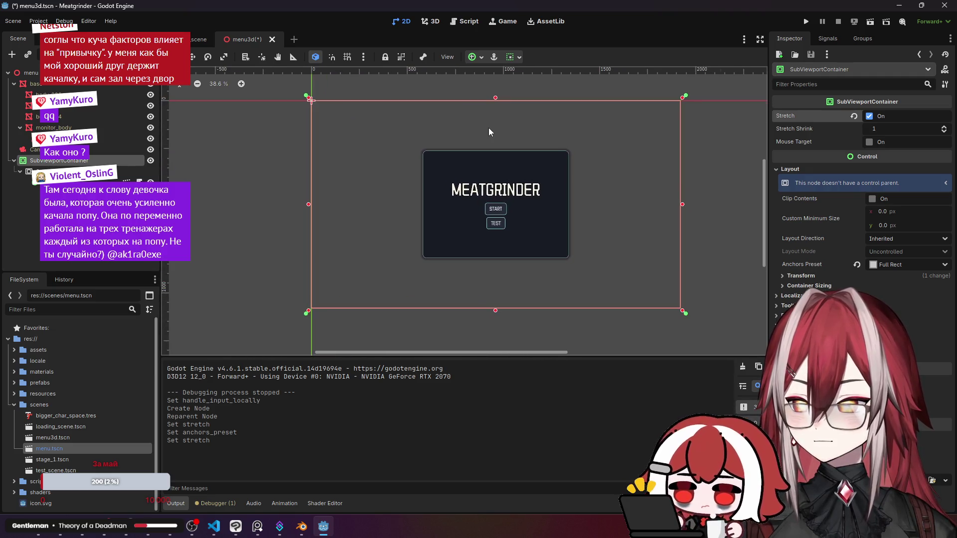
scroll(555, 160, "up", 1)
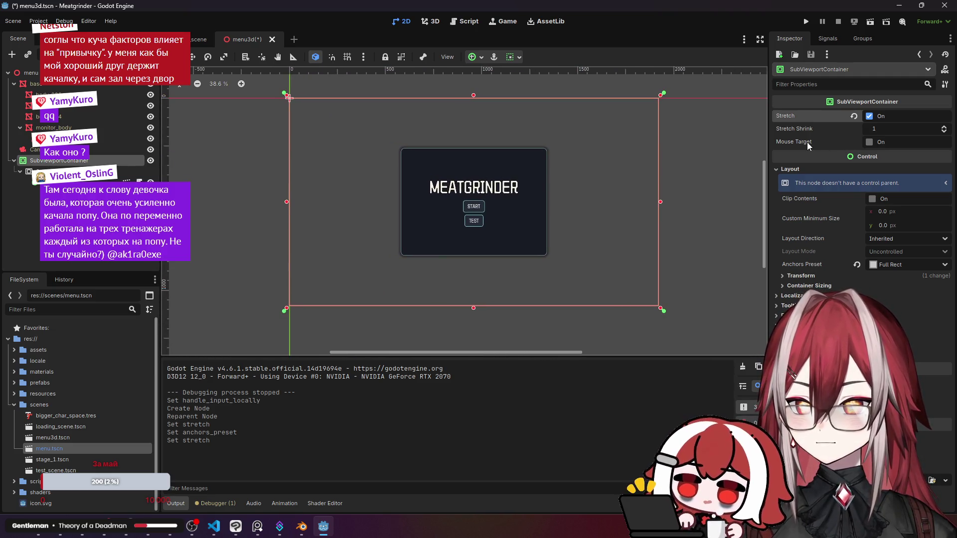
mouse_move(809, 145)
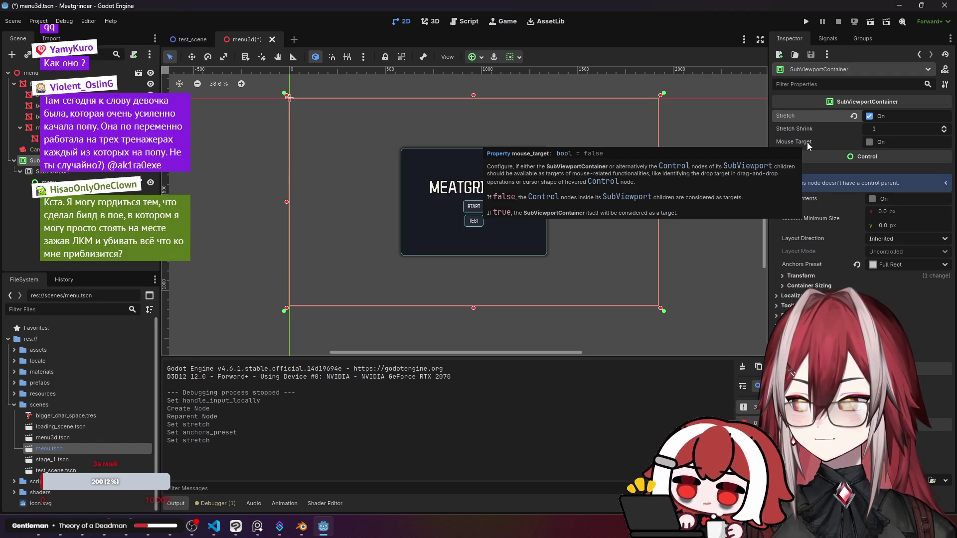
left_click(432, 21)
Orbit and zoom around the 3D monitor, then start adding a child node from the scene tree.
scroll(464, 209, "down", 8)
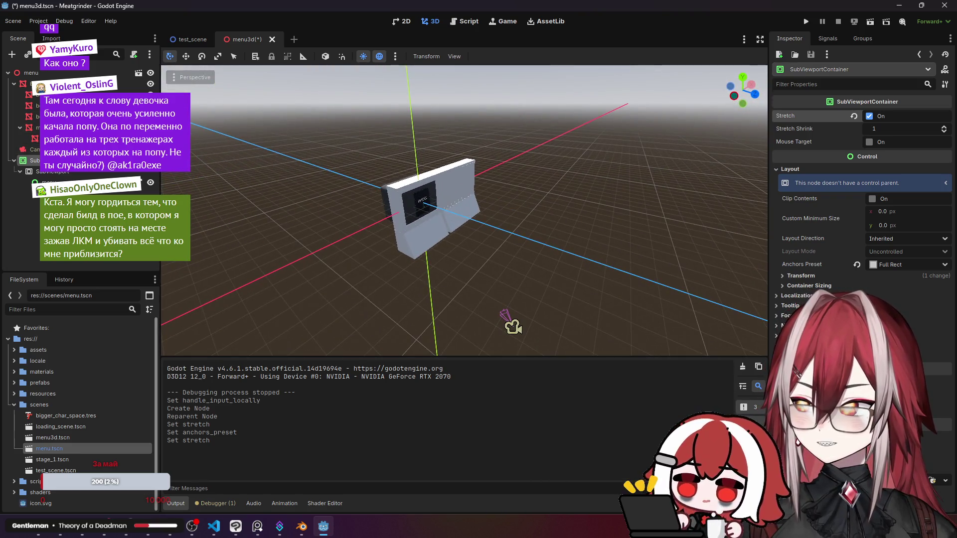
scroll(463, 210, "up", 2)
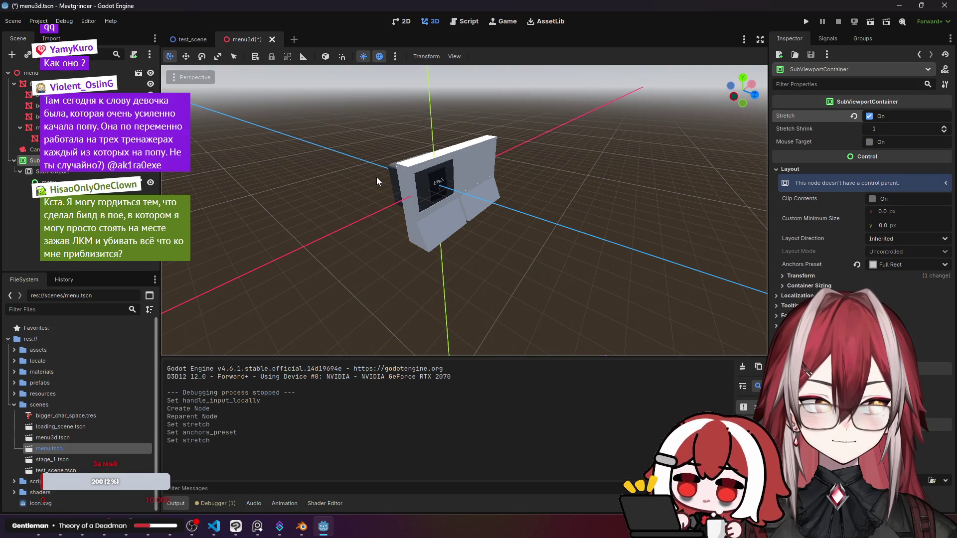
left_click_drag(399, 202, 369, 199)
scroll(463, 210, "up", 5)
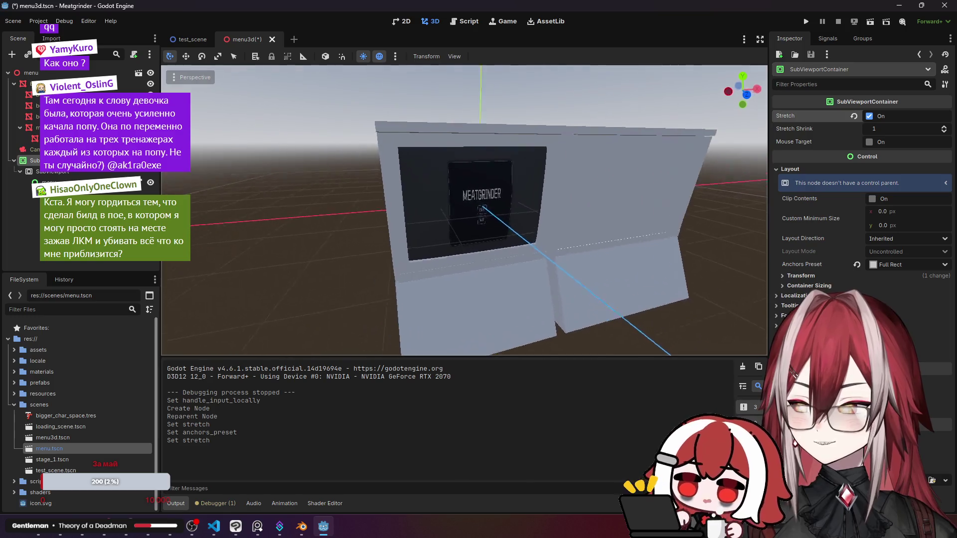
scroll(463, 209, "down", 5)
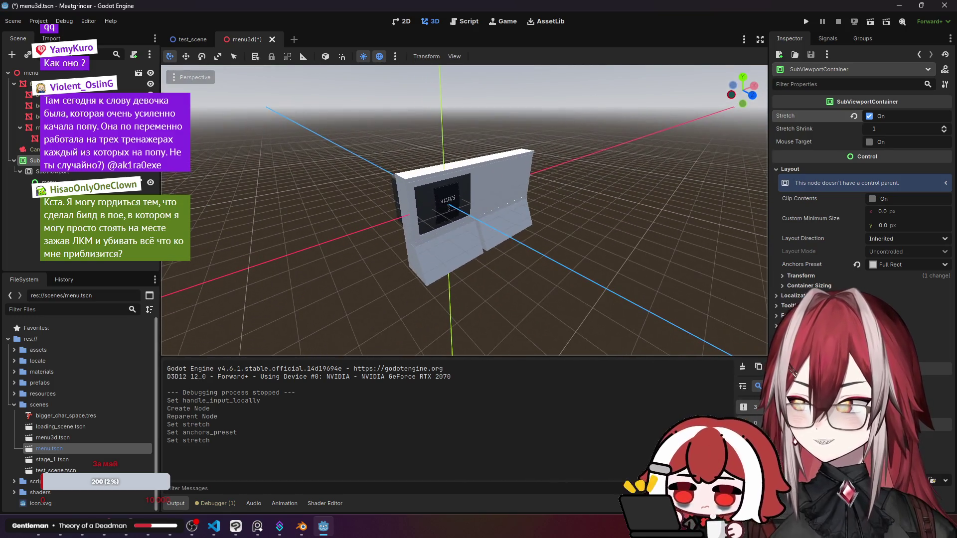
right_click(107, 208)
left_click(150, 217)
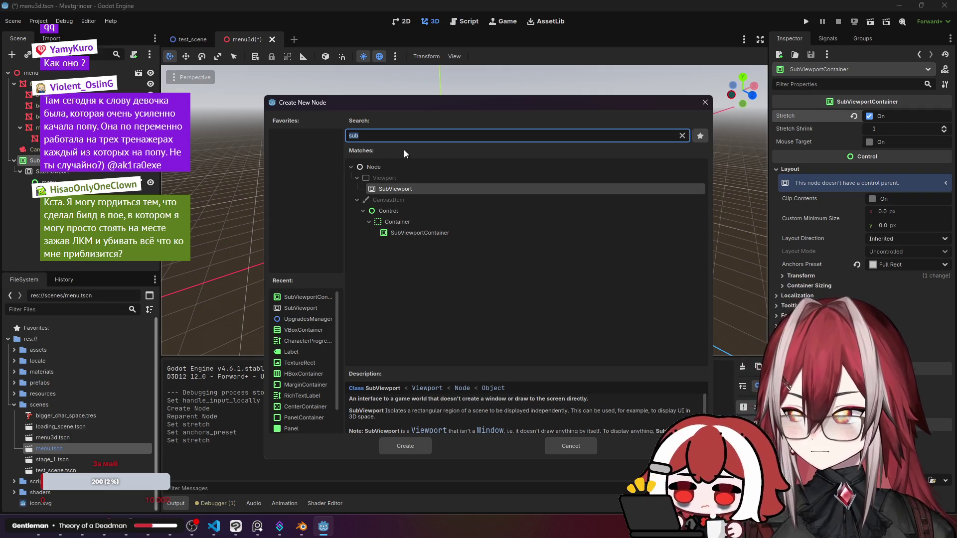
Clear the 'sub' filter, browse the Control and Node3D branches, and close the dialog unused.
key("BackSpace")
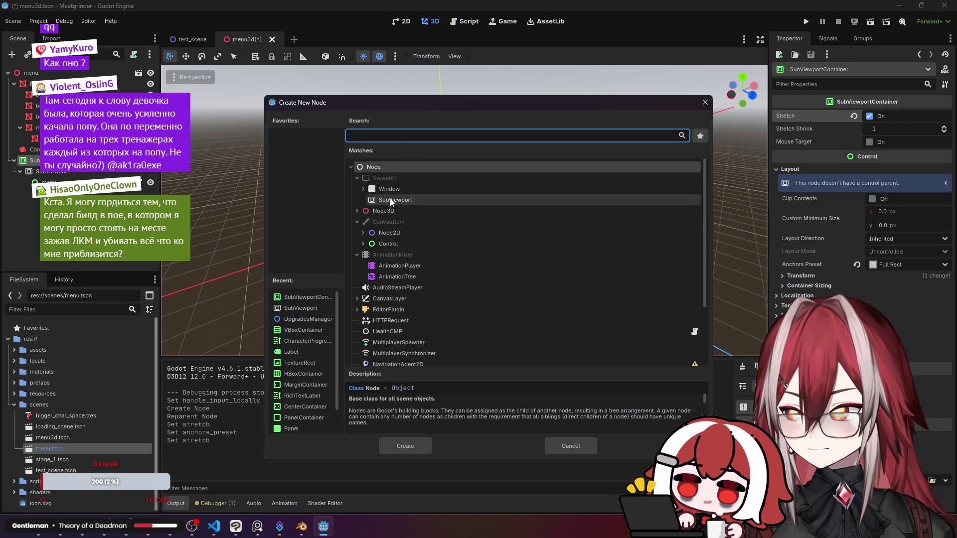
left_click(366, 244)
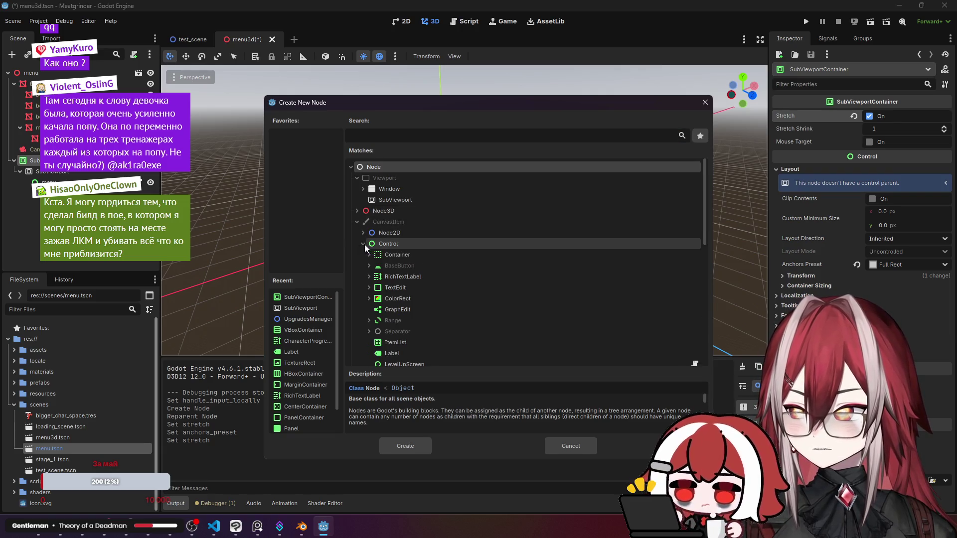
left_click(357, 211)
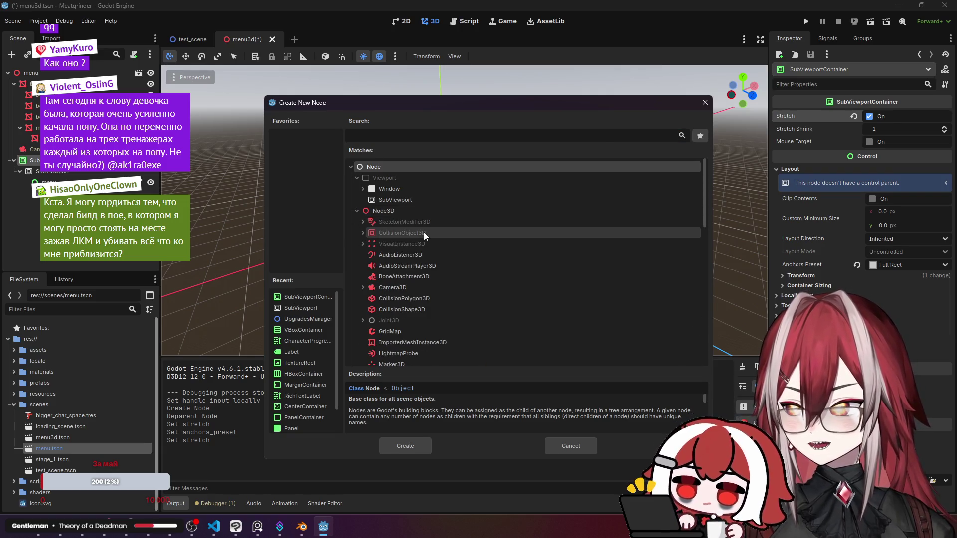
scroll(453, 241, "down", 5)
scroll(453, 241, "down", 5)
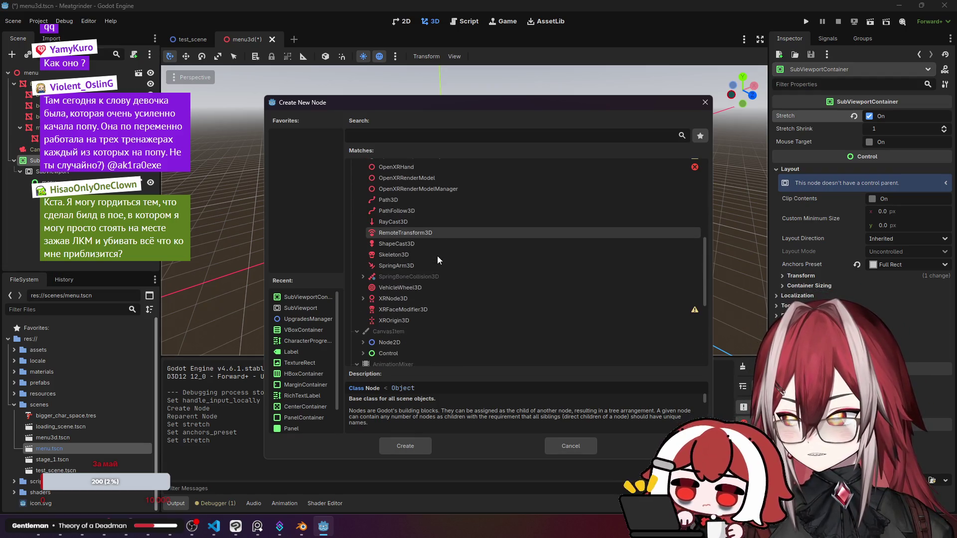
scroll(412, 249, "up", 1)
scroll(413, 250, "up", 2)
scroll(414, 232, "up", 2)
scroll(414, 232, "up", 5)
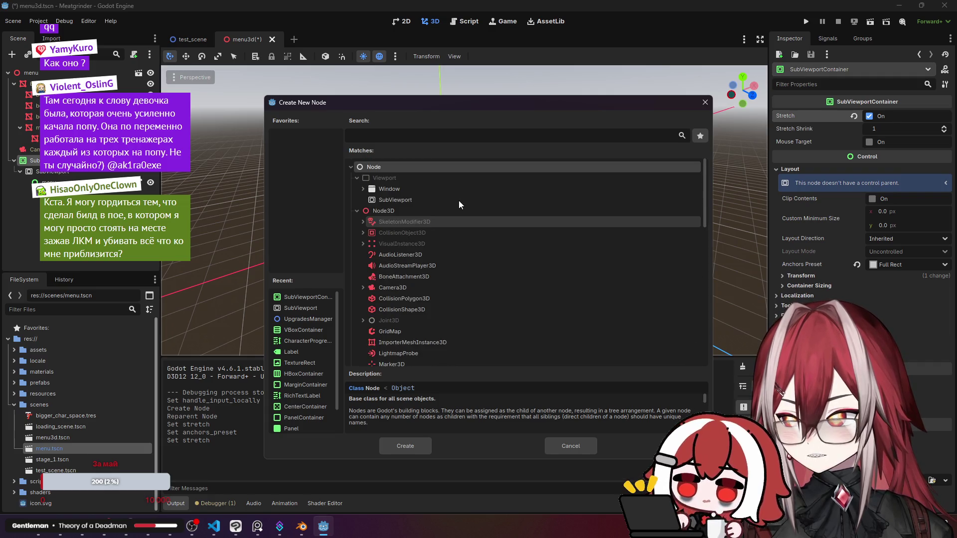
left_click(704, 102)
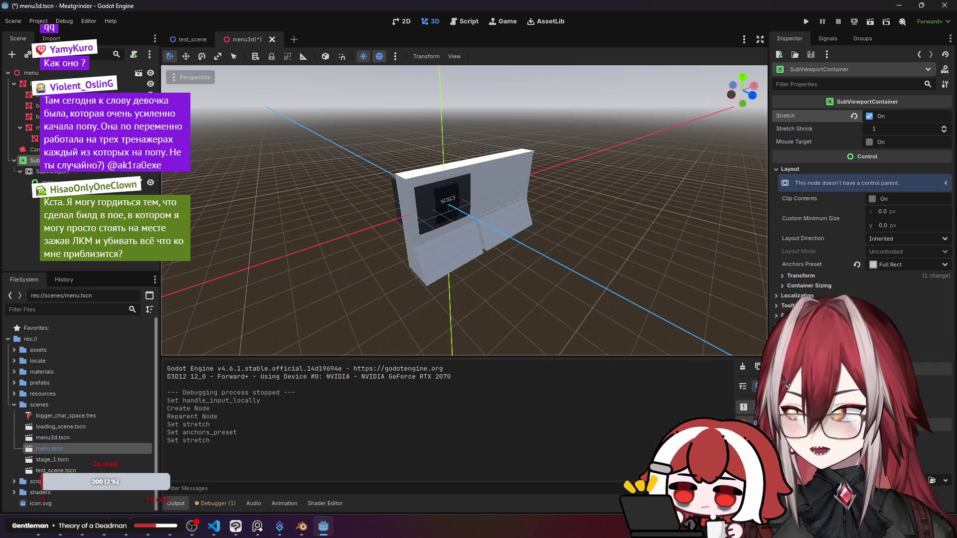
View the MEATGRINDER menu in the 2D workspace, then deselect the SubViewportContainer.
left_click(396, 23)
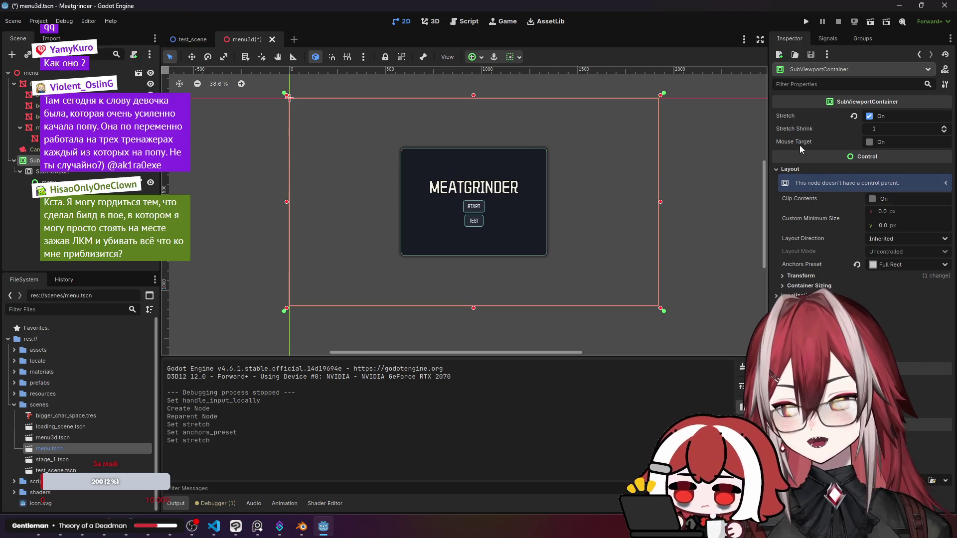
mouse_move(841, 102)
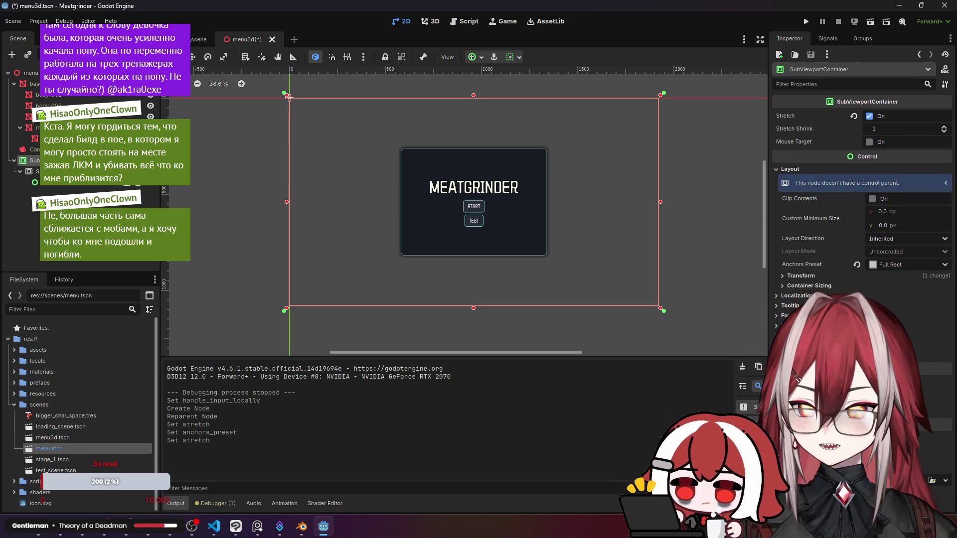
left_click(551, 338)
Undo the SubViewportContainer and reparent changes with Ctrl+Z, then check the monitor in 3D.
key("ctrl+z")
key("ctrl+z")
key("ctrl+z")
key("ctrl+z")
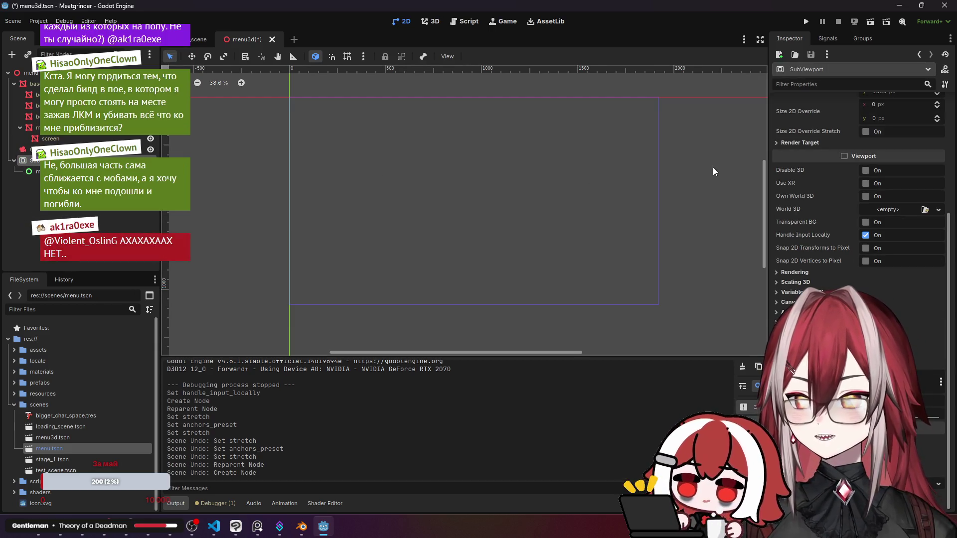
left_click(423, 22)
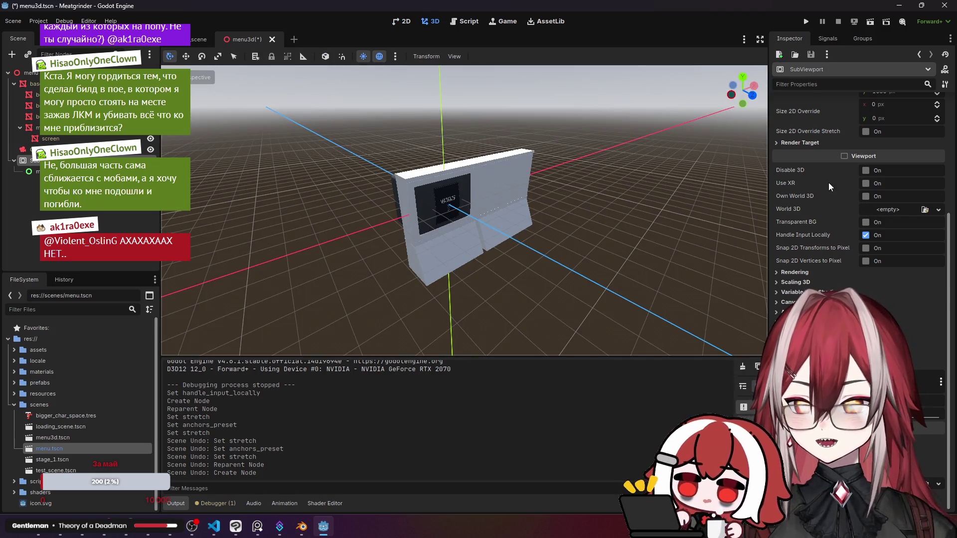
mouse_move(789, 183)
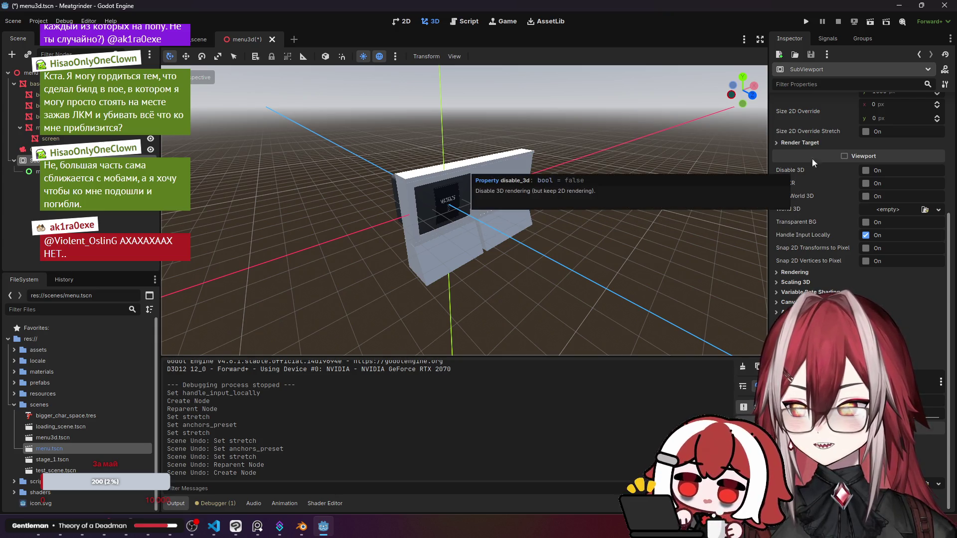
scroll(845, 154, "up", 3)
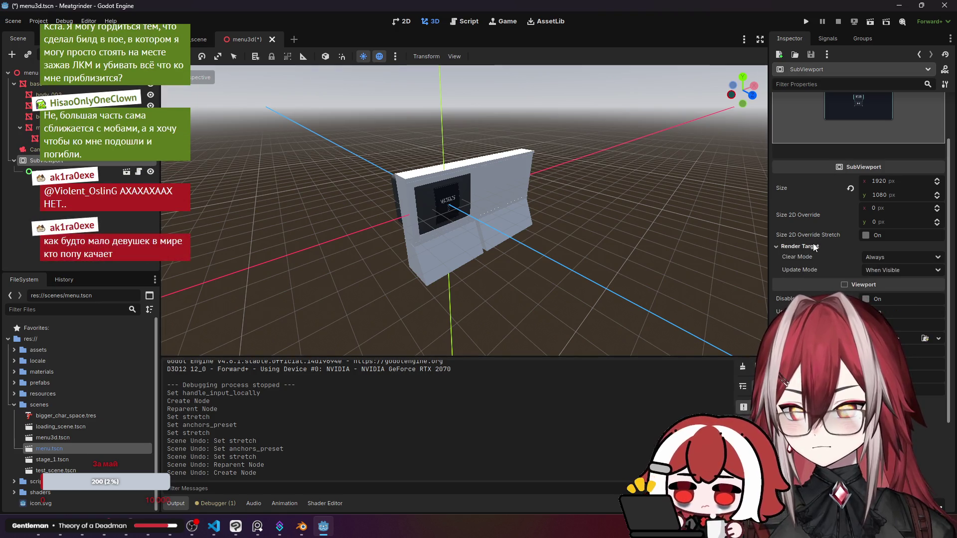
scroll(813, 246, "down", 3)
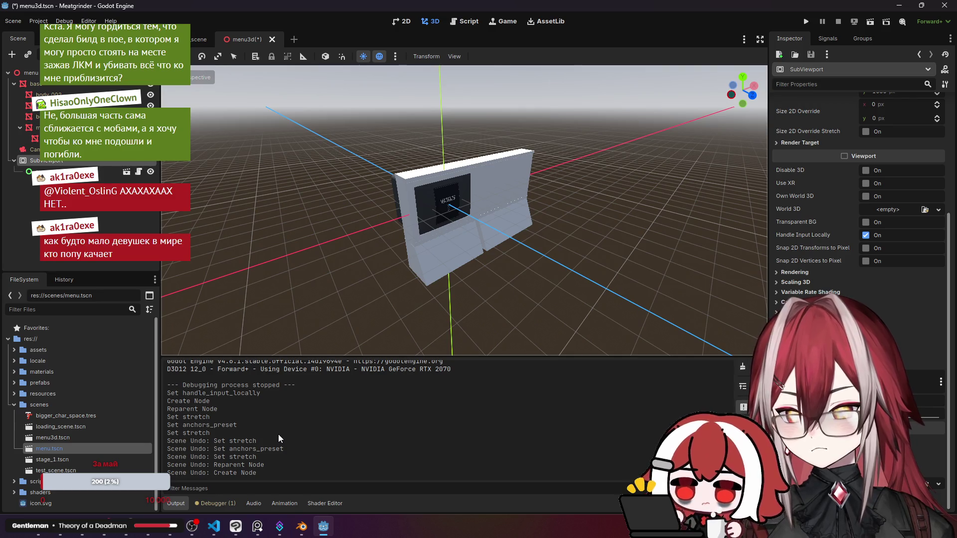
key("alt+Tab")
Open the SubViewport class reference in a new tab and close the unrelated research and Pinterest tabs.
left_click(471, 12)
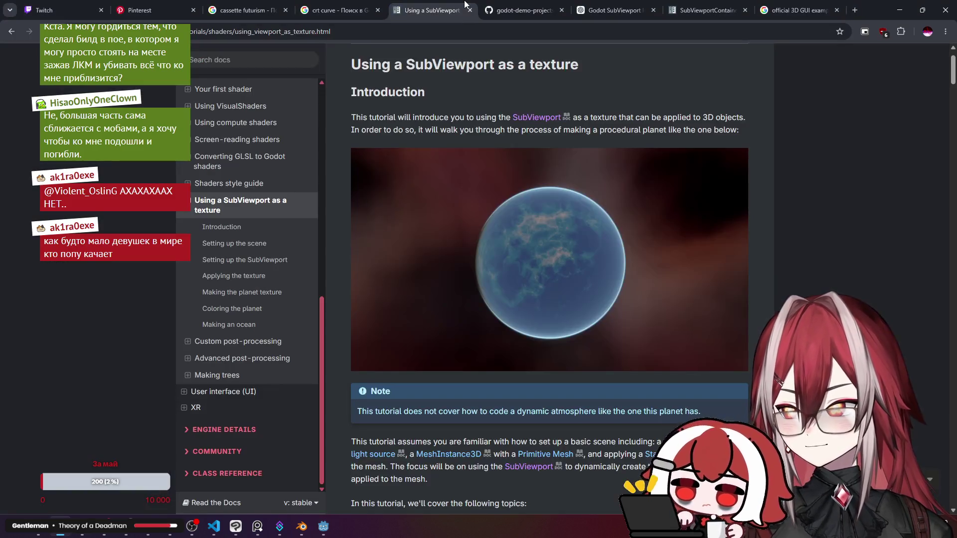
middle_click(533, 117)
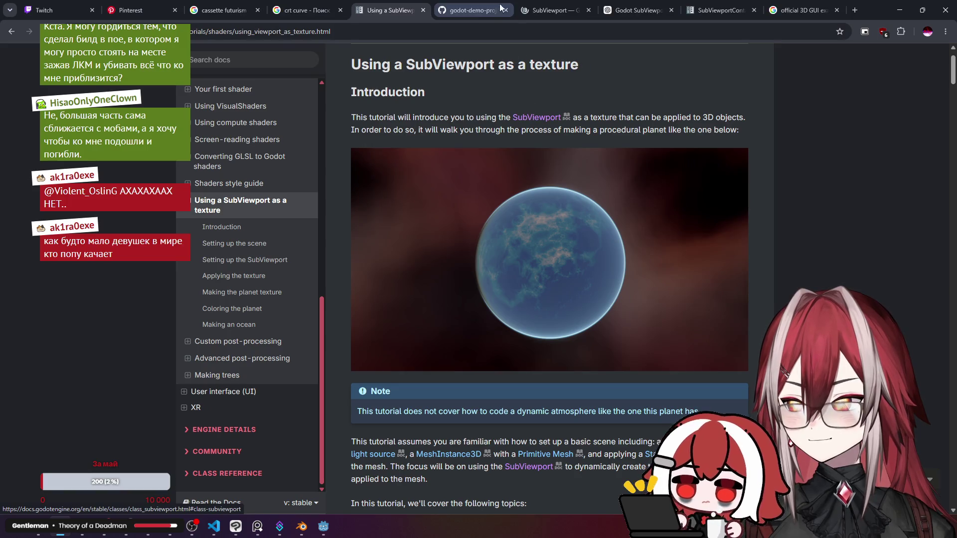
middle_click(223, 10)
middle_click(223, 10)
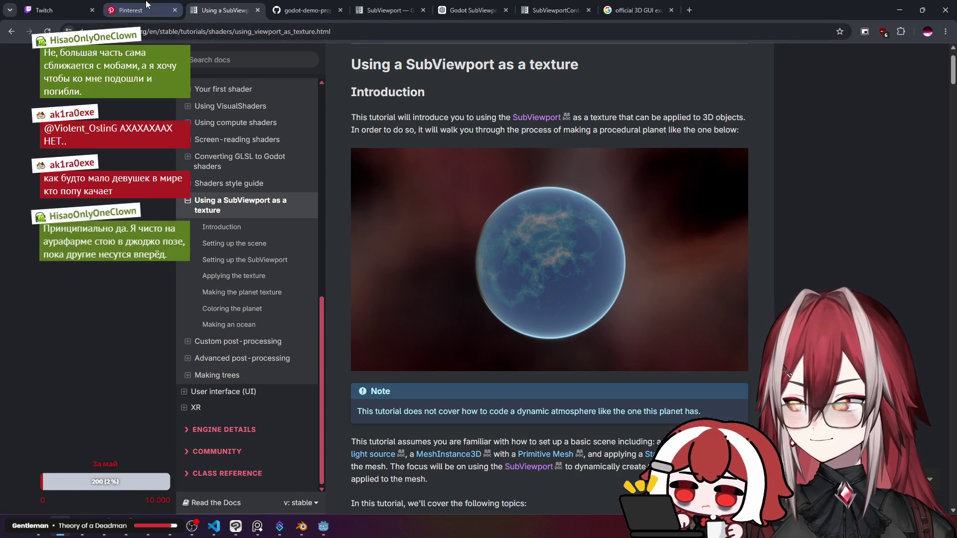
middle_click(140, 10)
left_click(306, 9)
Read the SubViewport class page, briefly opening and closing the 2D in 3D Viewport Demo page.
scroll(438, 259, "down", 2)
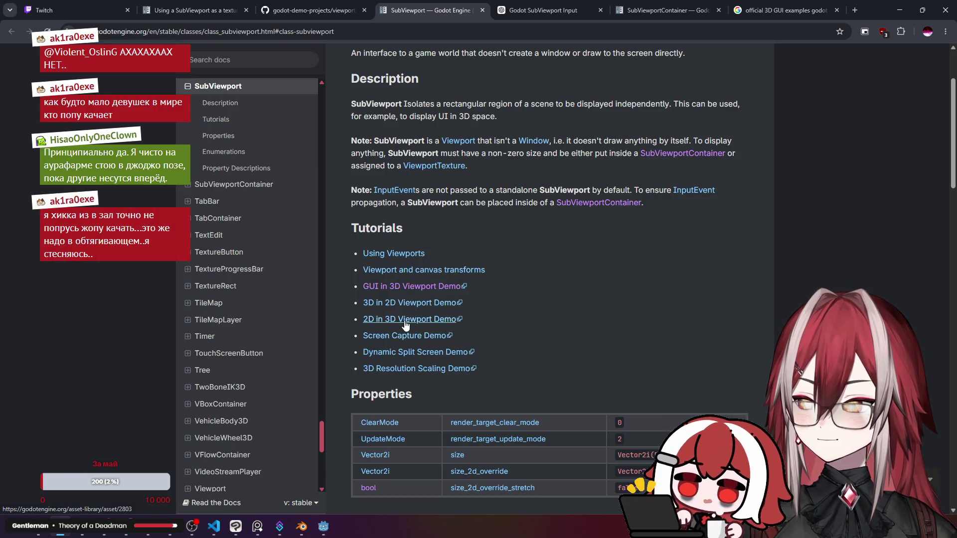
middle_click(408, 319)
left_click(495, 4)
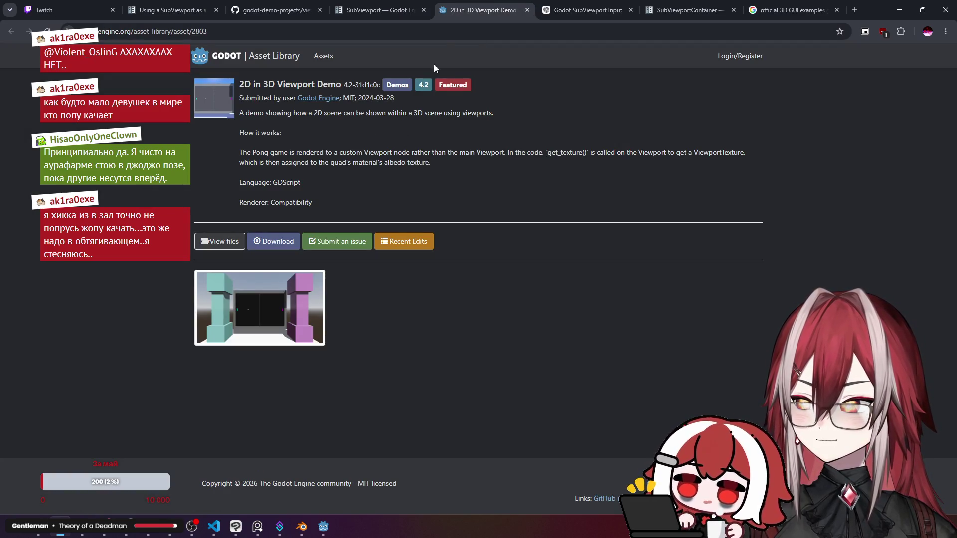
middle_click(457, 8)
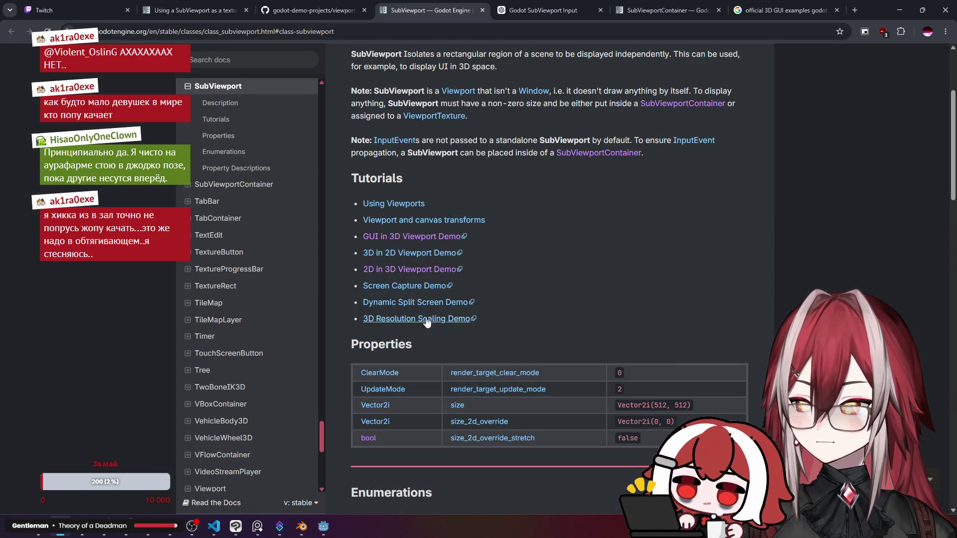
scroll(487, 184, "down", 3)
scroll(488, 184, "up", 4)
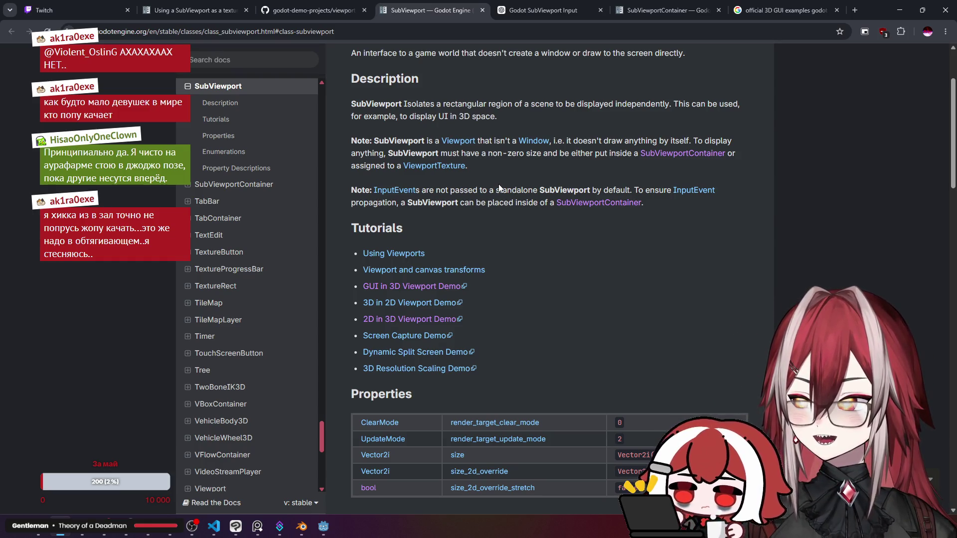
scroll(499, 187, "down", 6)
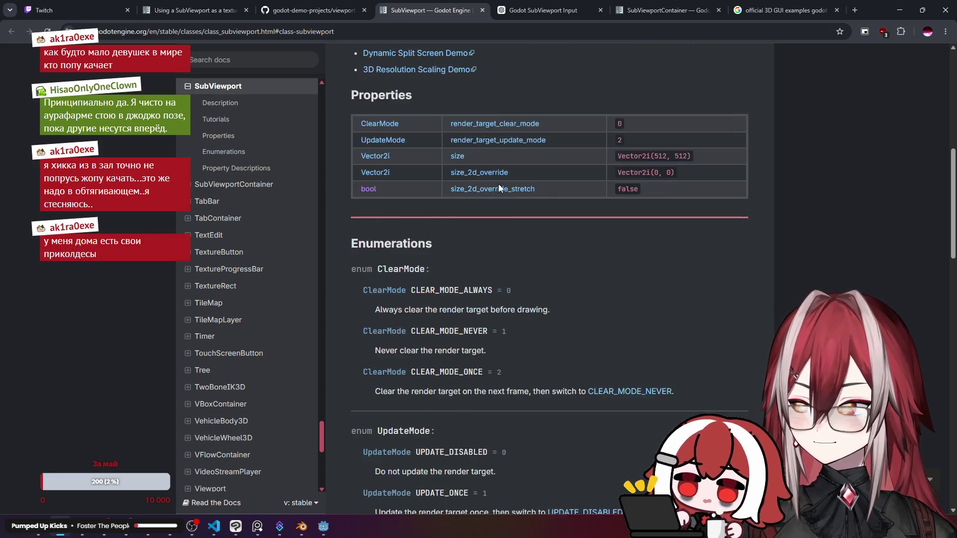
scroll(499, 187, "down", 2)
scroll(499, 188, "up", 2)
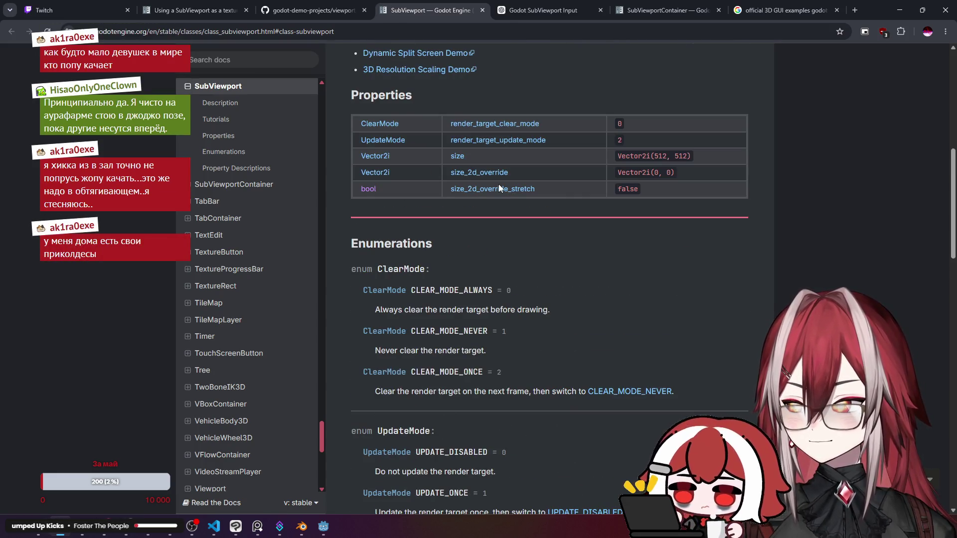
scroll(498, 184, "up", 8)
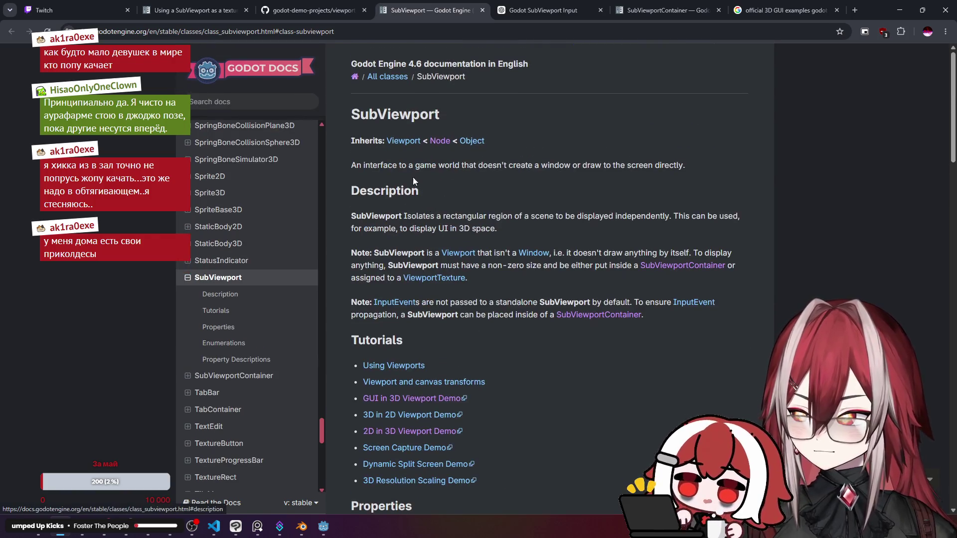
Return to the gui_3d.gd script tab on GitHub.
left_click(313, 9)
left_click(199, 10)
left_click(292, 5)
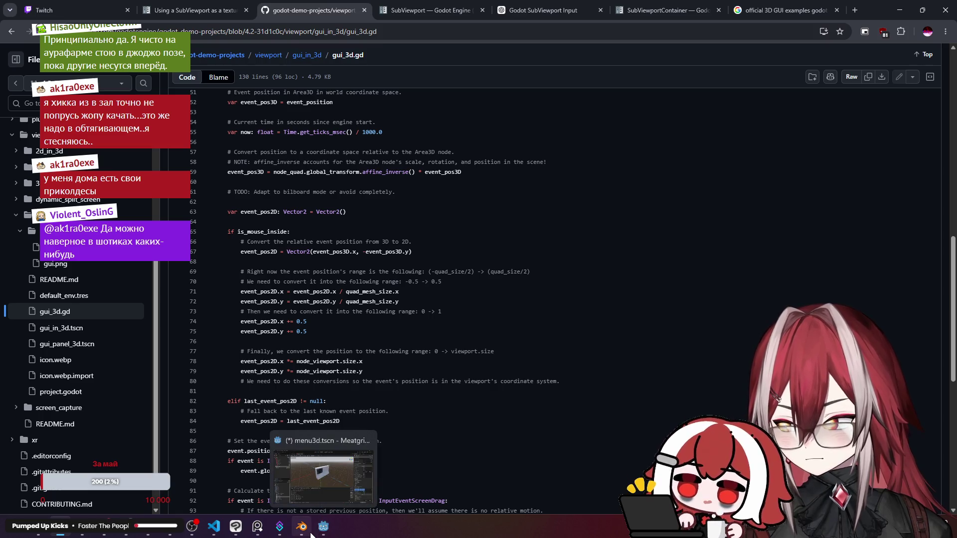
Back in Godot's menu3d scene, zoom and orbit to face the MEATGRINDER screen, then return to the browser.
left_click(310, 534)
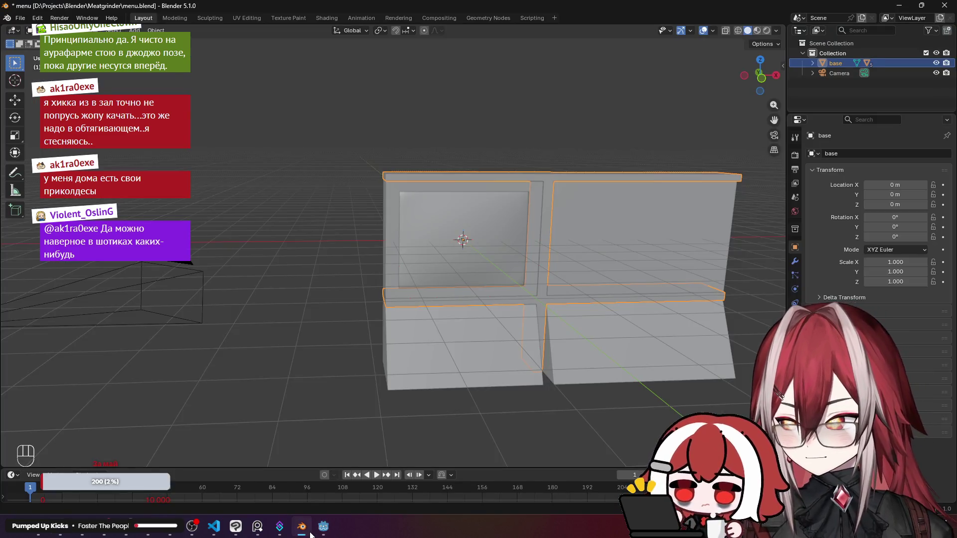
left_click(323, 527)
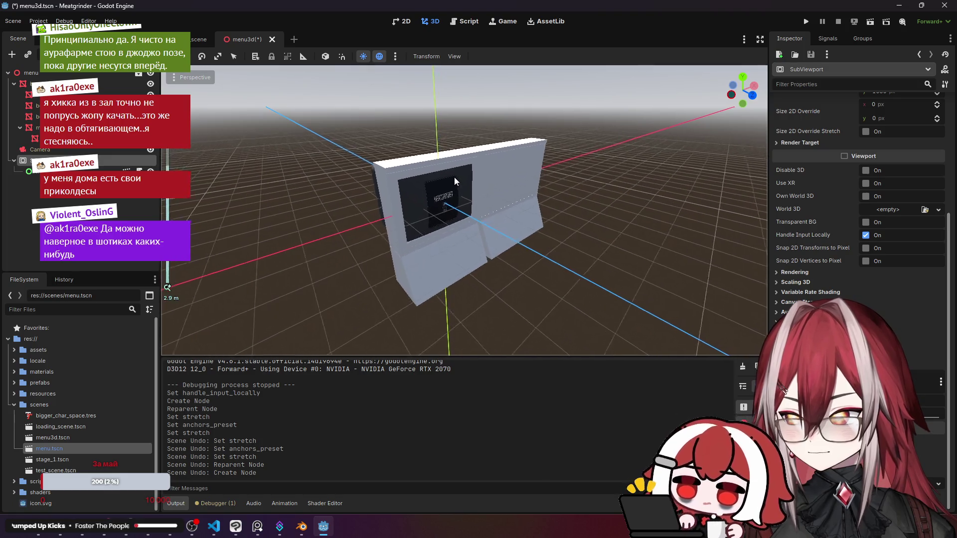
scroll(454, 178, "up", 5)
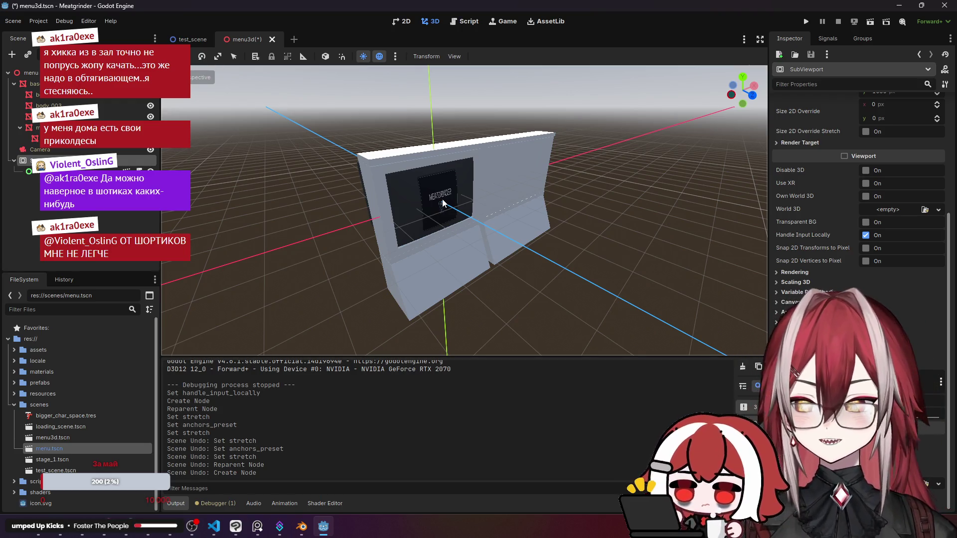
scroll(443, 202, "up", 3)
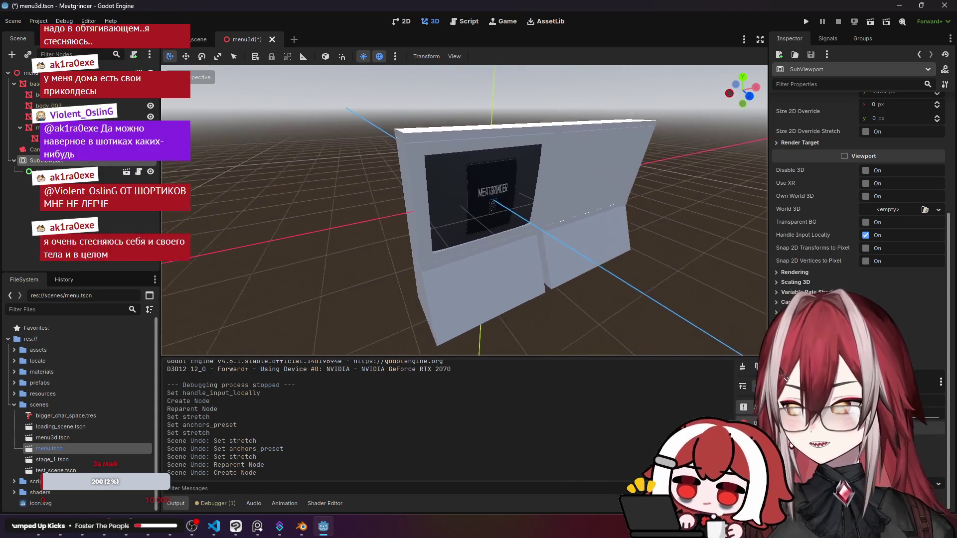
scroll(463, 209, "up", 5)
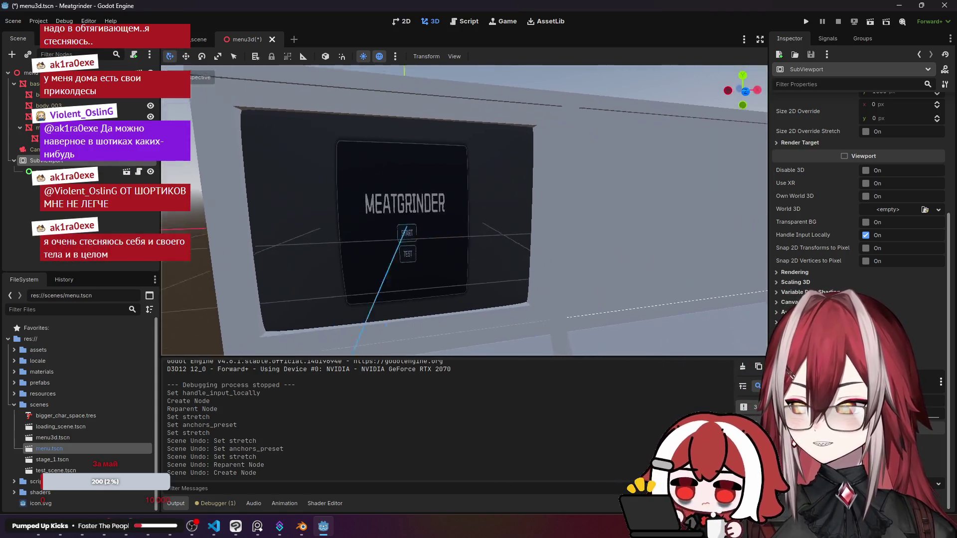
left_click_drag(464, 209, 429, 209)
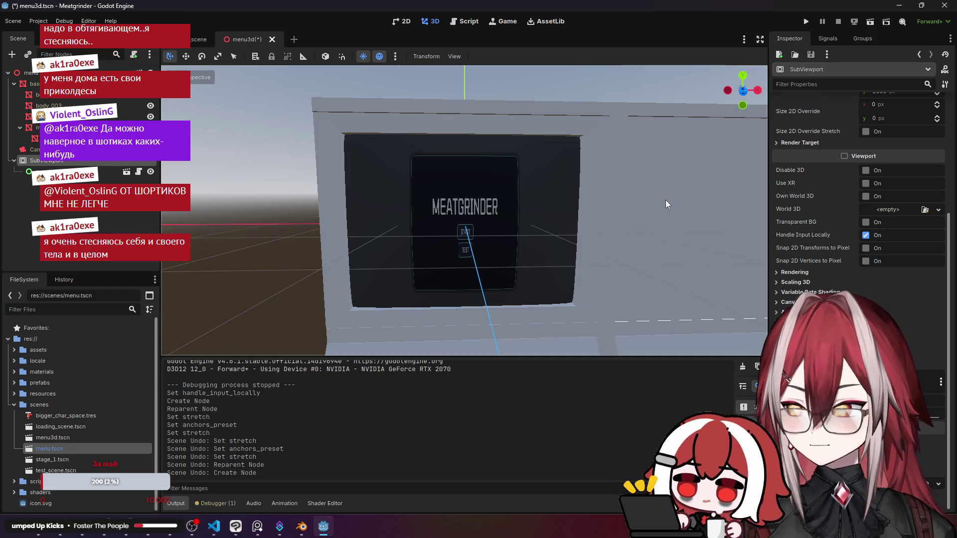
key("alt+Tab")
left_click(427, 7)
Go up to the gui_in_3d folder on GitHub and open its GUI in 3D Demo asset page.
left_click(326, 7)
left_click(215, 8)
left_click(289, 10)
left_click(315, 60)
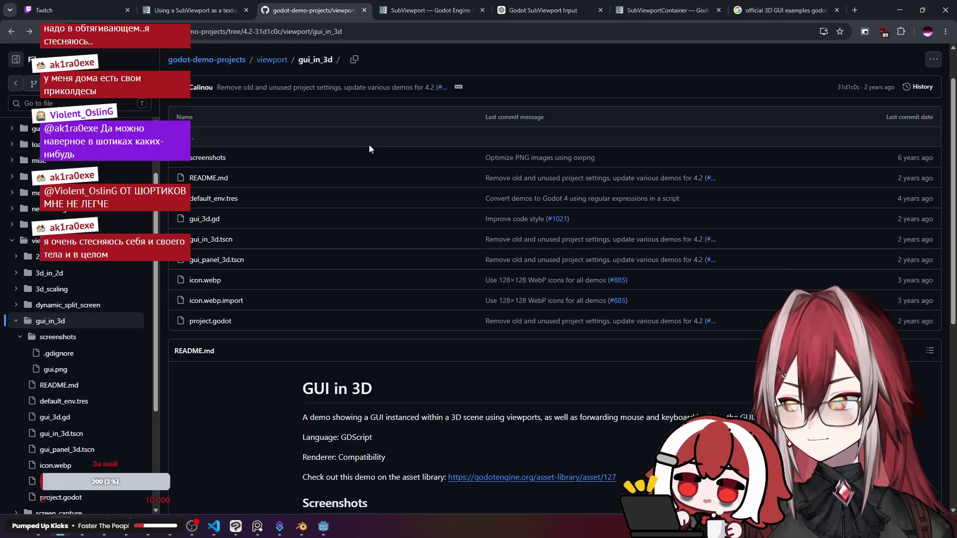
scroll(369, 145, "down", 3)
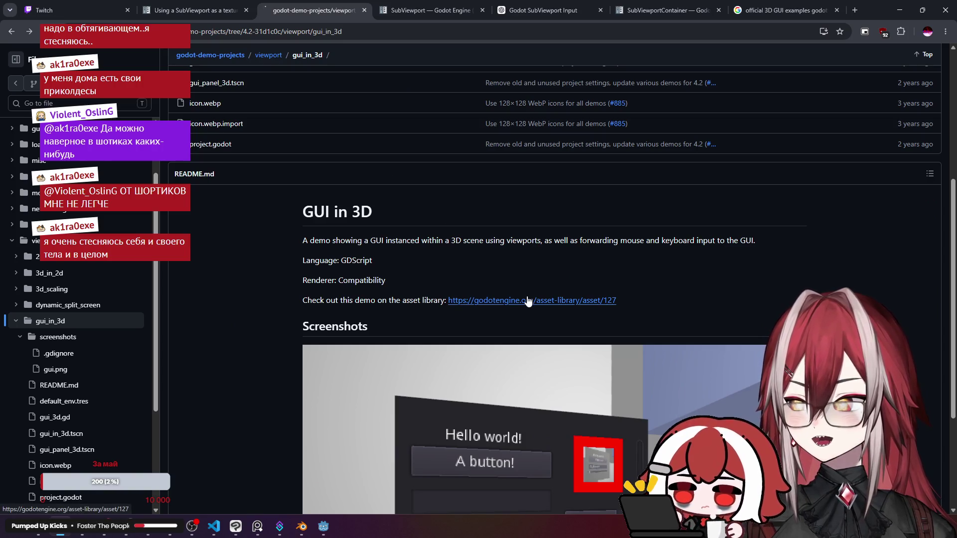
left_click(528, 301)
Download viewport_gui_in_3d.zip to Downloads and show it in its folder.
left_click(282, 197)
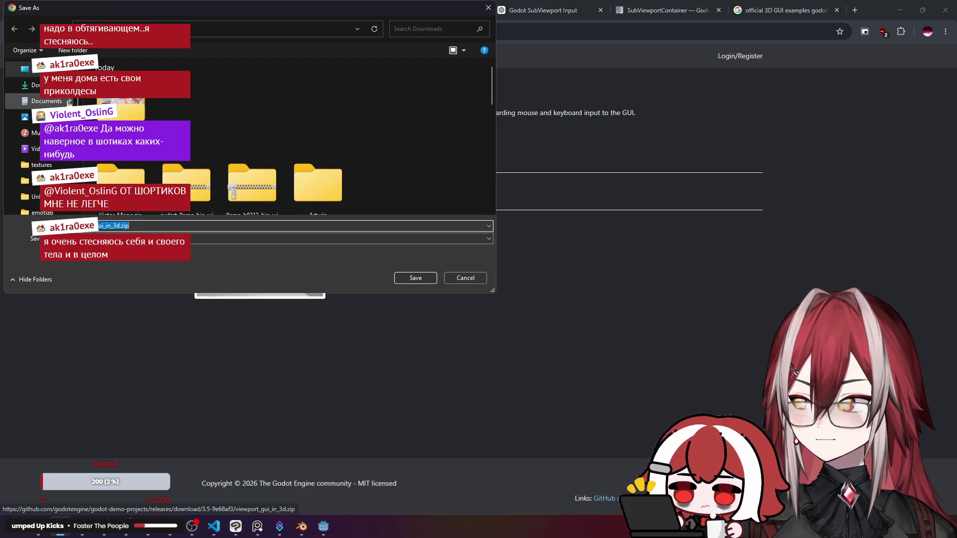
left_click(411, 277)
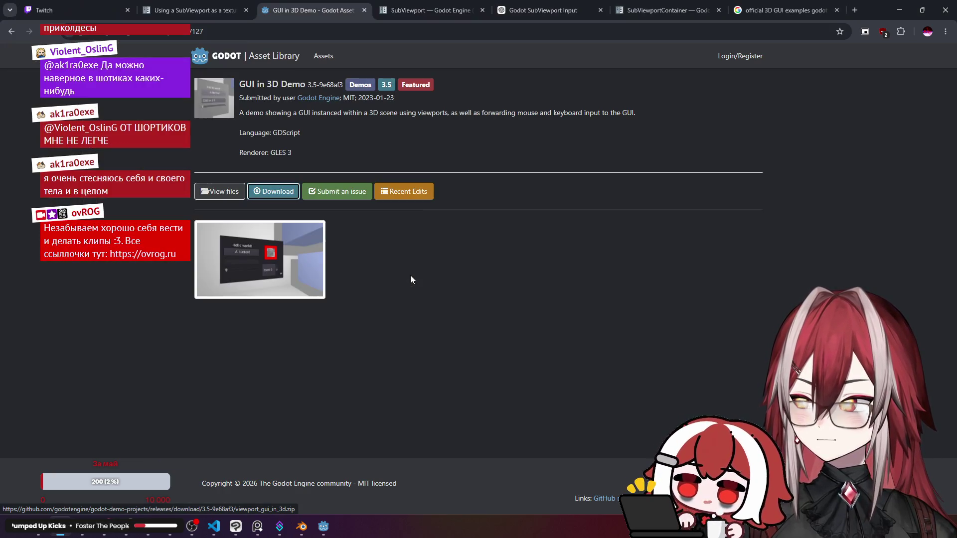
left_click(895, 57)
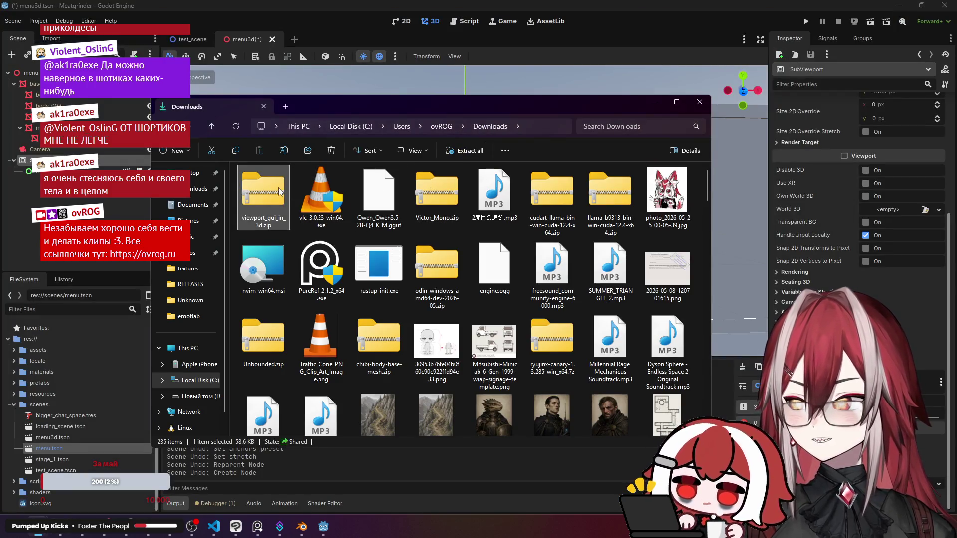
Open viewport_gui_in_3d.zip in File Explorer and extract its gui_in_3d folder onto the desktop.
double_click(279, 192)
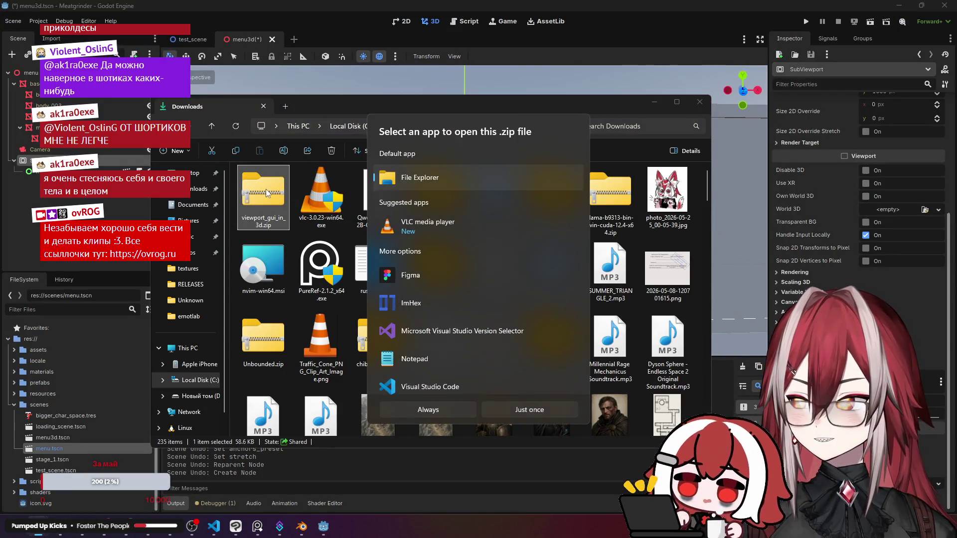
double_click(405, 174)
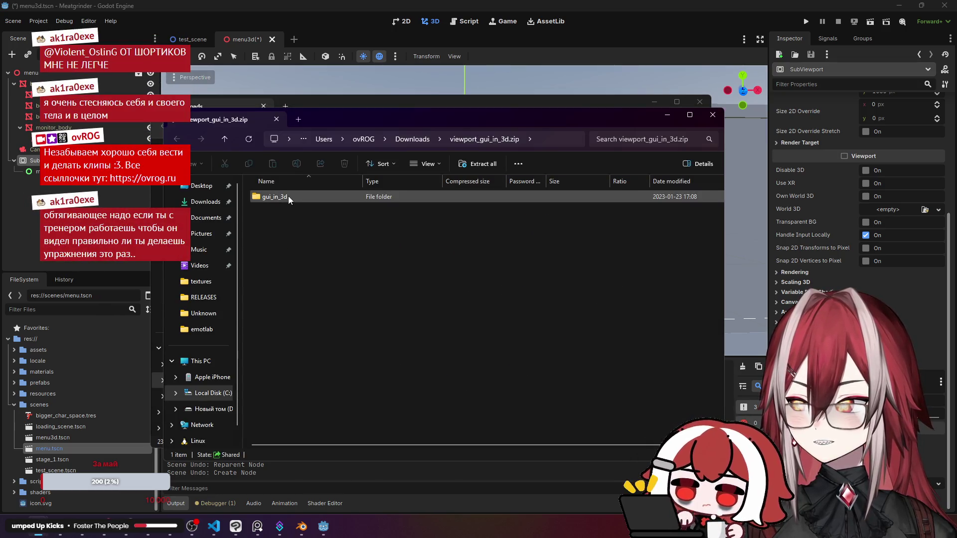
double_click(288, 196)
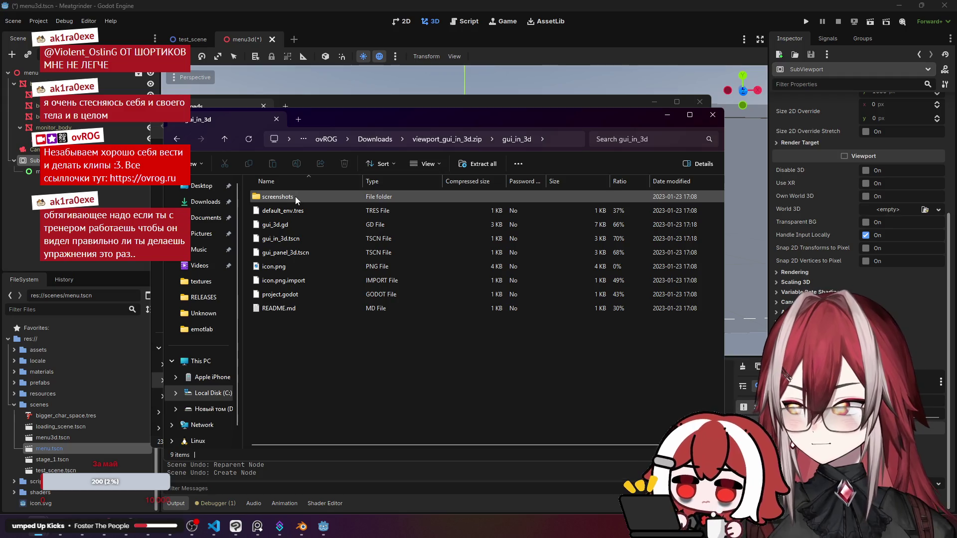
key("alt+Left")
left_click_drag(342, 122, 350, 122)
left_click(899, 5)
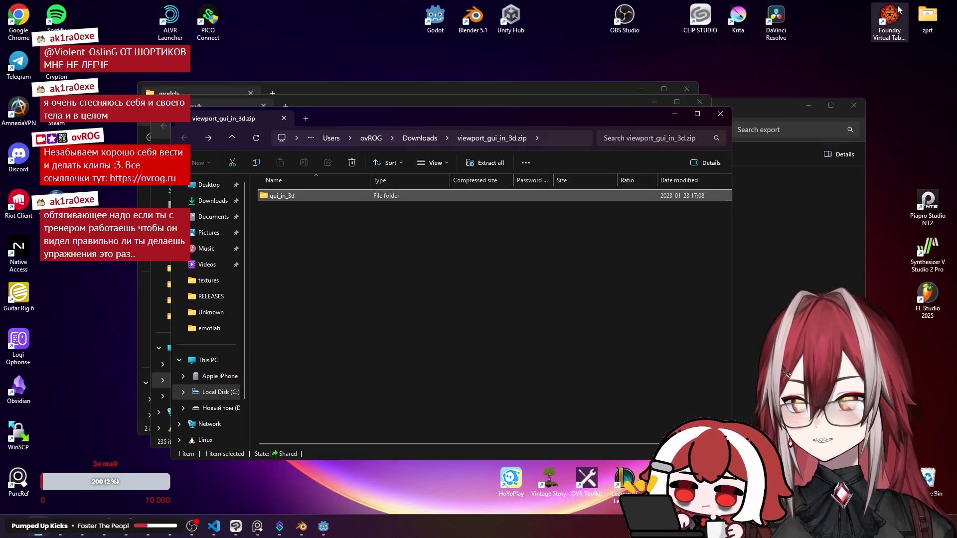
mouse_move(290, 196)
left_mouse_down()
mouse_move(90, 279)
mouse_move(92, 286)
left_mouse_up()
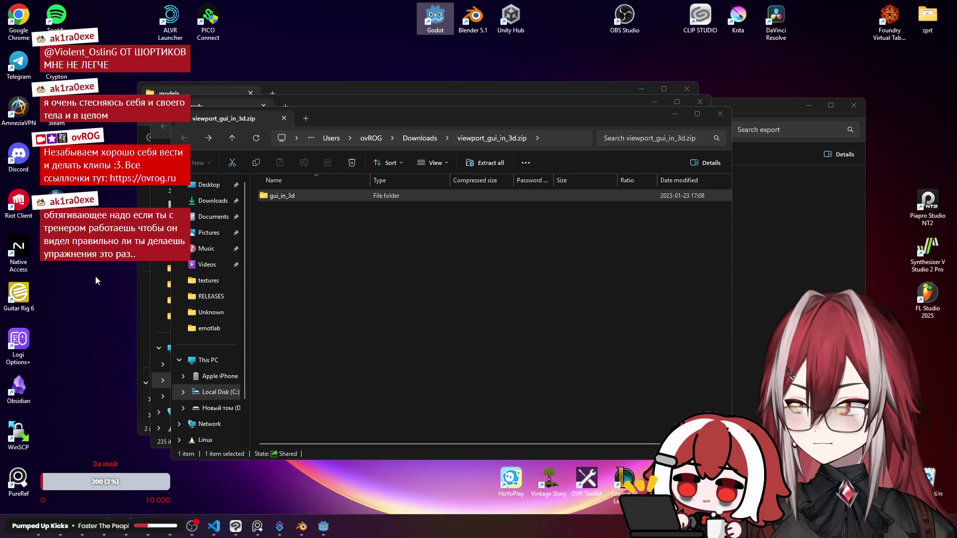
left_click(723, 116)
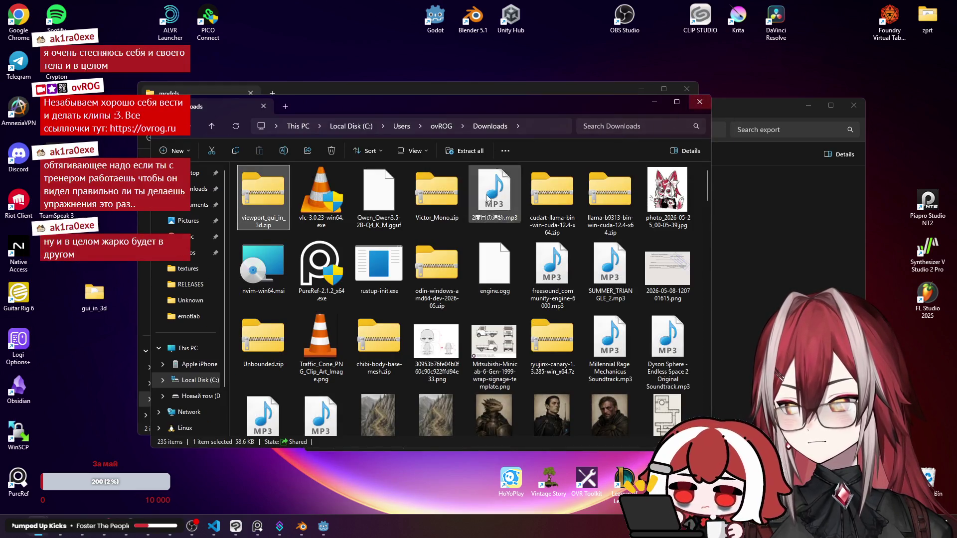
Permanently delete the zip, VLC installer and Qwen model file, then close the Explorer windows.
mouse_move(252, 233)
left_mouse_down()
mouse_move(394, 197)
mouse_move(384, 195)
left_mouse_up()
key("shift+Delete")
key("Return")
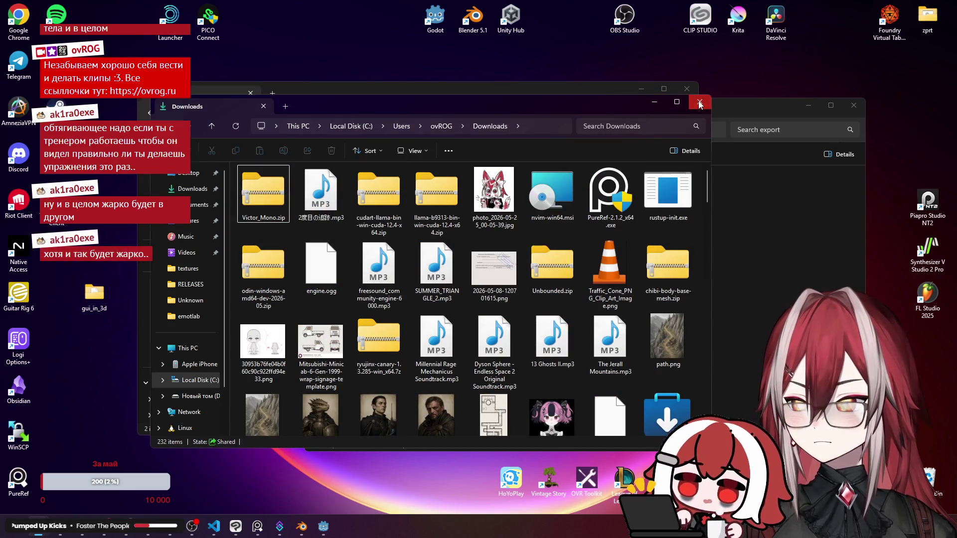
left_click(696, 99)
left_click(690, 93)
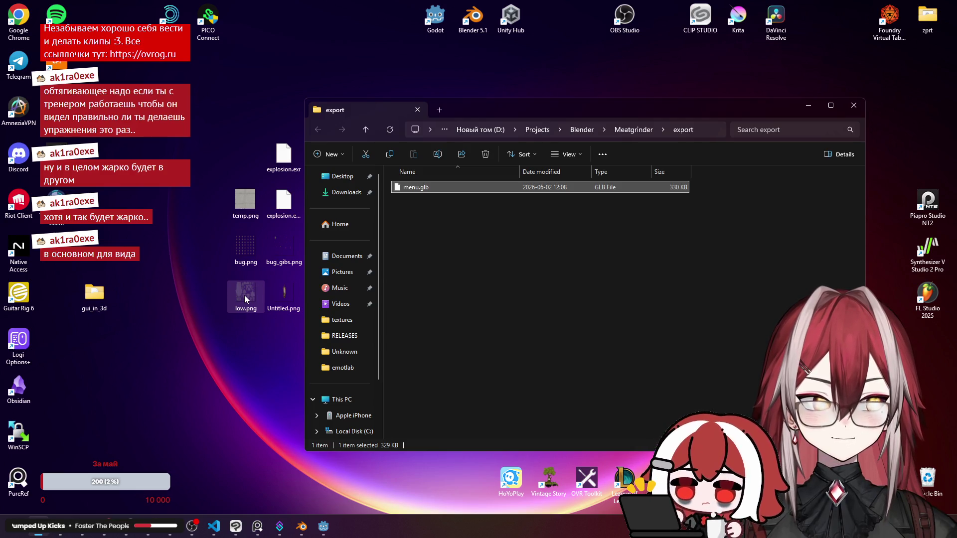
Open the extracted gui_in_3d folder and launch the Godot Project Manager.
double_click(94, 294)
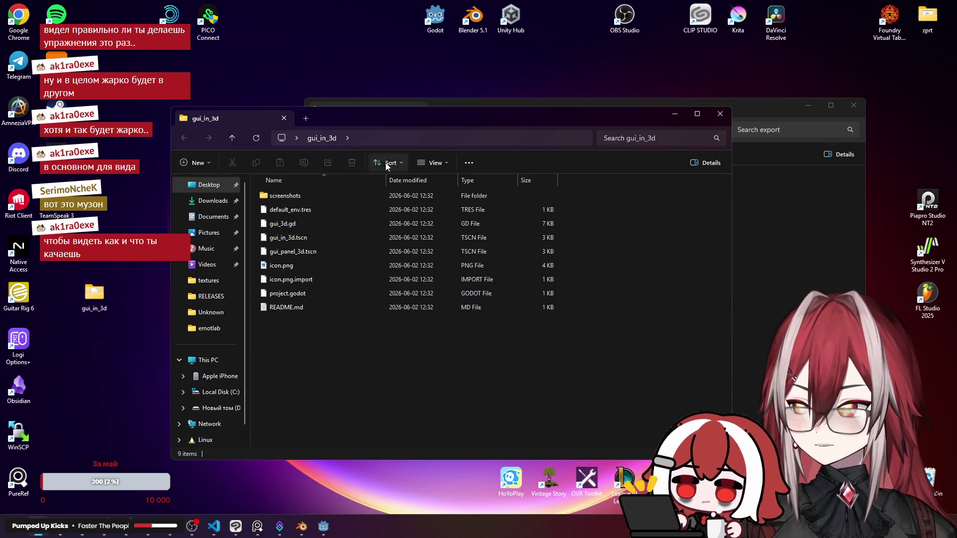
left_click(426, 15)
double_click(426, 15)
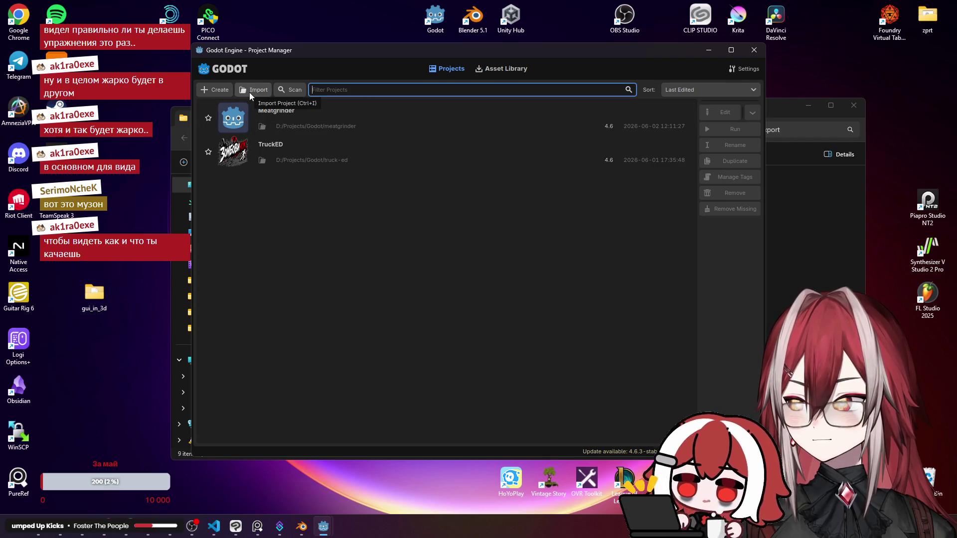
Browse to the Desktop gui_in_3d folder and select it as the project to import.
left_click(250, 92)
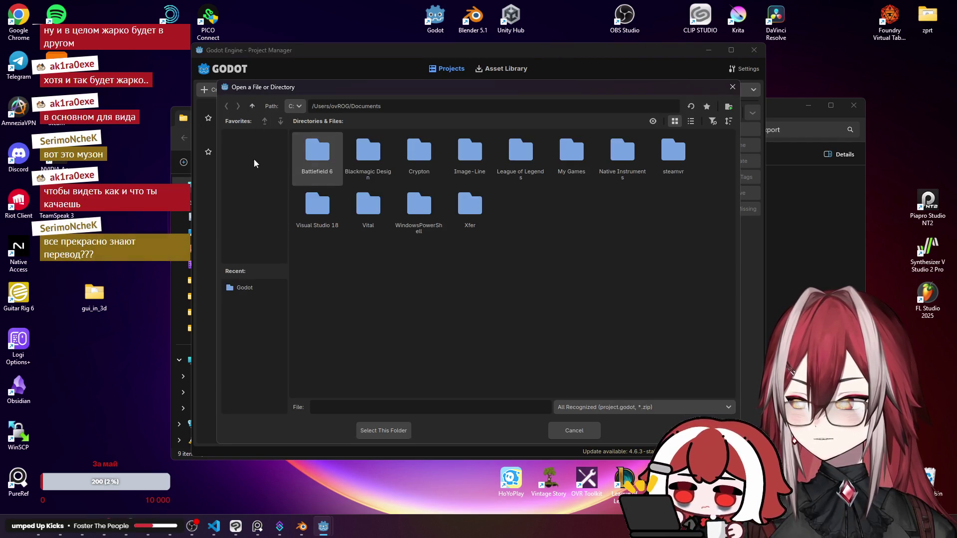
left_click(289, 105)
left_click(292, 108)
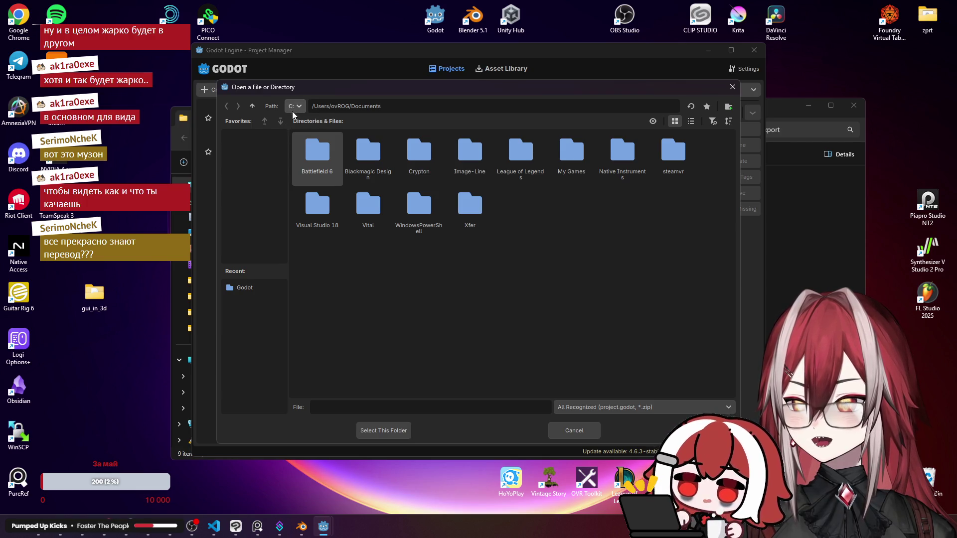
key("BackSpace")
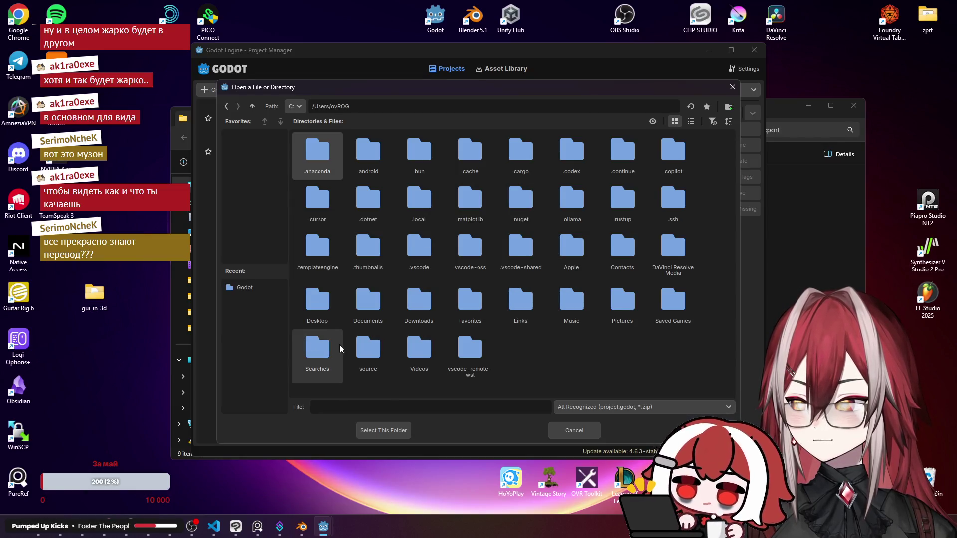
double_click(319, 314)
double_click(384, 152)
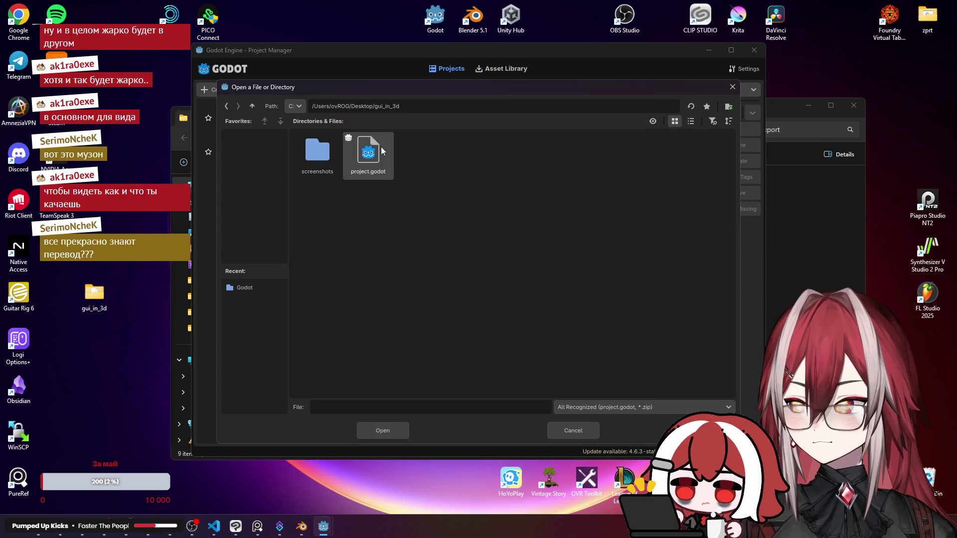
left_click(378, 429)
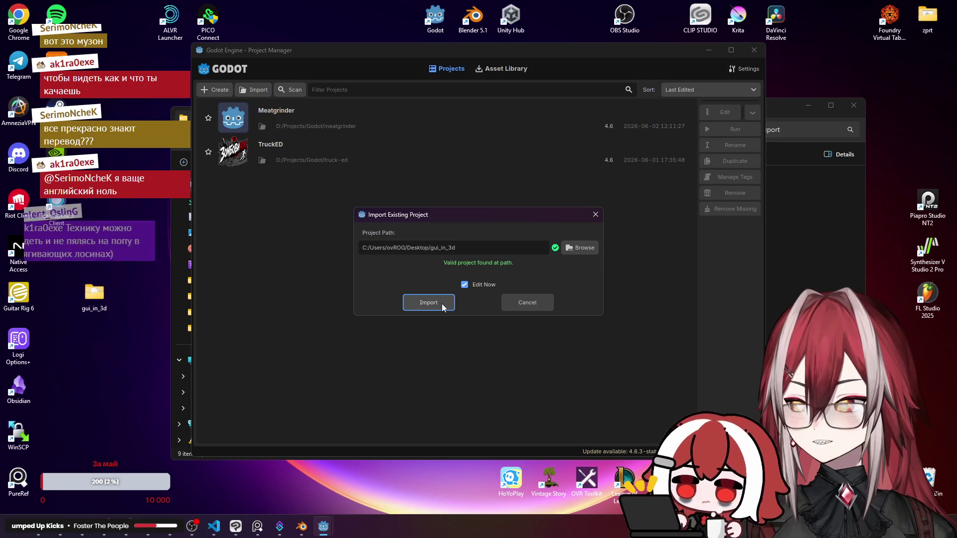
Import the GUI in 3D project, choosing Convert Full Project to Godot 4.
left_click(441, 303)
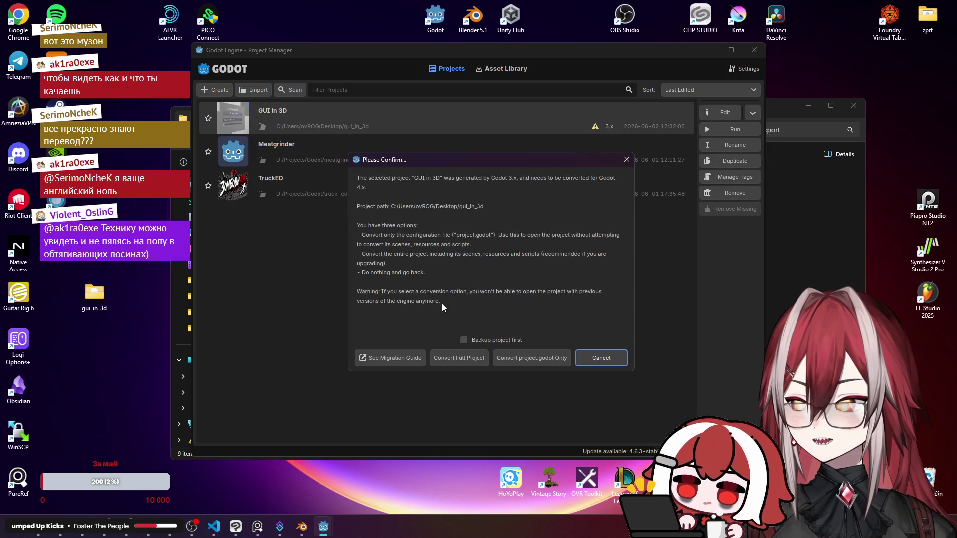
left_click(453, 359)
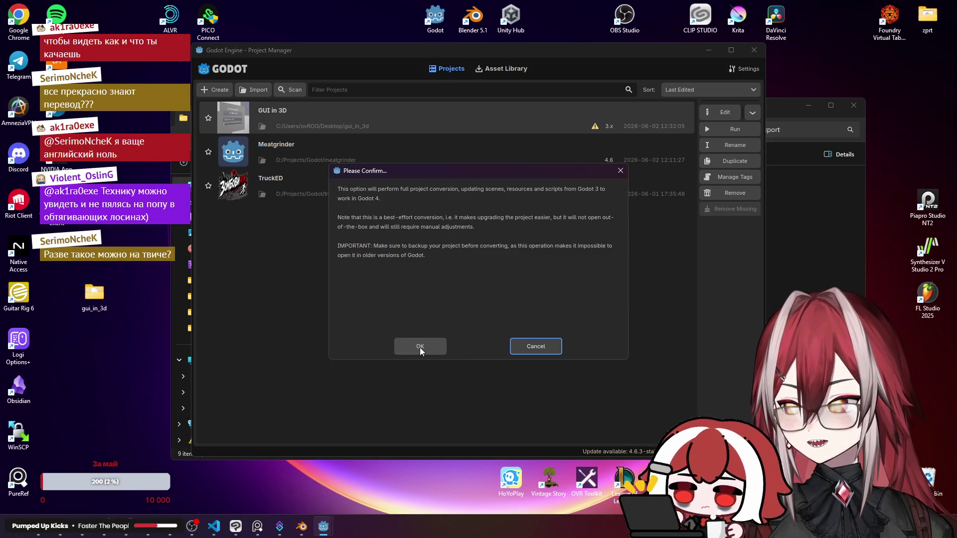
left_click(420, 346)
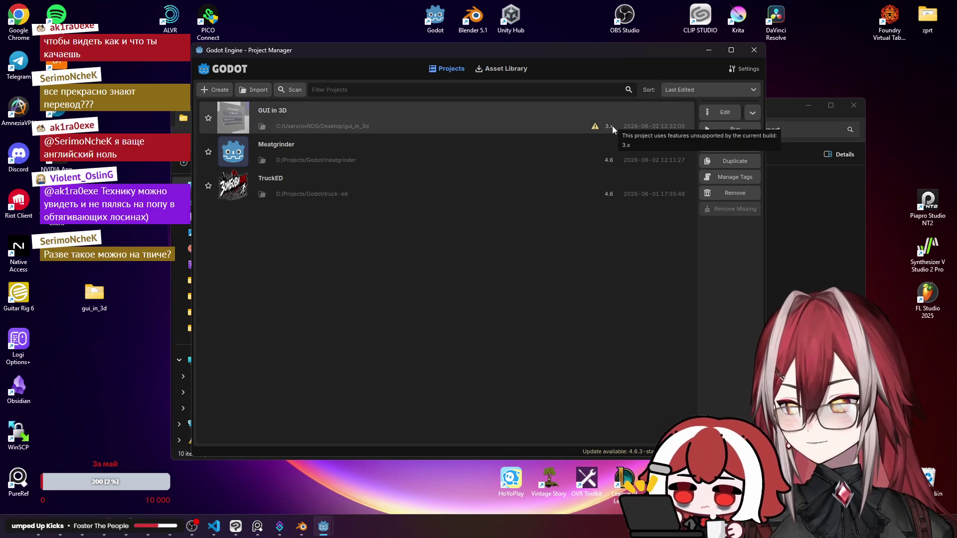
left_click(73, 534)
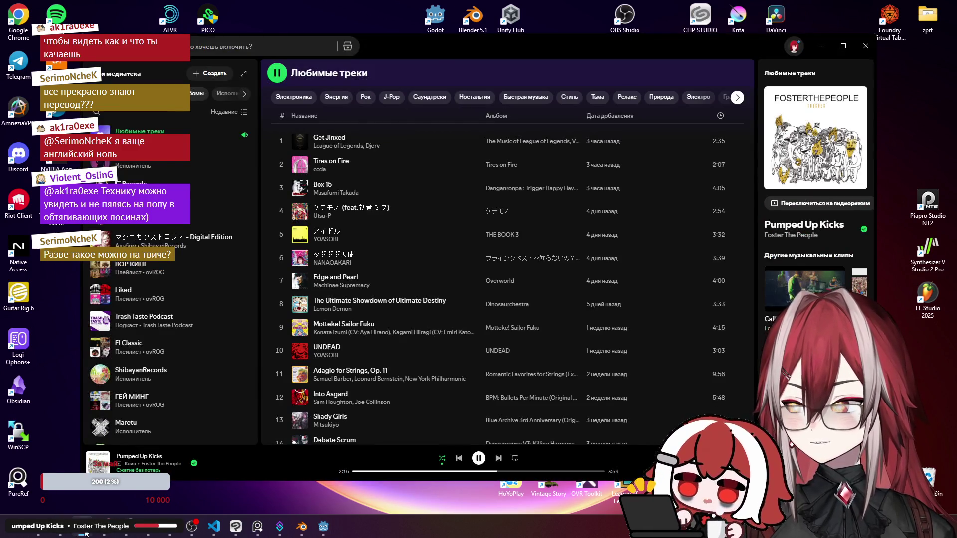
From GitHub's gui_in_3d README, reach the Godot 4.2 GUI in 3D Viewport Demo asset page (2807).
left_click(69, 533)
key("alt+Left")
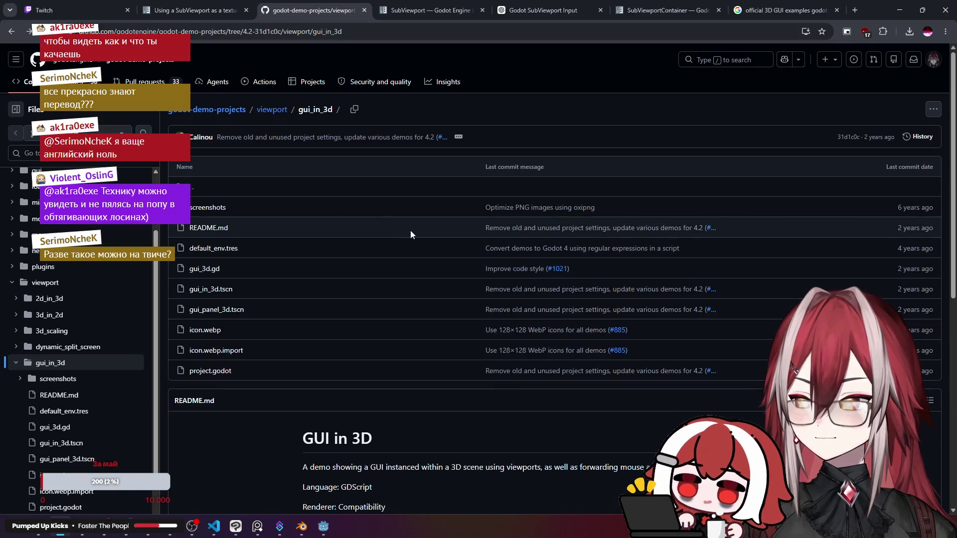
scroll(368, 200, "down", 2)
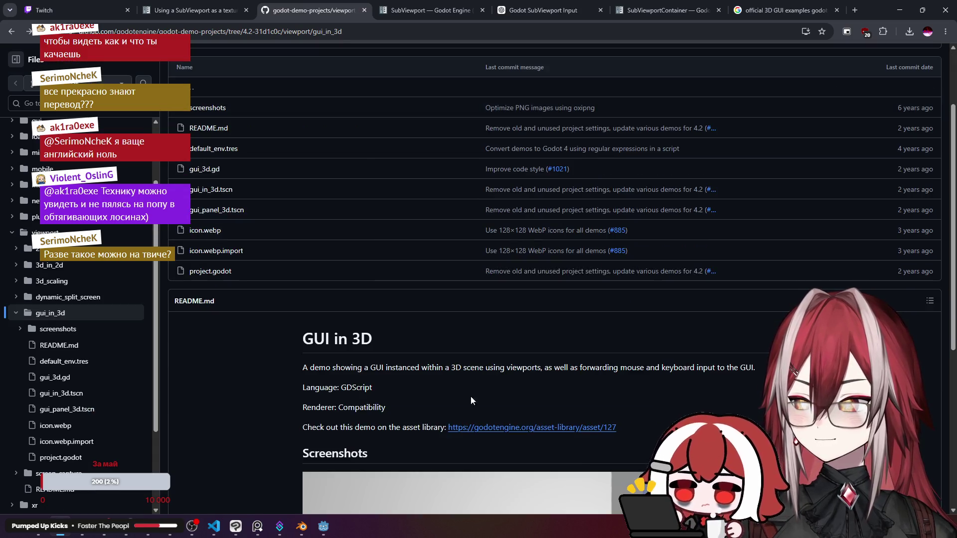
left_click(486, 427)
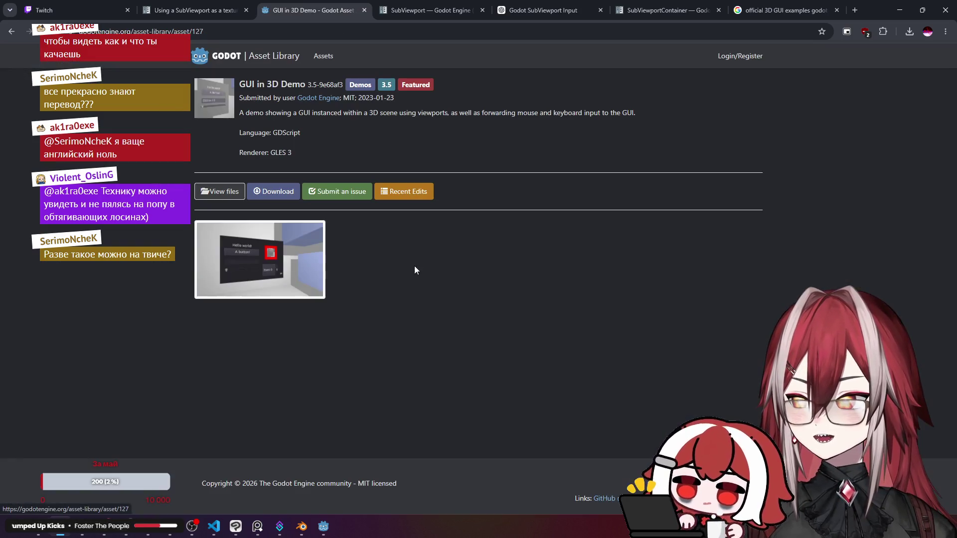
key("alt+Left")
key("alt+Left")
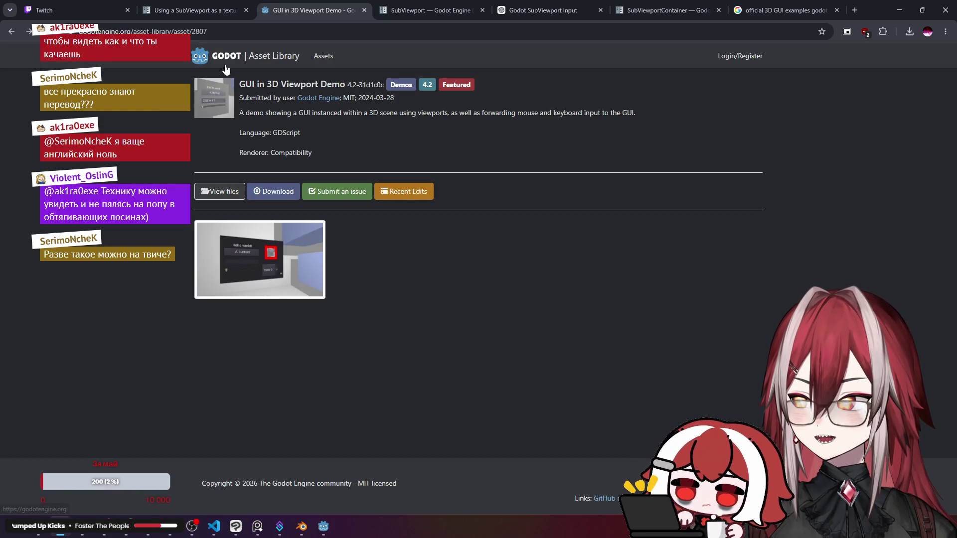
left_click(219, 6)
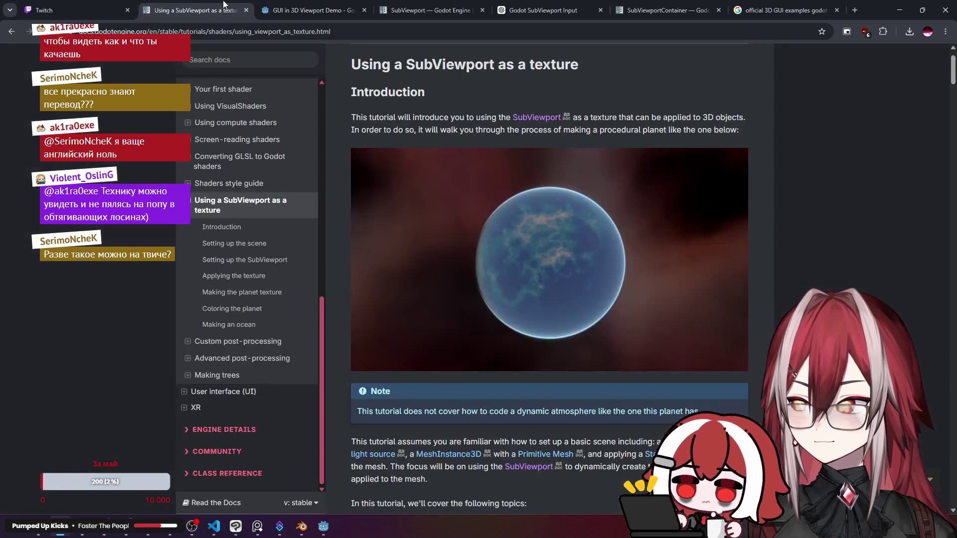
left_click(259, 6)
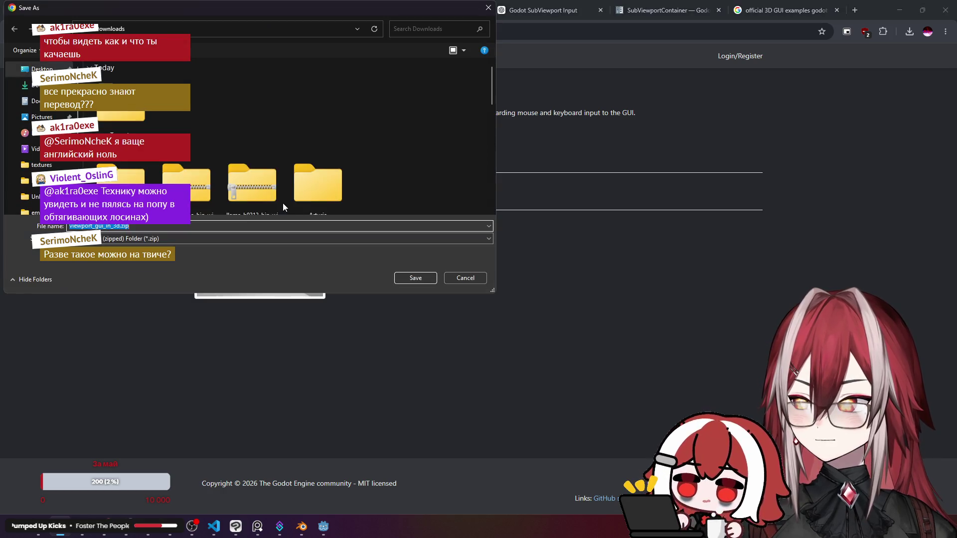
Save viewport_gui_in_3d.zip to Downloads and remove the old GUI in 3D project from the list.
left_click(397, 274)
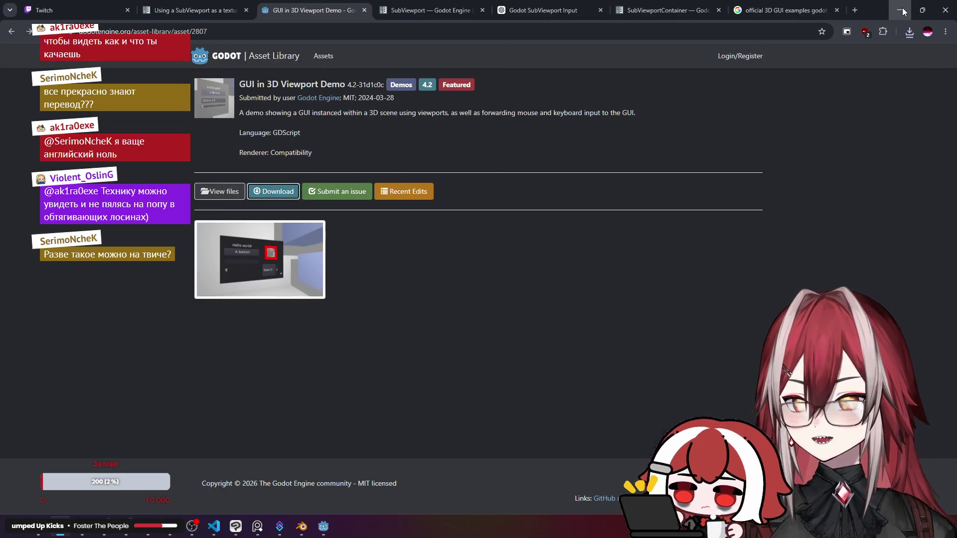
left_click(900, 10)
left_click(525, 116)
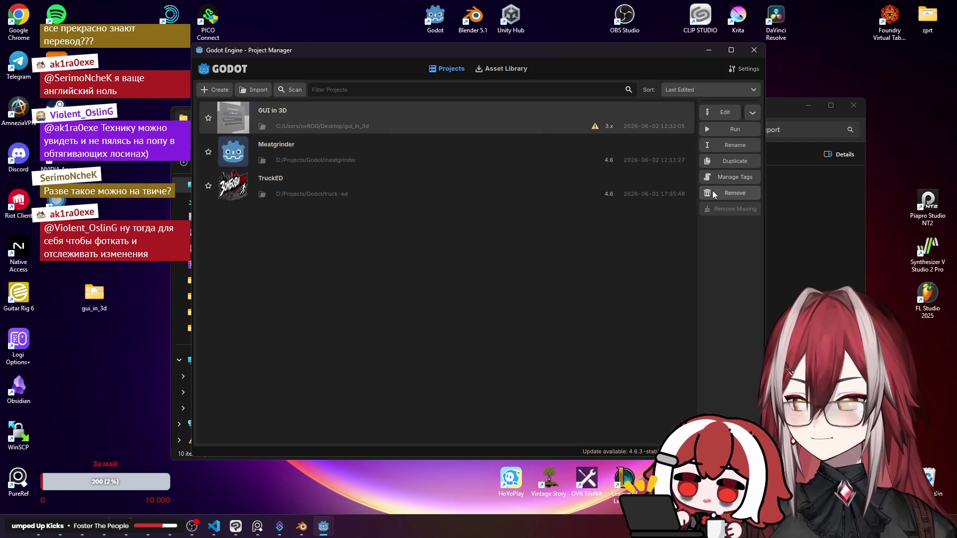
left_click(731, 192)
left_click(464, 280)
Delete the desktop gui_in_3d folder and show the downloaded zip in its folder.
left_click(94, 294)
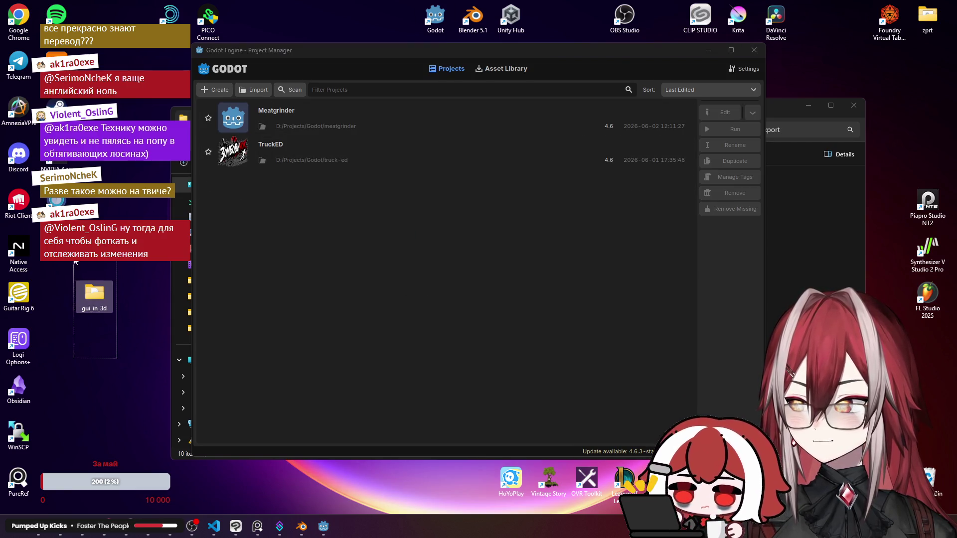
key("Delete")
key("Return")
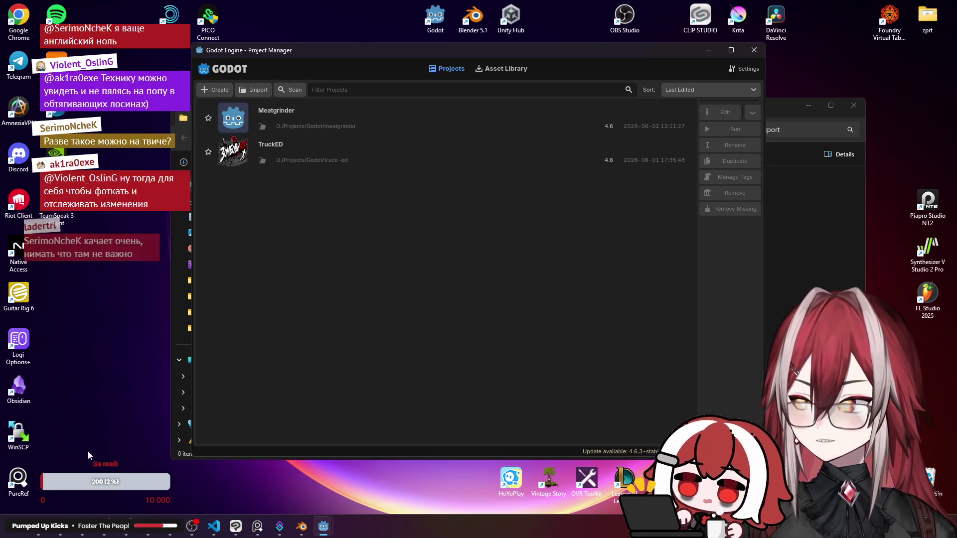
left_click(60, 526)
left_click(927, 32)
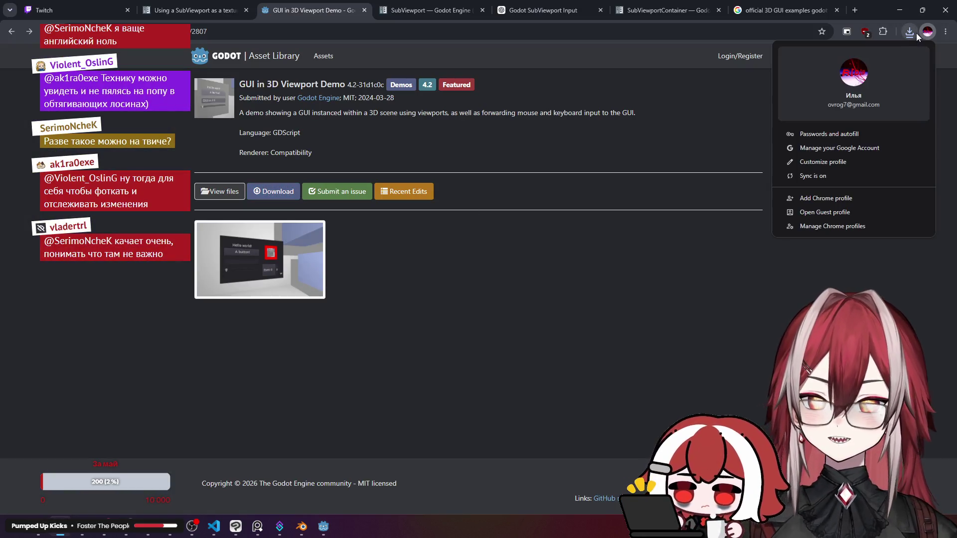
left_click(910, 32)
left_click(882, 76)
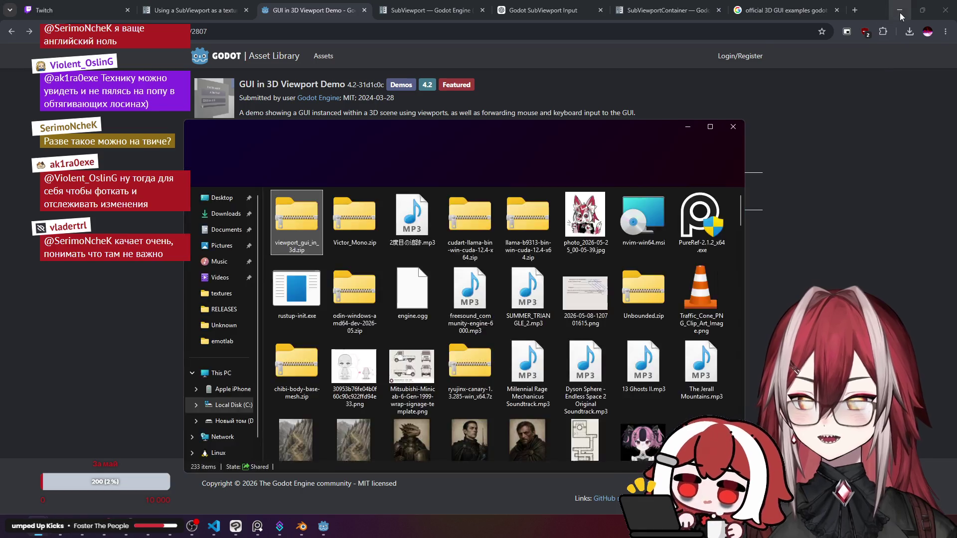
Copy gui_in_3d from viewport_gui_in_3d.zip onto the desktop and open that folder.
left_click(900, 10)
double_click(306, 225)
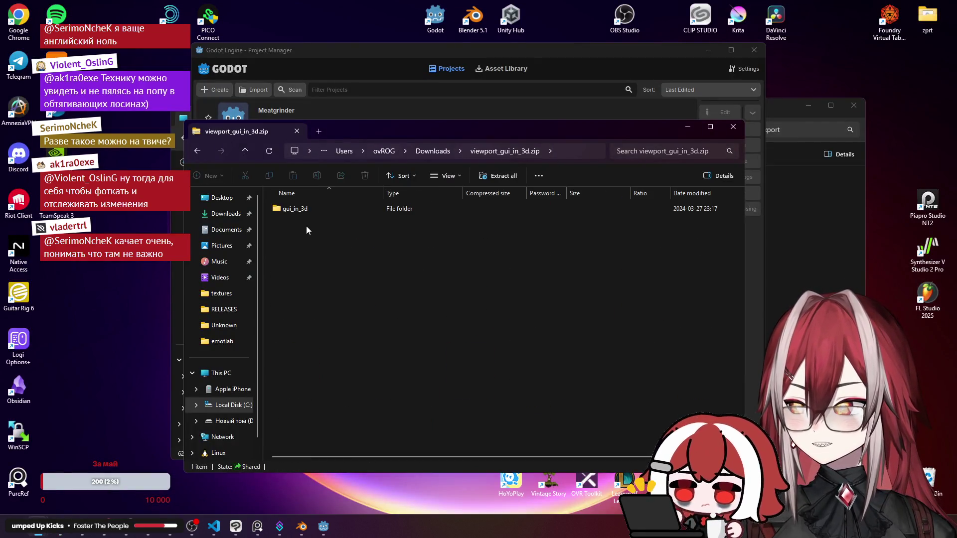
left_click_drag(294, 208, 98, 310)
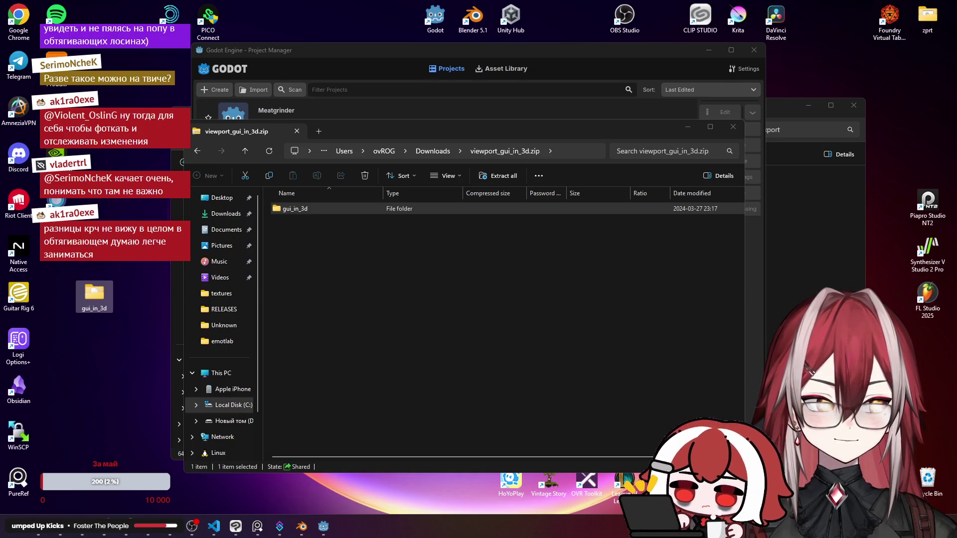
left_click(697, 259)
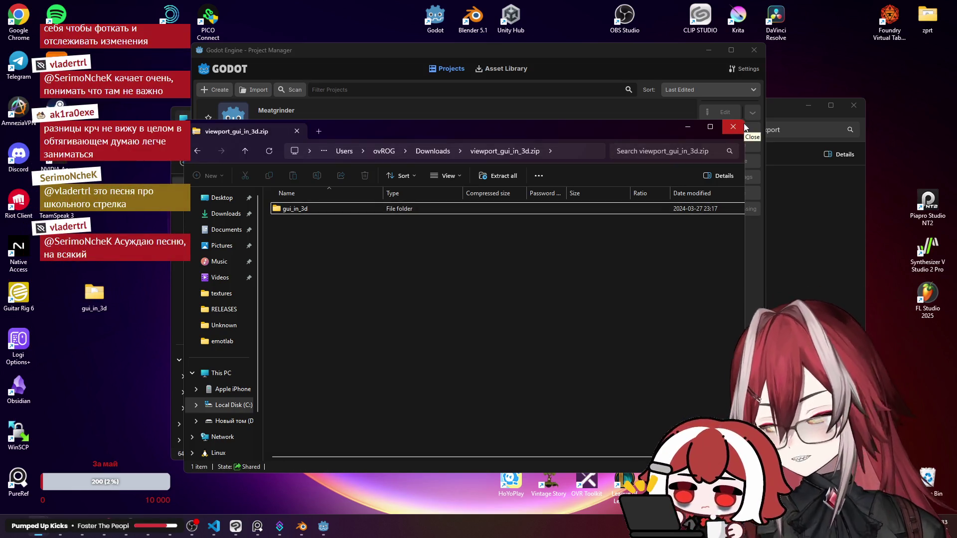
left_click(733, 127)
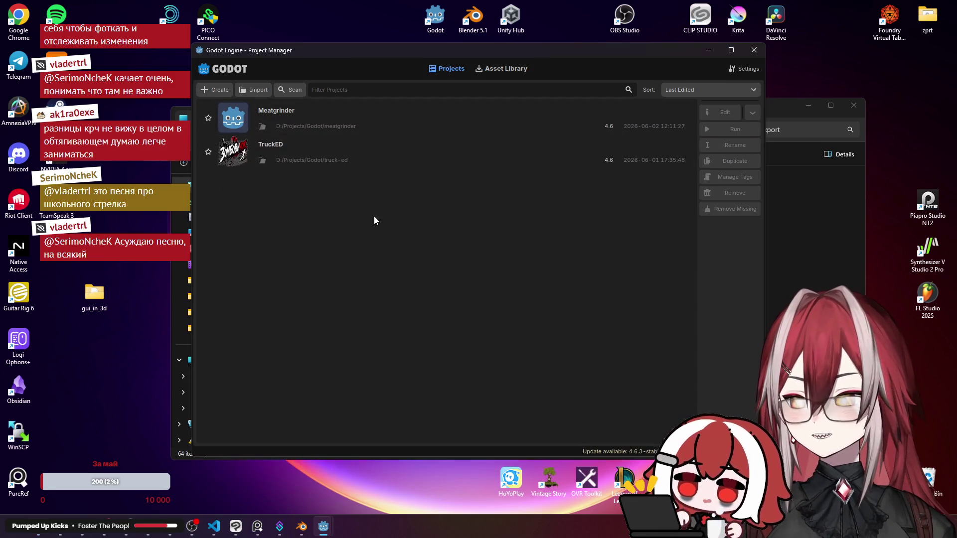
double_click(94, 293)
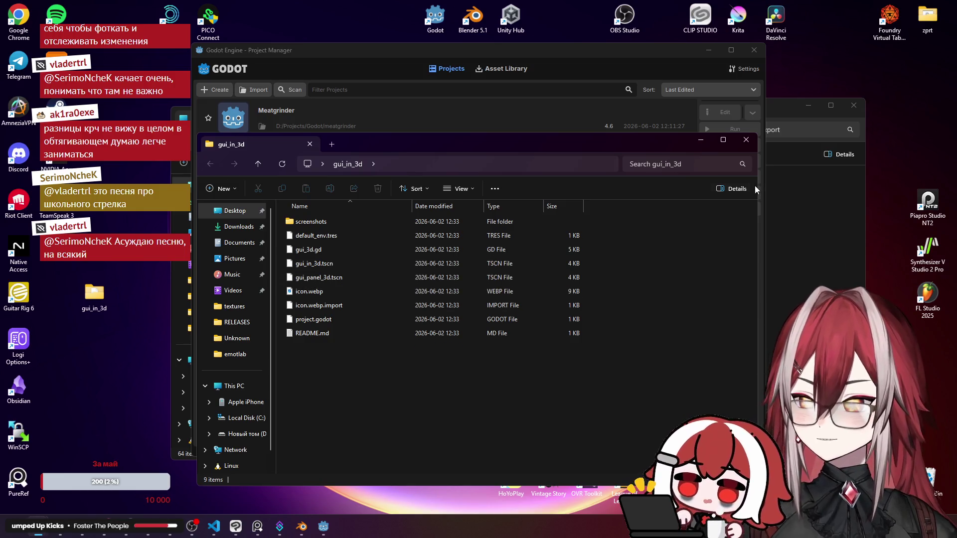
Import the Desktop gui_in_3d folder as the GUI in 3D project.
left_click(745, 140)
left_click(253, 91)
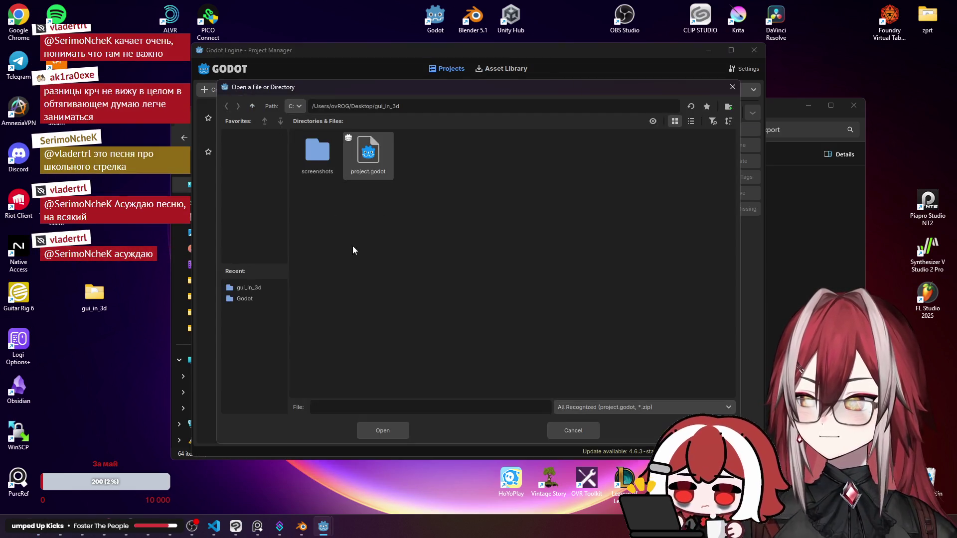
left_click(383, 428)
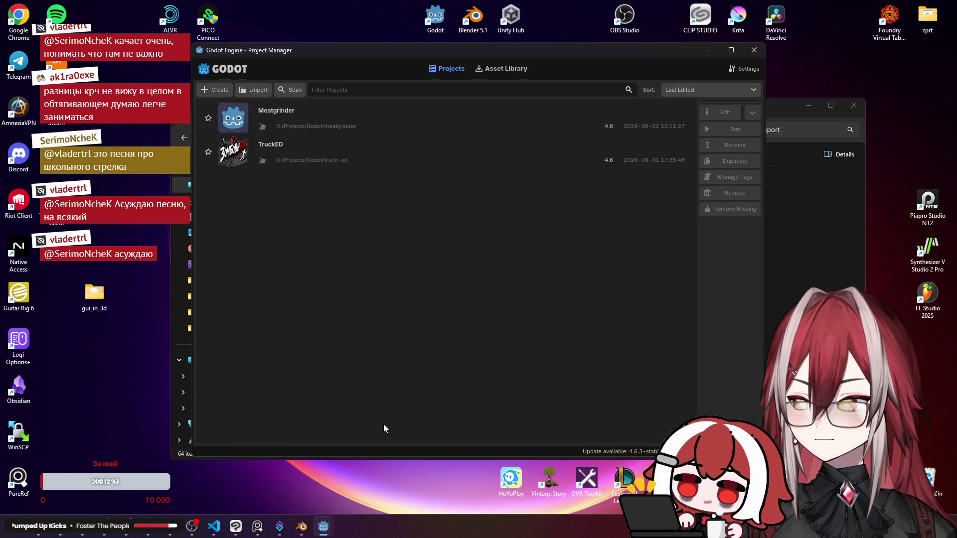
left_click(423, 305)
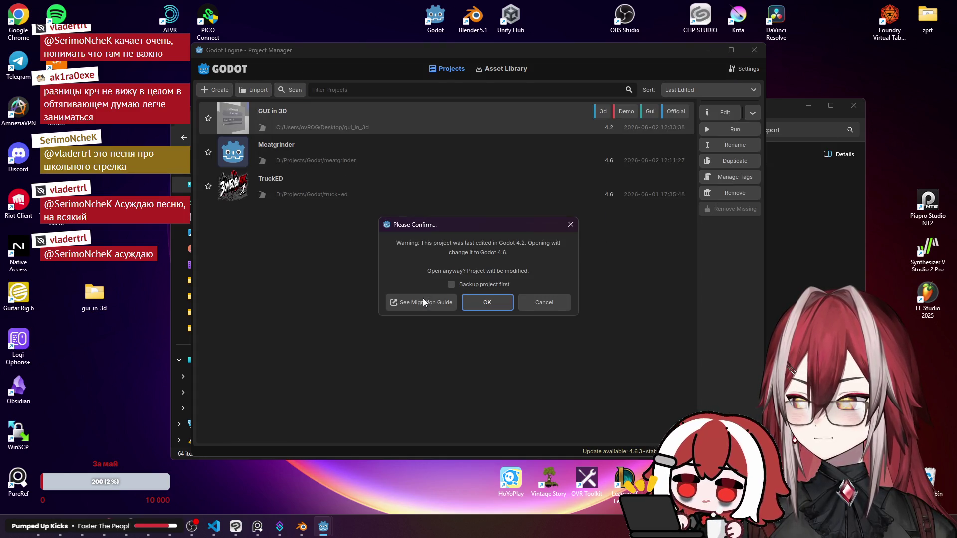
Skip the duplicate backup and open GUI in 3D, accepting the upgrade to Godot 4.6.
left_click(481, 285)
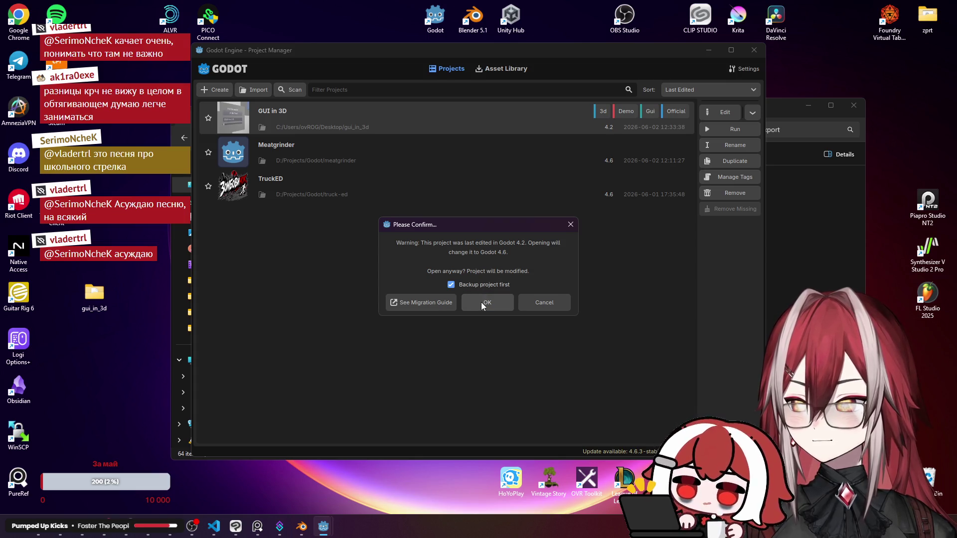
left_click(482, 304)
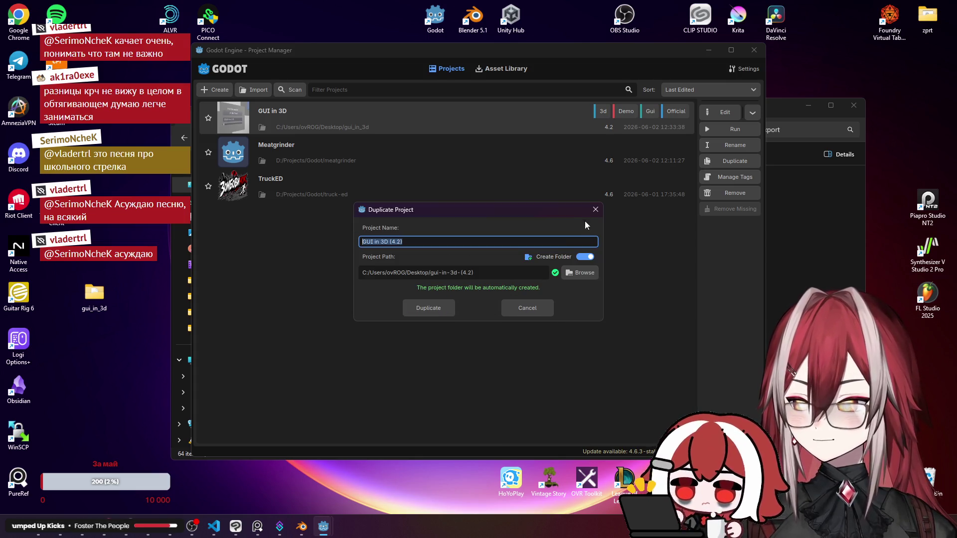
left_click(594, 209)
double_click(386, 118)
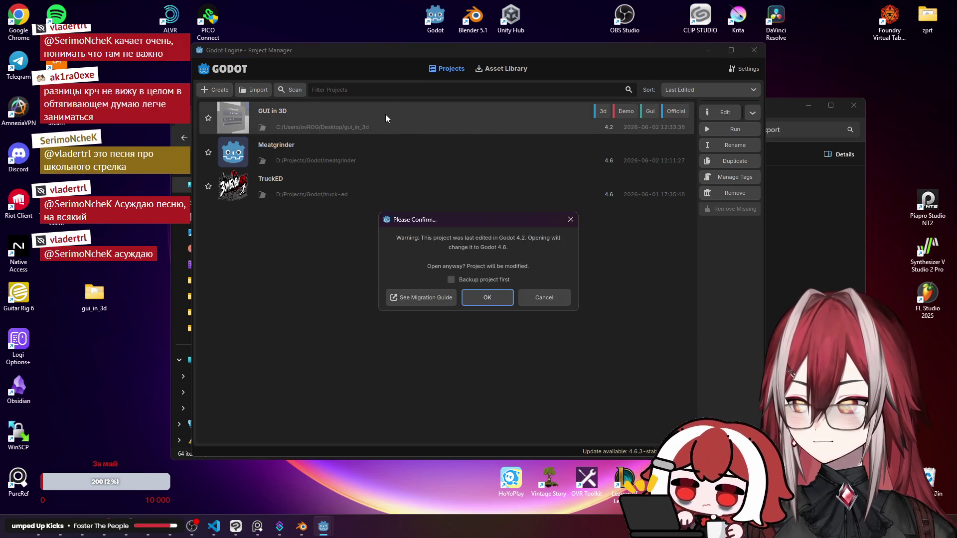
left_click(494, 296)
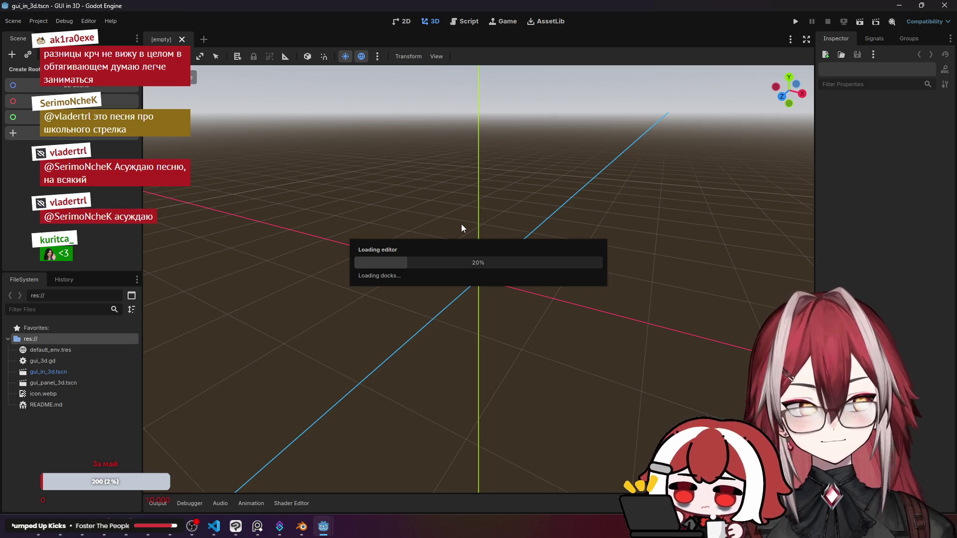
Open gui_panel_3d.tscn in its own tab and frame the GUI panel in the view.
scroll(398, 197, "up", 5)
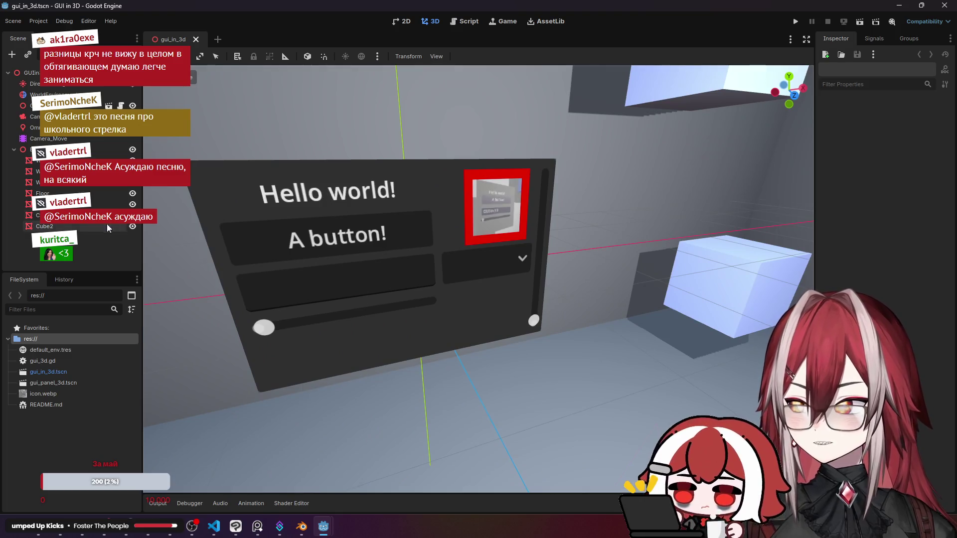
left_click_drag(285, 242, 35, 125)
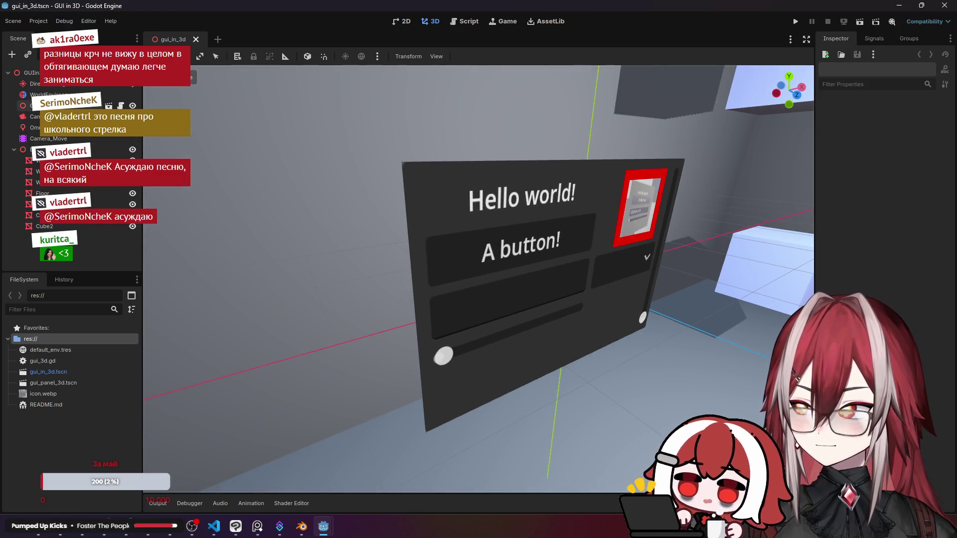
left_click(59, 105)
left_click(109, 105)
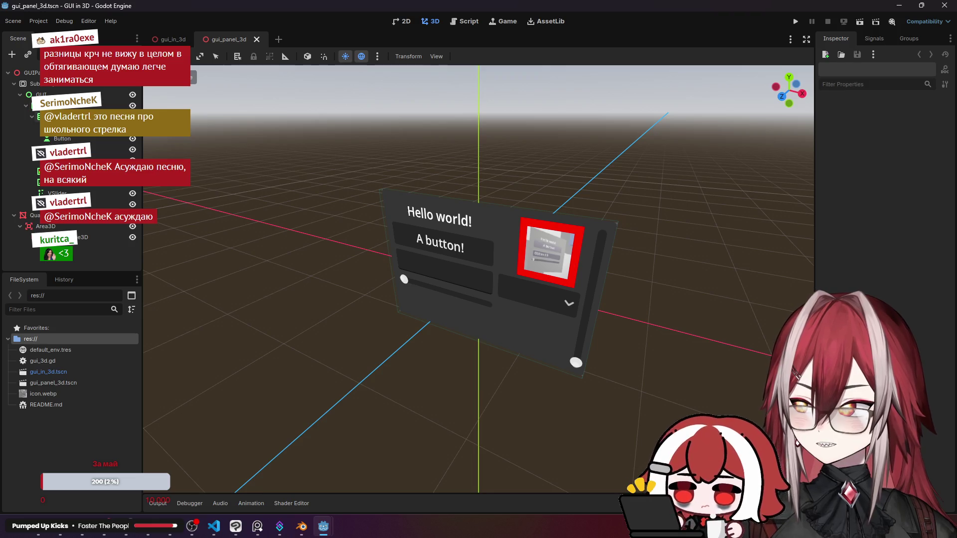
key("f")
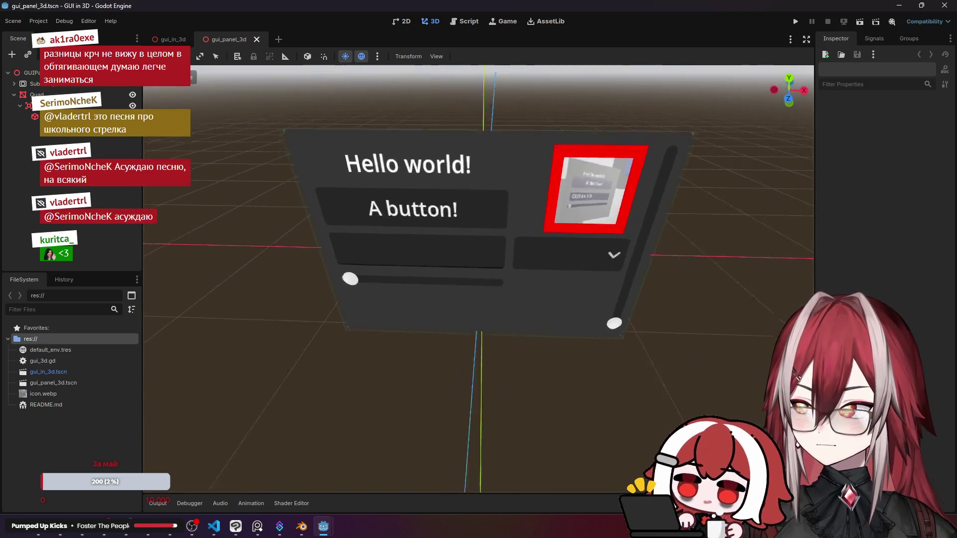
left_click(14, 95)
left_click(25, 72)
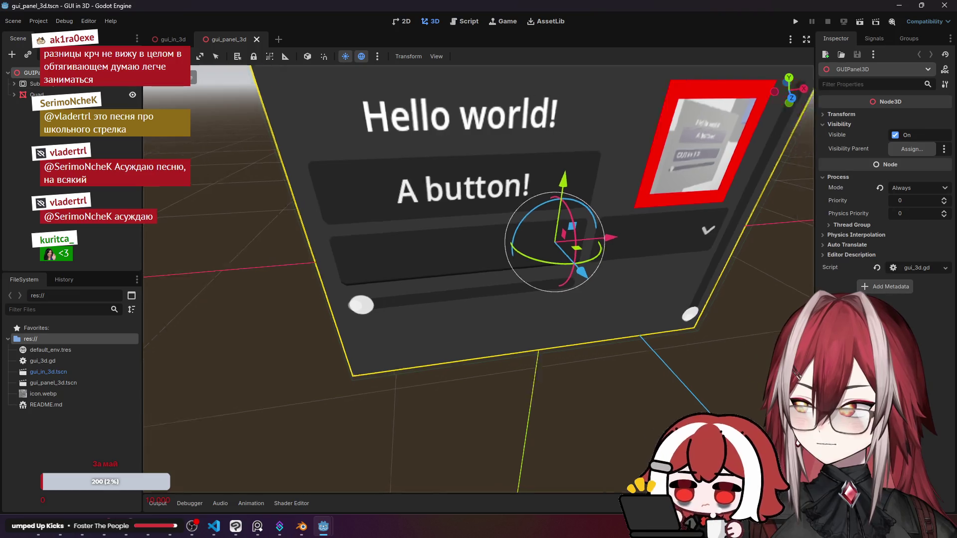
scroll(303, 163, "down", 5)
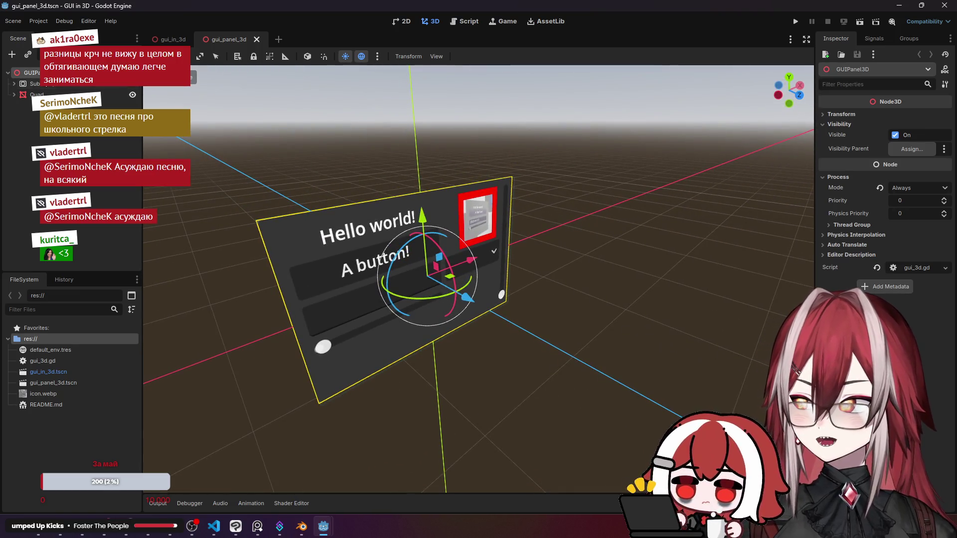
Inspect the SubViewport, Quad, Area3D and box CollisionShape3D nodes in turn.
left_click(48, 84)
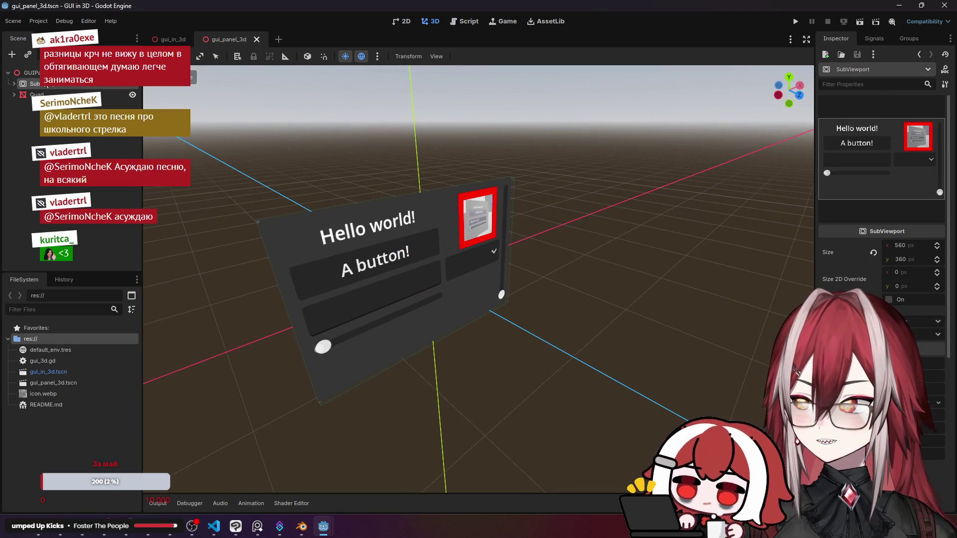
left_click(14, 83)
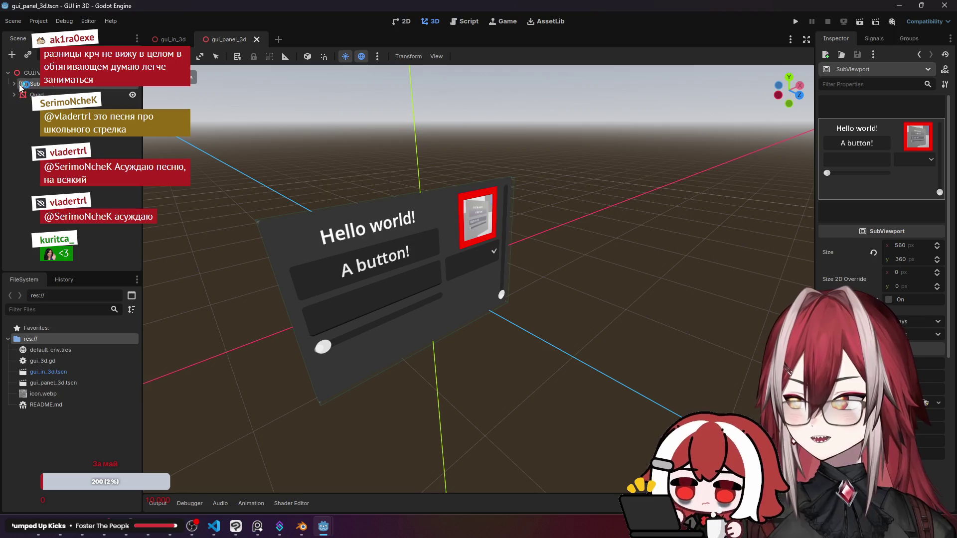
left_click(14, 84)
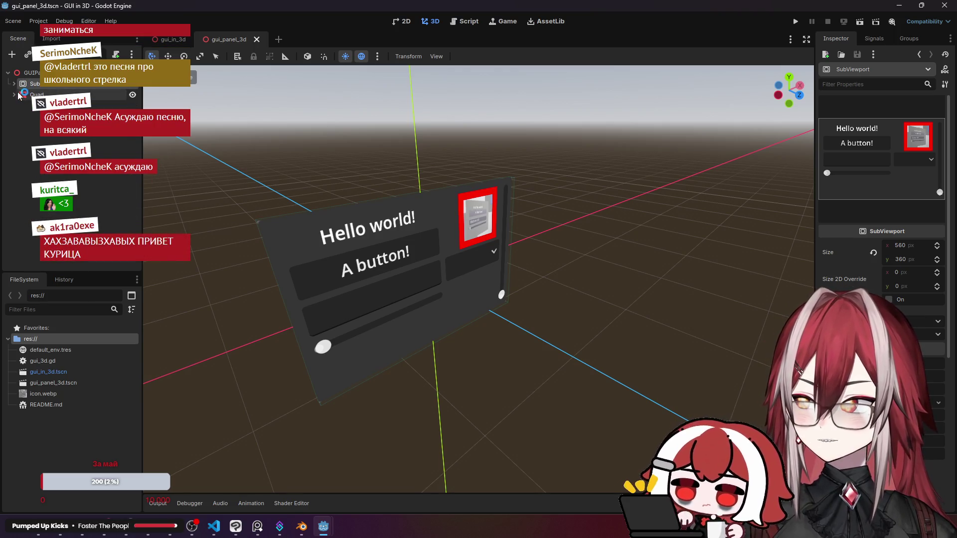
left_click(25, 94)
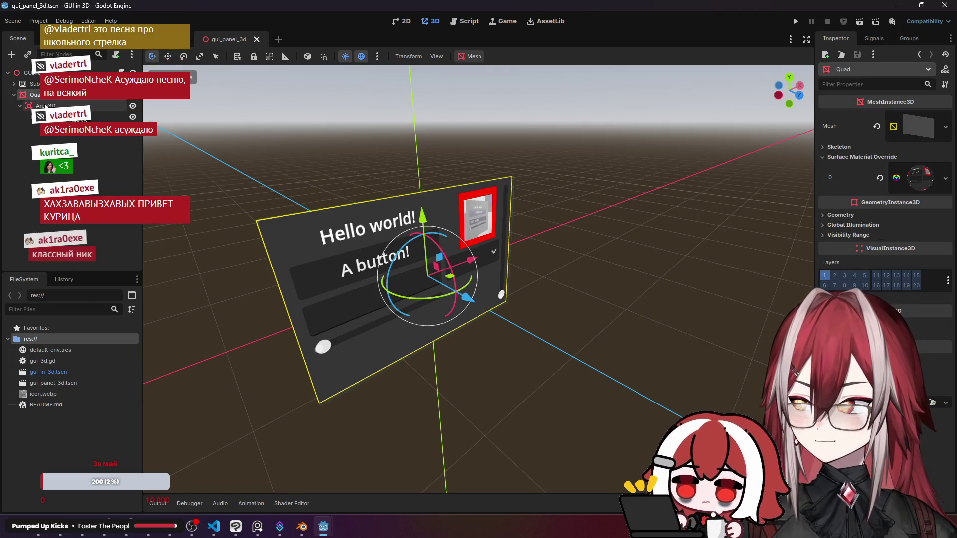
left_click(45, 106)
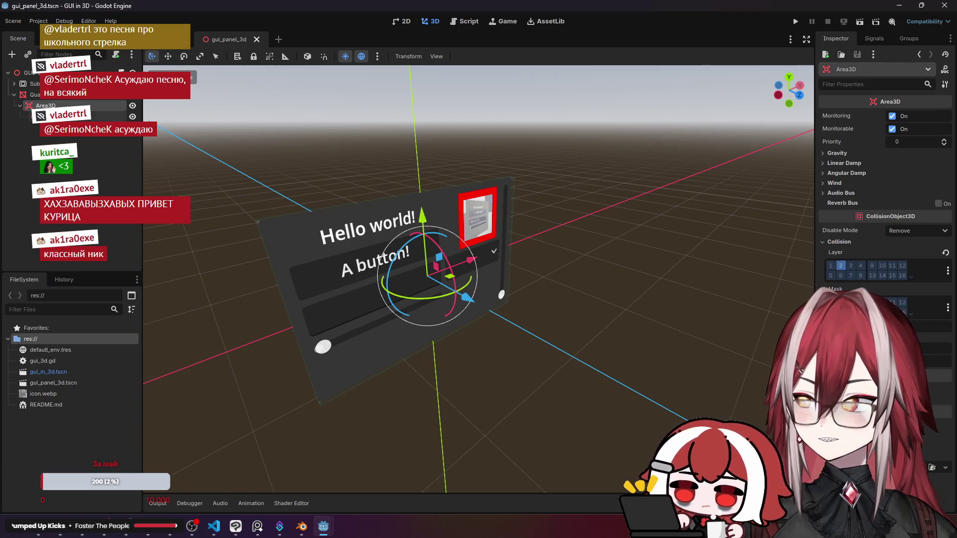
left_click(50, 116)
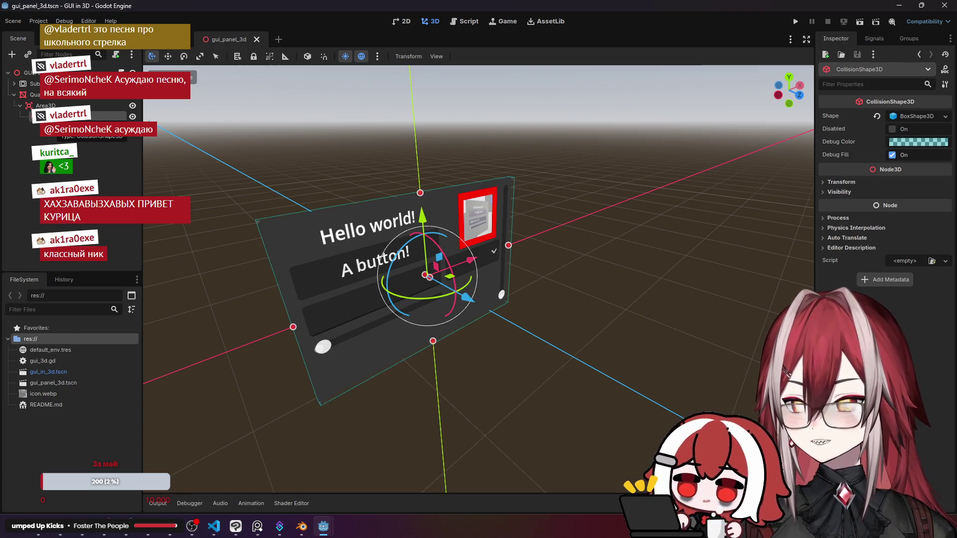
scroll(275, 155, "up", 5)
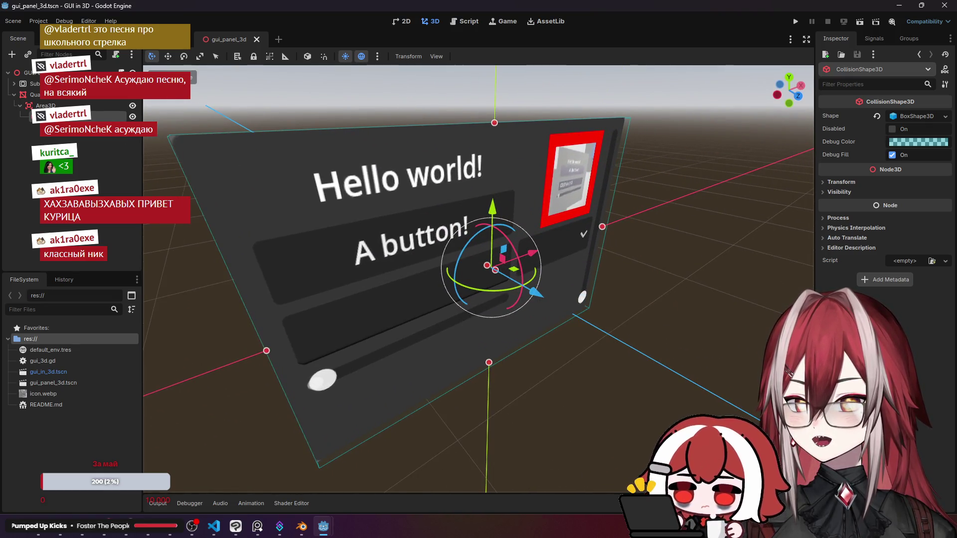
scroll(275, 155, "down", 4)
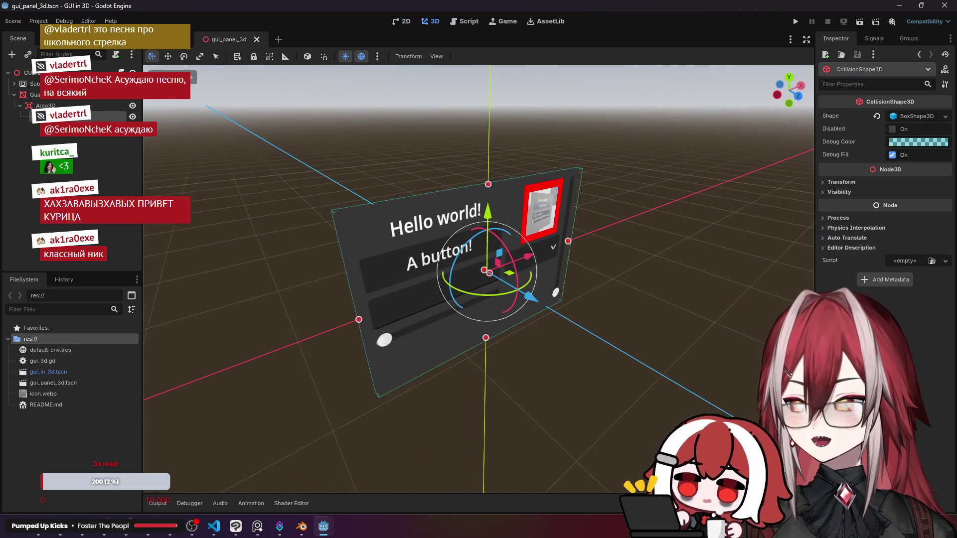
left_click(24, 72)
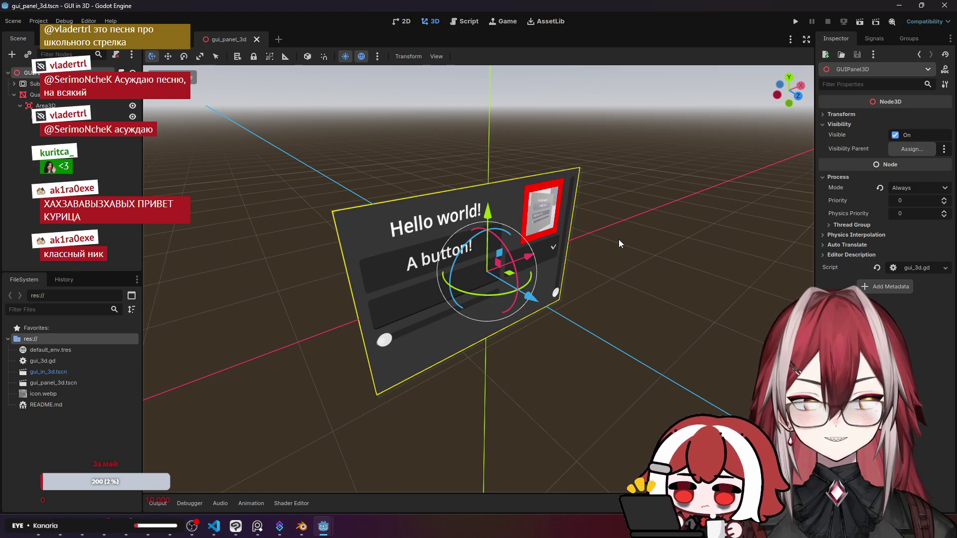
mouse_move(323, 526)
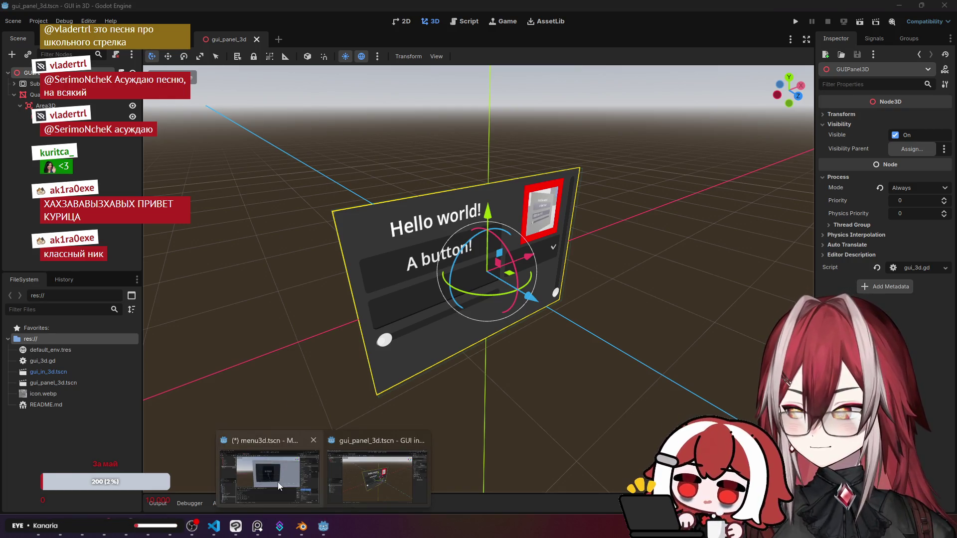
left_click(277, 482)
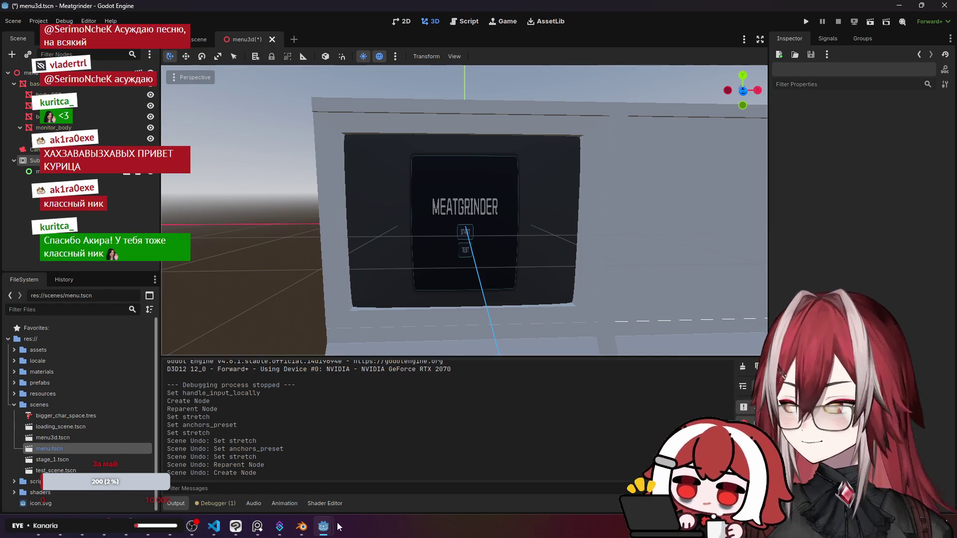
Back in the Meatgrinder menu3d scene, start and then cancel adding a child to the root menu node.
mouse_move(339, 527)
left_click(365, 483)
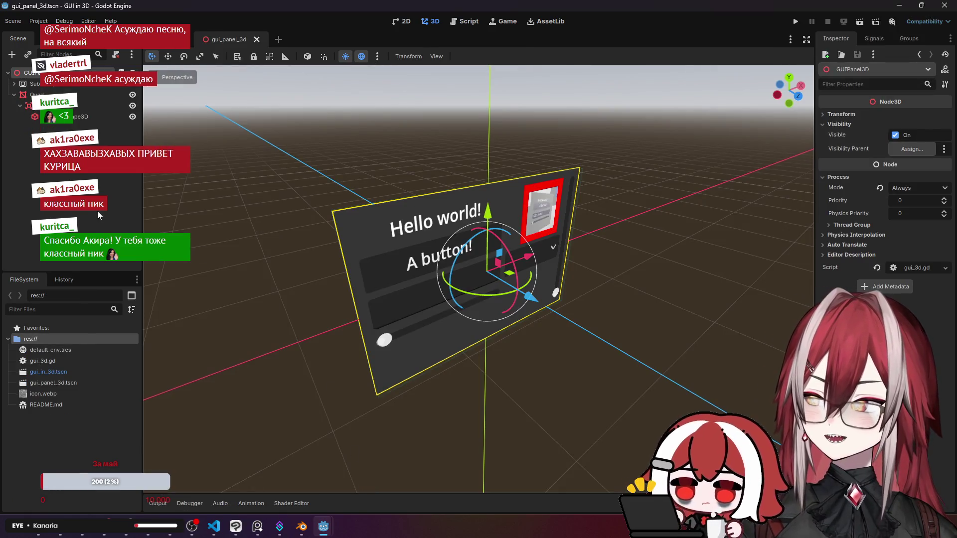
mouse_move(325, 529)
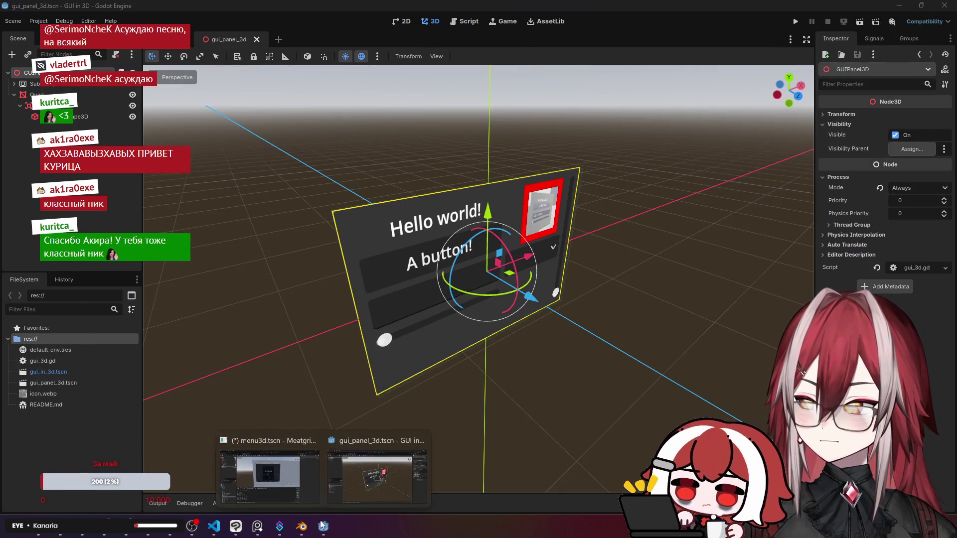
left_click(270, 476)
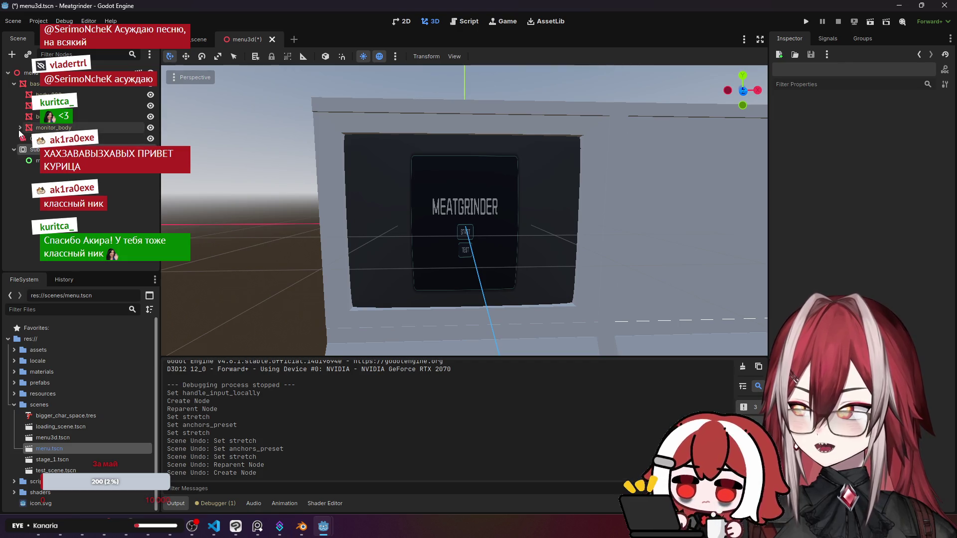
left_click(13, 84)
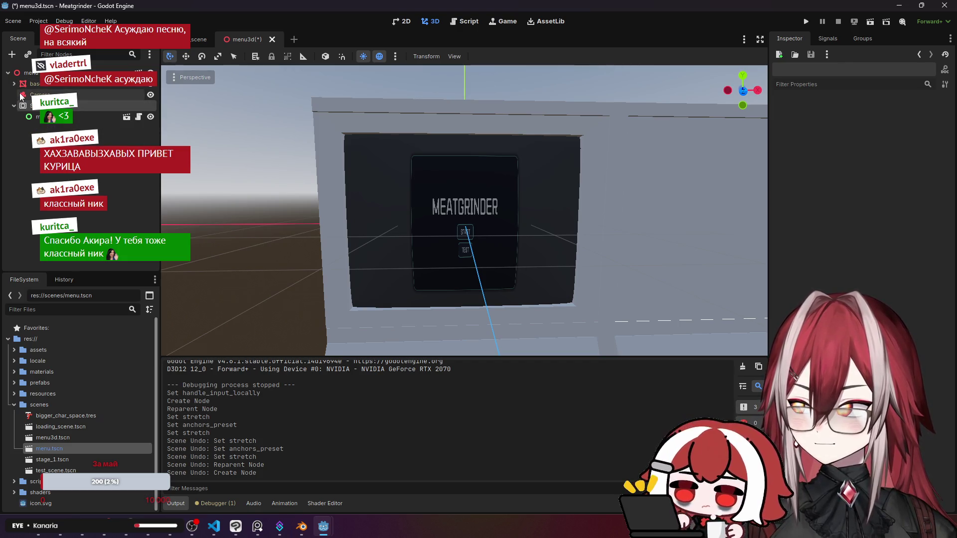
left_click(28, 73)
right_click(49, 73)
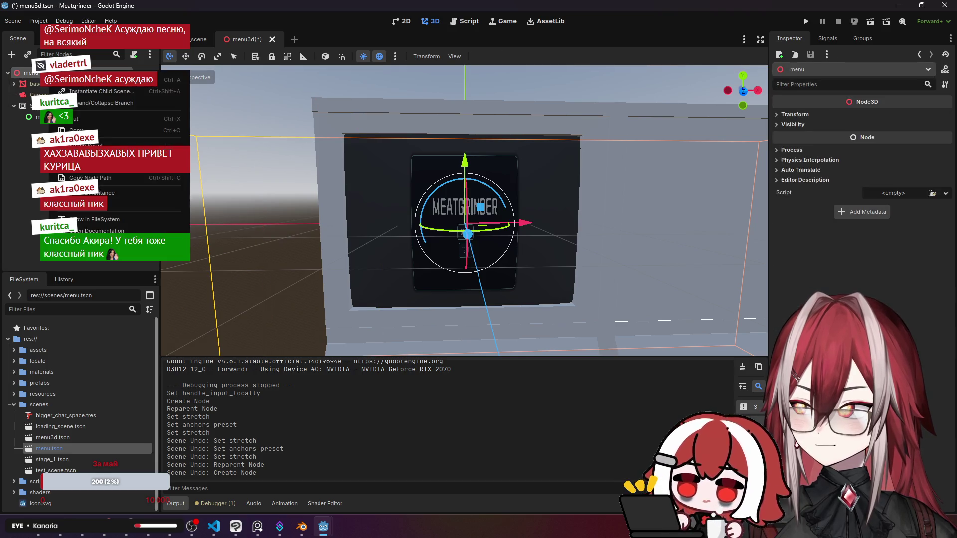
left_click(75, 80)
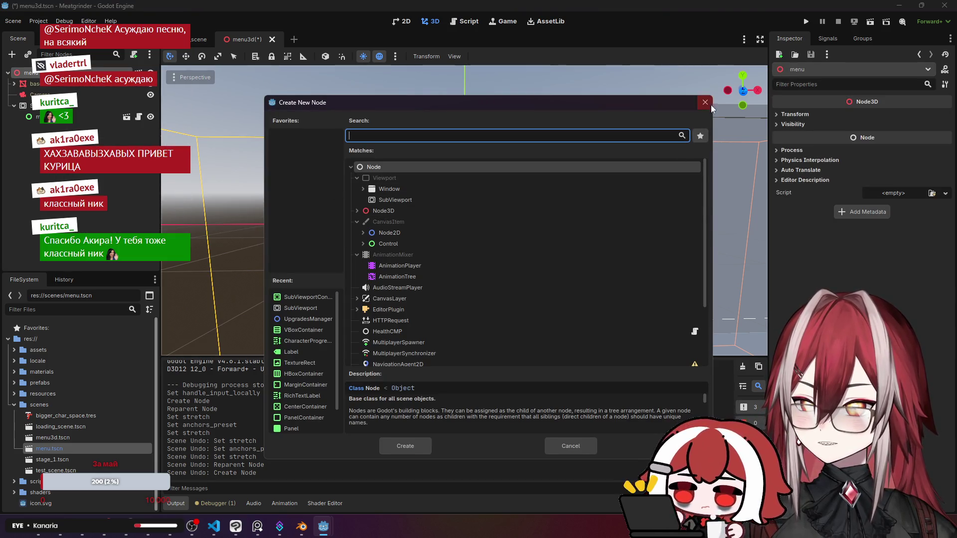
left_click(708, 100)
left_click(14, 84)
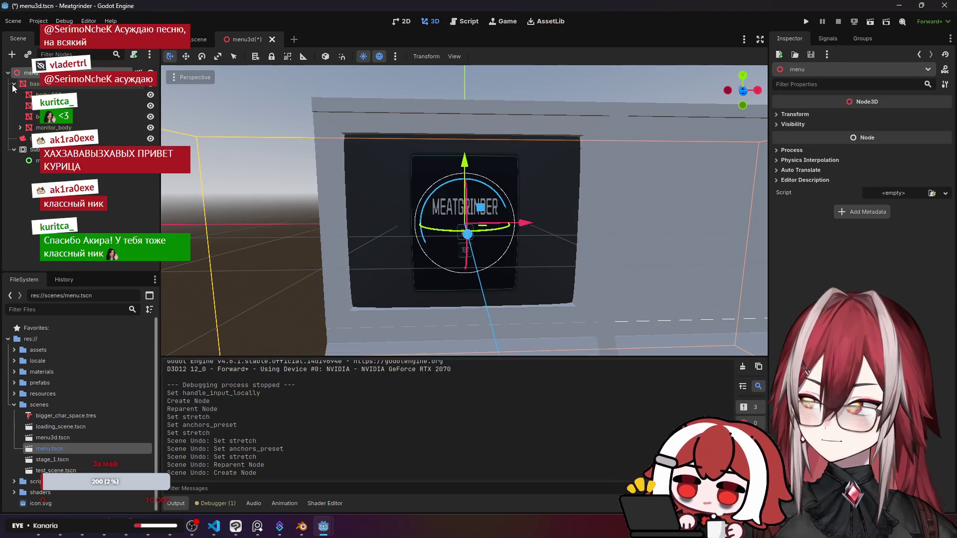
Add an Area3D as a child of the monitor's screen node.
left_click(26, 129)
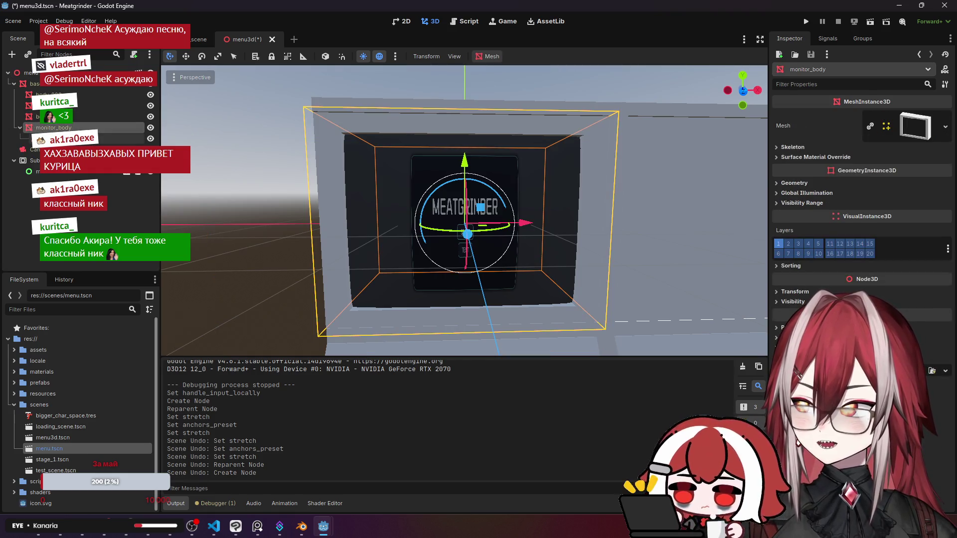
left_click(55, 139)
right_click(58, 139)
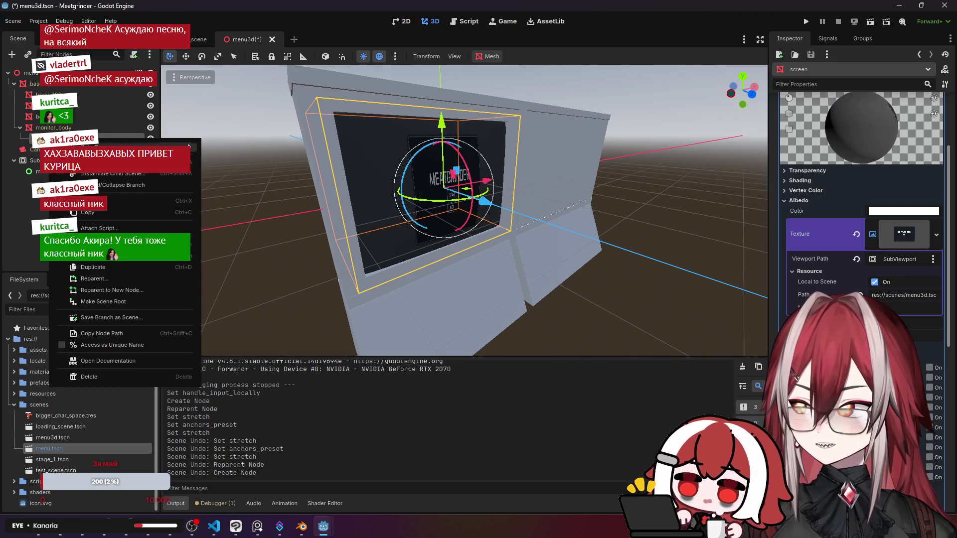
left_click(99, 162)
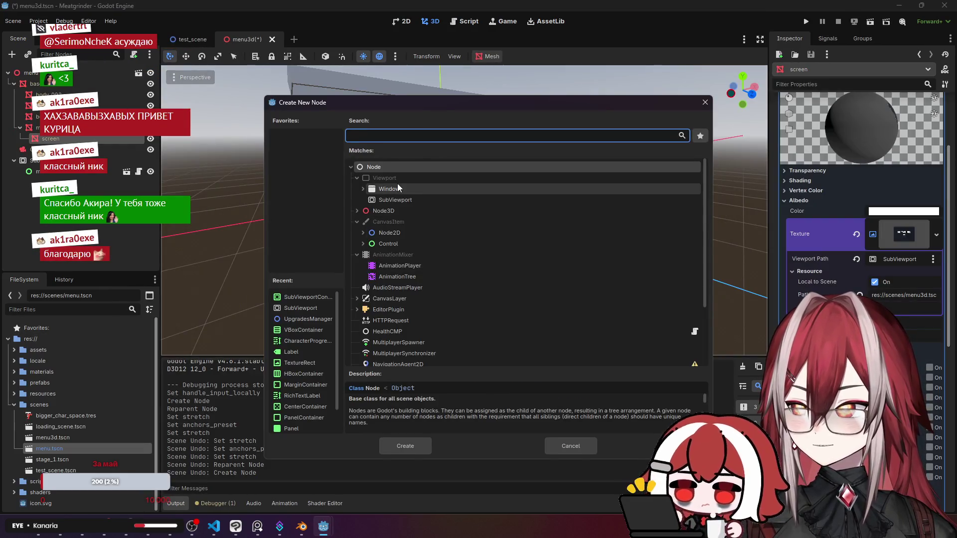
type("are")
left_click(402, 262)
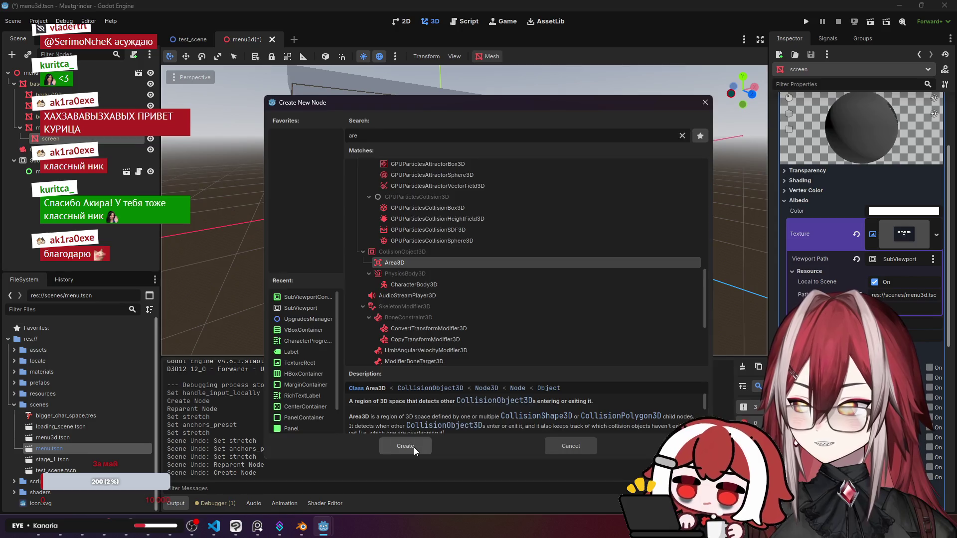
left_click(414, 446)
Add a CollisionShape3D as a child of the new Area3D.
right_click(118, 147)
left_click(144, 157)
type("c")
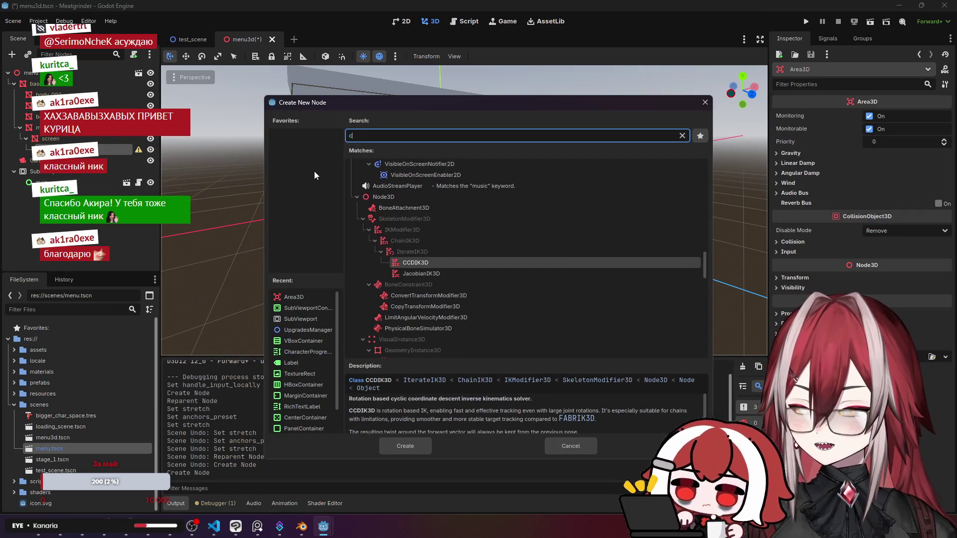
type("olli")
left_click(426, 261)
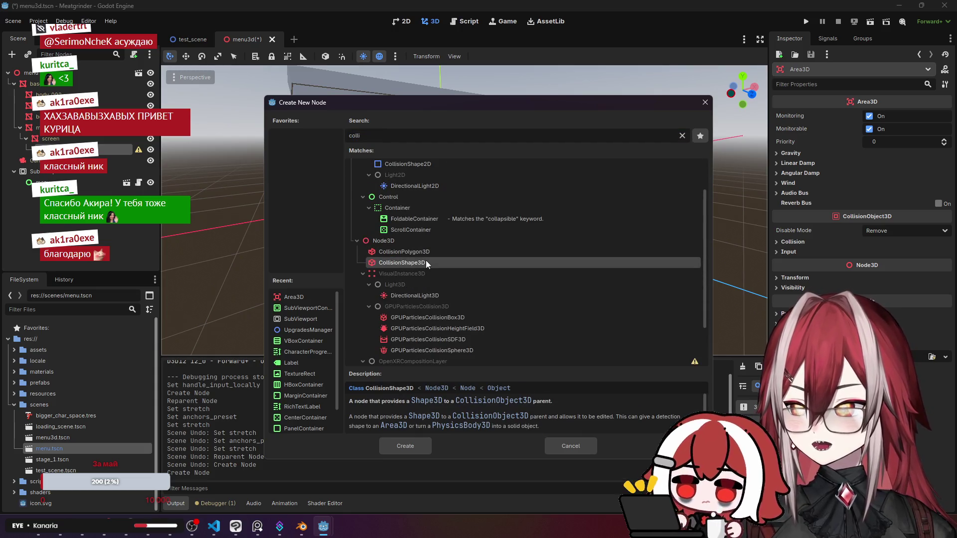
left_click(413, 447)
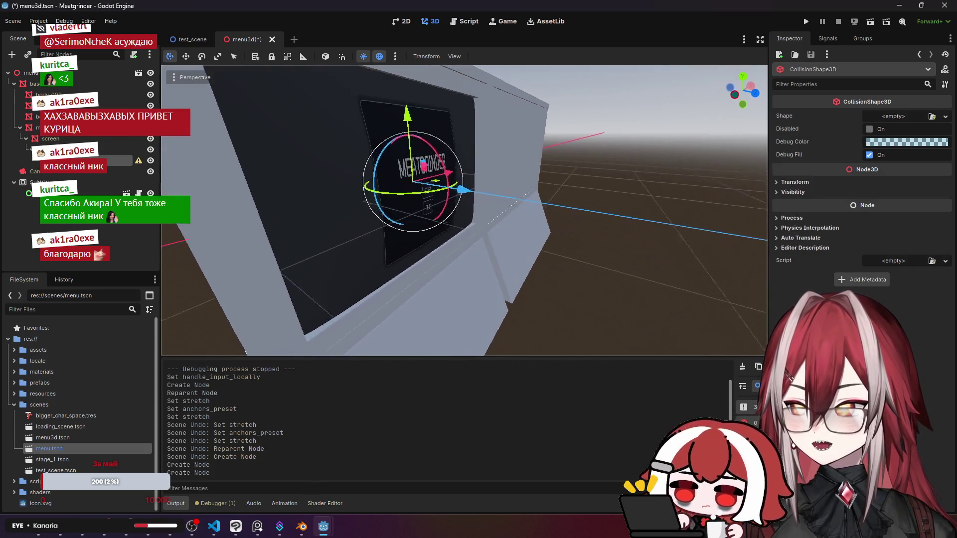
Select the sample panel's CollisionShape3D and orbit with numpad 6 and 4 to view its box edge-on and face-on.
scroll(463, 209, "up", 3)
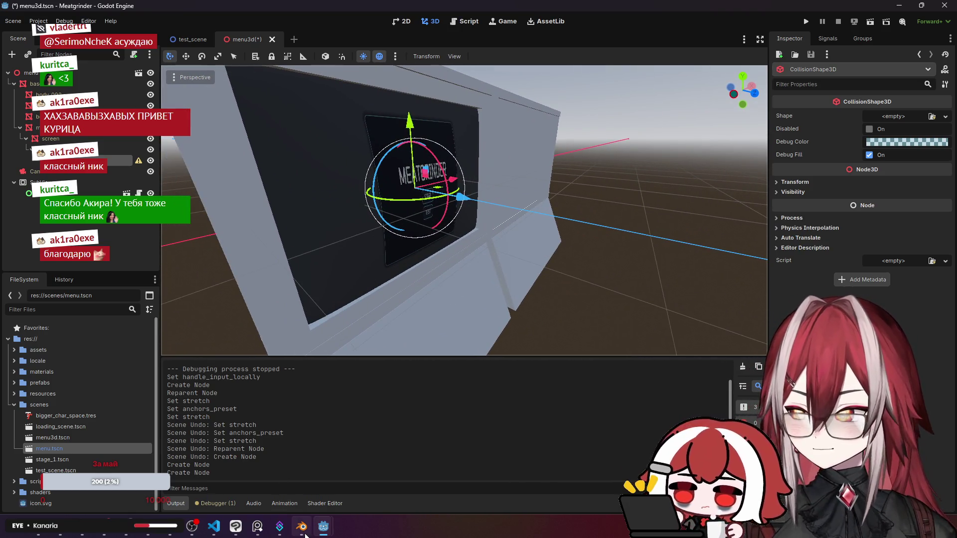
mouse_move(229, 531)
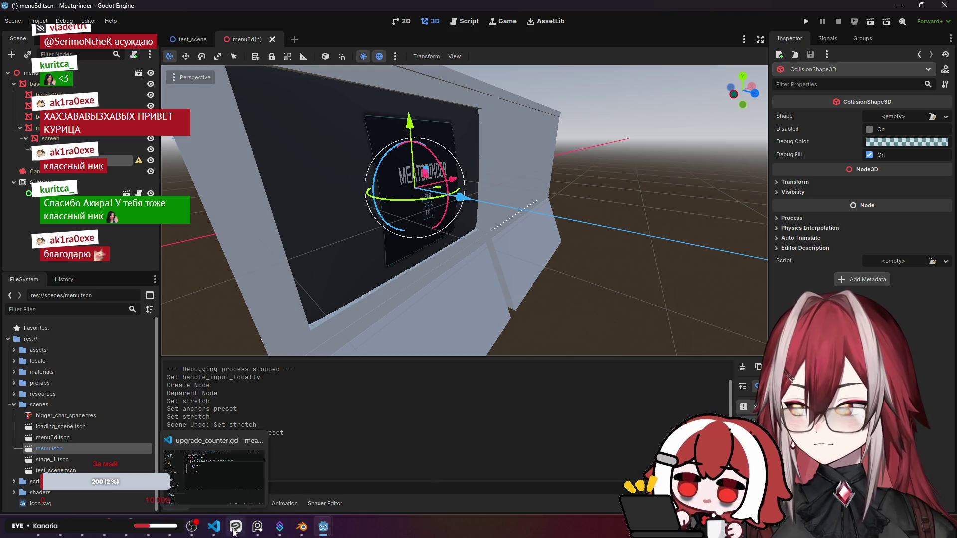
mouse_move(324, 527)
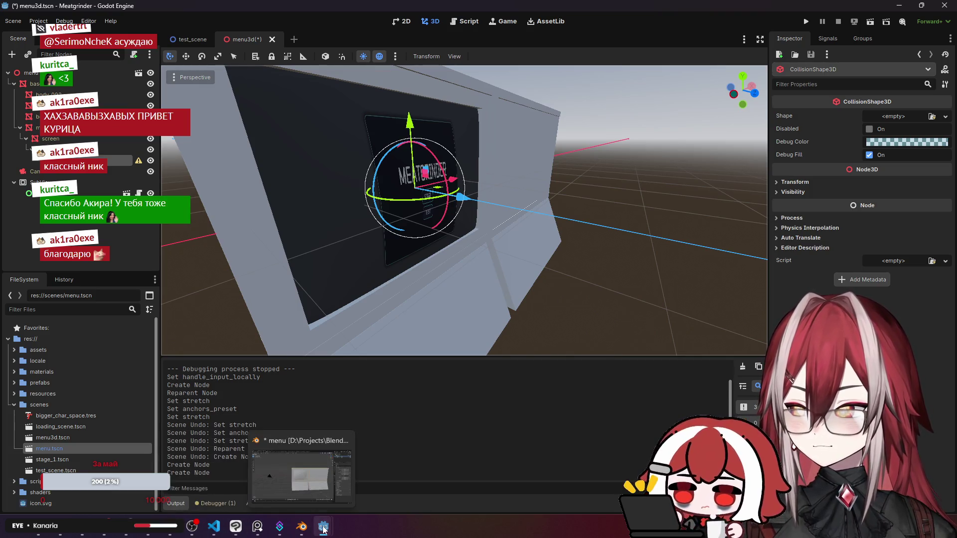
left_click(363, 491)
left_click(75, 117)
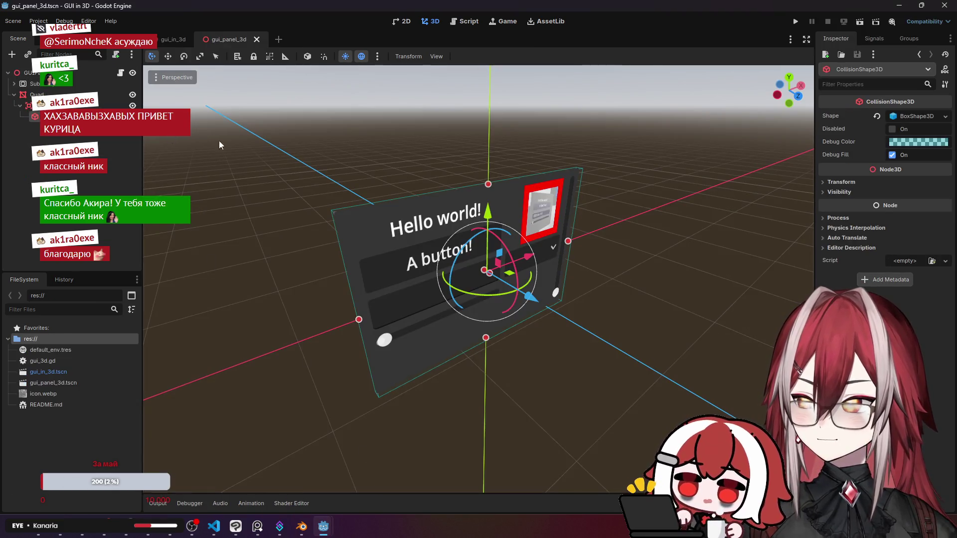
key("KP_6")
key("KP_6")
key("KP_6")
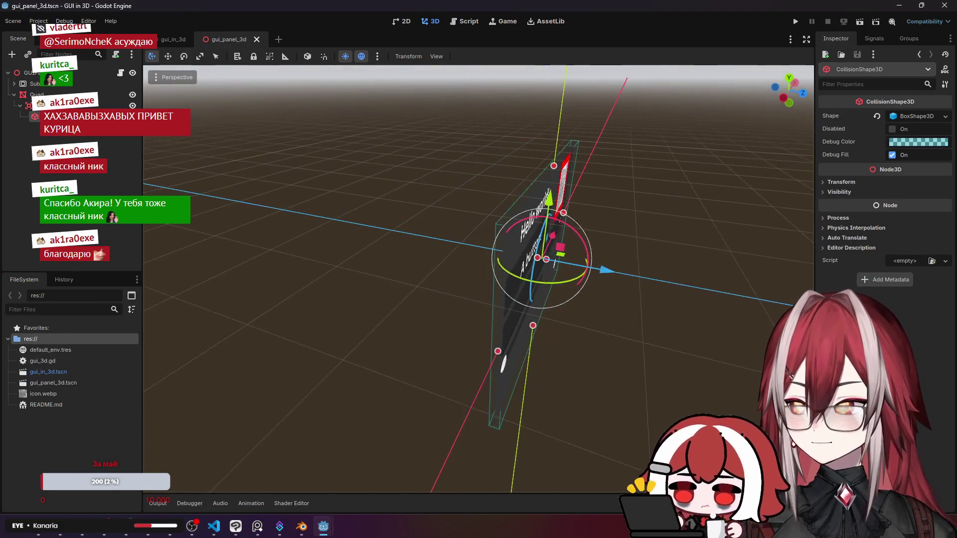
key("KP_4")
key("KP_4")
key("KP_4")
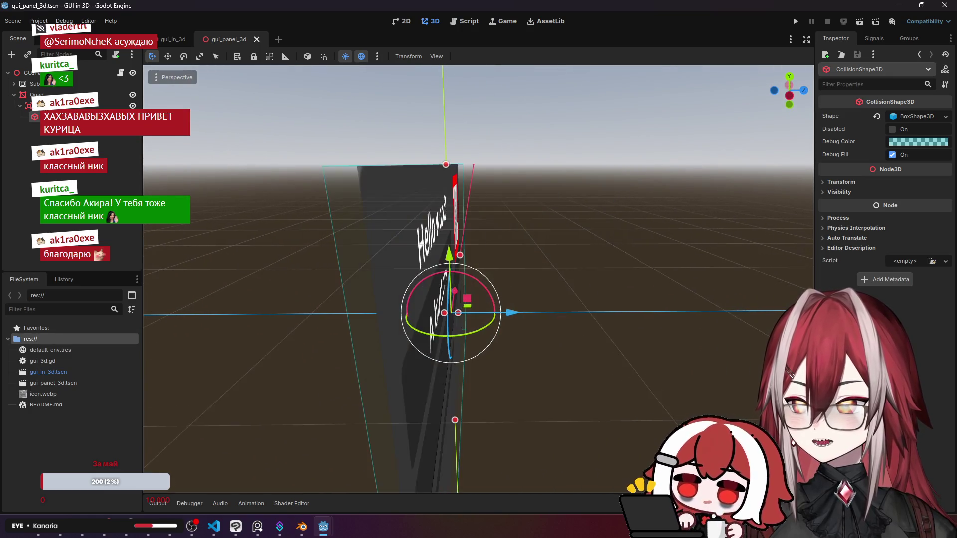
key("KP_4")
key("KP_4")
key("KP_4")
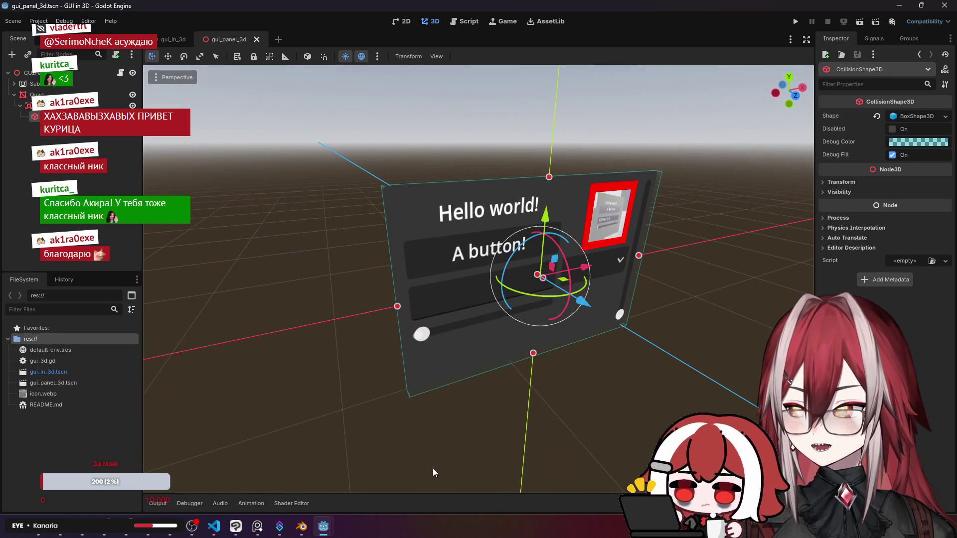
mouse_move(307, 533)
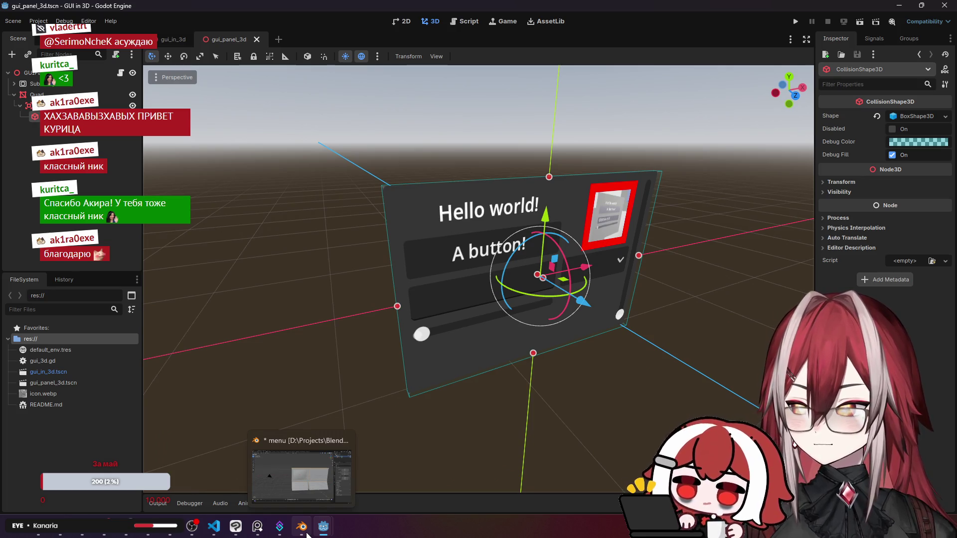
left_click(281, 479)
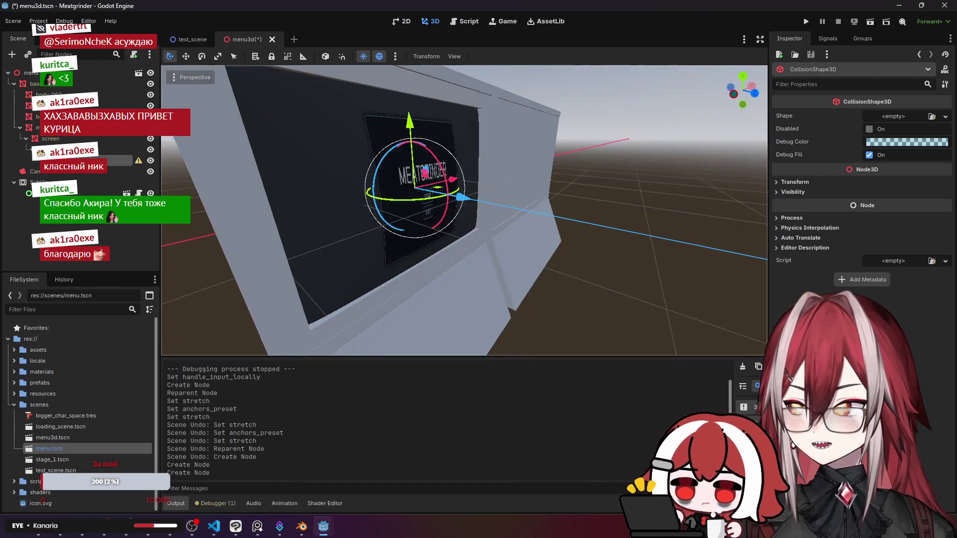
Give the screen's CollisionShape3D a new BoxShape3D and stretch it wide and tall over the monitor screen.
left_click(945, 117)
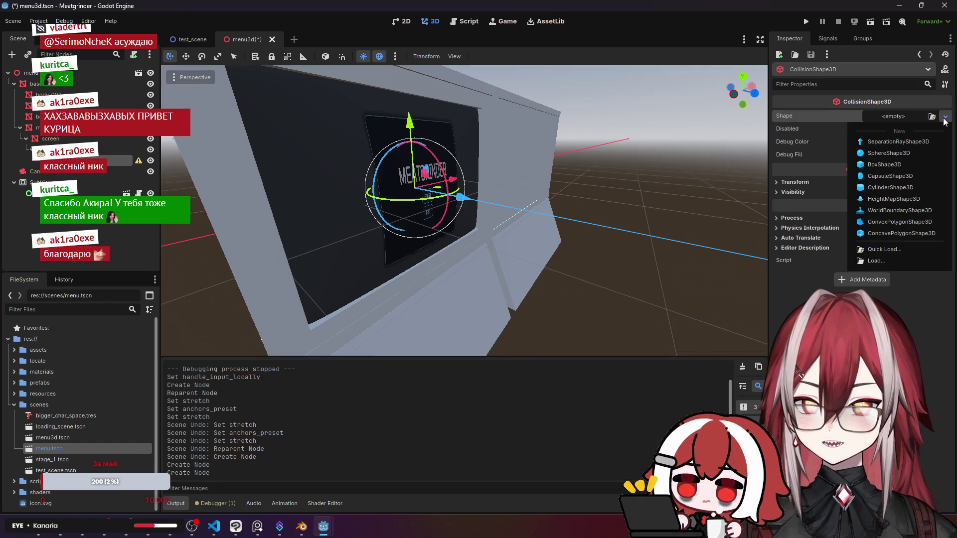
left_click(898, 163)
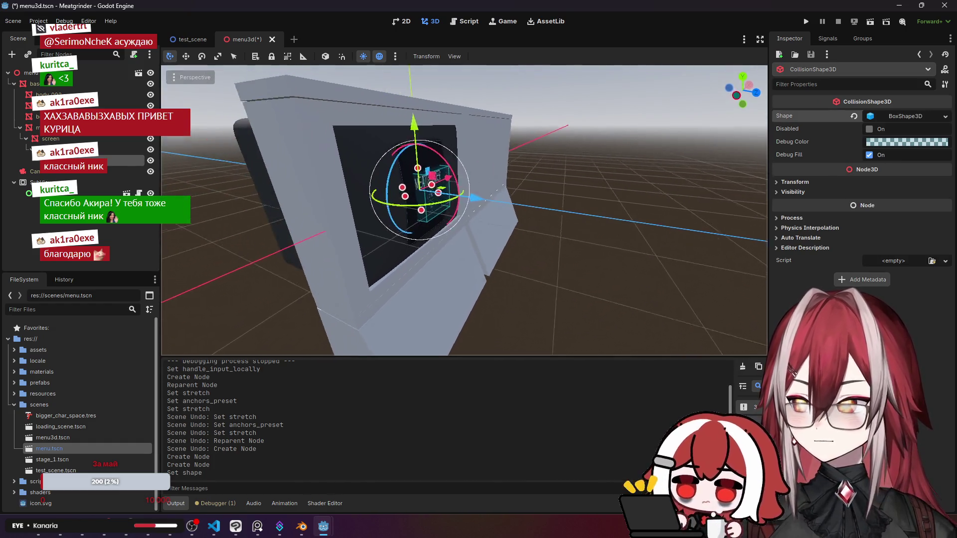
left_click_drag(444, 205, 370, 214)
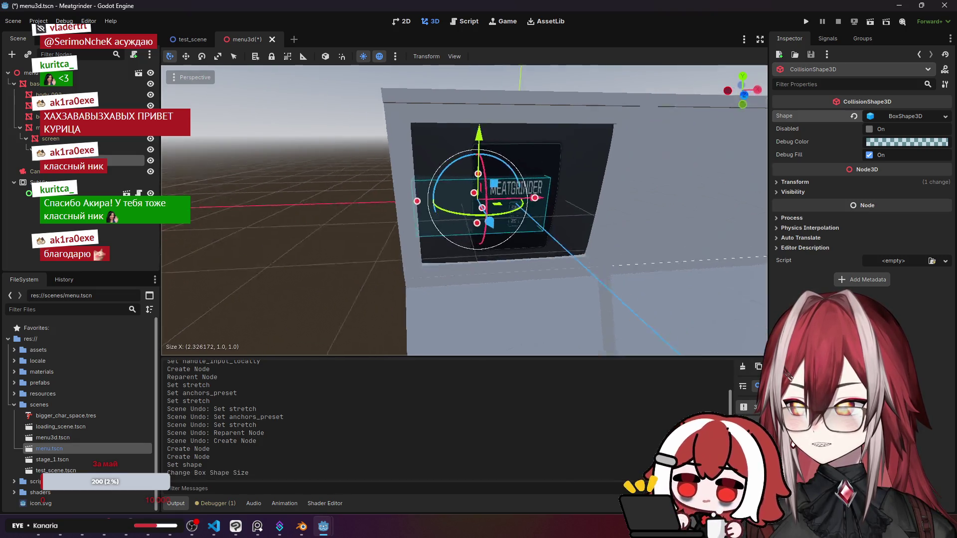
mouse_move(385, 199)
left_mouse_down()
mouse_move(527, 232)
mouse_move(518, 232)
left_mouse_up()
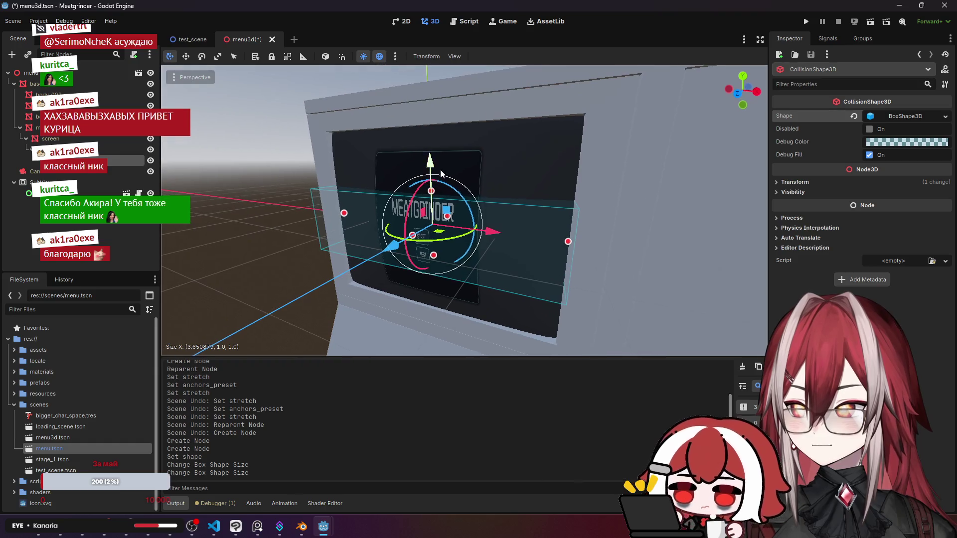
mouse_move(431, 192)
left_mouse_down()
mouse_move(433, 135)
mouse_move(470, 126)
left_mouse_up()
left_click_drag(434, 256, 469, 295)
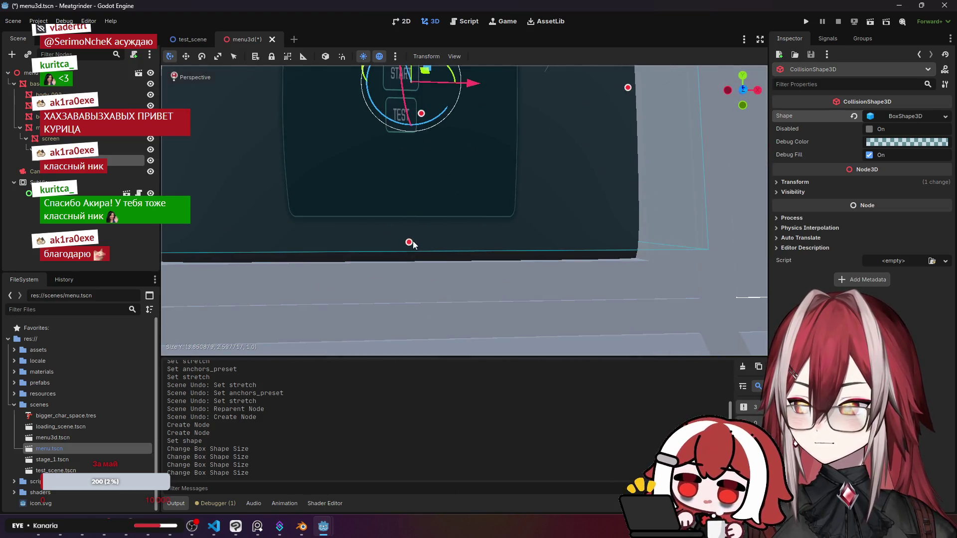
Finish fitting the box to about 3.65×2.73×0.83, checking it from a frontal view.
mouse_move(413, 243)
left_mouse_down()
mouse_move(420, 258)
mouse_move(444, 258)
left_mouse_up()
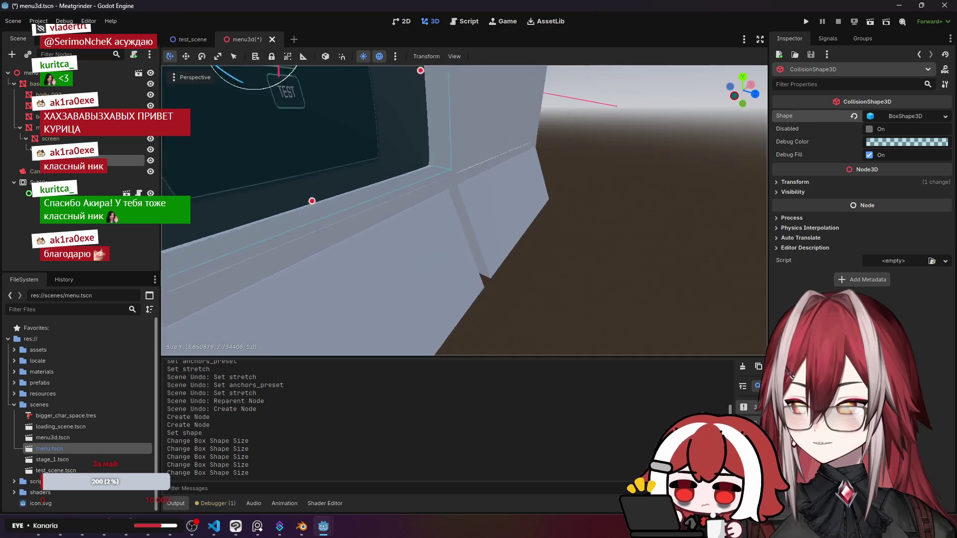
left_click_drag(461, 182, 438, 182)
left_click_drag(185, 173, 185, 172)
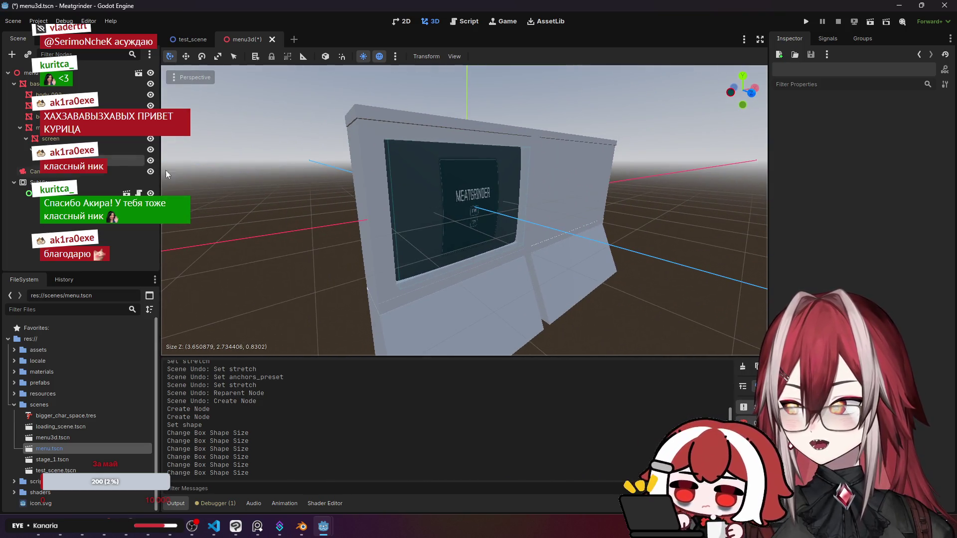
left_click(109, 161)
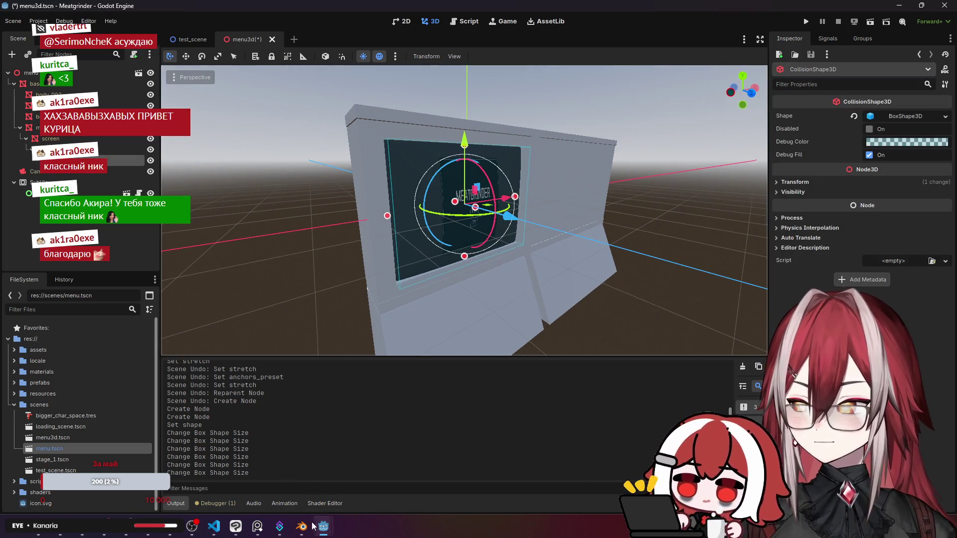
mouse_move(323, 525)
left_click(355, 476)
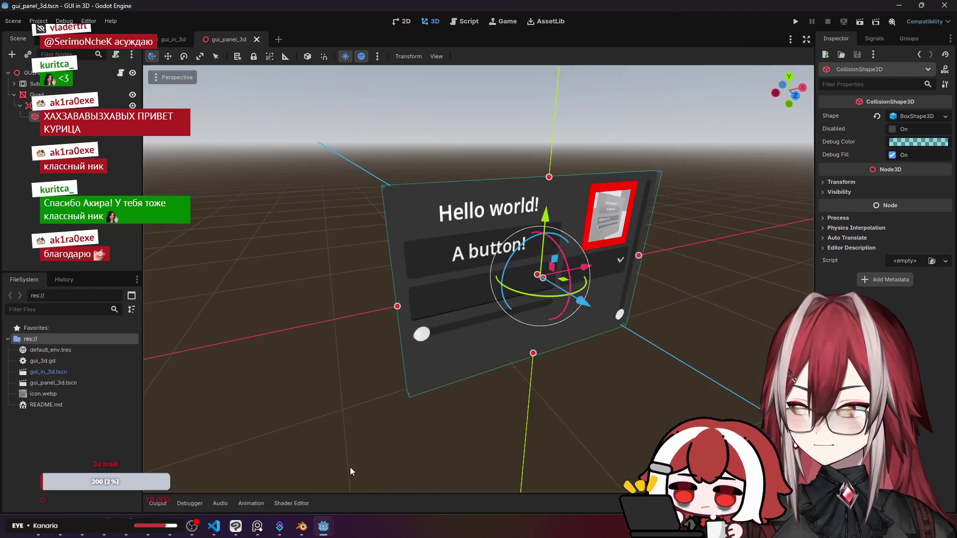
Open gui_3d.gd and read the node_viewport, node_quad, node_area declarations and mouse_entered connection.
left_click(121, 73)
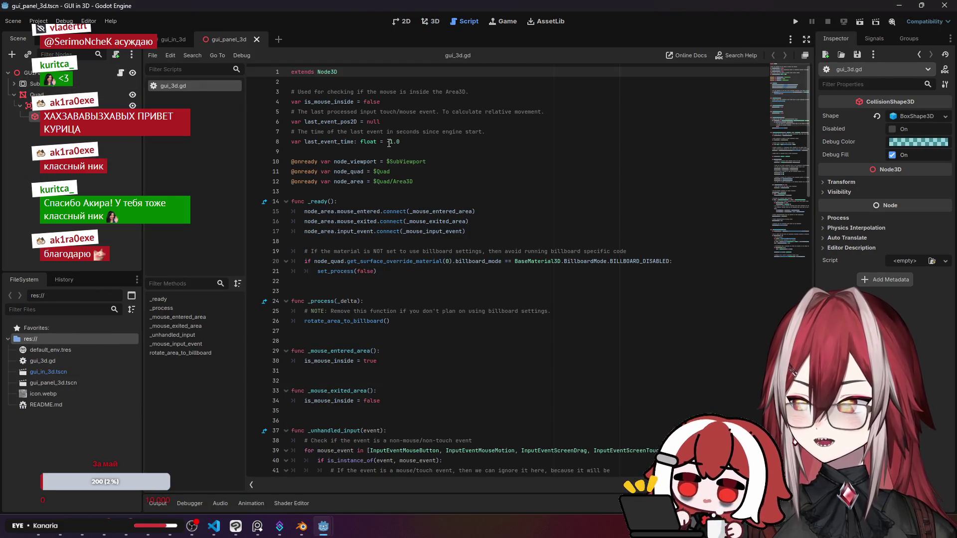
left_click(366, 162)
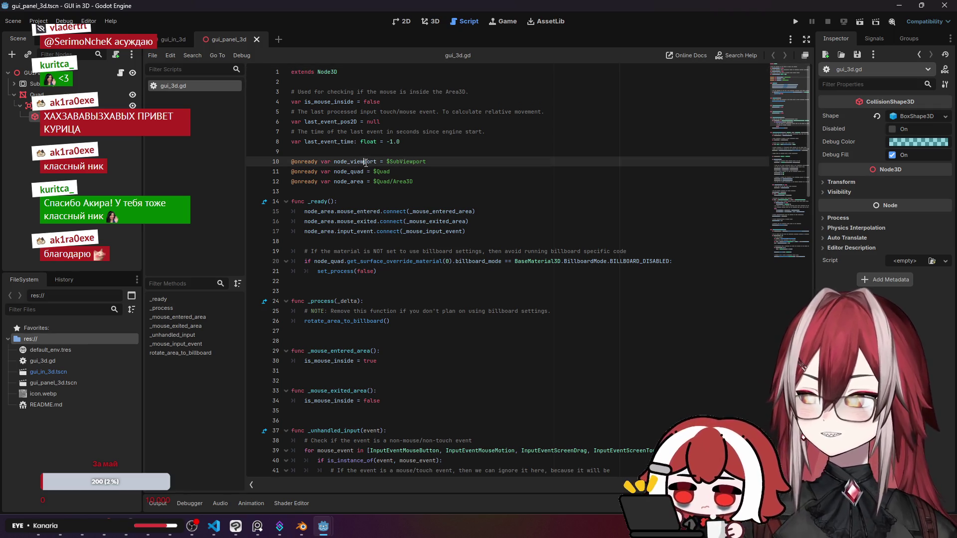
left_click(355, 171)
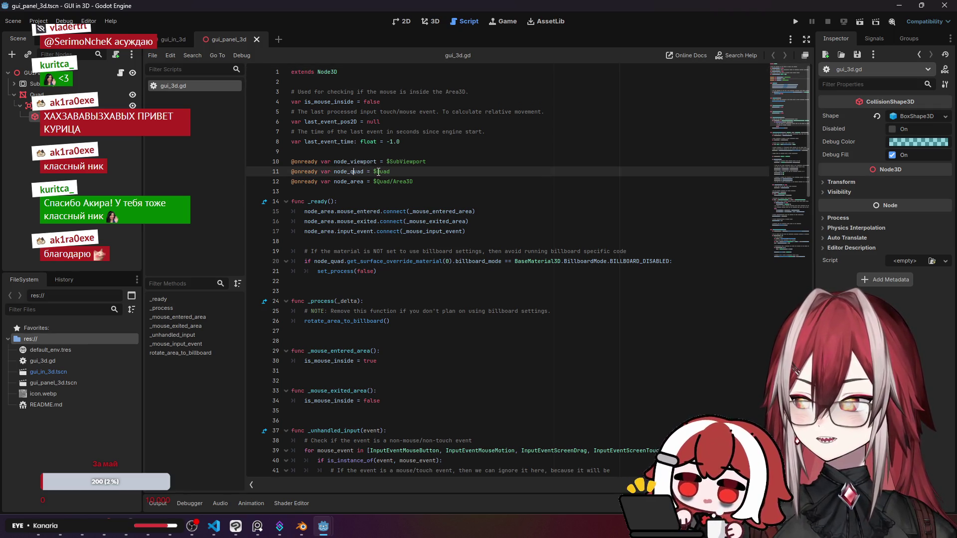
left_click(393, 182)
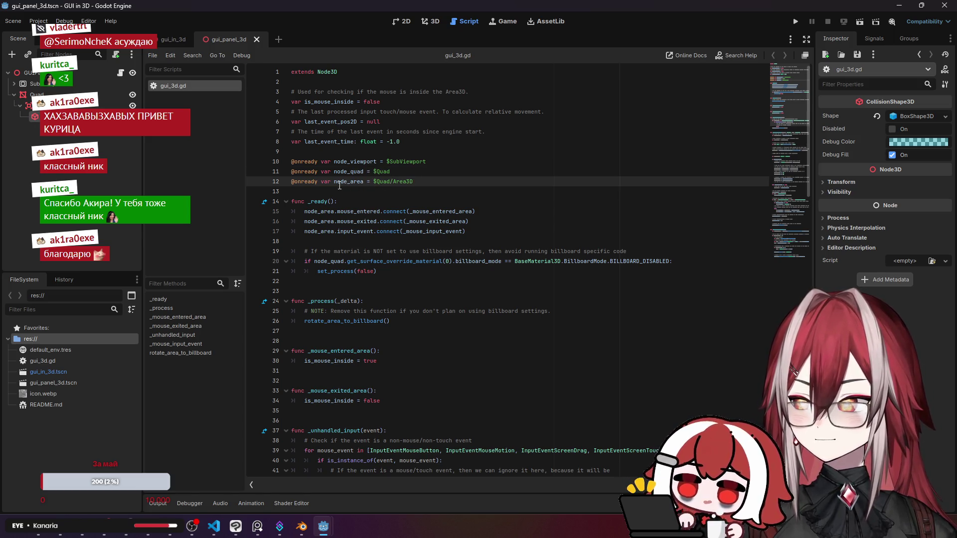
left_click_drag(354, 182, 364, 182)
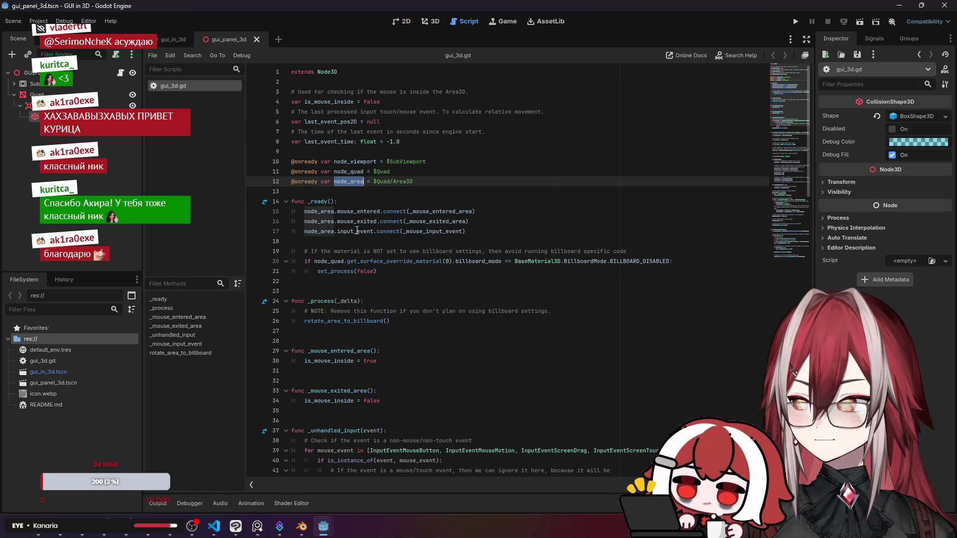
left_click(421, 212)
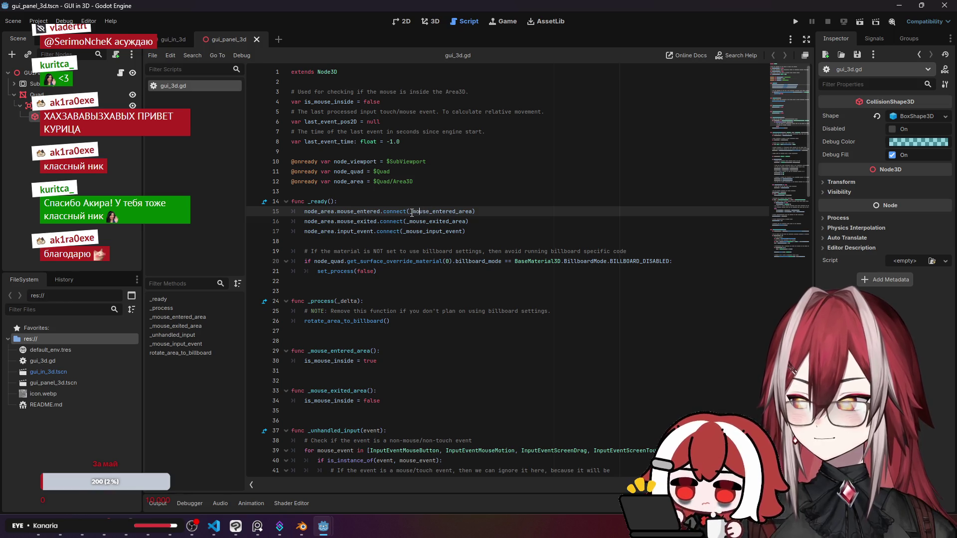
Read the billboard check and rotate_area_to_billboard call, then show gui_in_3d.tscn in the 3D view.
scroll(433, 256, "down", 2)
left_click(383, 202)
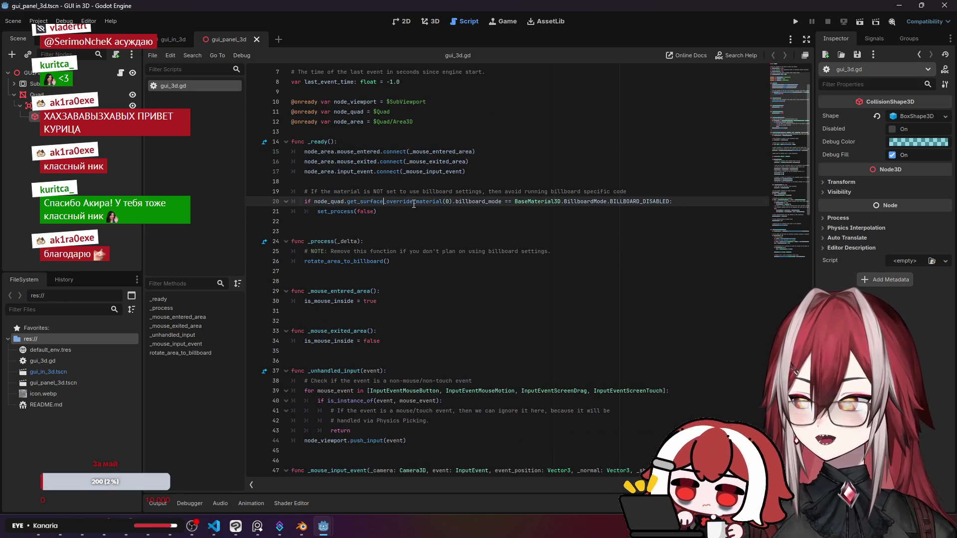
left_click_drag(314, 201, 388, 220)
scroll(412, 213, "down", 2)
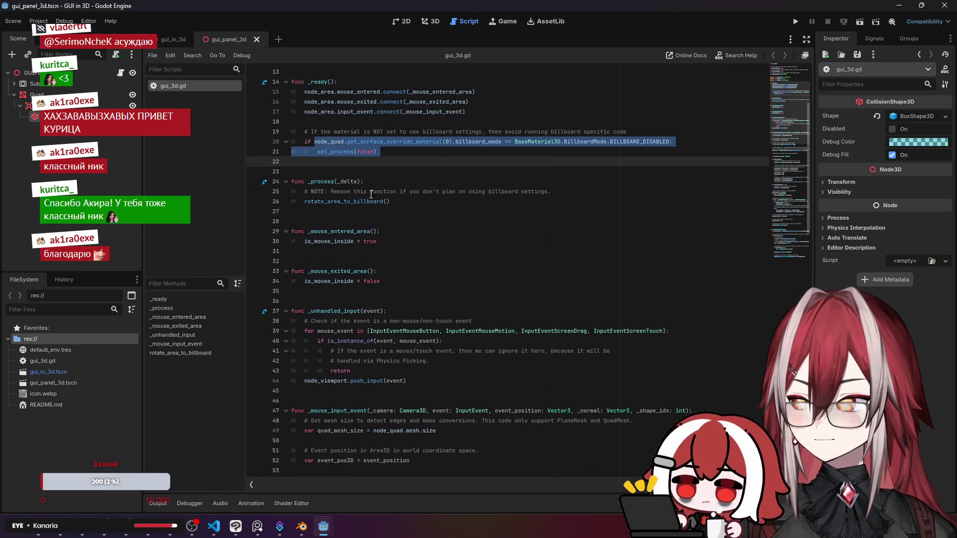
left_click(379, 182)
left_click(372, 201)
scroll(397, 220, "up", 1)
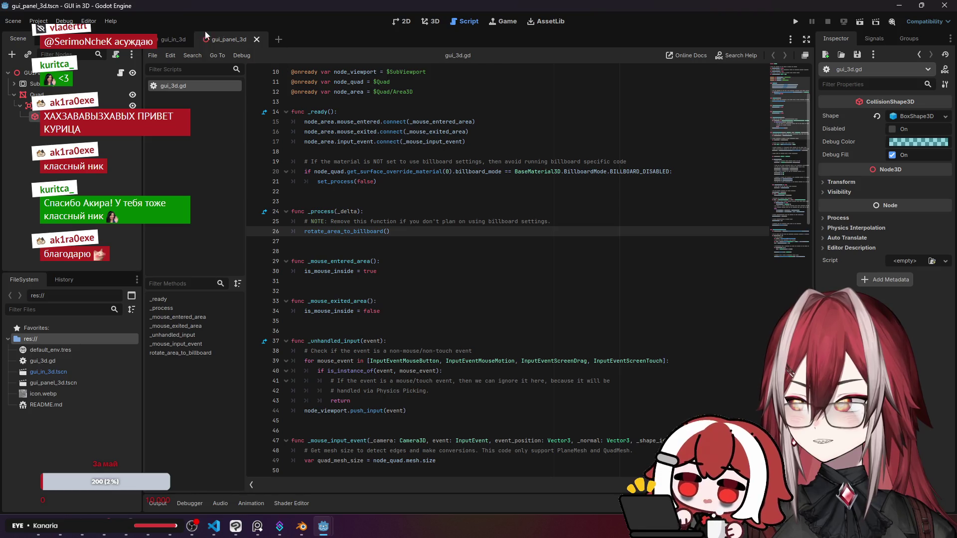
left_click(169, 39)
key("ctrl+F2")
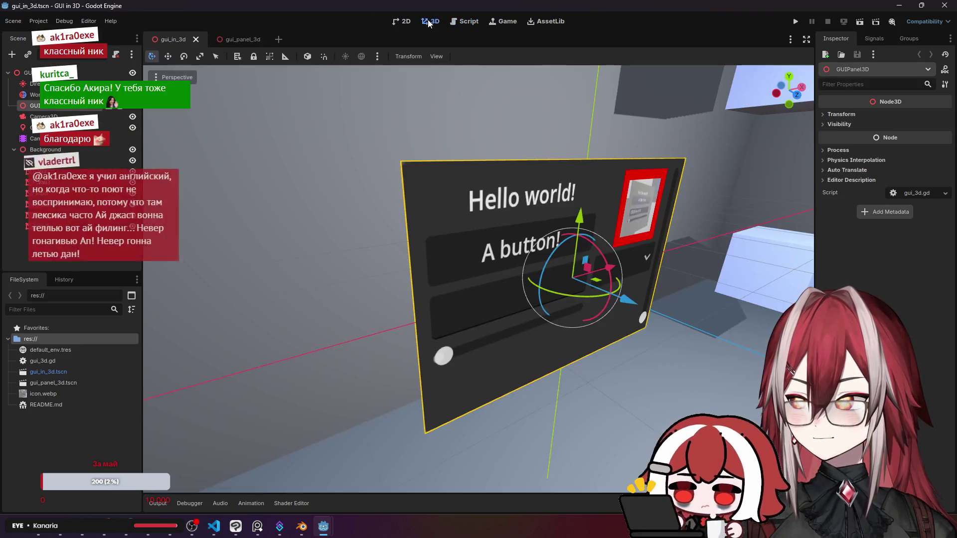
Run the demo and test the panel: horizontal slider to half, dropdown Item 0, vertical slider to top.
key("F5")
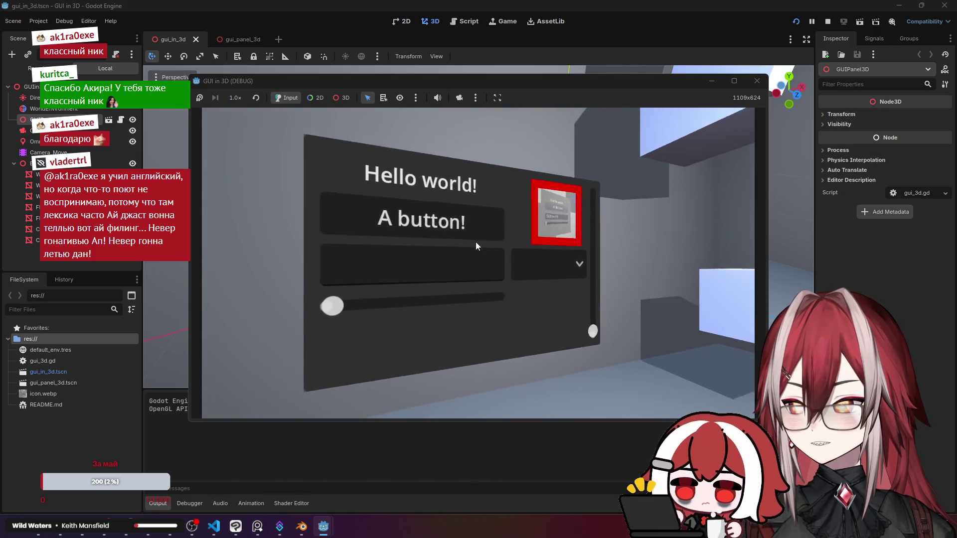
mouse_move(312, 299)
left_mouse_down()
mouse_move(427, 301)
mouse_move(393, 301)
left_mouse_up()
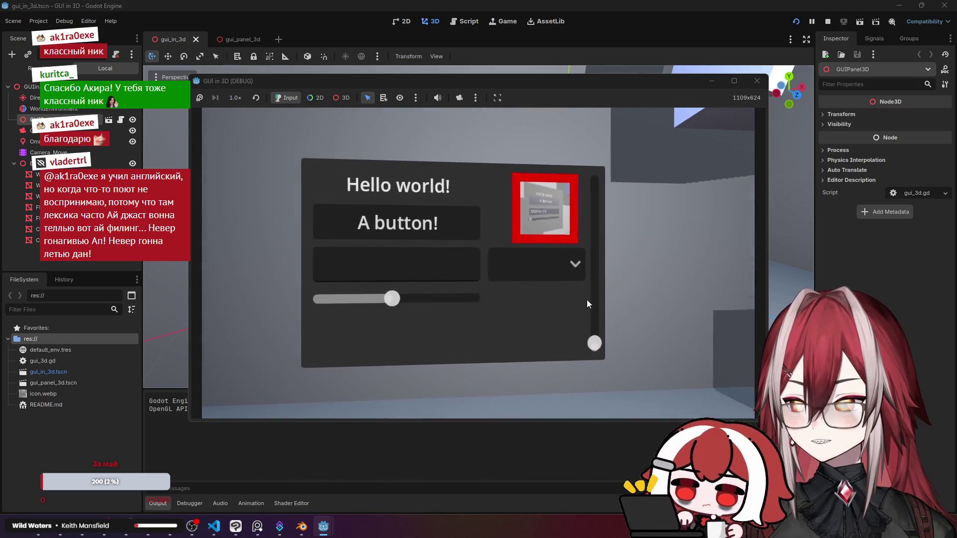
left_click(557, 265)
left_click(548, 284)
mouse_move(561, 323)
left_mouse_down()
mouse_move(567, 287)
mouse_move(554, 240)
left_mouse_up()
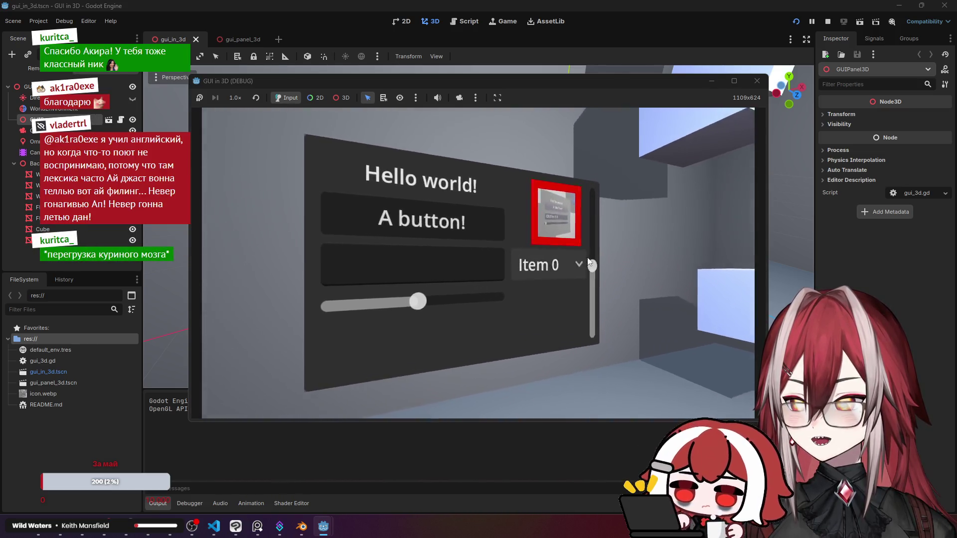
Stop the game and return to gui_3d.gd at the empty line 27 after the billboard call.
left_click(757, 81)
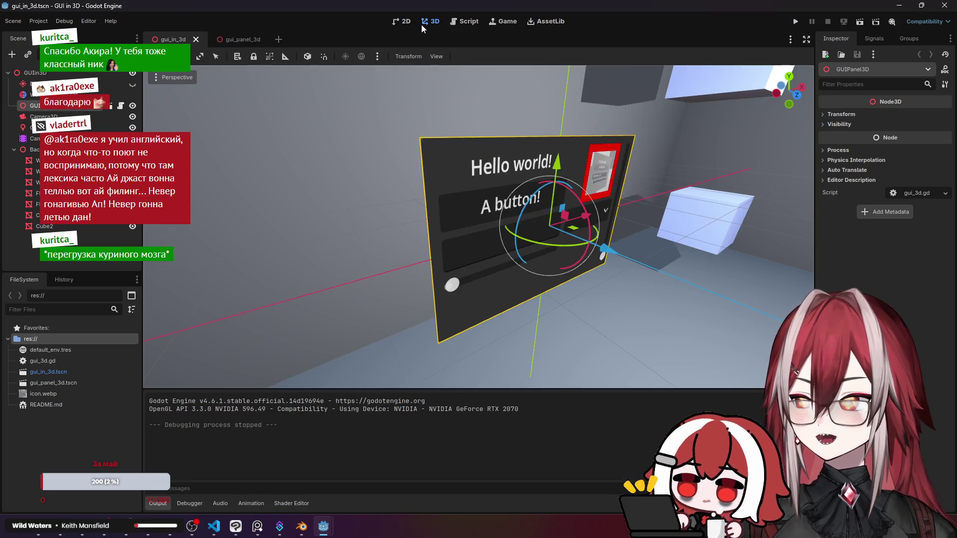
left_click(470, 25)
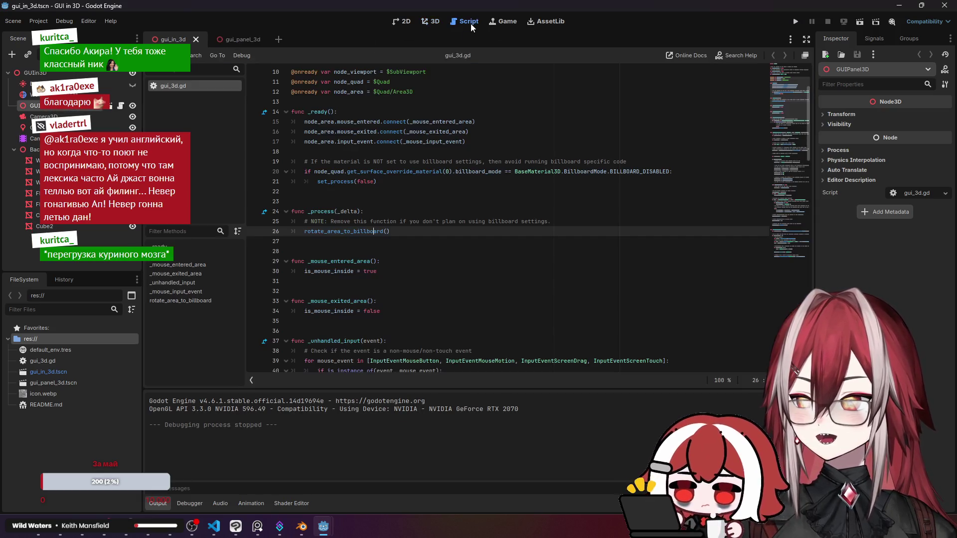
left_click(396, 240)
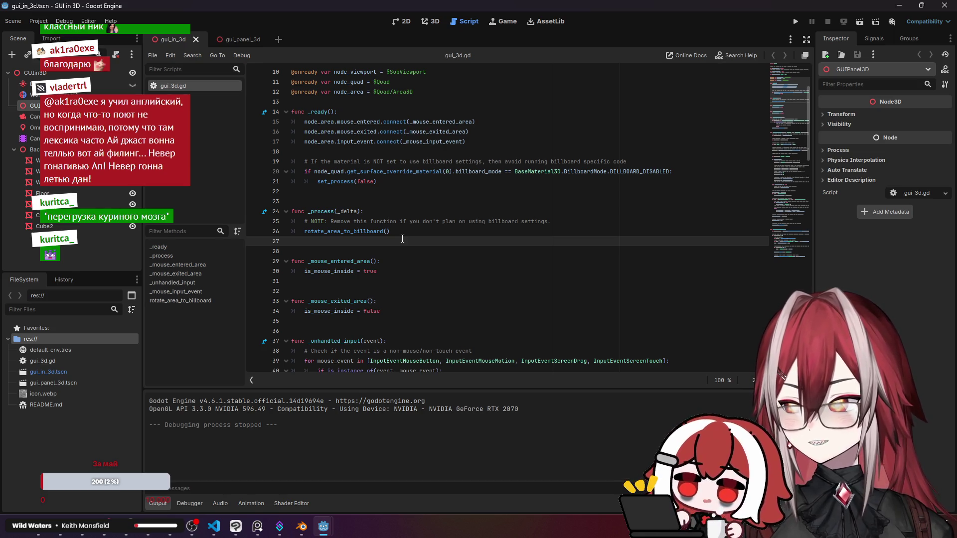
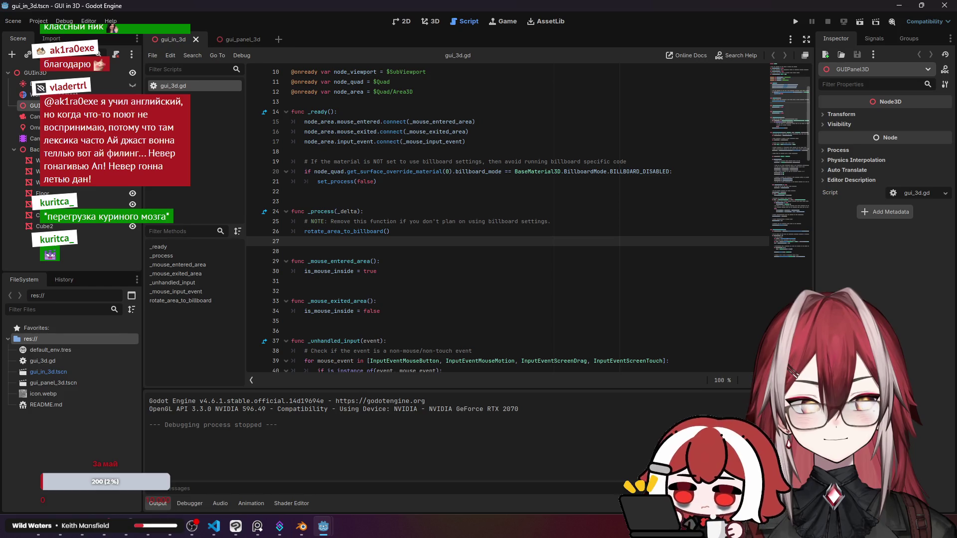
Walk through the script's _process function and compare the mouse enter and exit handlers.
left_click(449, 212)
scroll(450, 258, "down", 3)
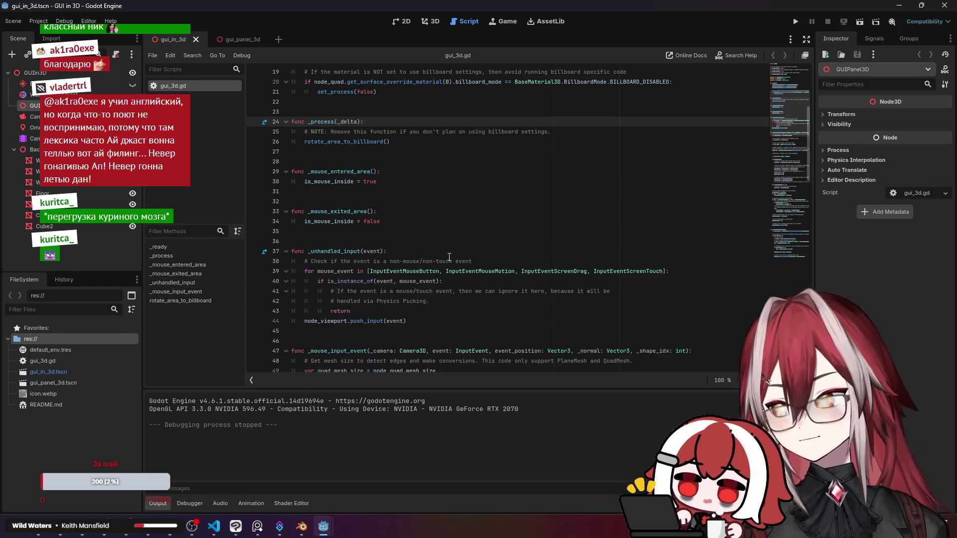
left_click(351, 164)
left_click(353, 211)
left_click(347, 221)
left_click(350, 182)
left_click(349, 222)
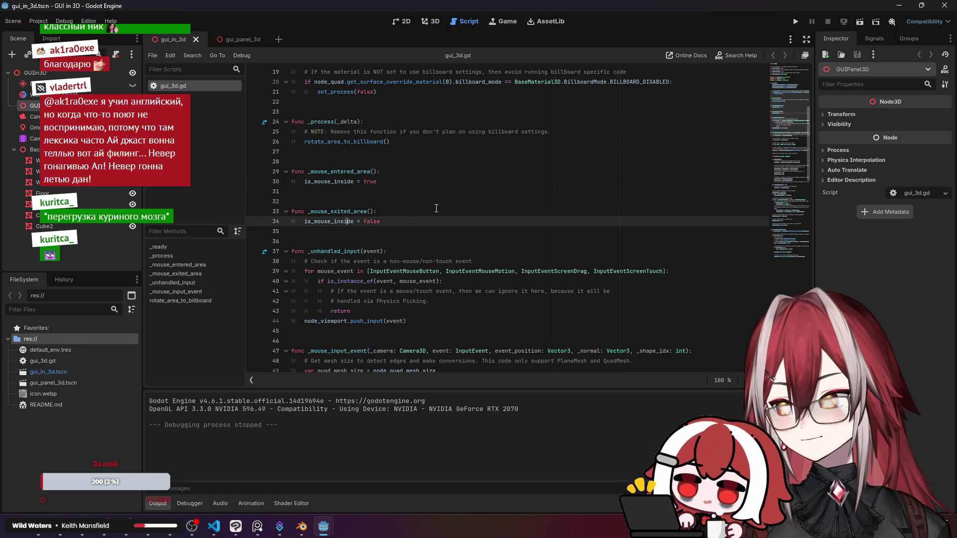
scroll(436, 208, "up", 6)
scroll(436, 208, "down", 8)
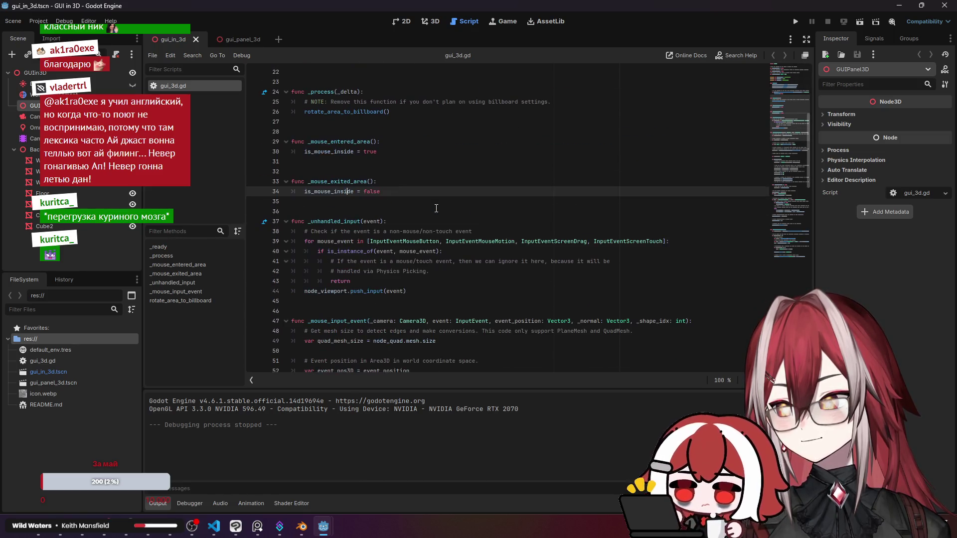
Explain the mouse-event type loop, the Physics Picking comment and pushing input to the viewport.
left_click(338, 211)
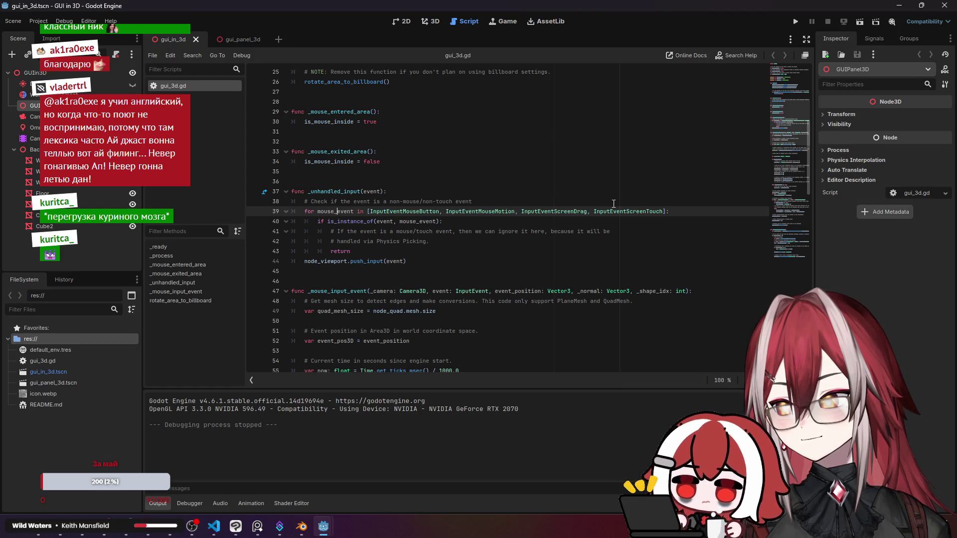
left_click(353, 221)
left_click(377, 241)
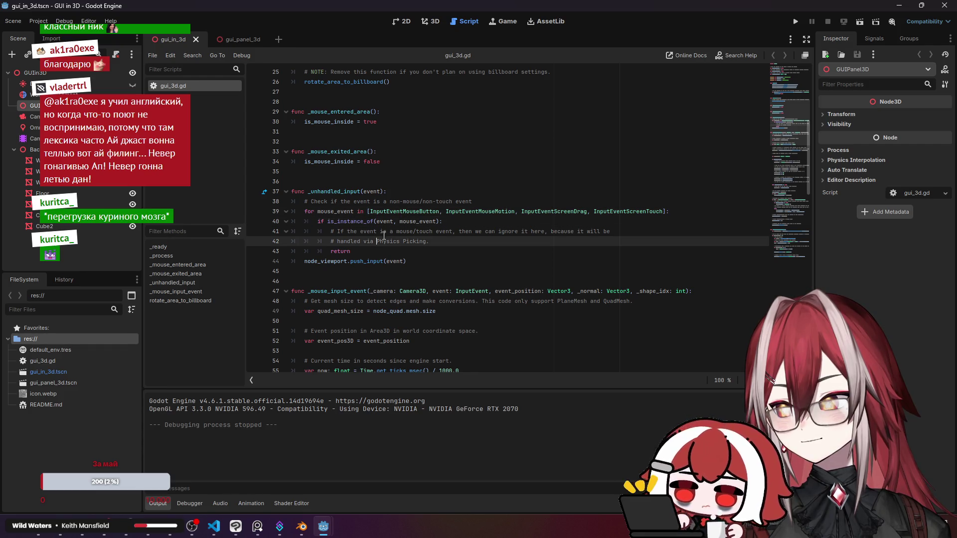
left_click(351, 262)
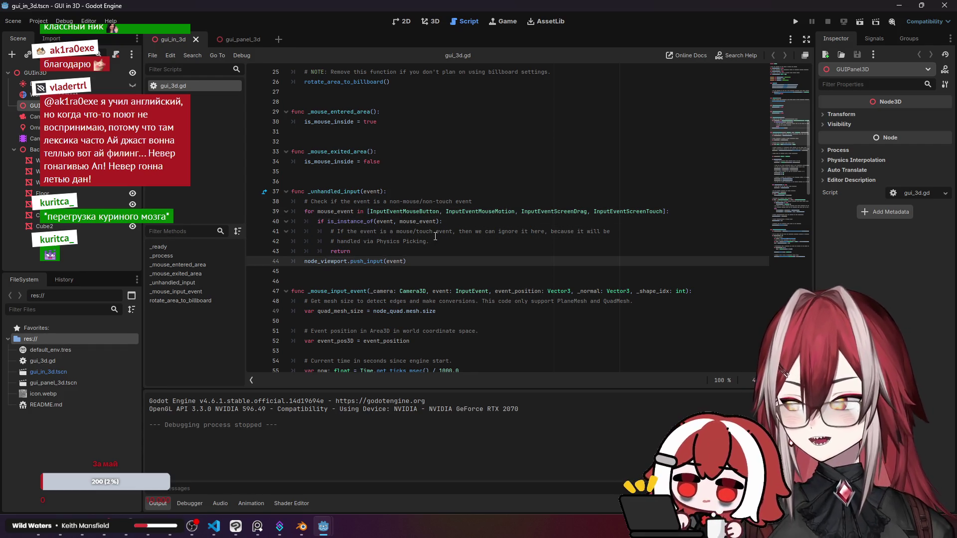
scroll(436, 237, "down", 1)
scroll(435, 236, "down", 2)
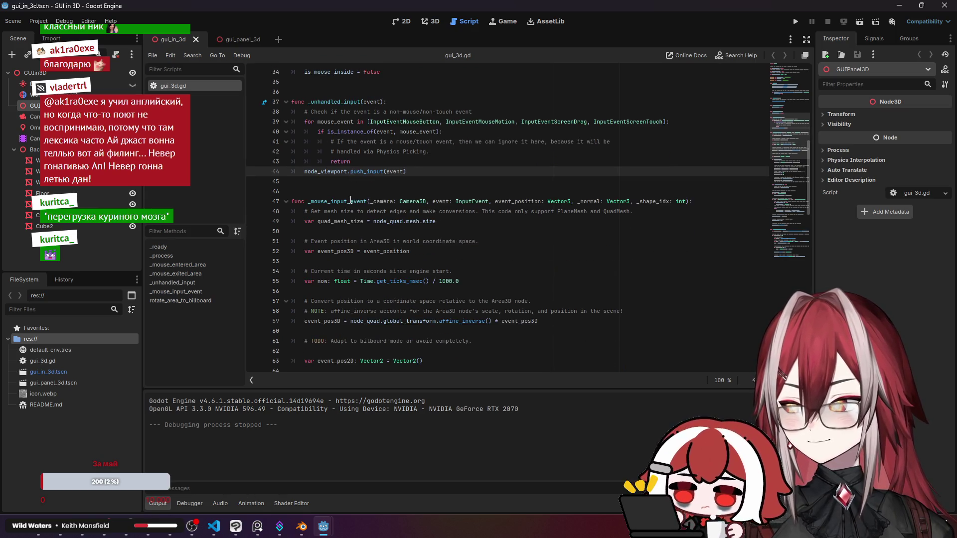
key("Down")
key("Down")
key("Down")
scroll(477, 173, "up", 11)
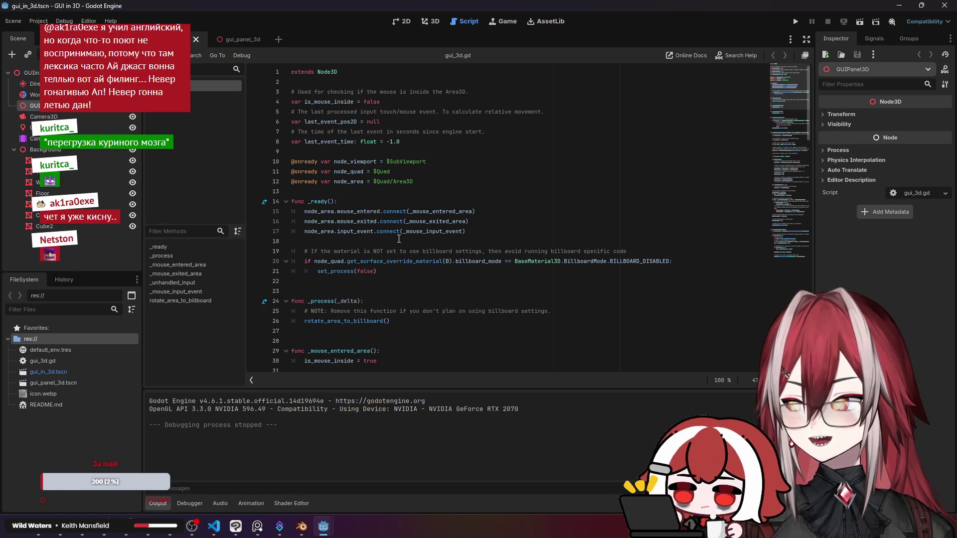
scroll(398, 238, "down", 13)
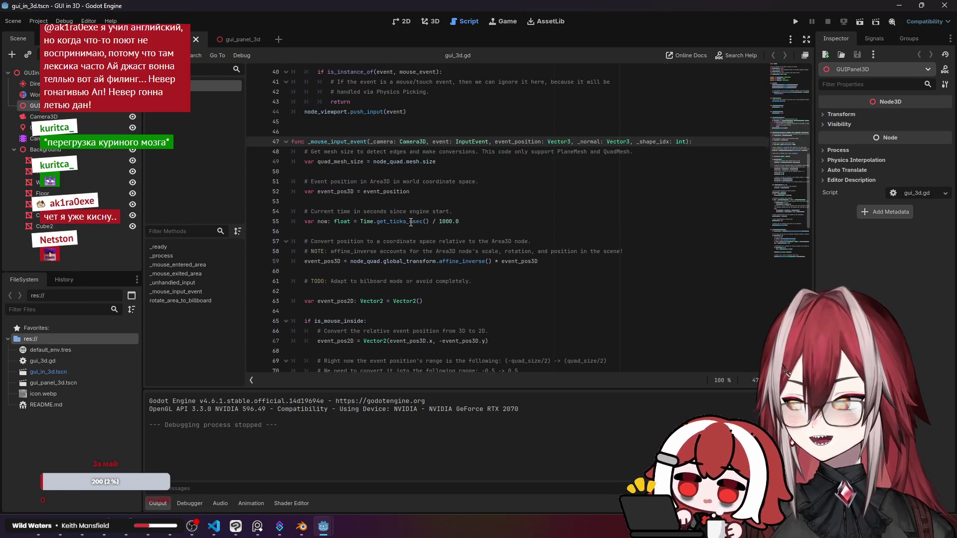
Explain reading the quad mesh size and converting event_pos3D to local space with affine_inverse.
left_click(356, 161)
left_click(435, 162)
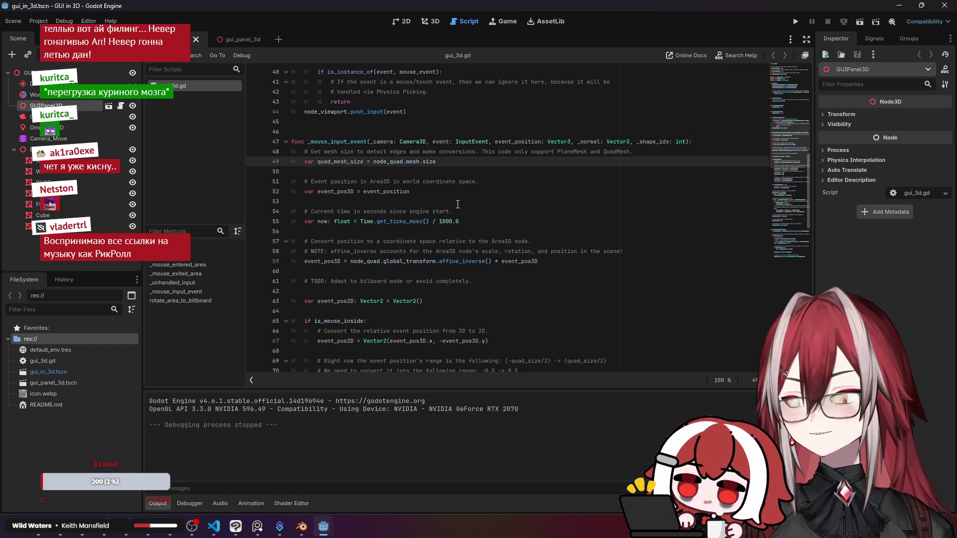
left_click(349, 191)
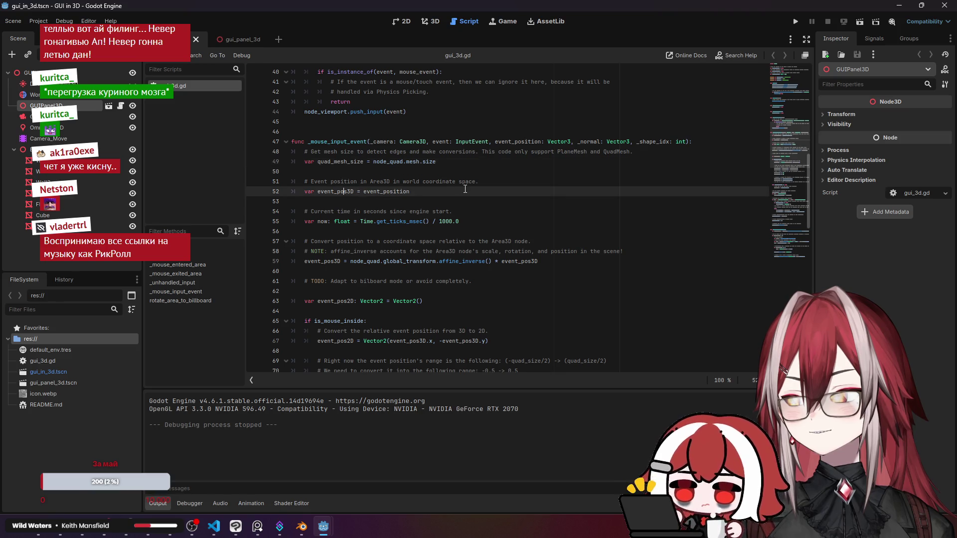
scroll(465, 189, "down", 2)
left_click(341, 201)
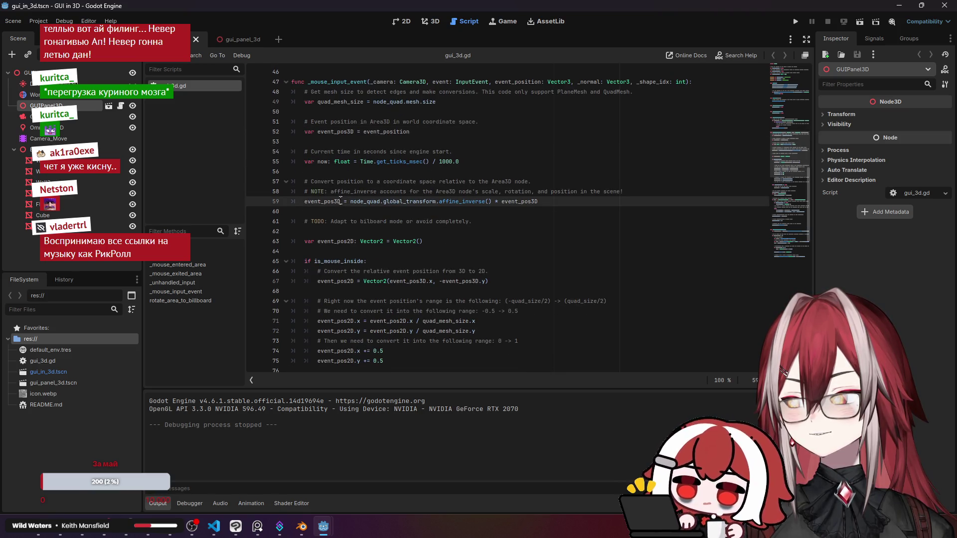
left_click(462, 201)
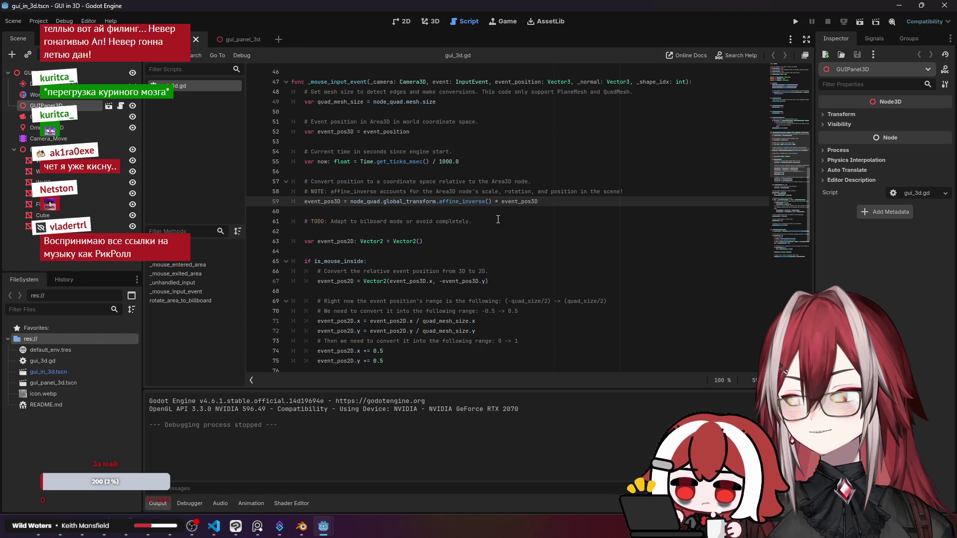
scroll(488, 217, "down", 1)
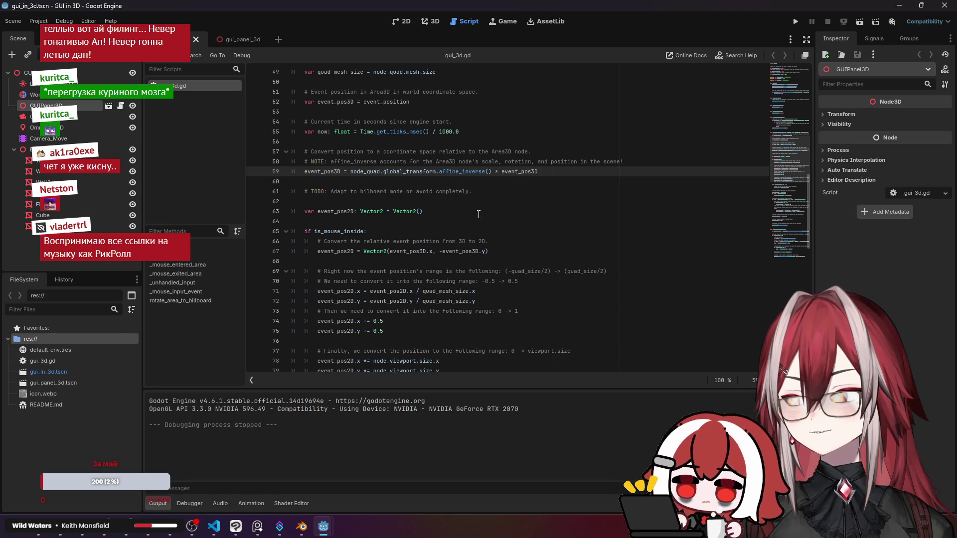
Point out the billboard TODO comment and the is_mouse_inside check.
left_click(347, 192)
left_click(430, 191)
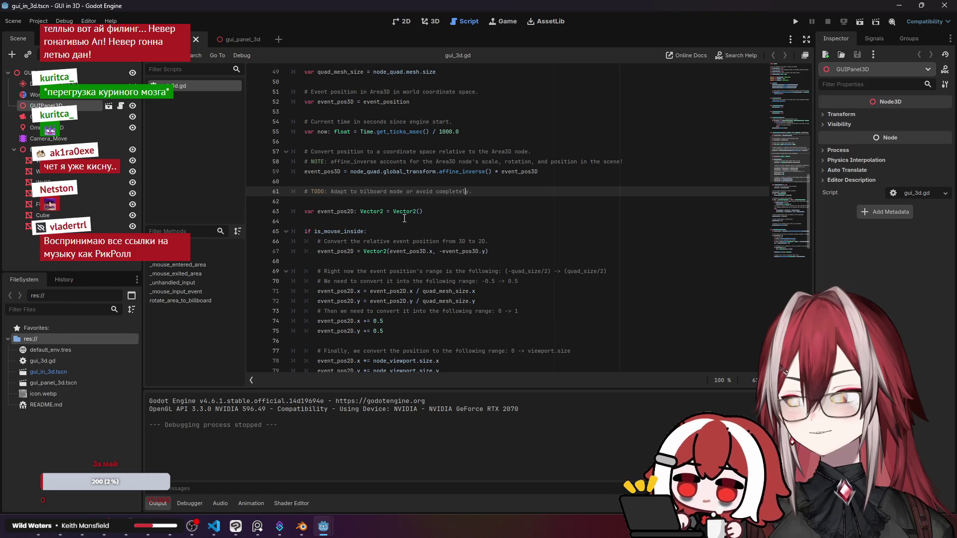
left_click(362, 212)
left_click(347, 221)
left_click(353, 231)
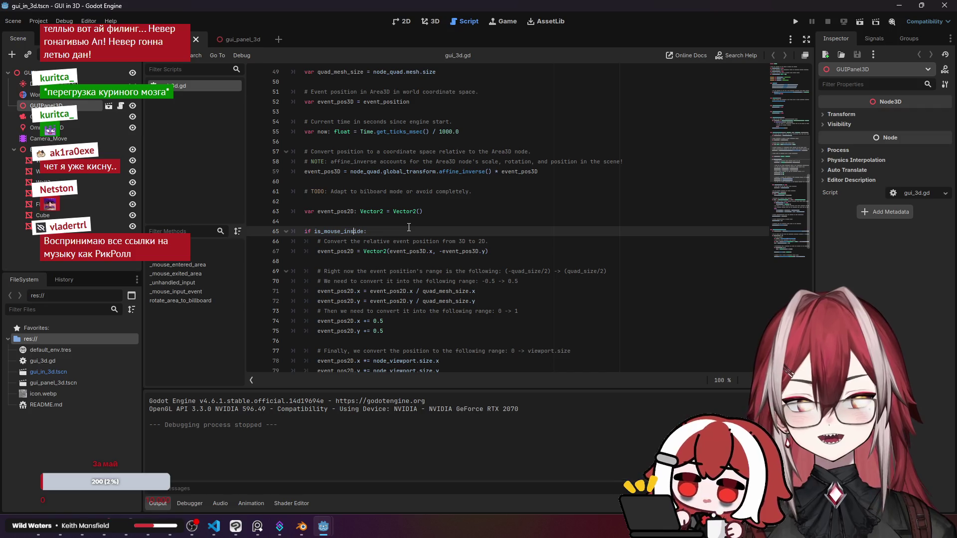
Explain the -0.5 to 0.5 range comment and dividing the position by the quad mesh size.
scroll(409, 227, "down", 3)
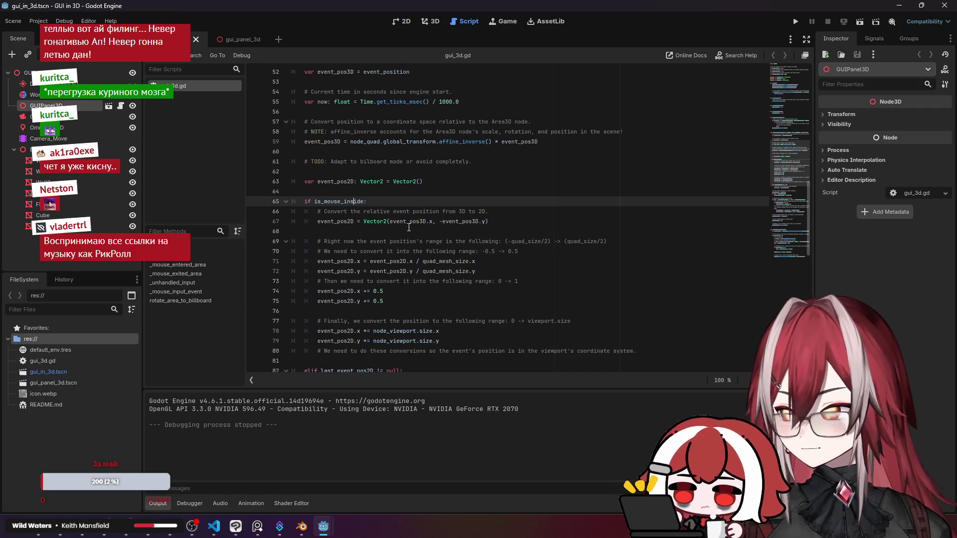
scroll(405, 202, "down", 1)
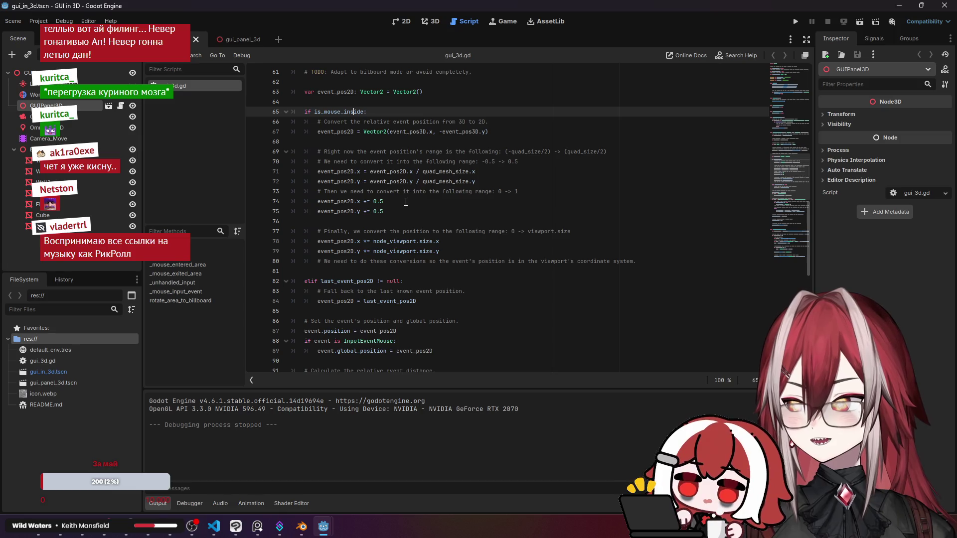
scroll(405, 202, "up", 1)
scroll(406, 202, "up", 1)
left_click(405, 201)
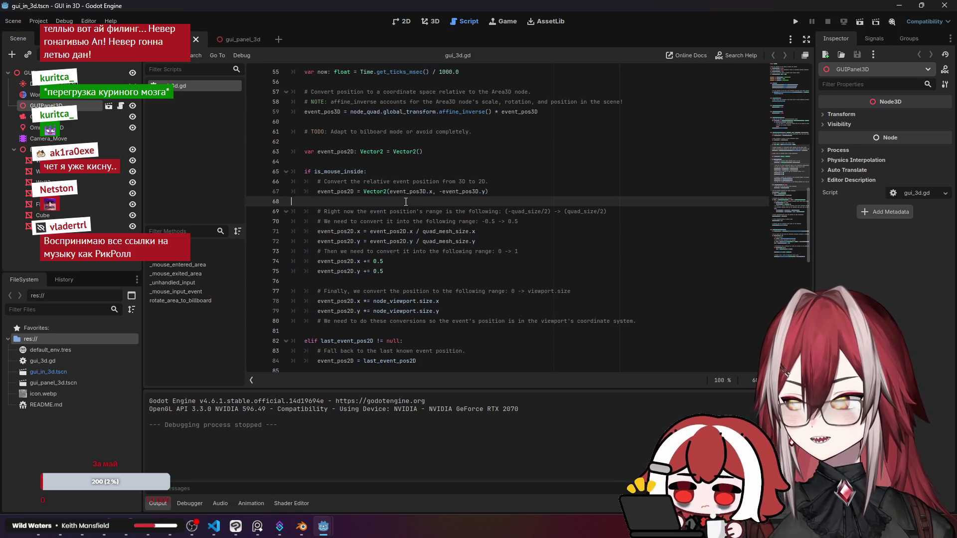
scroll(405, 201, "down", 1)
left_click(526, 195)
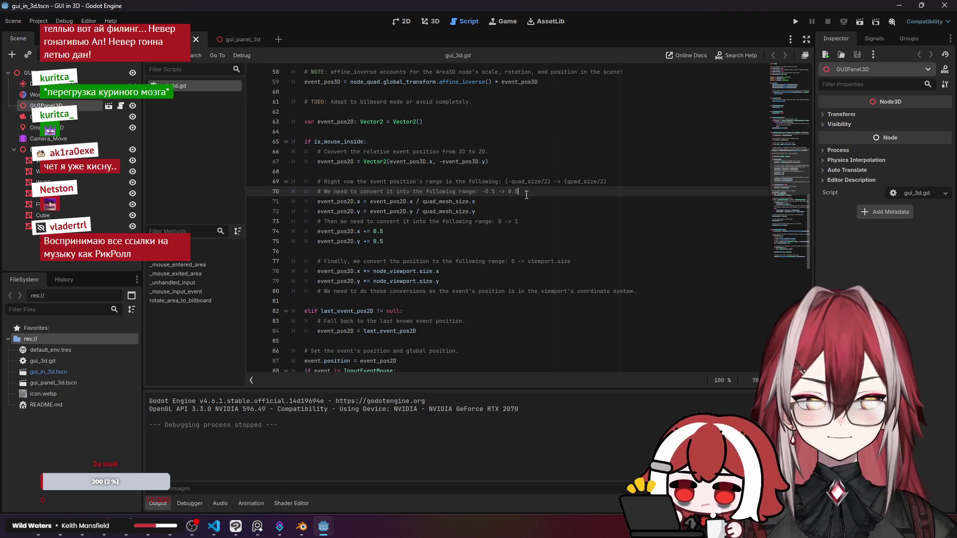
left_click(488, 181)
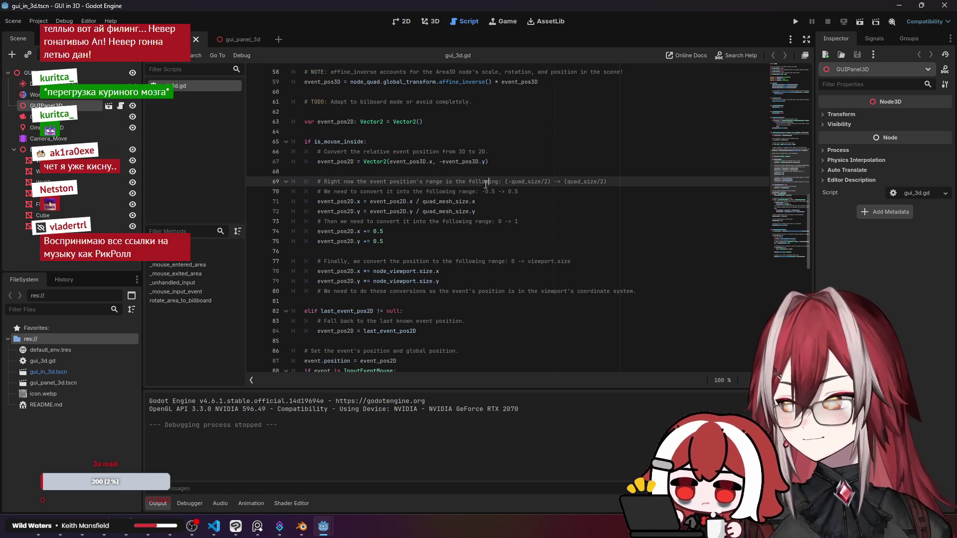
left_click(499, 201)
Explain the y-axis division and adding 0.5 to shift the range.
key("Down")
scroll(499, 200, "down", 1)
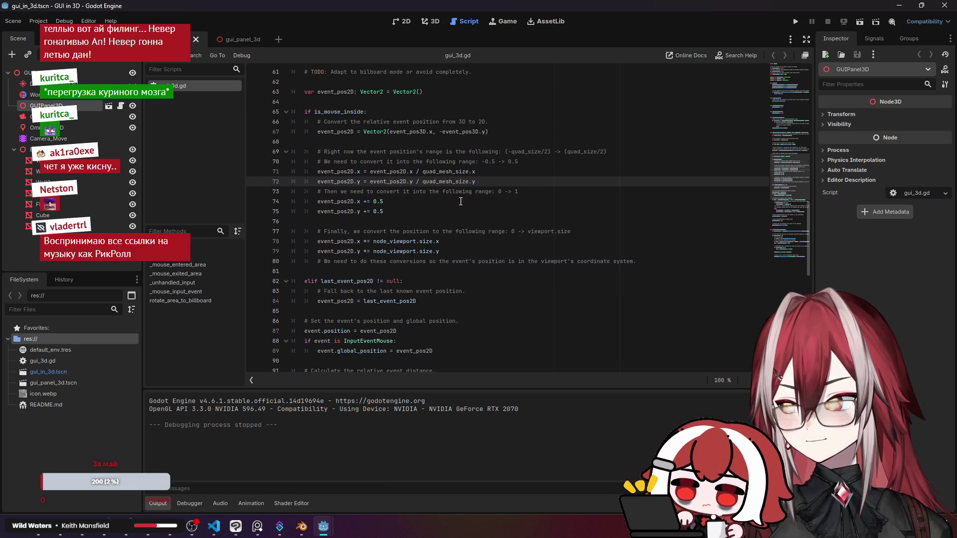
left_click(374, 201)
left_click(412, 211)
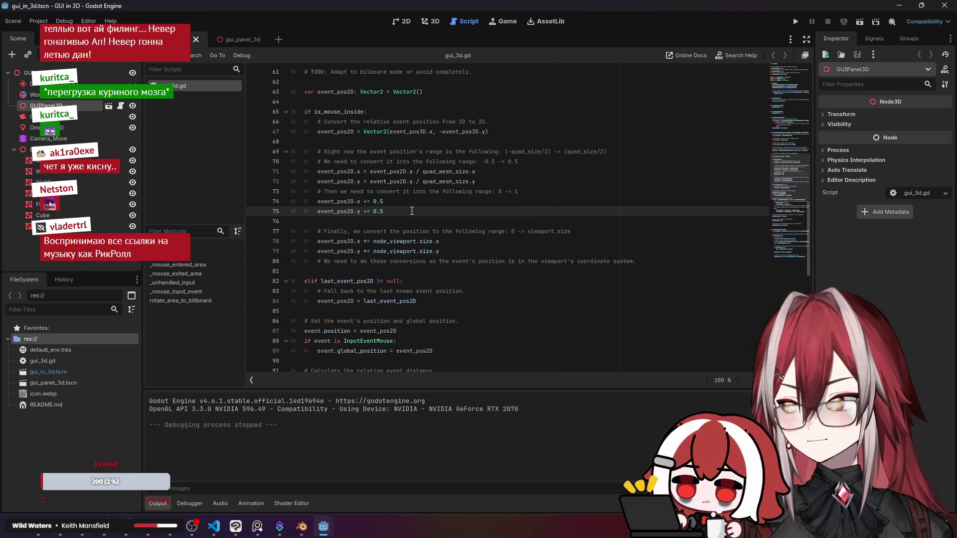
left_click(360, 172)
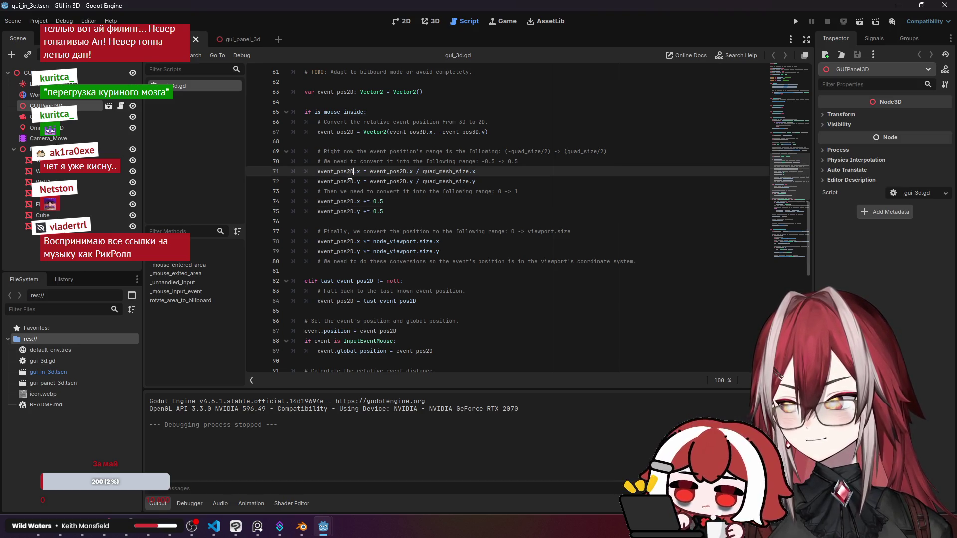
left_click(347, 202)
left_click(347, 210)
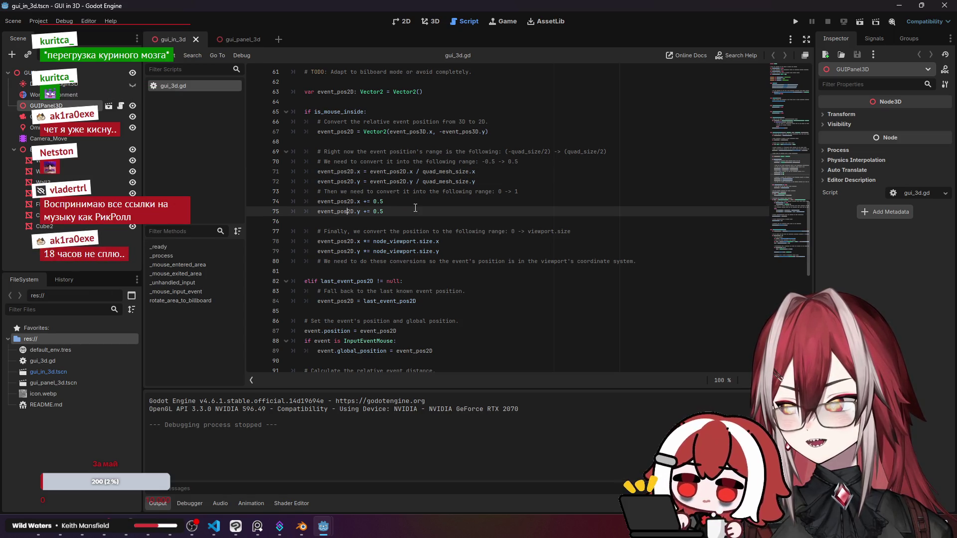
Walk through the InputEventMouse check, setting the global position, and the relative distance calculation.
scroll(415, 208, "down", 2)
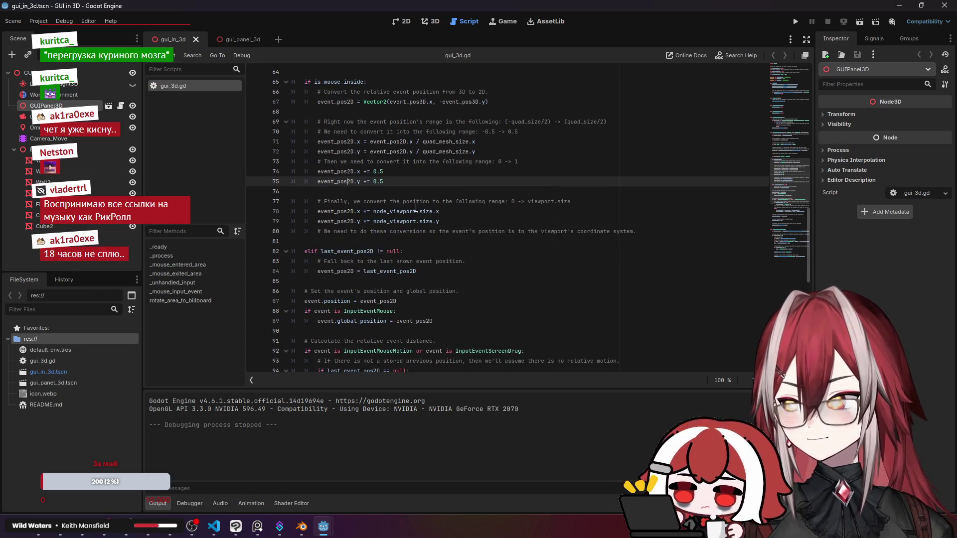
scroll(416, 208, "down", 2)
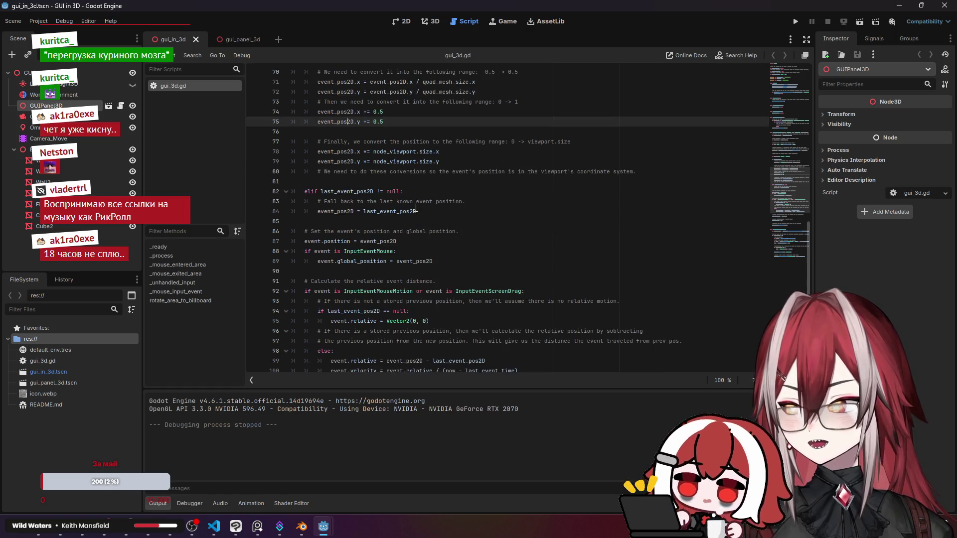
scroll(422, 196, "down", 2)
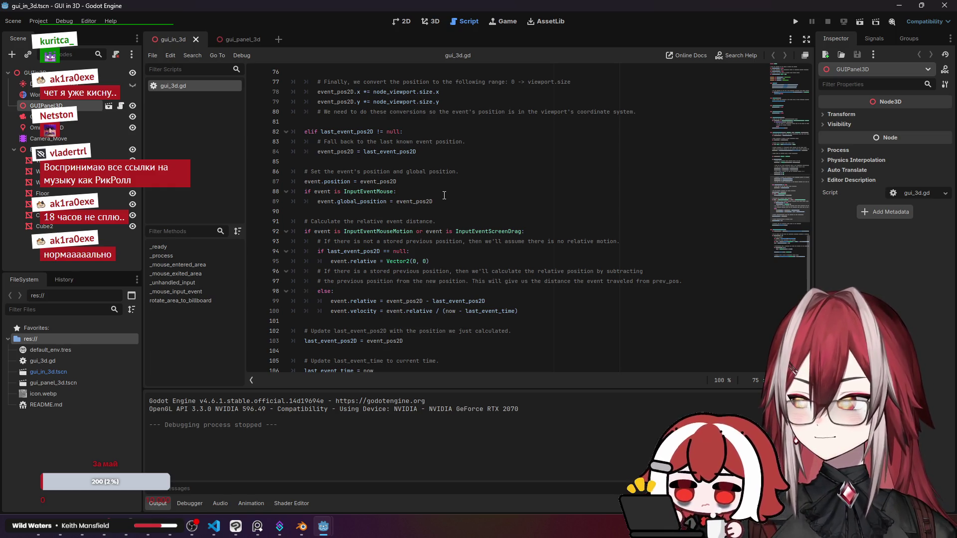
scroll(443, 195, "down", 1)
left_click(317, 161)
left_click(374, 172)
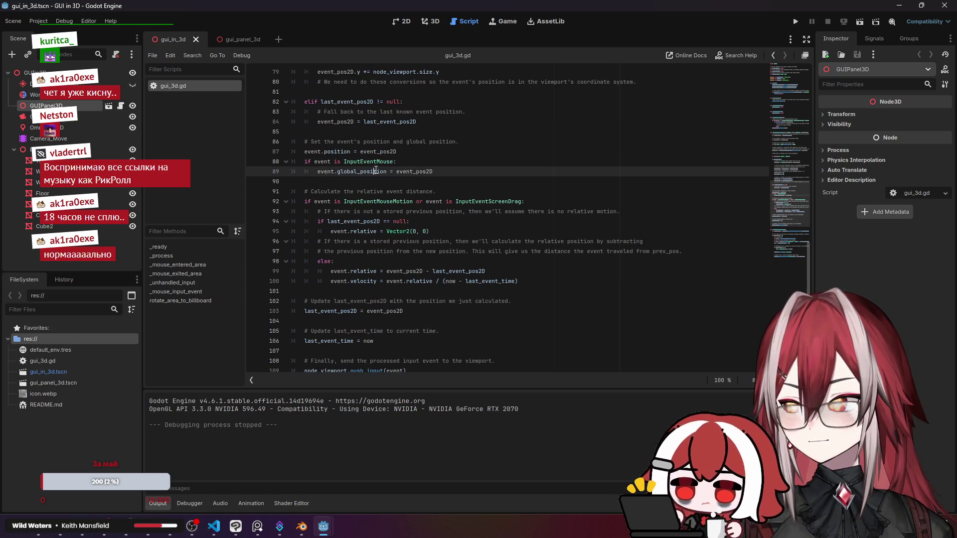
left_click(367, 201)
left_click(384, 221)
left_click(413, 271)
left_click(426, 282)
Walk through the final push of the event to the viewport and the rest of the script.
scroll(426, 282, "down", 2)
left_click(349, 252)
left_click(338, 271)
left_click(327, 311)
scroll(473, 251, "down", 2)
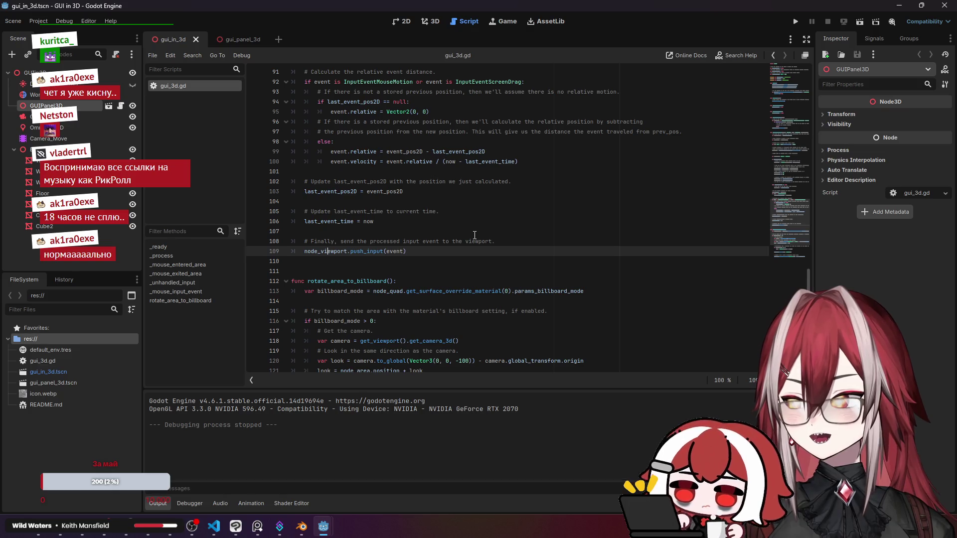
scroll(474, 235, "down", 2)
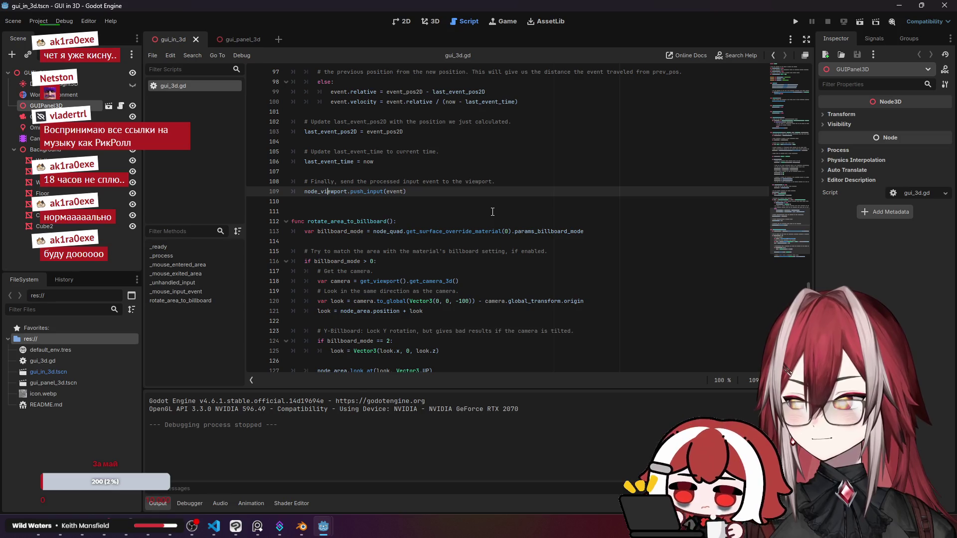
scroll(492, 212, "down", 1)
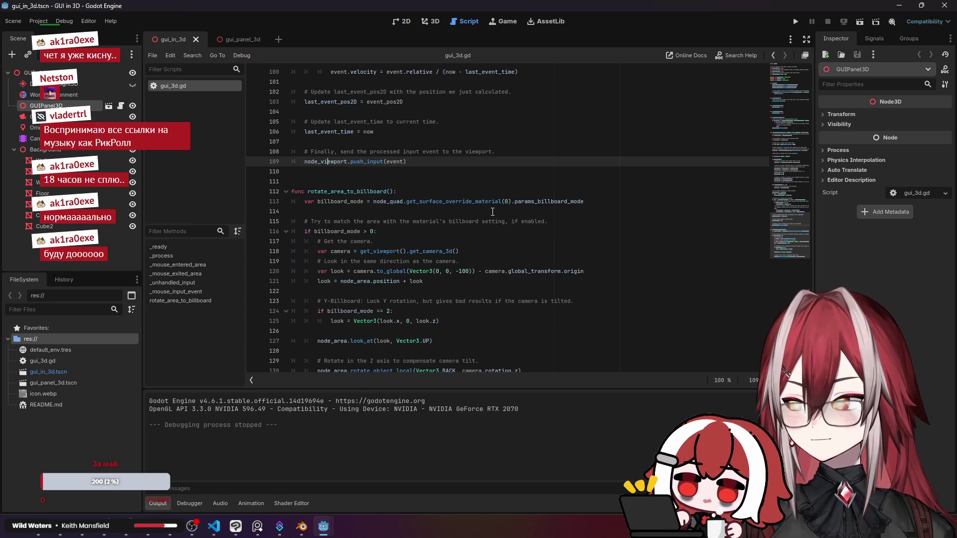
scroll(492, 211, "down", 1)
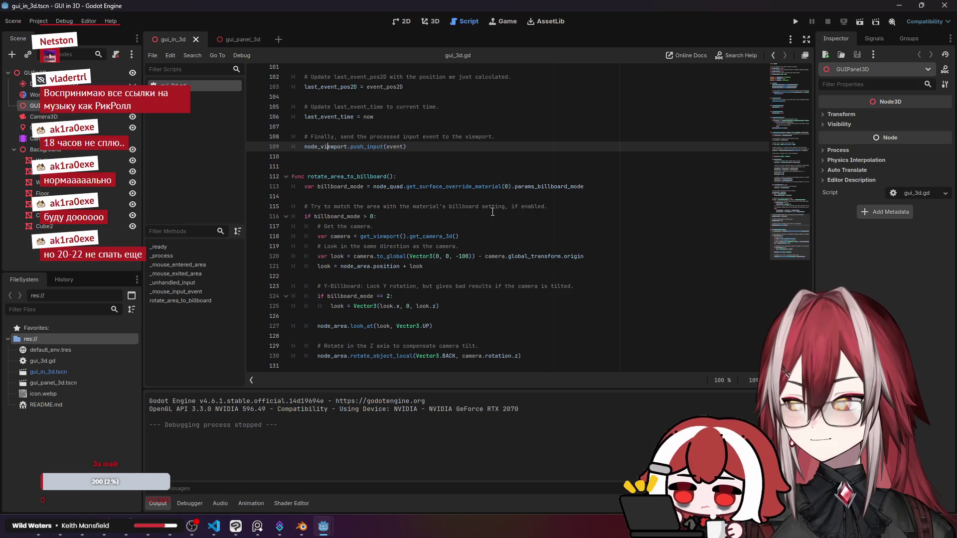
scroll(492, 208, "up", 20)
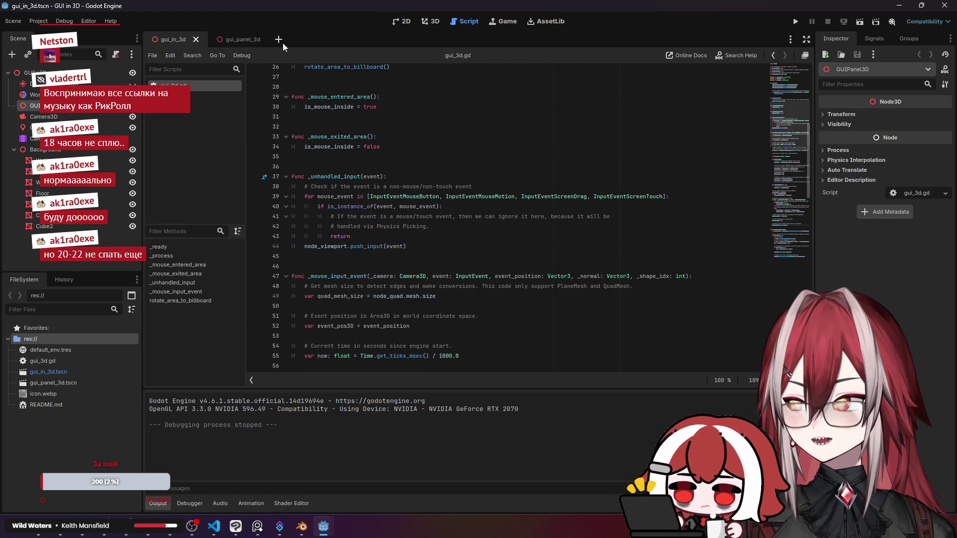
Switch the editor to the 3D view of the scene.
left_click(428, 22)
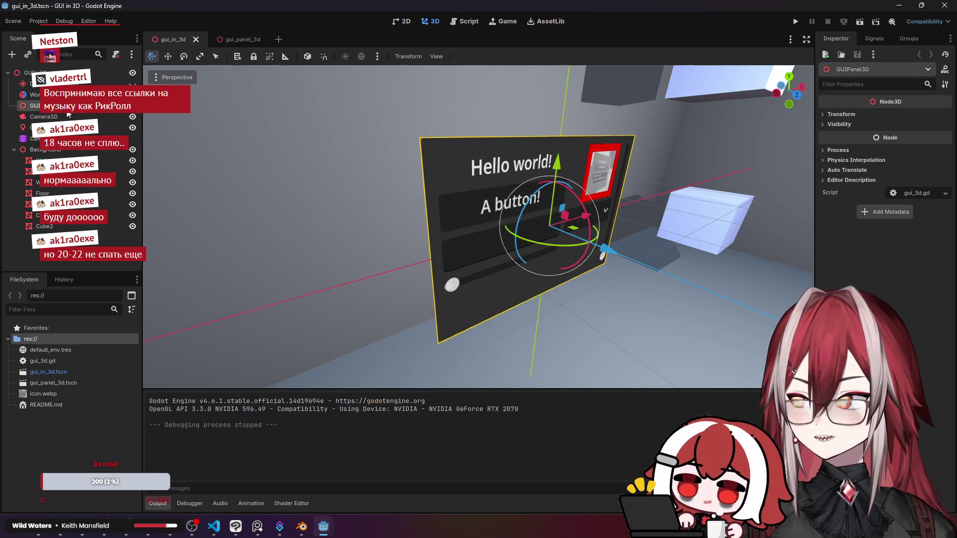
left_click(880, 113)
left_click(880, 112)
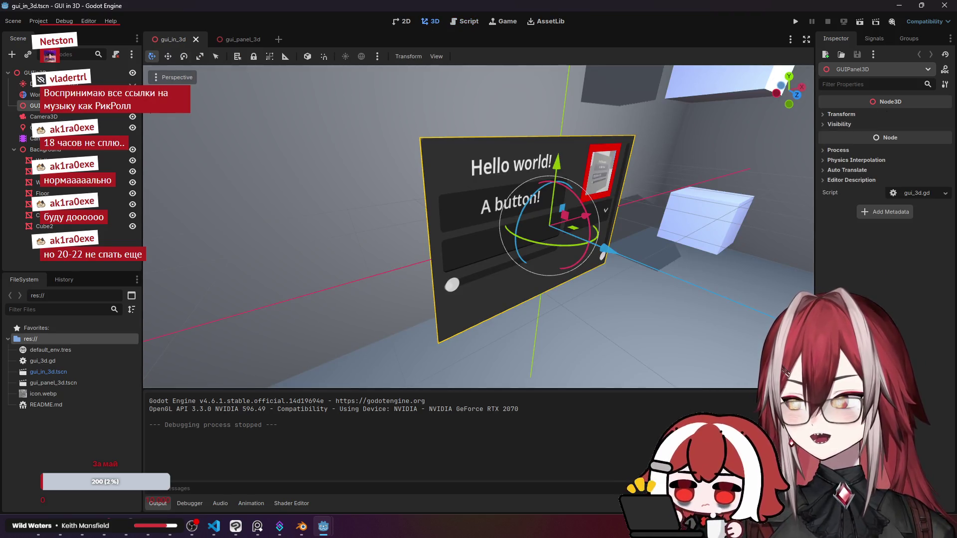
left_click(50, 117)
left_click(35, 105)
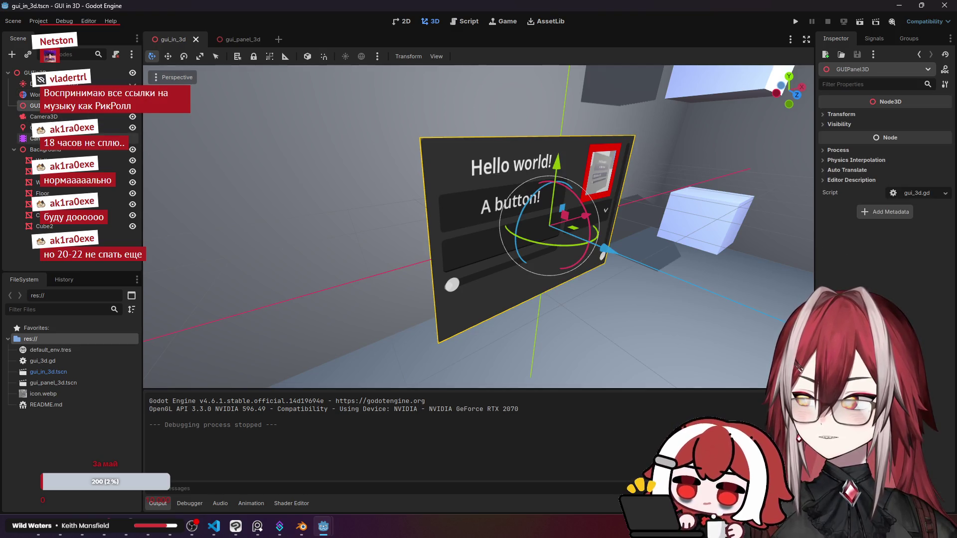
Inspect the gui_panel_3d scene's GUIPanel3D and Quad nodes, then switch to the Meatgrinder window.
left_click(234, 39)
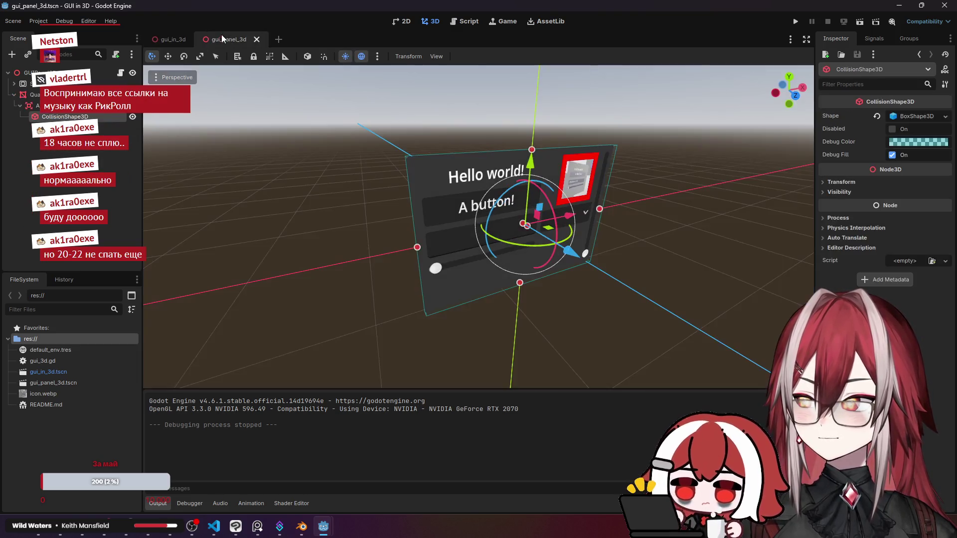
left_click(60, 72)
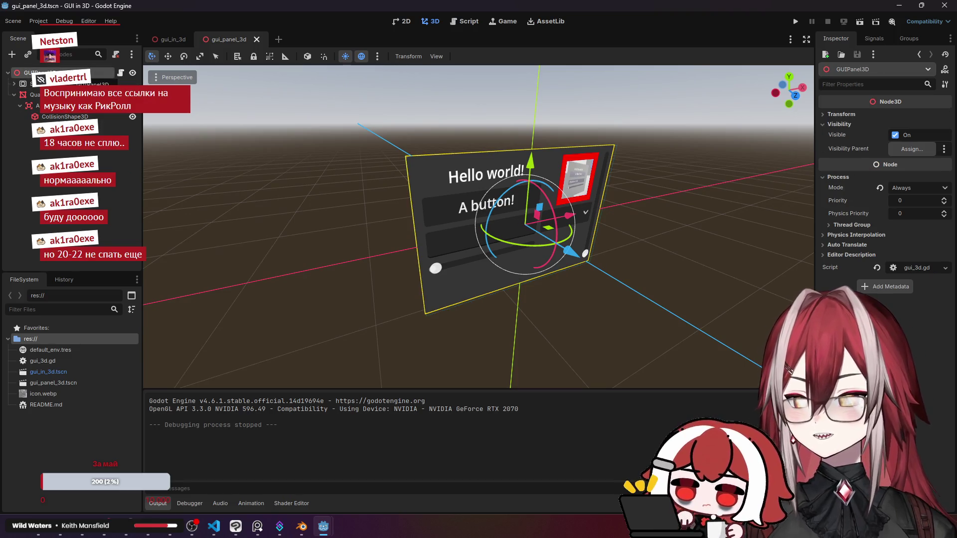
left_click(35, 83)
left_click(35, 94)
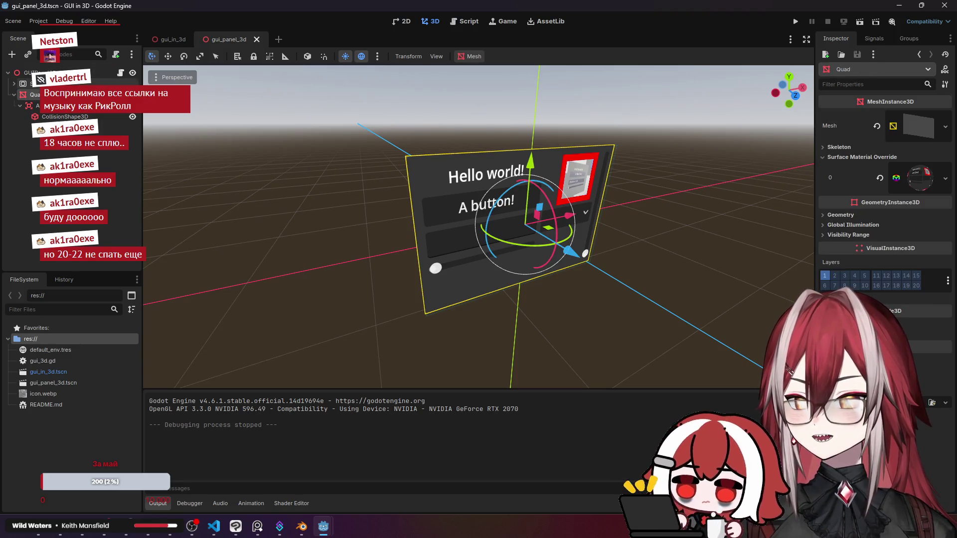
left_click(333, 236)
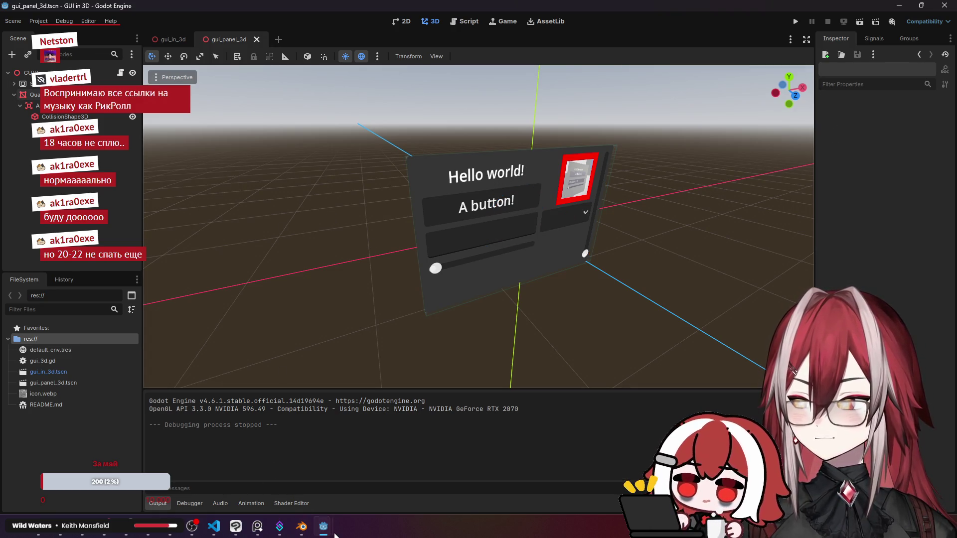
mouse_move(324, 526)
left_click(298, 481)
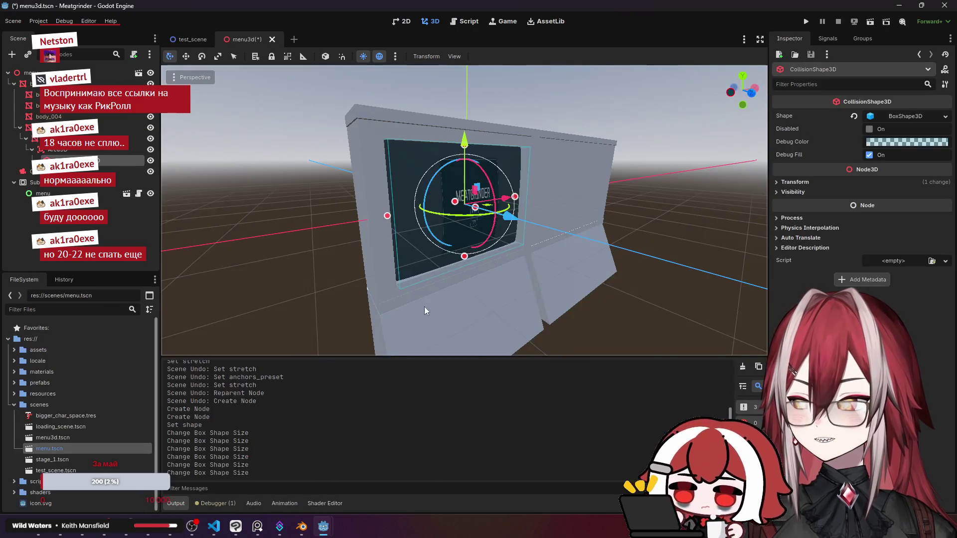
Deselect the collision shape and select the screen model's Area3D node.
left_click(201, 246)
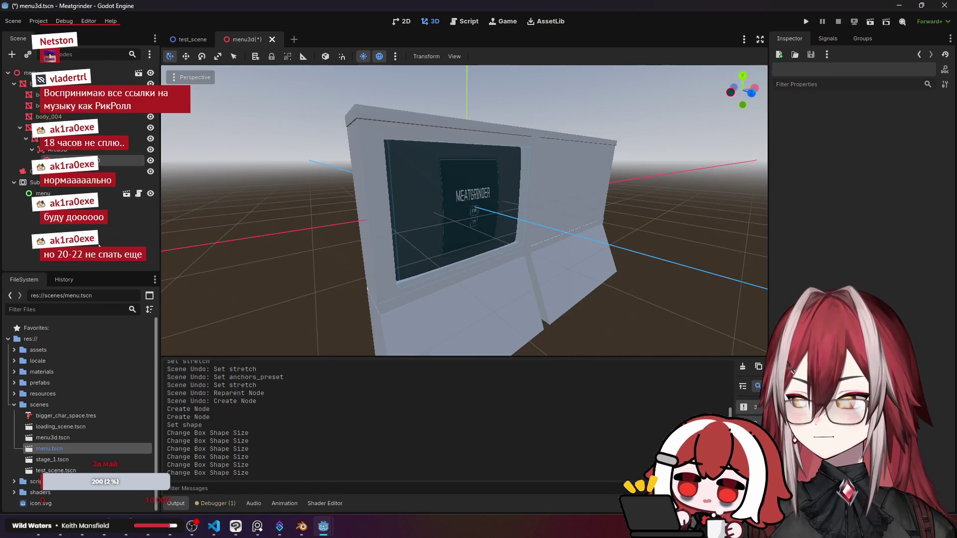
mouse_move(311, 535)
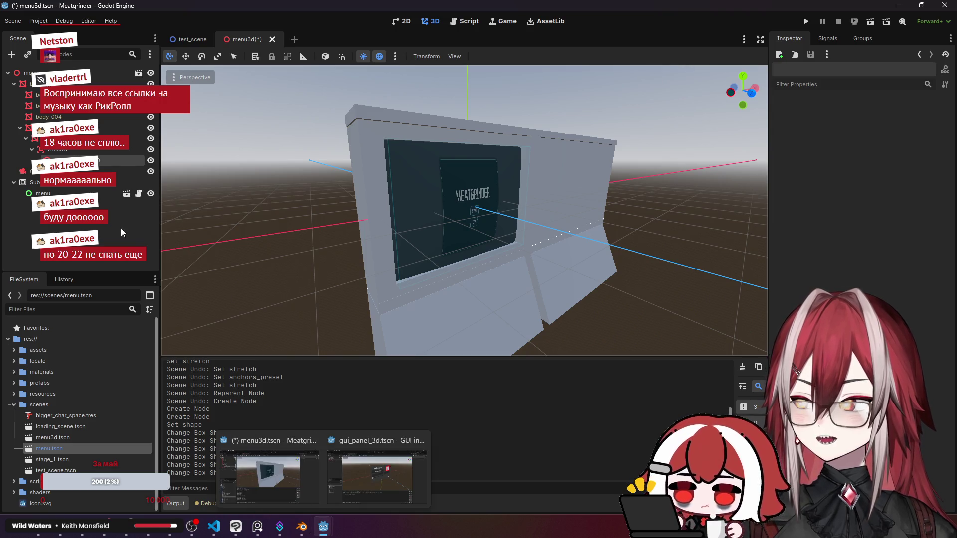
left_click(65, 151)
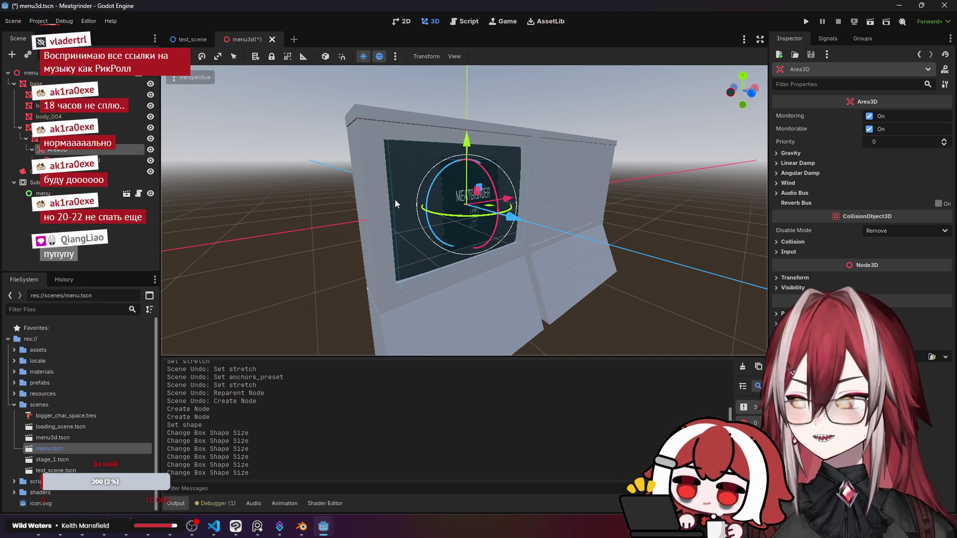
Run and restart the Meatgrinder game to check the START/TEST menu, then close it.
left_click(812, 22)
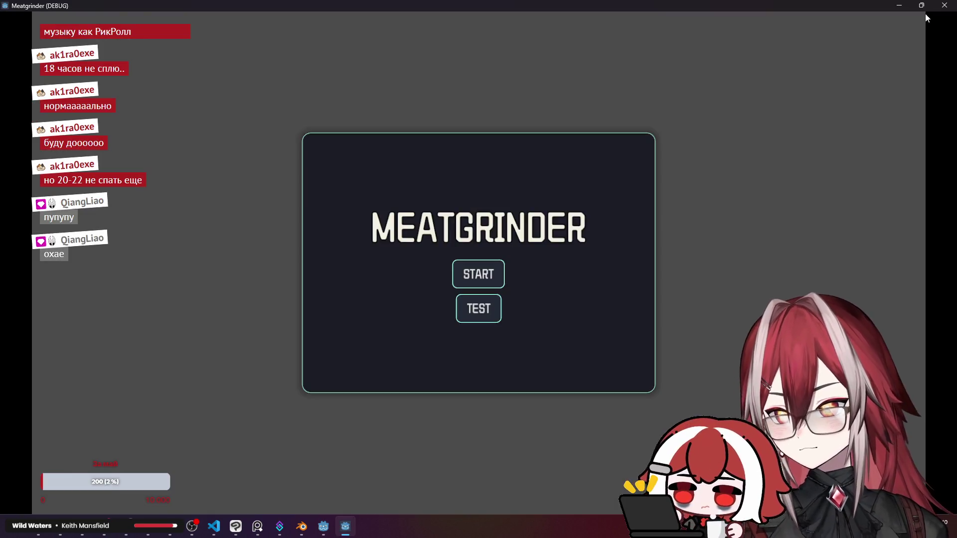
left_click(945, 5)
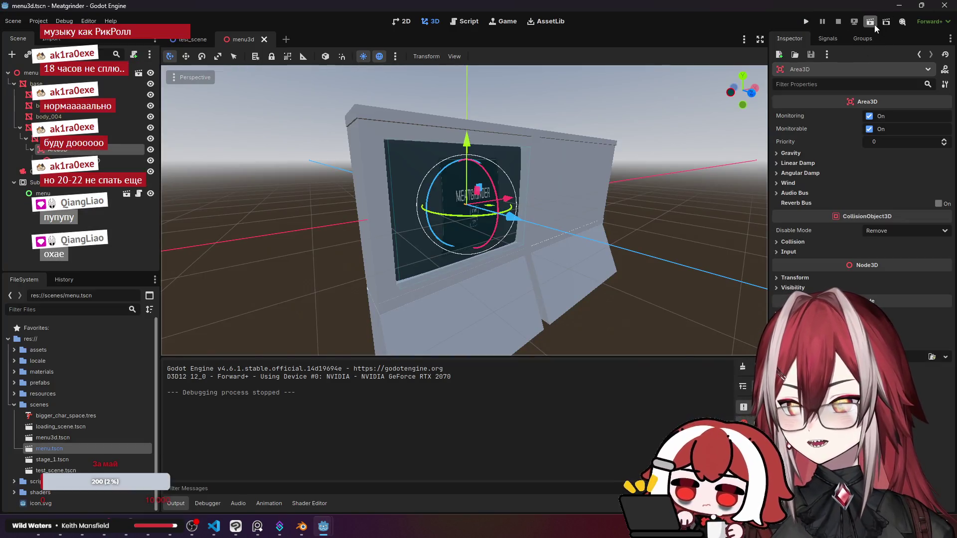
left_click(874, 25)
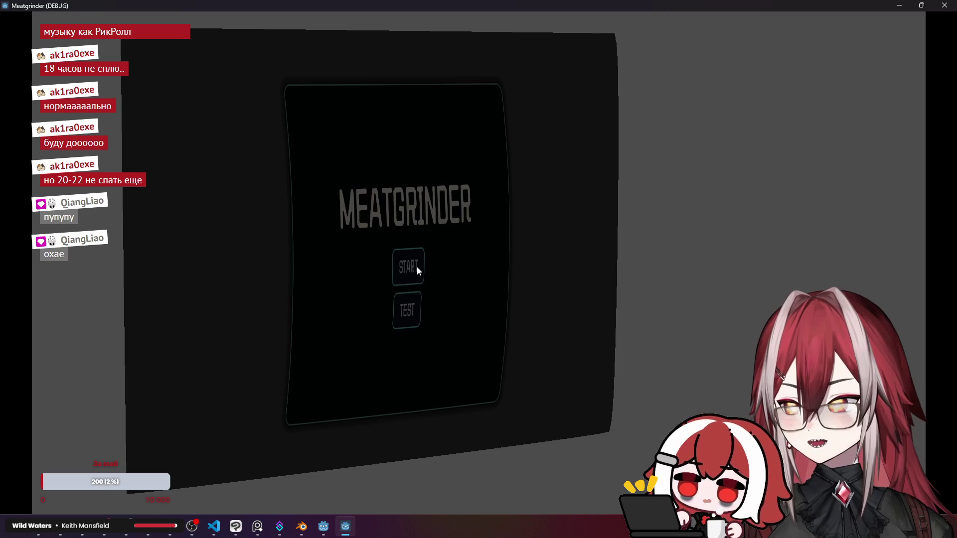
left_click(944, 5)
left_click(210, 217)
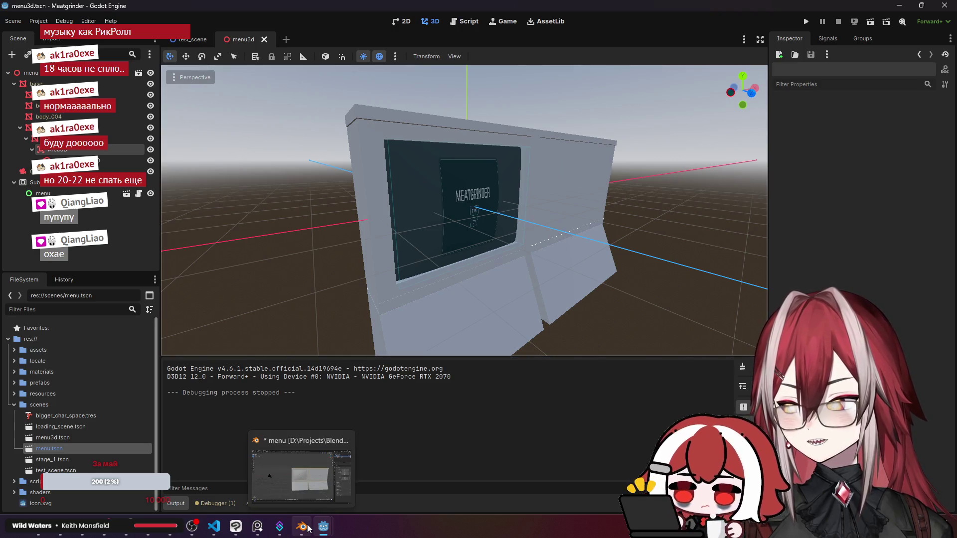
In the GUI in 3D sample, open gui_3d.gd and inspect its CollisionShape3D properties.
mouse_move(320, 528)
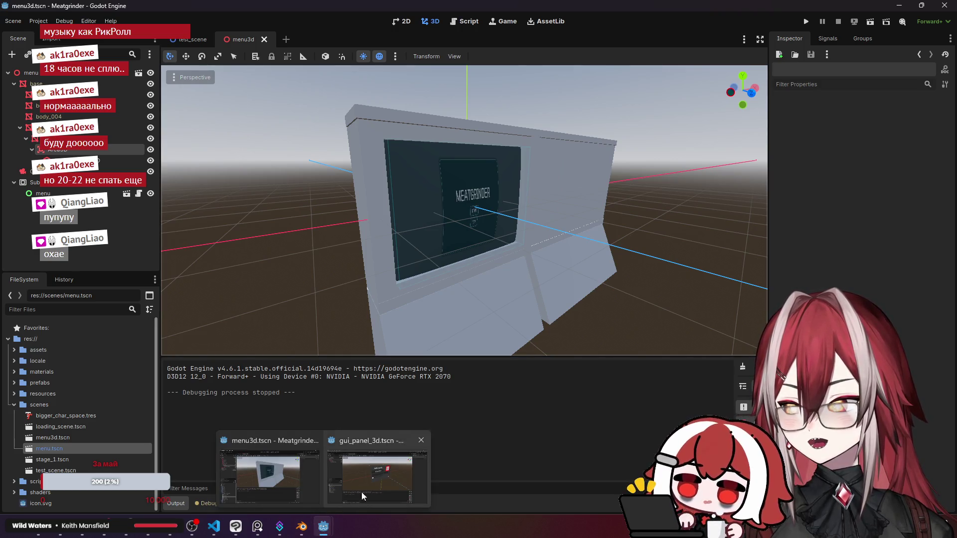
left_click(351, 498)
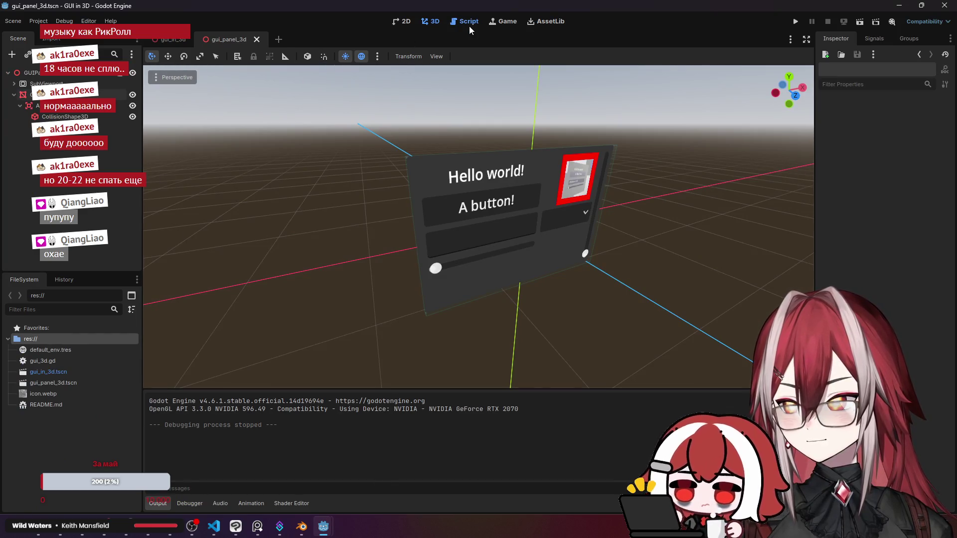
left_click(467, 25)
scroll(384, 172, "up", 6)
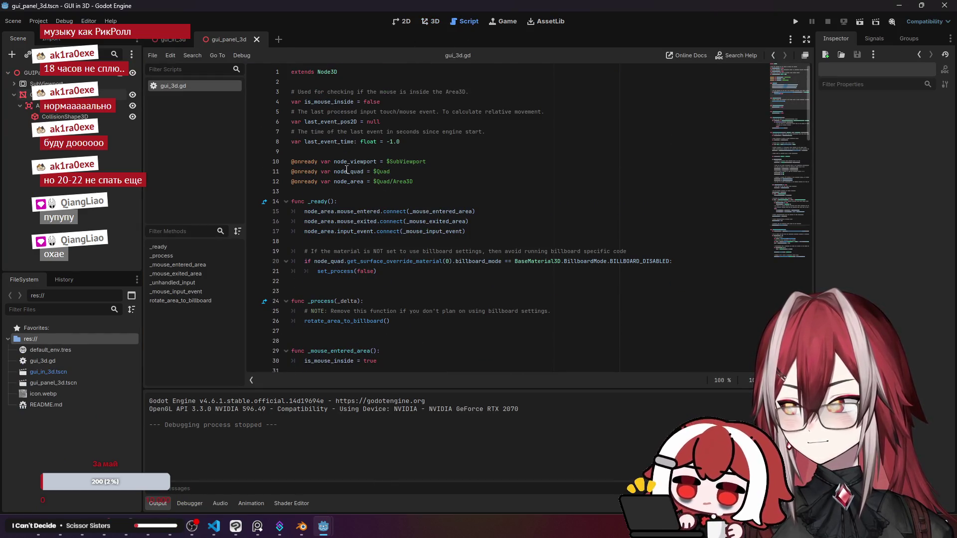
left_click(91, 116)
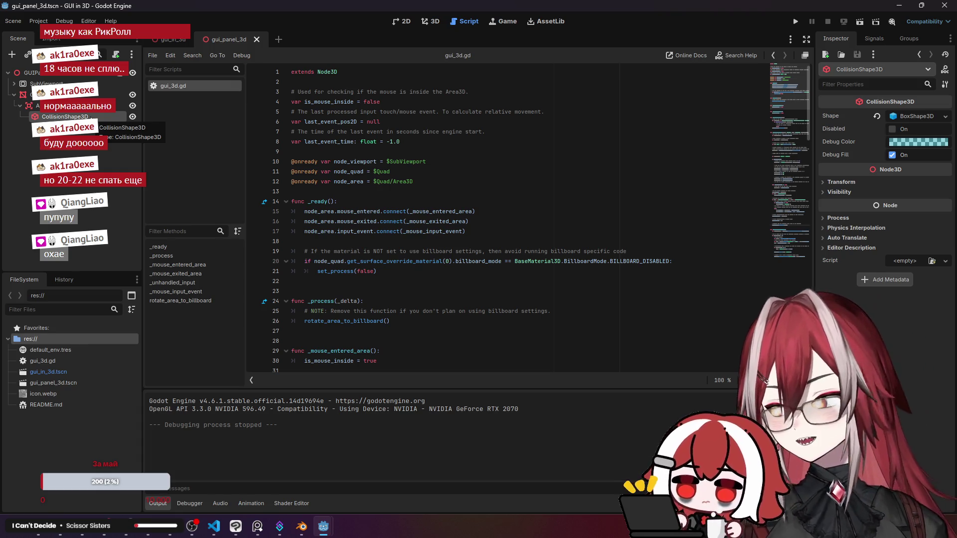
Check the Meatgrinder screen's CollisionShape3D stays BoxShape3D, then return to the sample's gui_3d.gd.
left_click(897, 4)
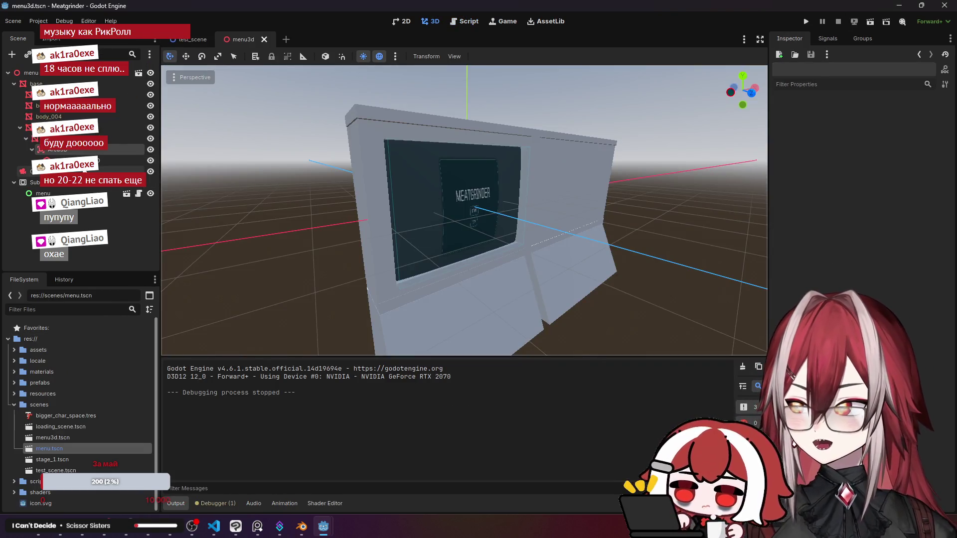
left_click(100, 159)
left_click(942, 116)
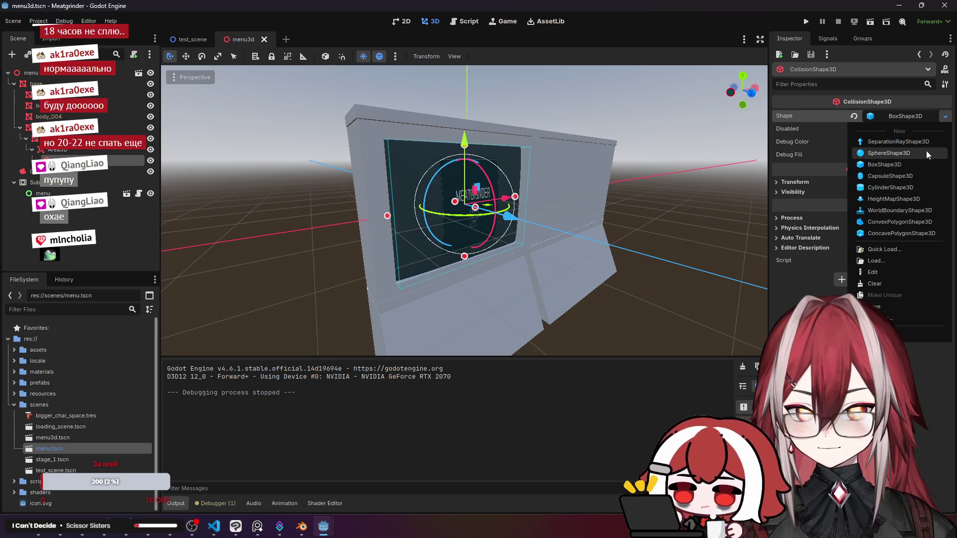
left_click(792, 274)
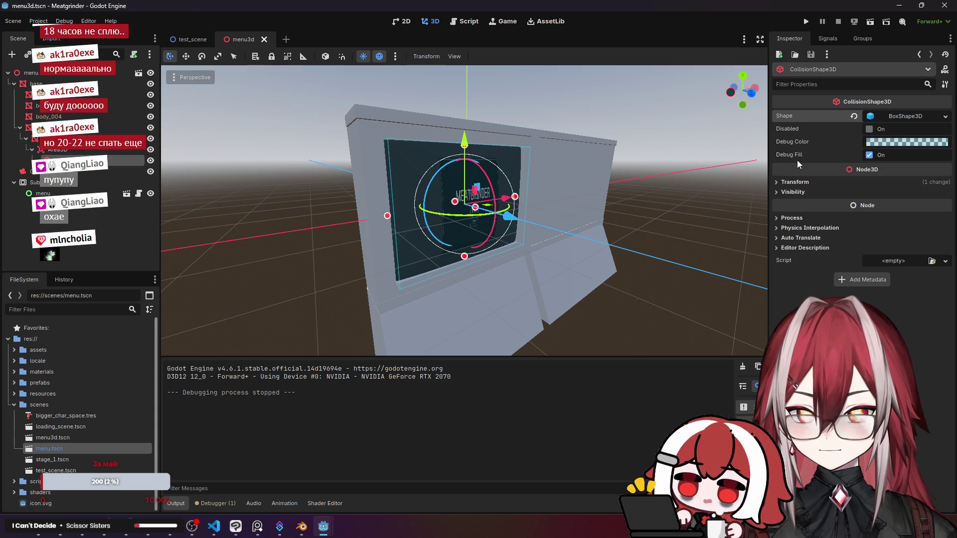
left_click(797, 182)
left_click(796, 182)
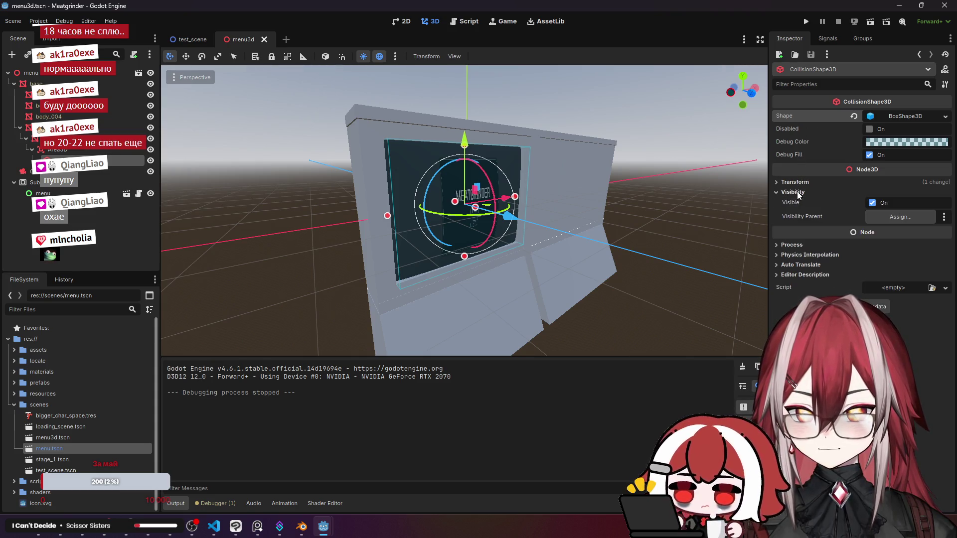
mouse_move(323, 526)
left_click(376, 471)
scroll(425, 358, "down", 8)
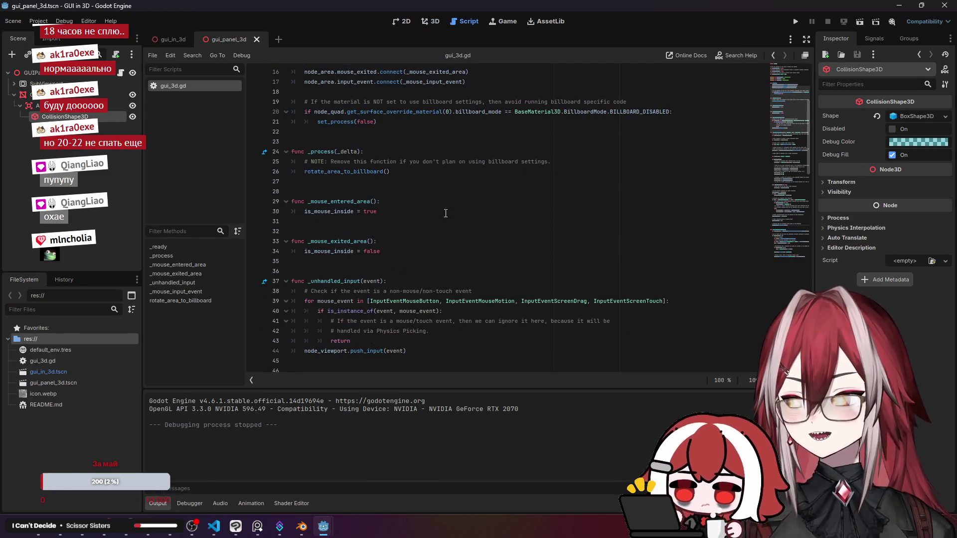
scroll(389, 172, "down", 5)
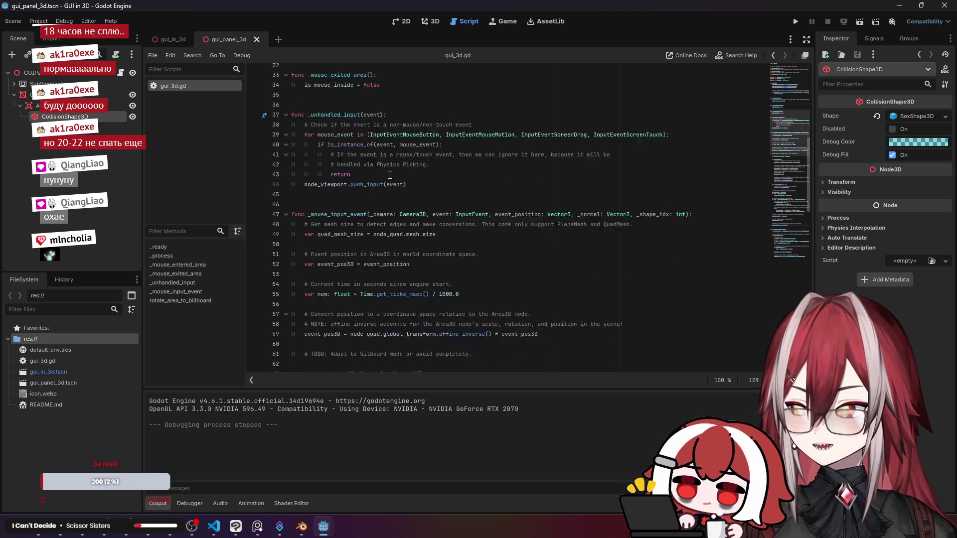
left_click(392, 161)
left_click(336, 192)
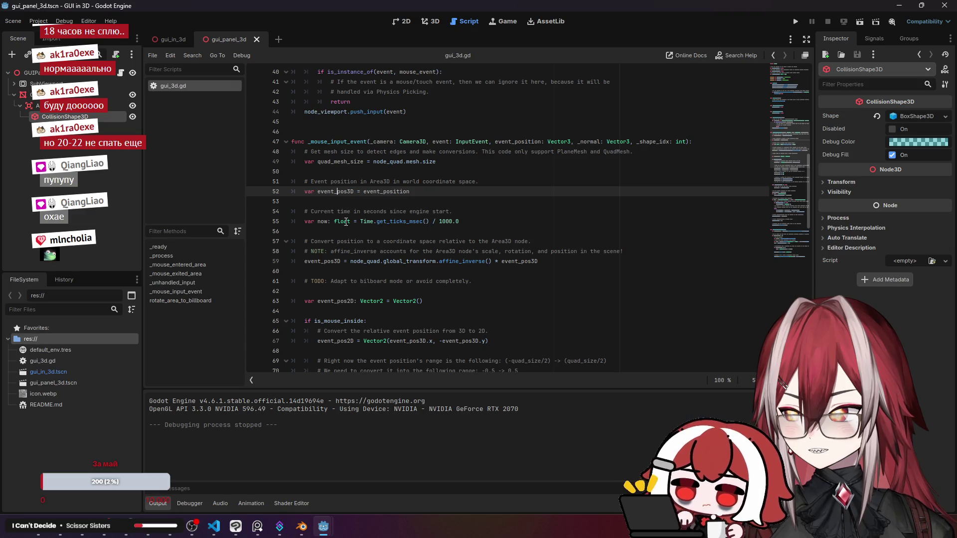
scroll(357, 234, "down", 2)
left_click(366, 201)
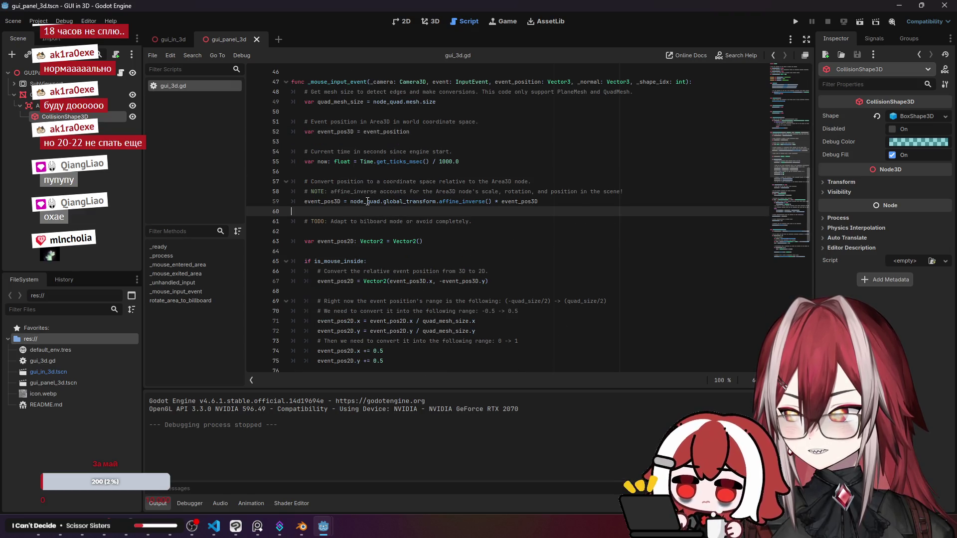
left_click(431, 192)
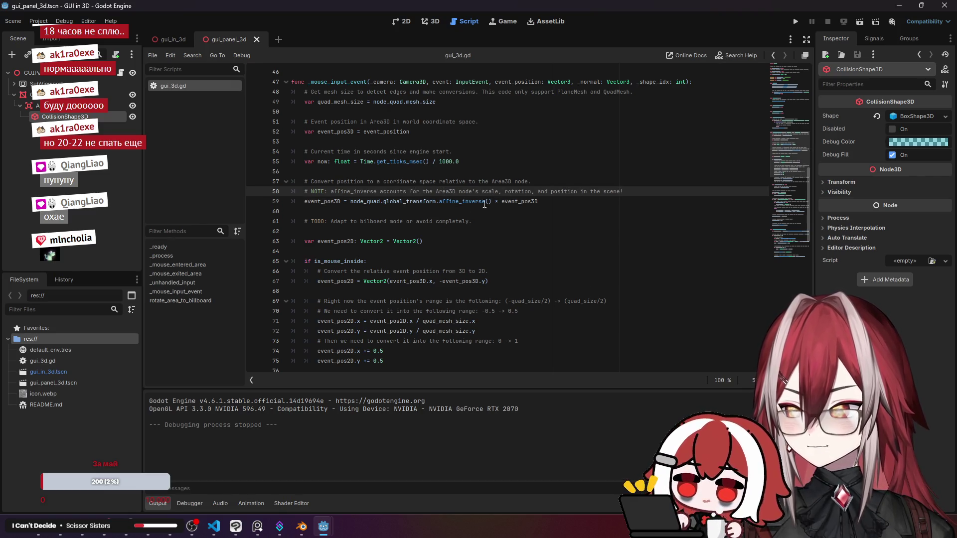
left_click(411, 202)
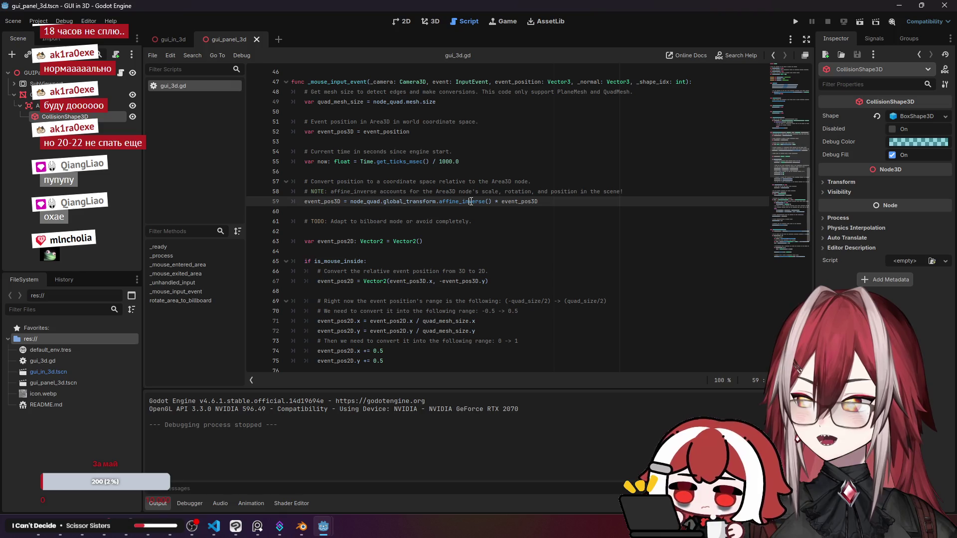
left_click(375, 183)
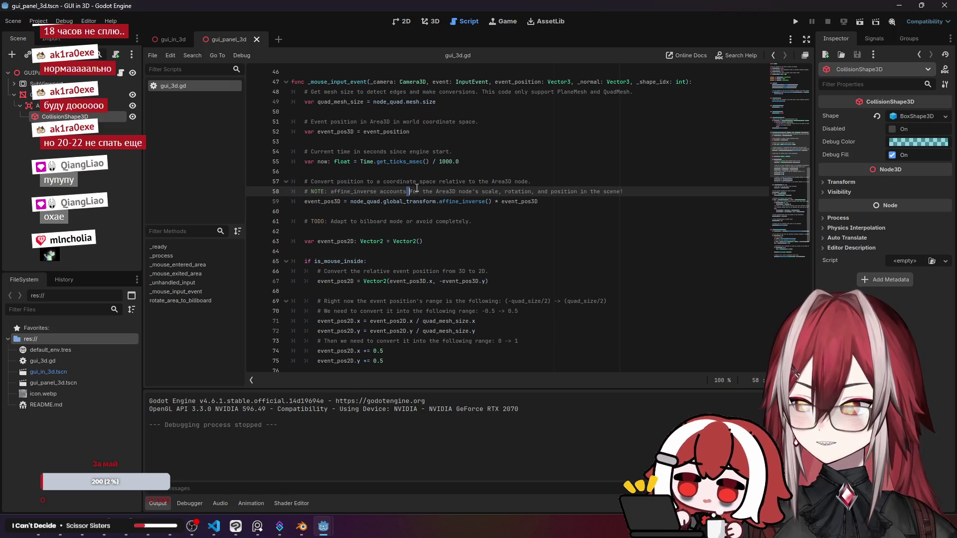
left_click(501, 191)
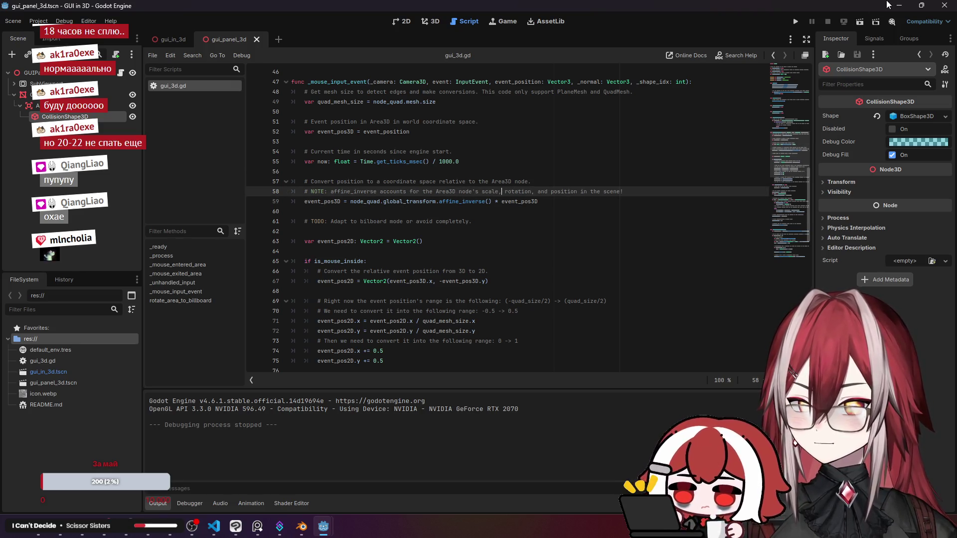
left_click(859, 22)
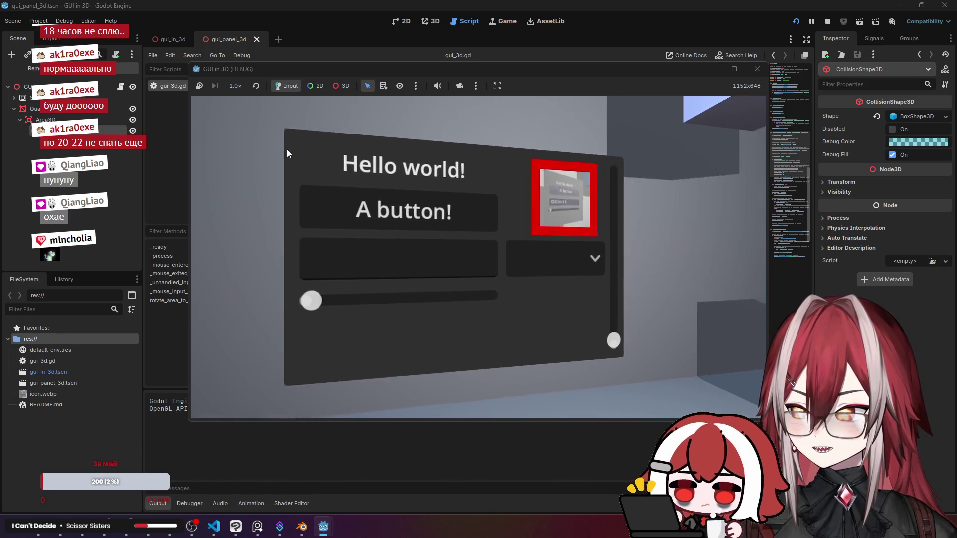
Drag the panel's slider, pick the panel to show its collision box, then stop and open gui_in_3d.
left_click(341, 301)
left_click_drag(342, 301, 300, 301)
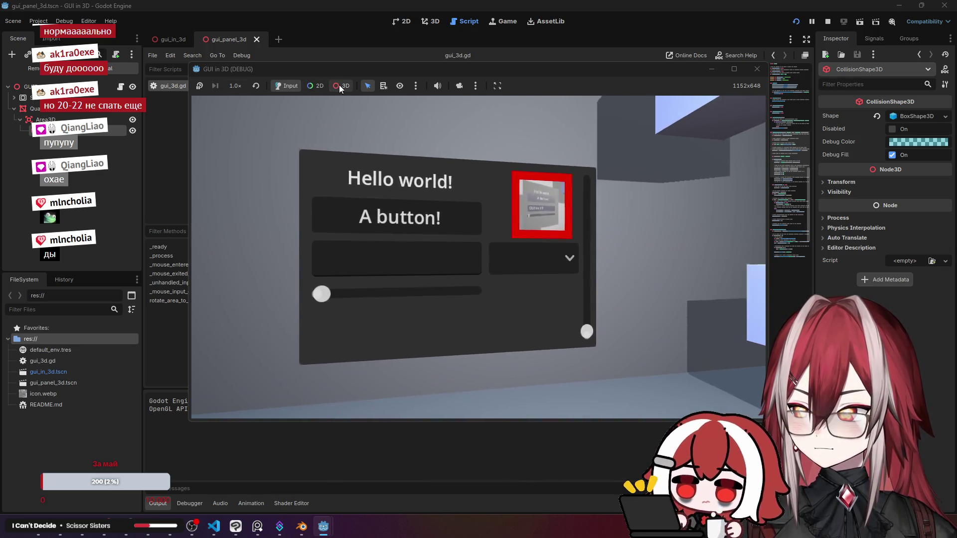
left_click(339, 85)
left_click(317, 157)
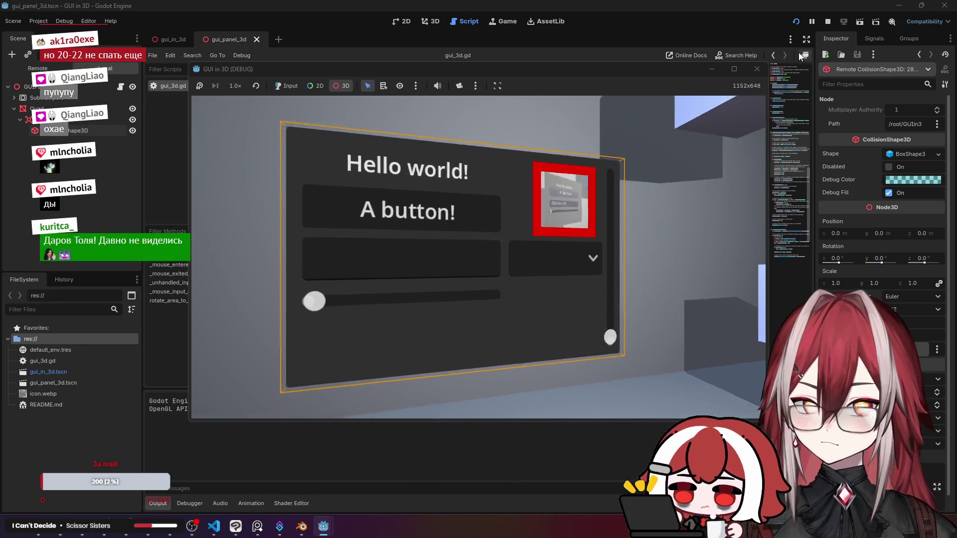
left_click(757, 69)
left_click(178, 40)
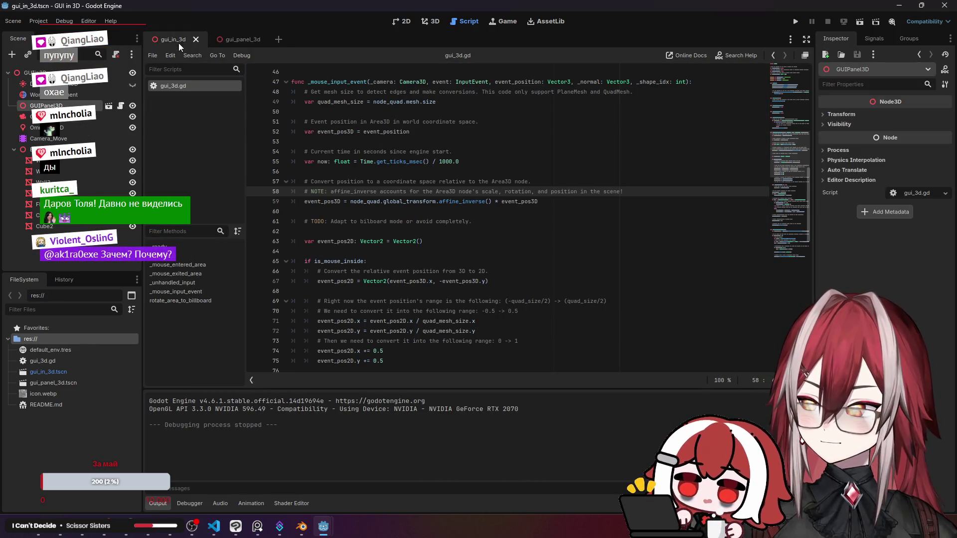
Drag the panel's BoxShape3D handles out to size (3.0, 2.0, 1.447) and save gui_panel_3d.
left_click(237, 40)
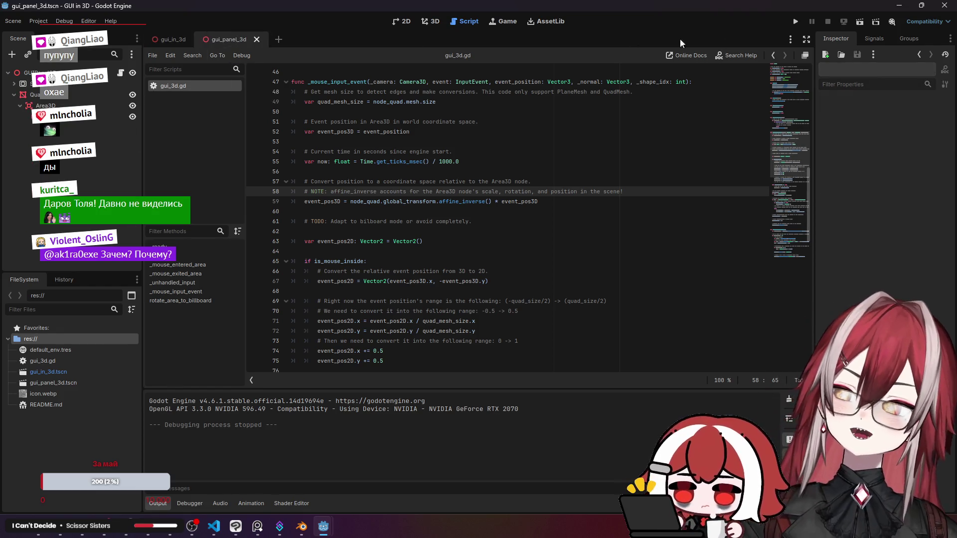
left_click(430, 21)
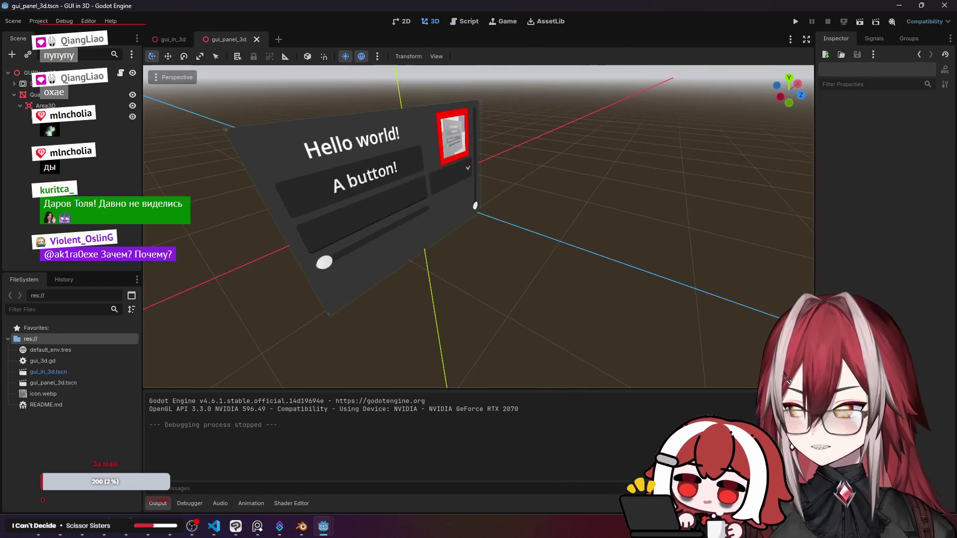
left_click(75, 116)
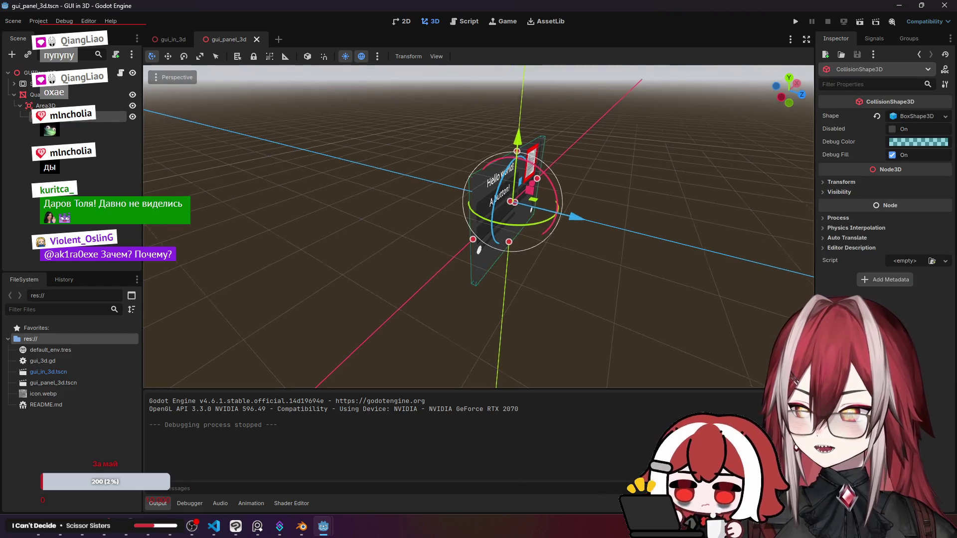
left_click_drag(479, 185, 547, 187)
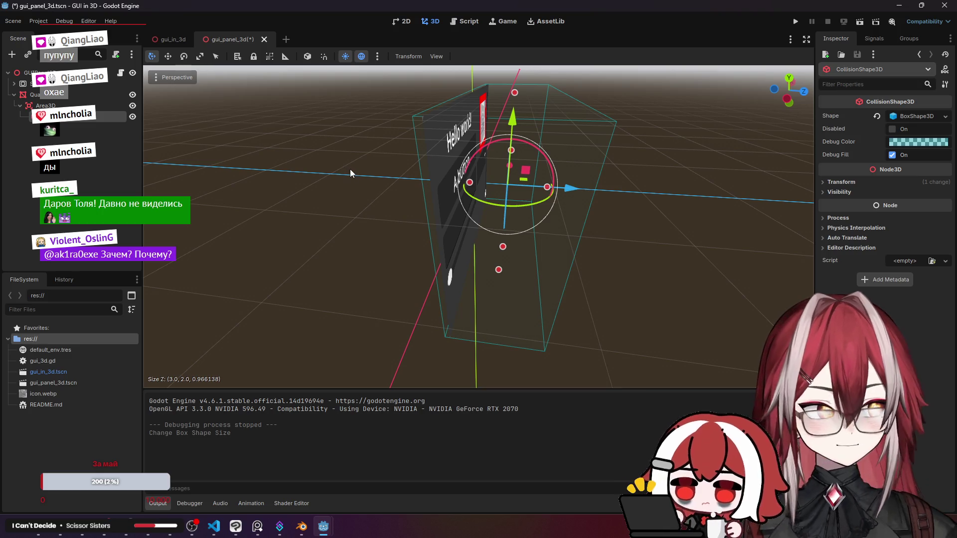
mouse_move(350, 169)
left_mouse_down()
mouse_move(291, 172)
mouse_move(438, 169)
mouse_move(378, 171)
left_mouse_up()
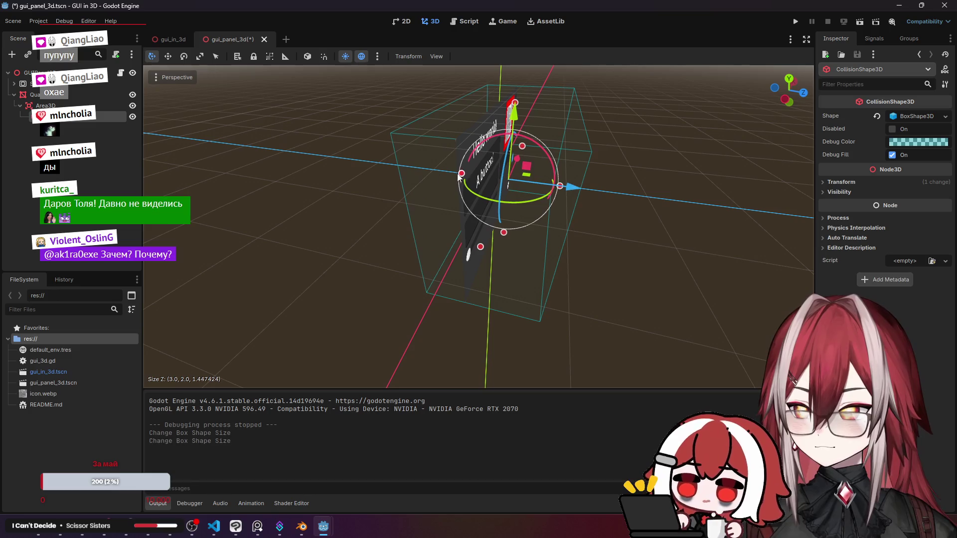
left_click(379, 171)
key("ctrl+s")
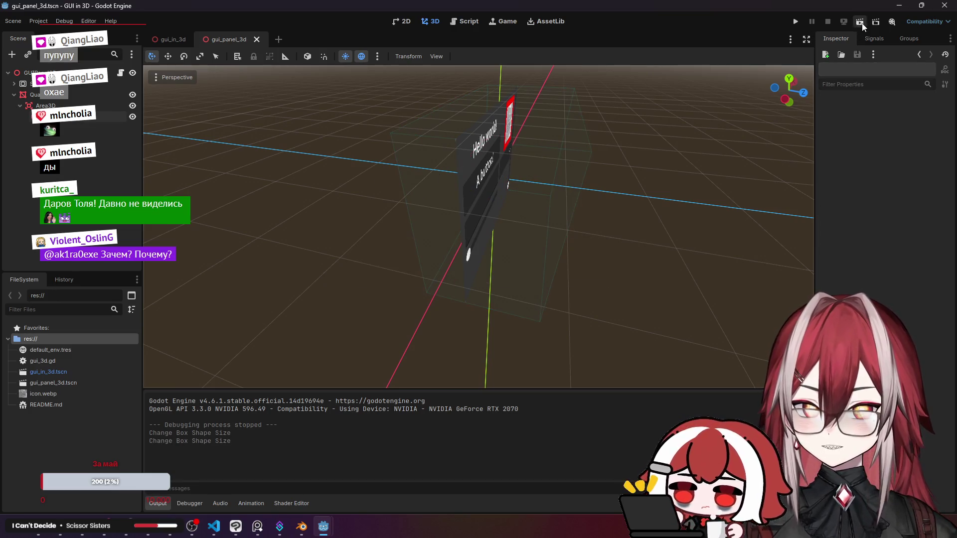
Run the project, pick the panel to view its deepened collision box, stop with F8, reopen gui_in_3d.
left_click(860, 22)
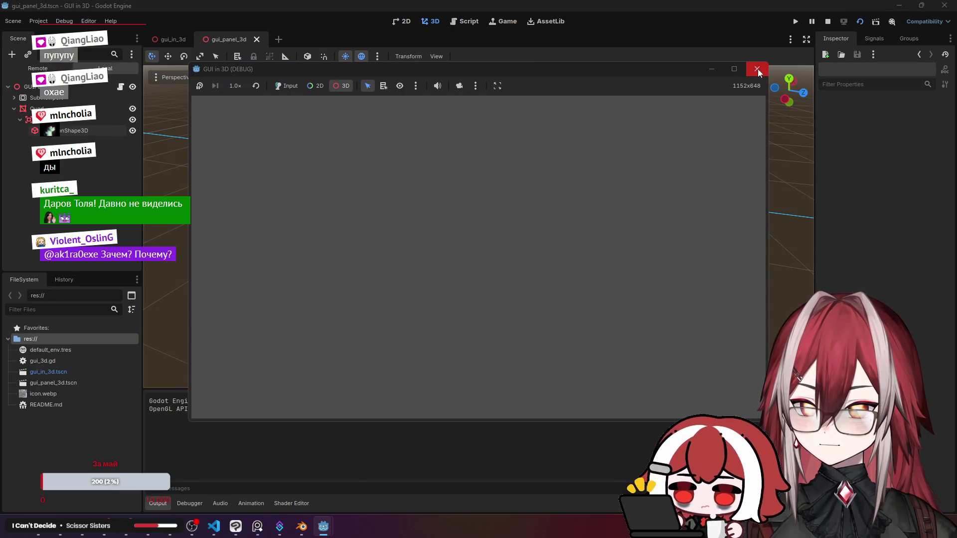
left_click(788, 69)
left_click(790, 21)
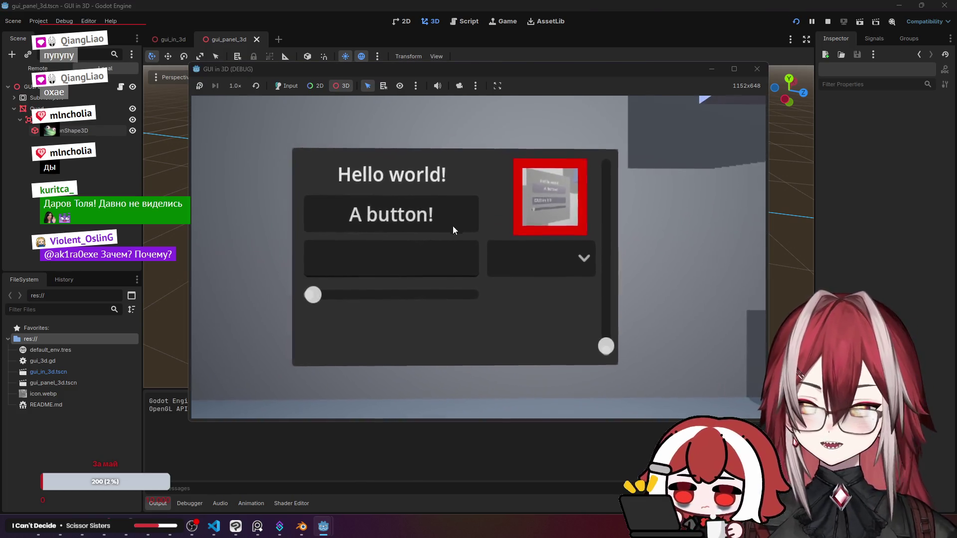
left_click(359, 143)
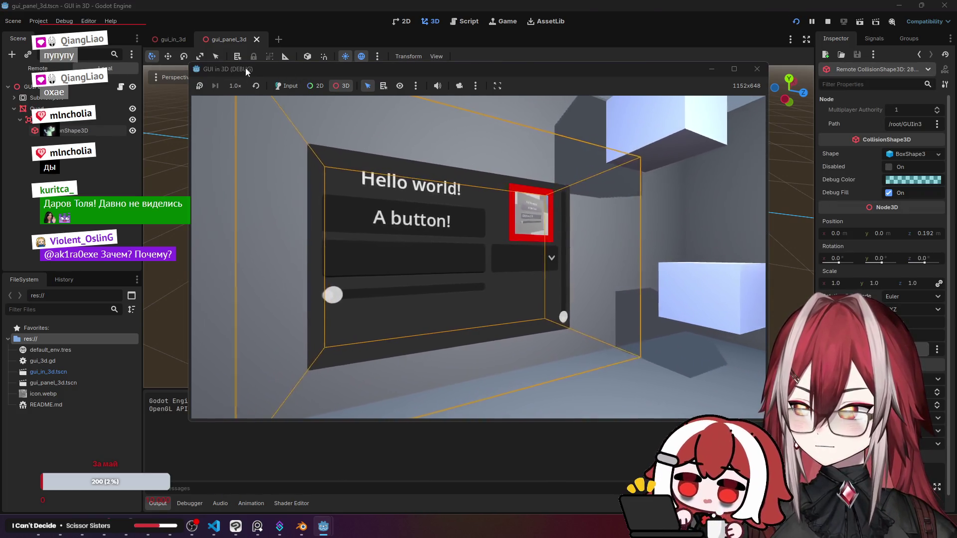
left_click(288, 86)
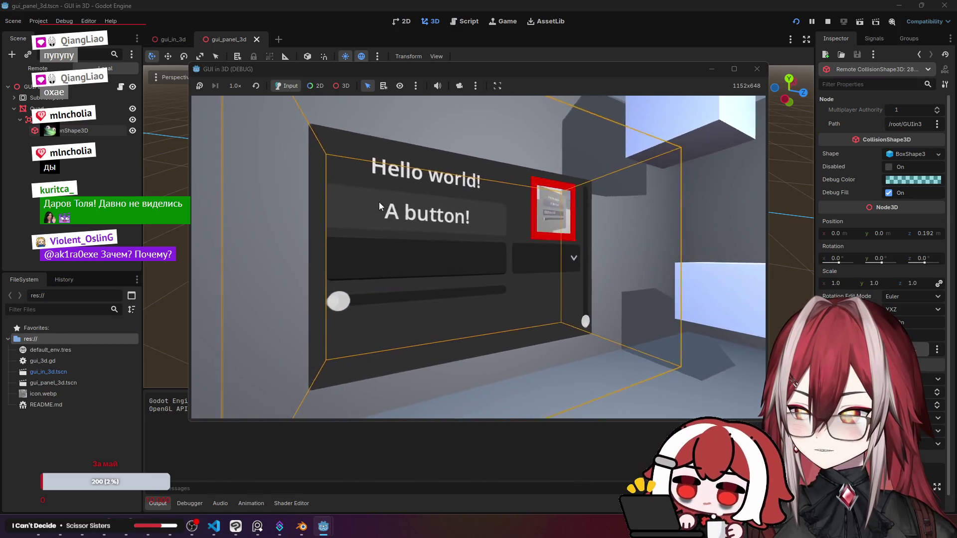
key("F8")
left_click(166, 44)
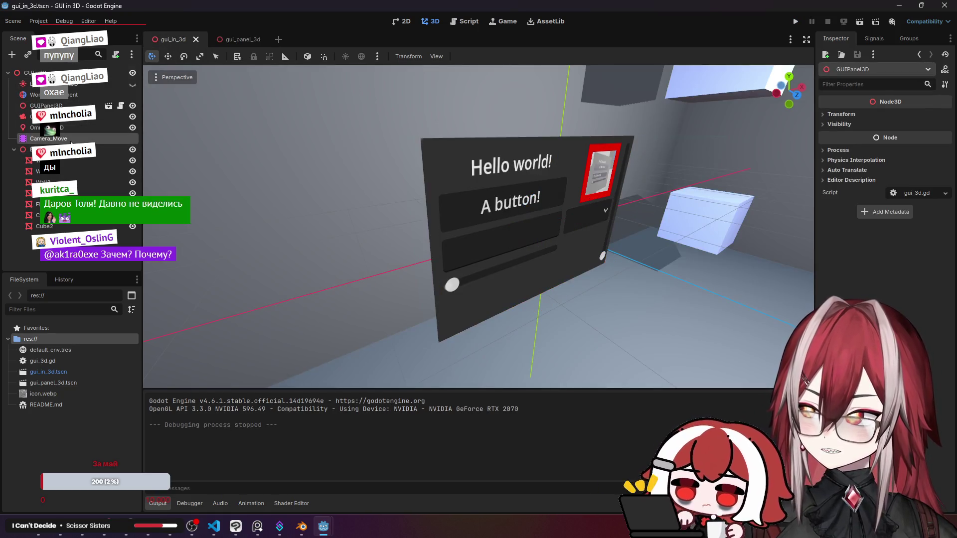
Disable the Camera_Move animation's transform track and do a quick test run.
left_click(70, 140)
left_click(162, 433)
left_click(208, 196)
left_click(795, 22)
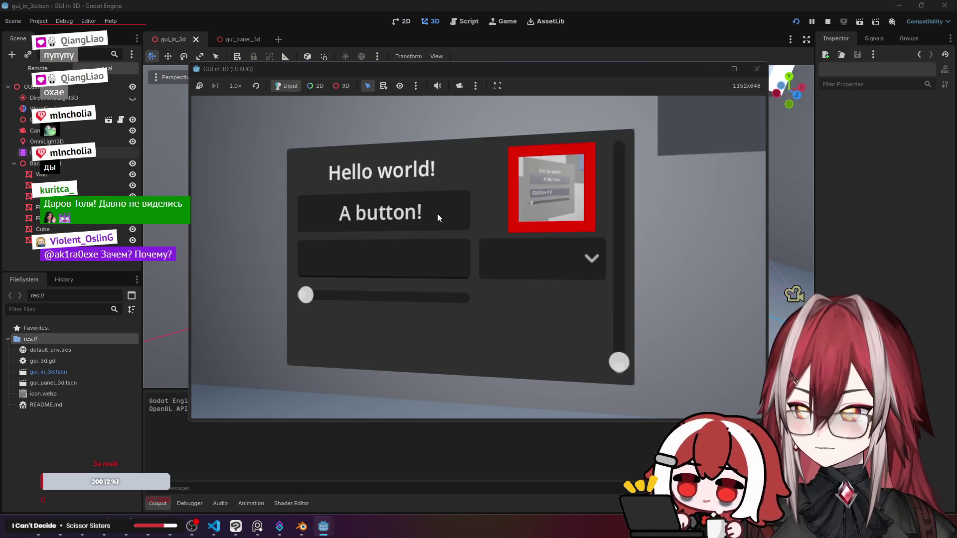
left_click(757, 70)
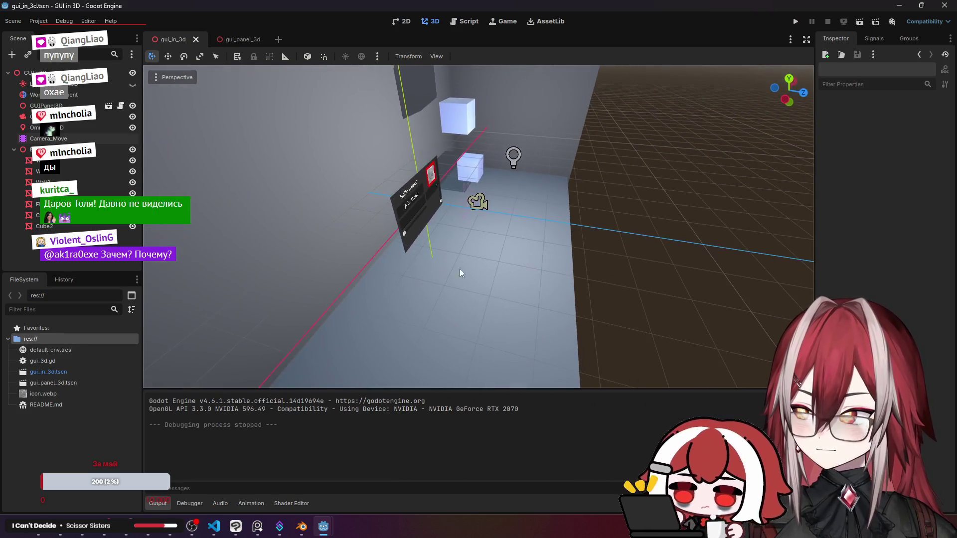
Move Camera3D to a new spot, rotate it about 38 degrees, and run with F5.
left_click(49, 139)
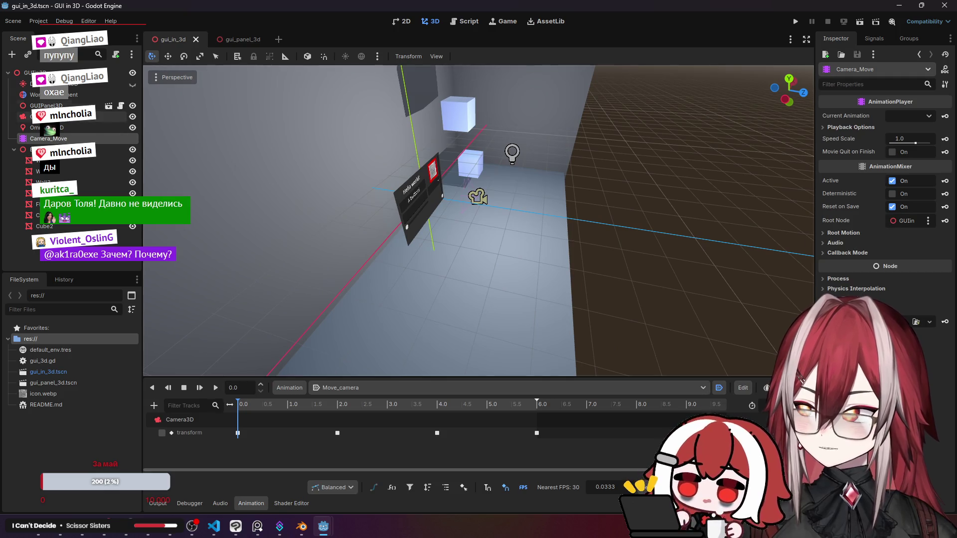
left_click(60, 117)
left_click_drag(497, 168, 343, 169)
left_click(184, 56)
left_click_drag(451, 313, 423, 325)
key("F5")
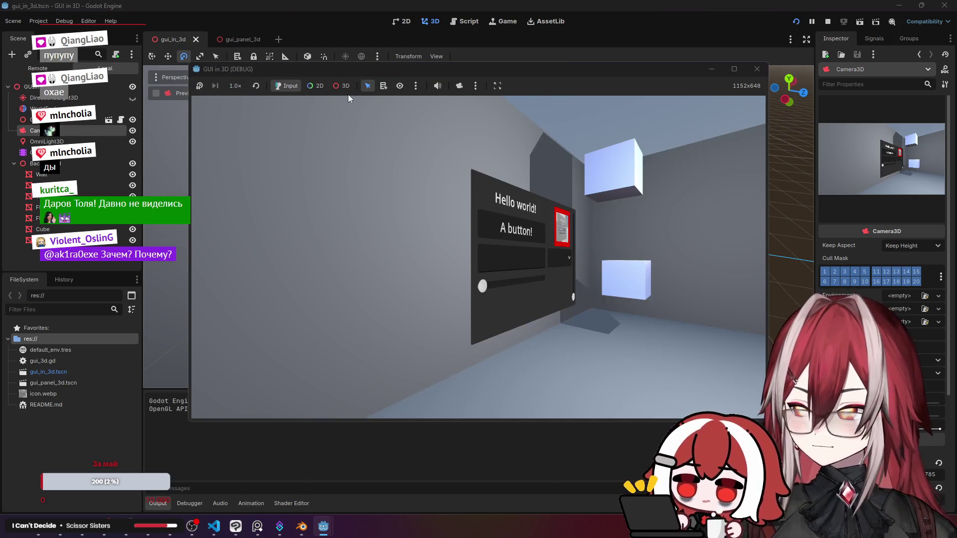
Pick the panel to show its collision box, drag its slider partway, then stop the game.
left_click(343, 86)
left_click(521, 287)
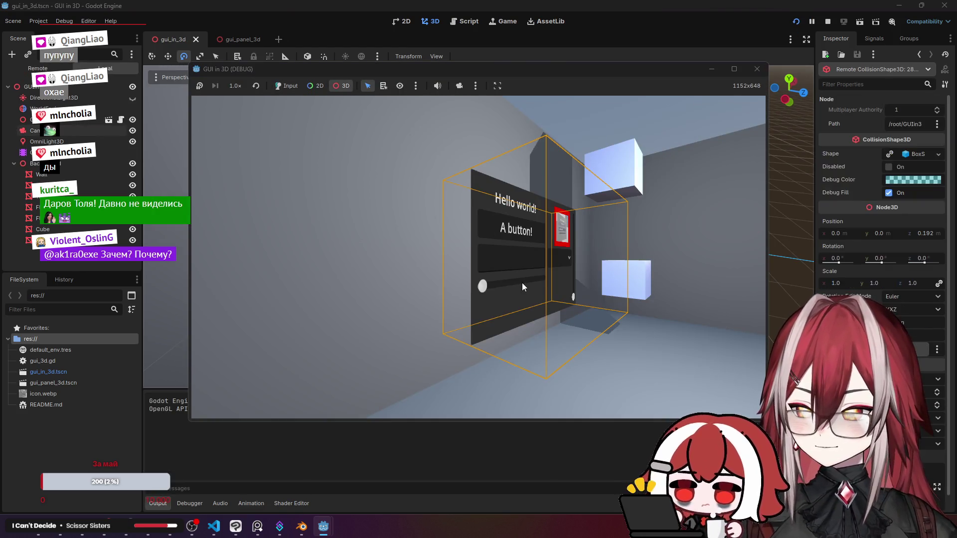
left_click(283, 87)
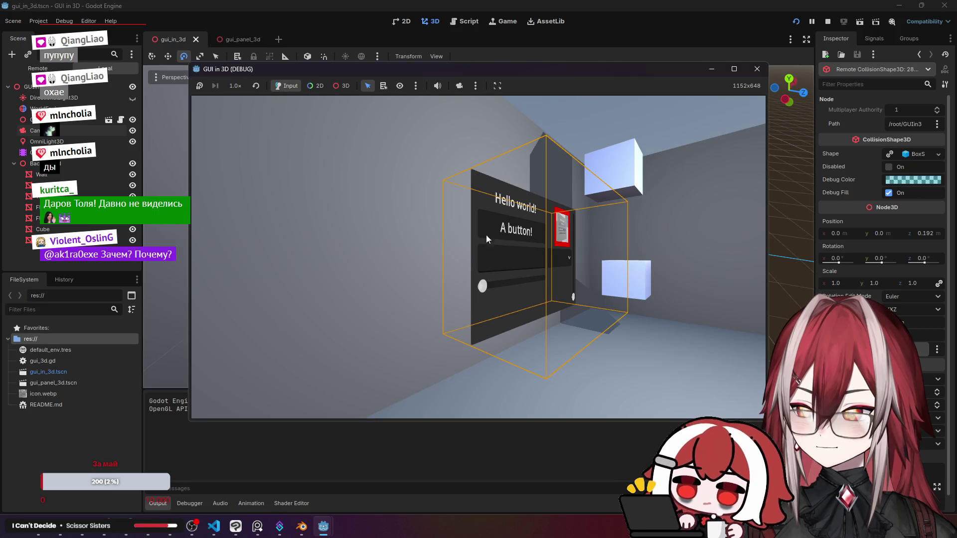
mouse_move(581, 291)
left_mouse_down()
mouse_move(609, 291)
mouse_move(578, 295)
left_mouse_up()
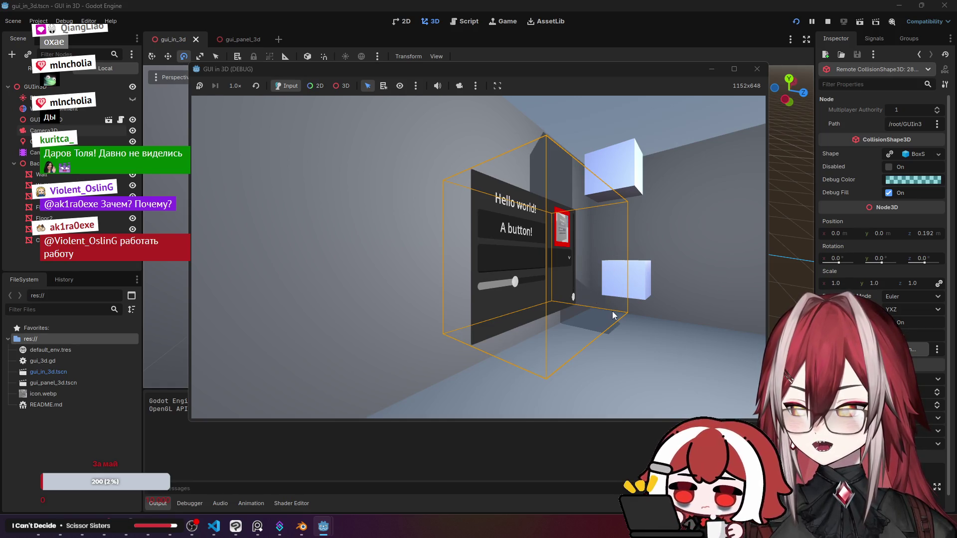
left_click(764, 68)
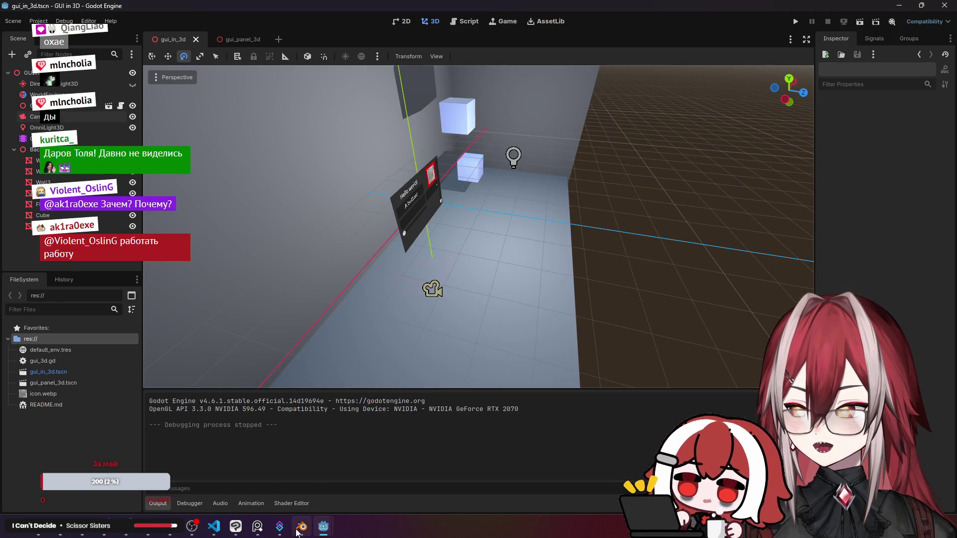
In gui_3d.gd, step down to line 59 and select the affine_inverse method name.
left_click(464, 21)
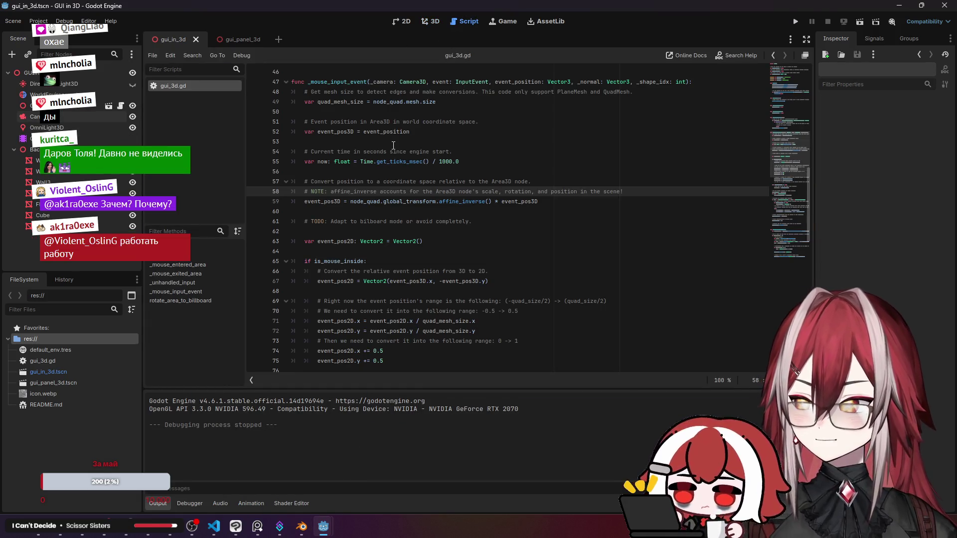
scroll(395, 146, "up", 2)
left_click(357, 159)
left_click(352, 192)
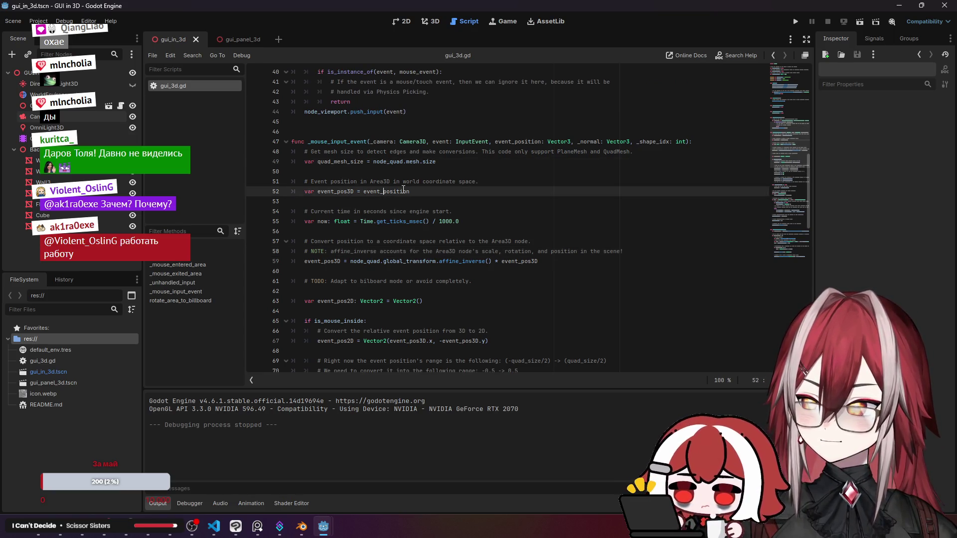
mouse_move(402, 190)
left_click(332, 211)
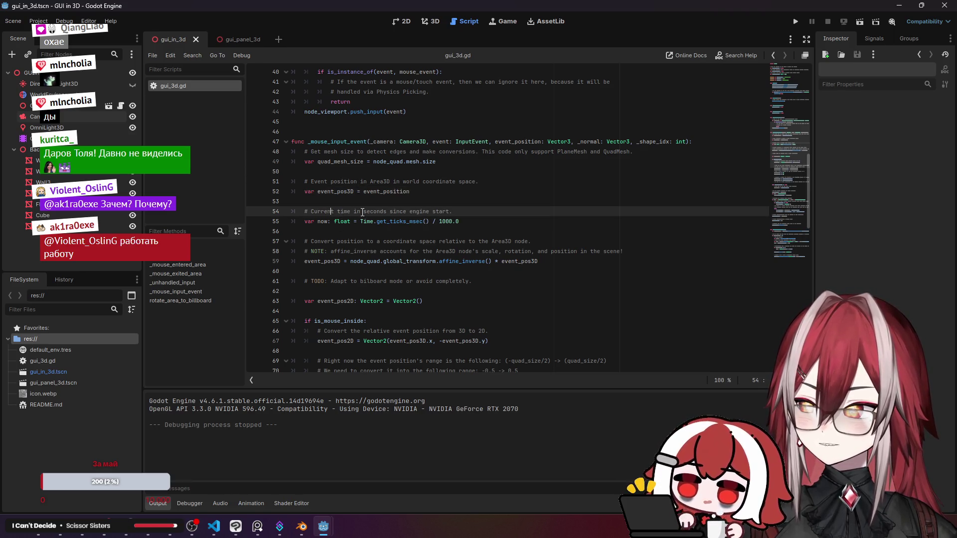
left_click(327, 238)
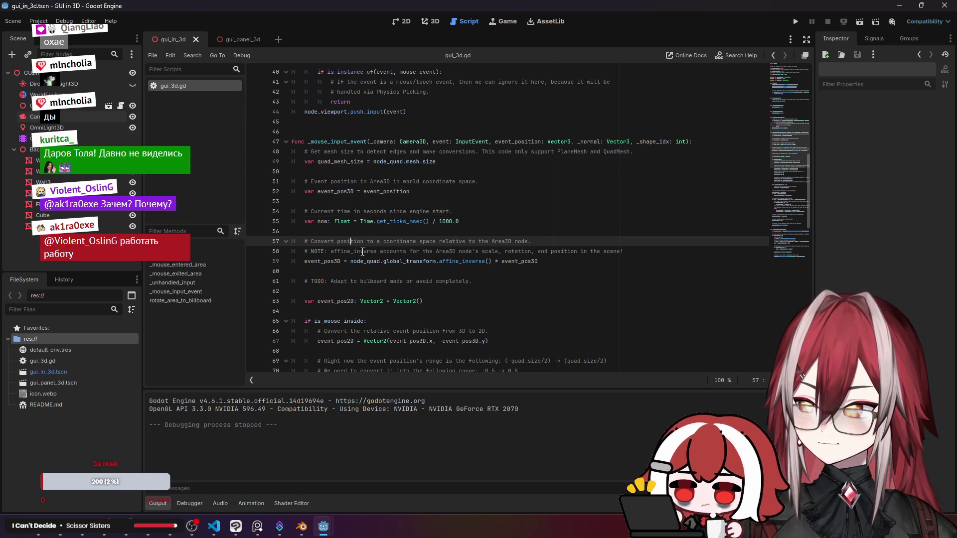
left_click(360, 259)
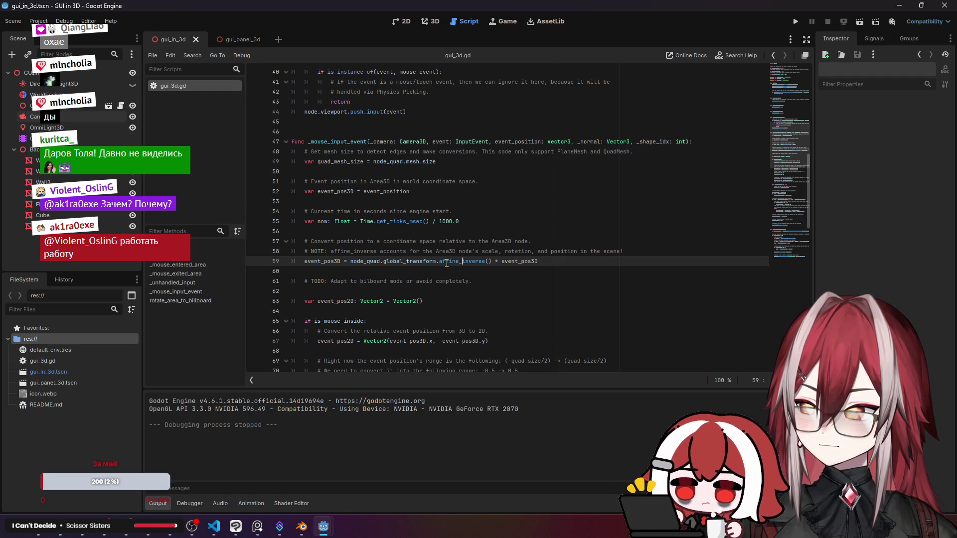
left_click_drag(440, 263, 486, 265)
Search the web for affine_inverse and open the Godot Docs matrices and transforms page.
key("alt+Tab")
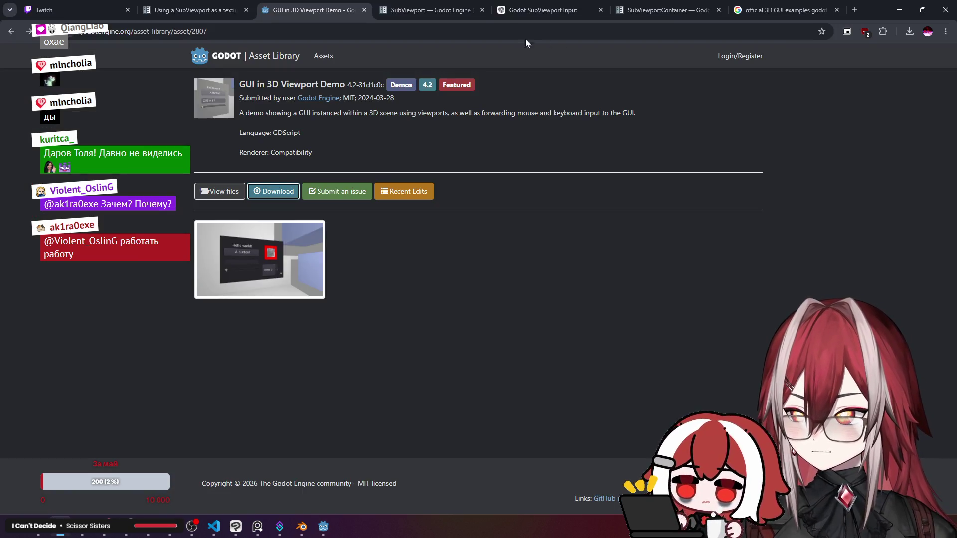
left_click(735, 4)
key("ctrl+l")
type("affine_inverse")
key("Return")
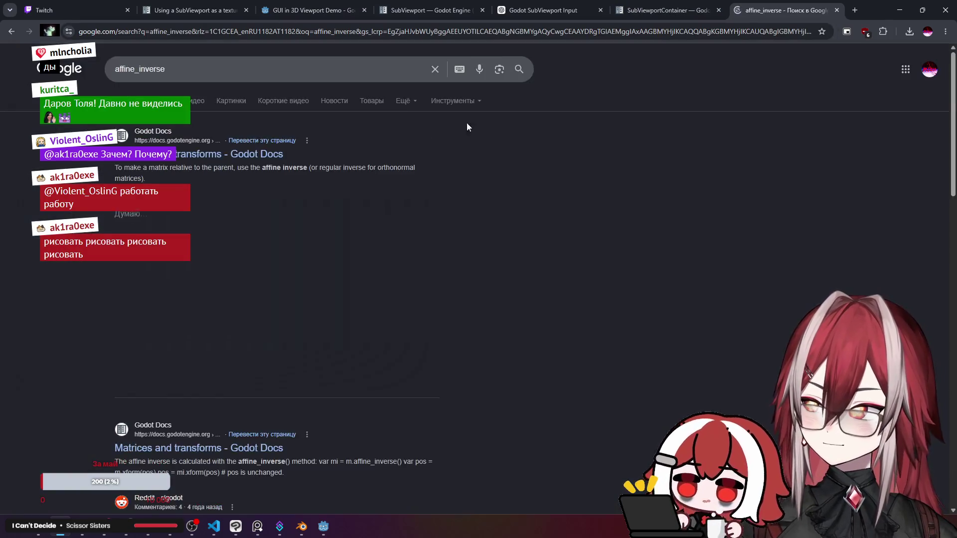
left_click(246, 156)
Find affine_inverse on the page, read the Affine inverse section, and minimize the browser.
key("ctrl+f")
type("affine_inverse")
key("Escape")
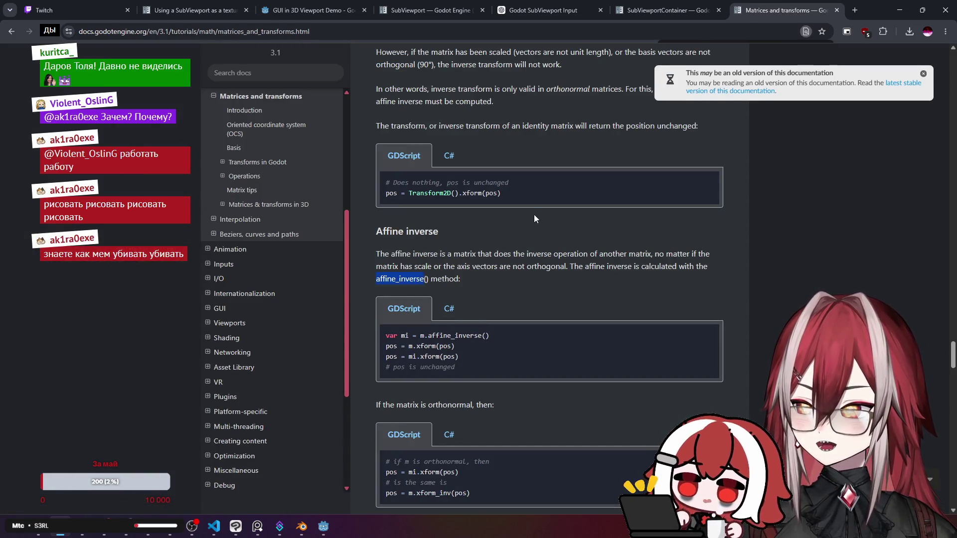
scroll(524, 204, "down", 1)
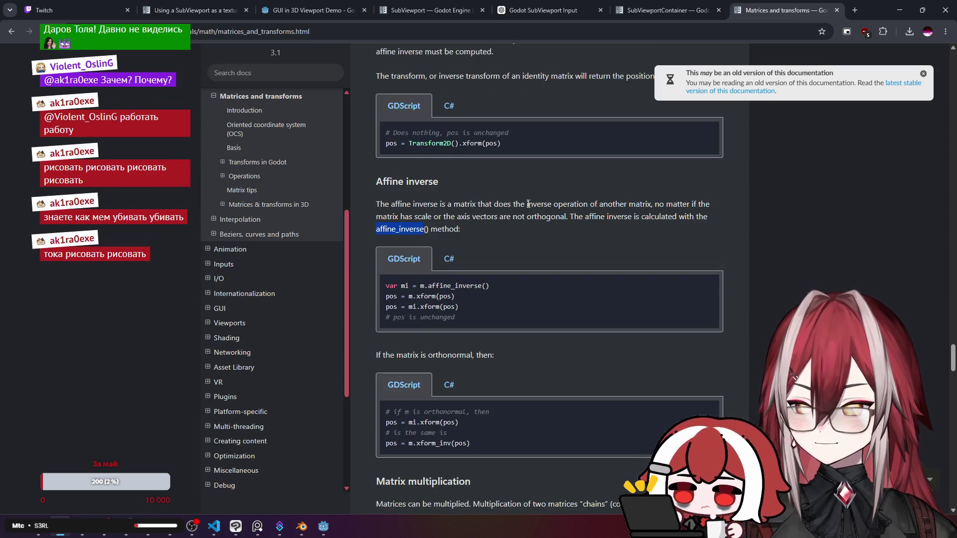
scroll(470, 296, "down", 1)
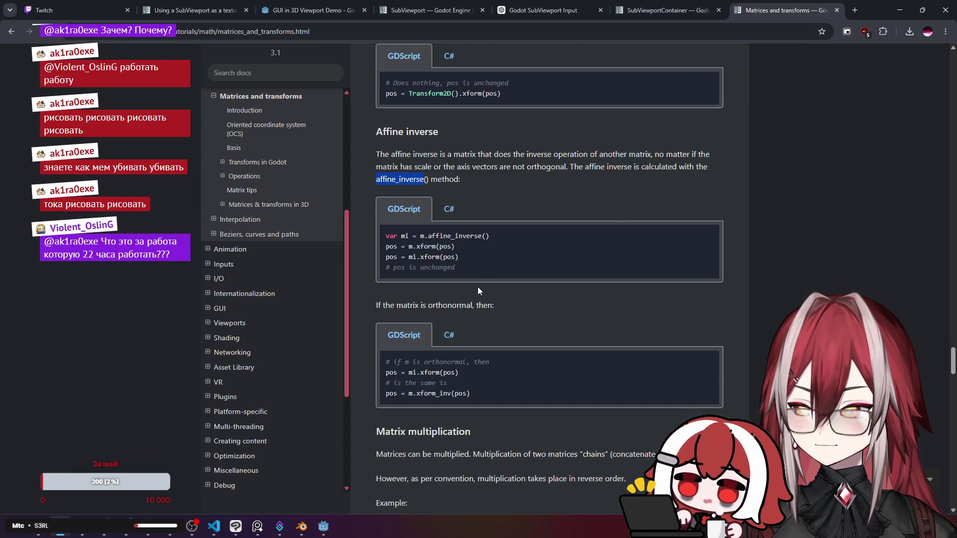
left_click(896, 7)
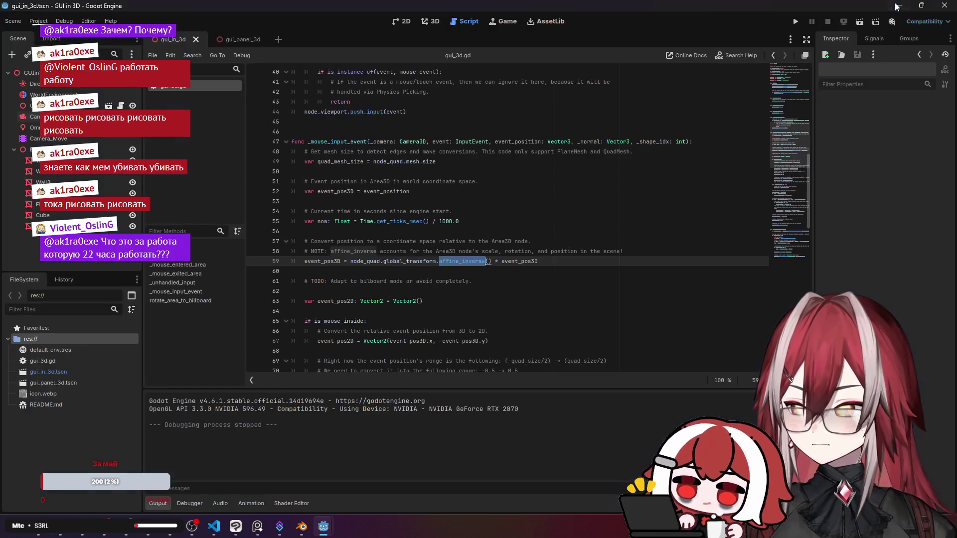
Step through lines 60–67 of gui_3d.gd, where the 3D event position becomes 2D.
key("Down")
scroll(498, 224, "down", 3)
left_click(447, 201)
key("Up")
key("Up")
left_click(459, 191)
left_click(417, 211)
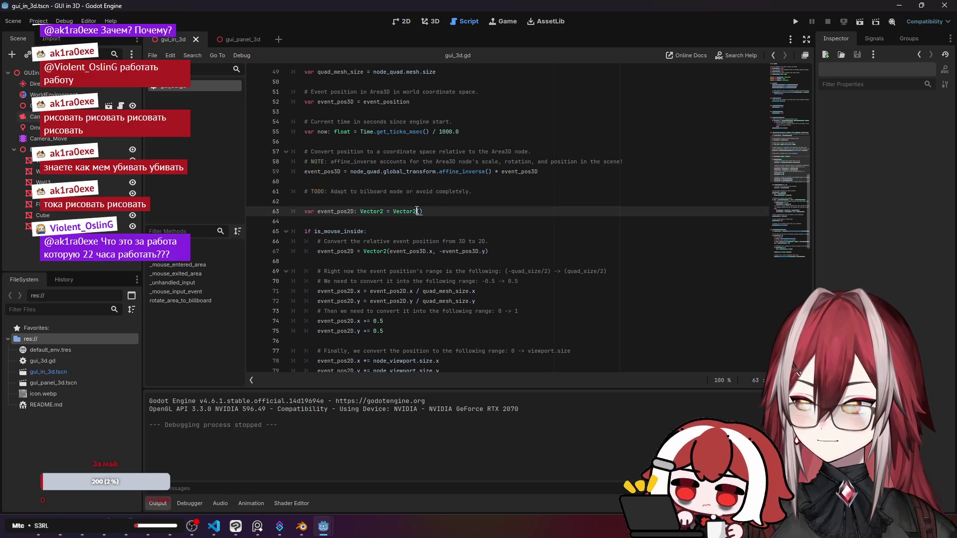
left_click(441, 240)
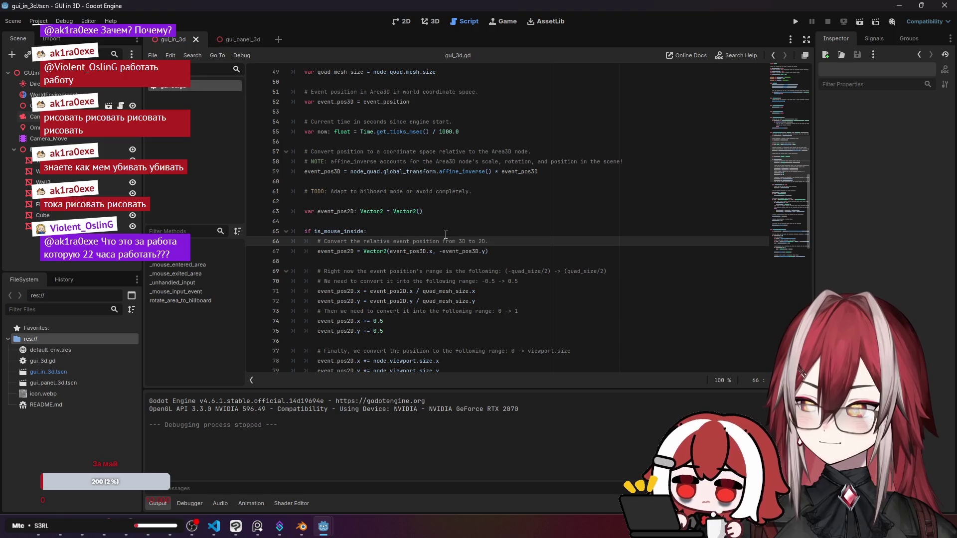
scroll(467, 223, "down", 1)
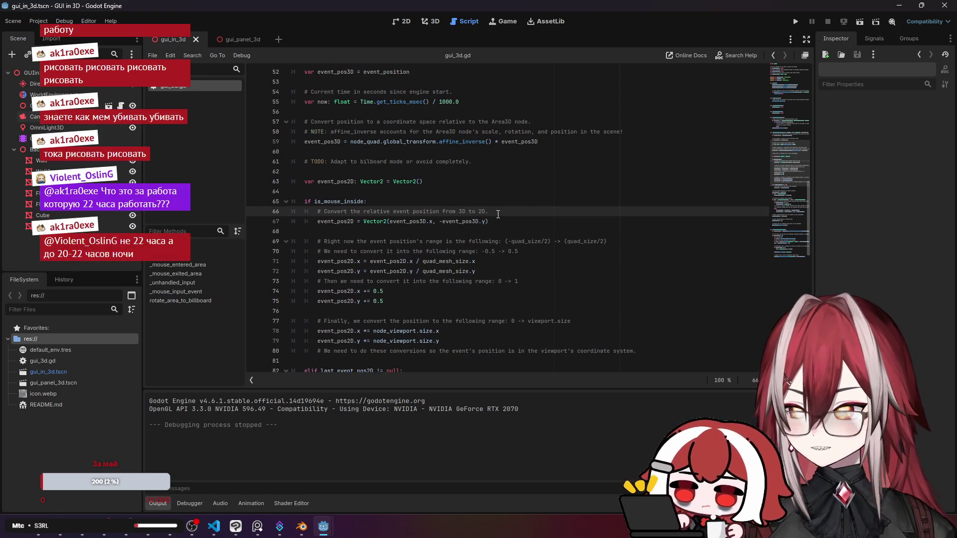
left_click(486, 221)
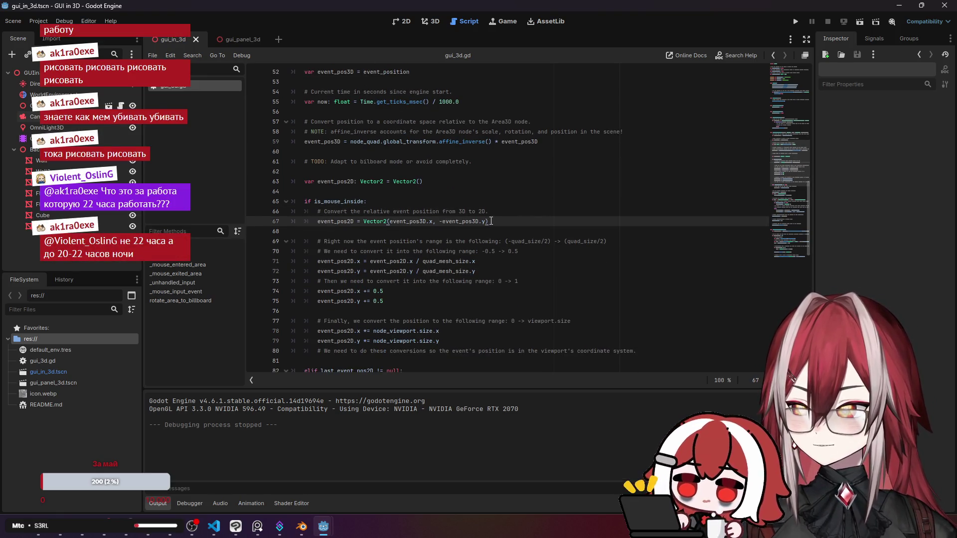
left_click(498, 210)
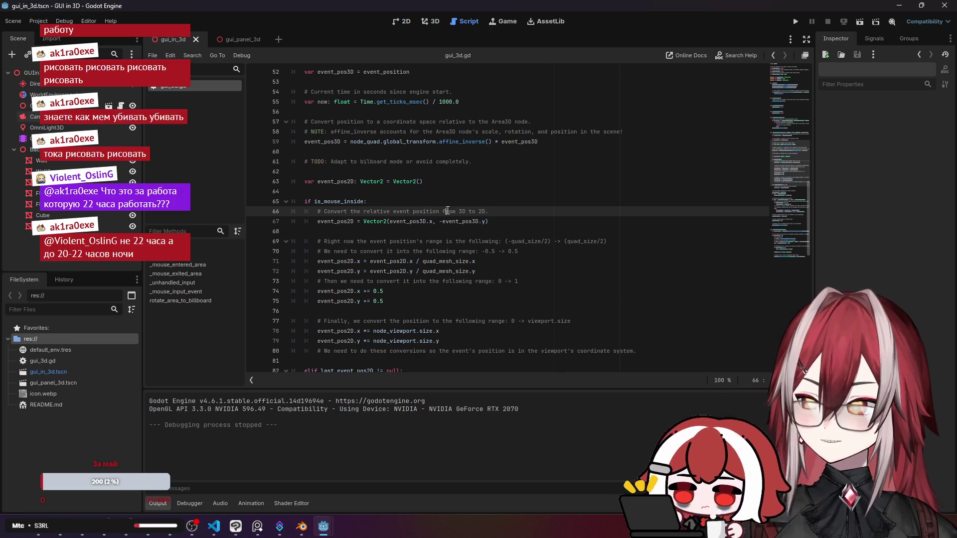
left_click(391, 221)
scroll(452, 168, "down", 2)
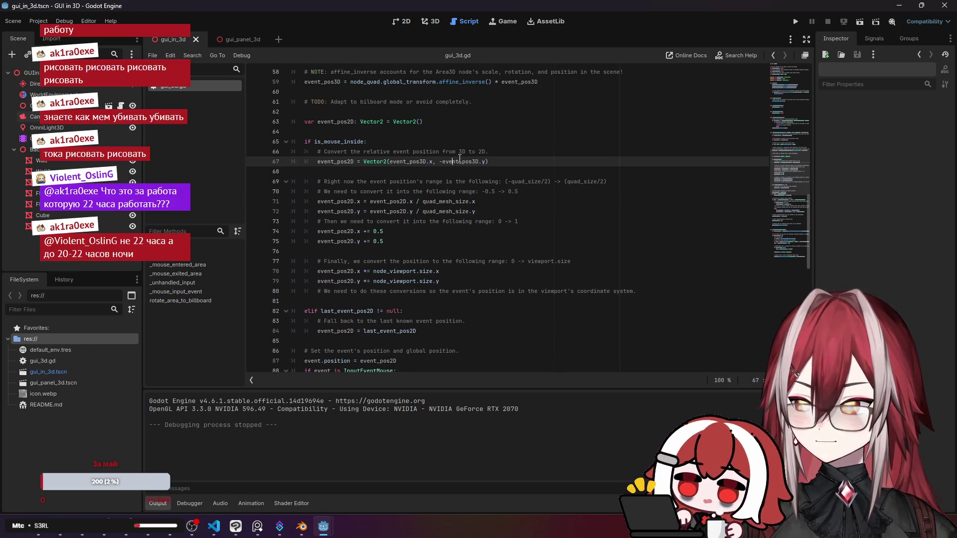
scroll(429, 202, "up", 1)
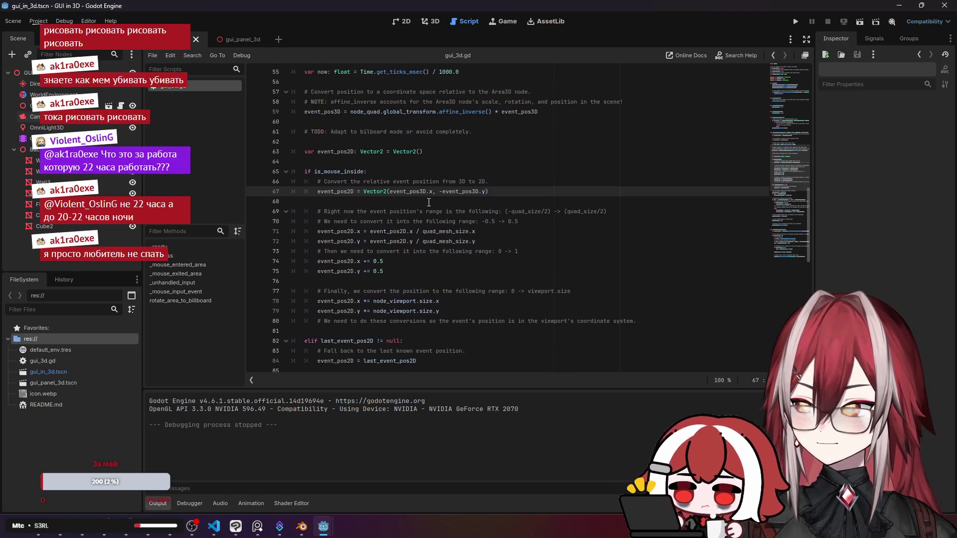
Highlight event_pos3D occurrences and read the -0.5 -> 0.5 range-remapping lines 67–71.
left_click_drag(426, 191, 390, 192)
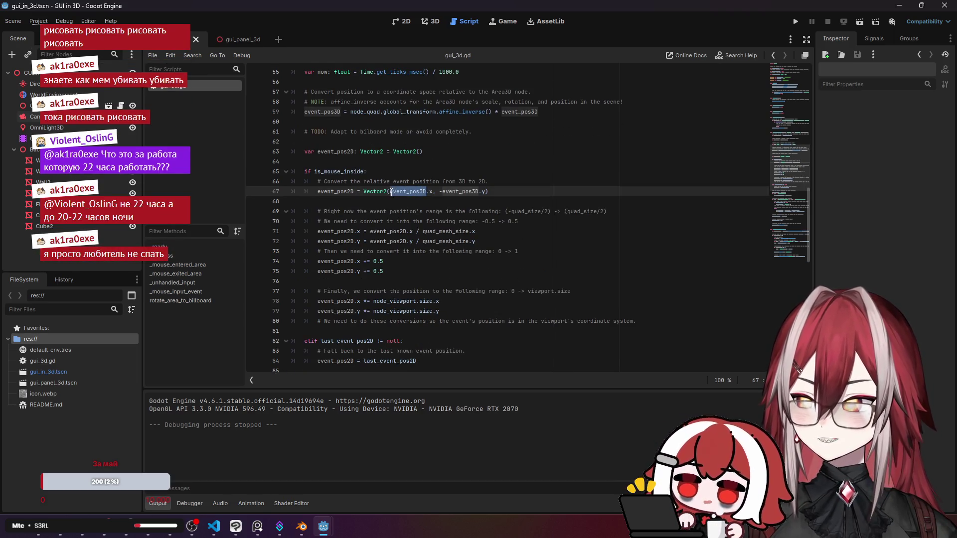
left_click(402, 211)
left_click(522, 222)
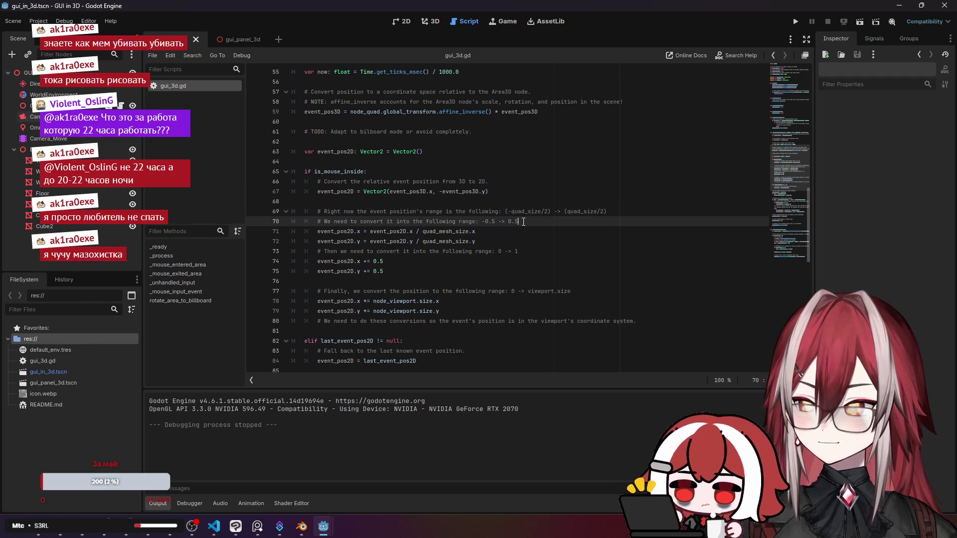
left_click(485, 231)
scroll(499, 224, "up", 1)
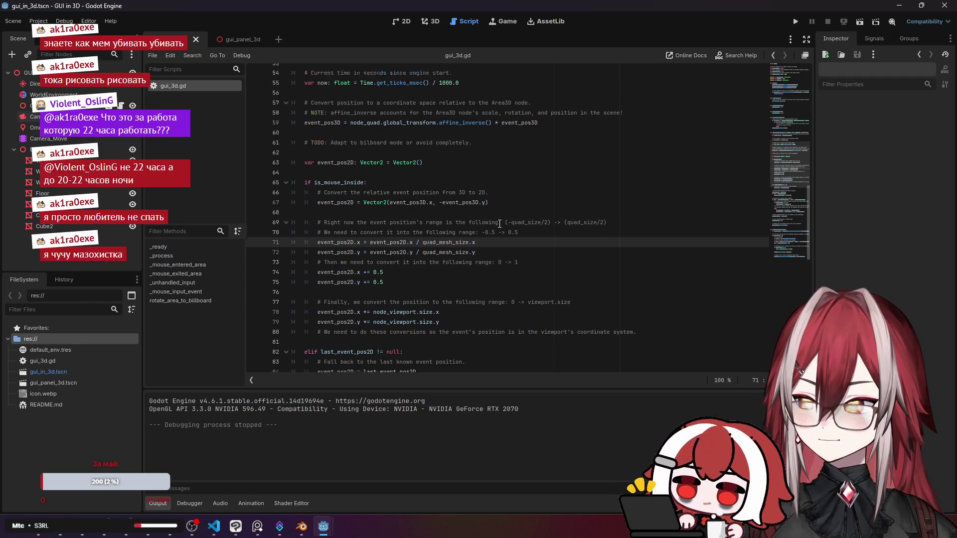
left_click(464, 221)
scroll(463, 225, "down", 1)
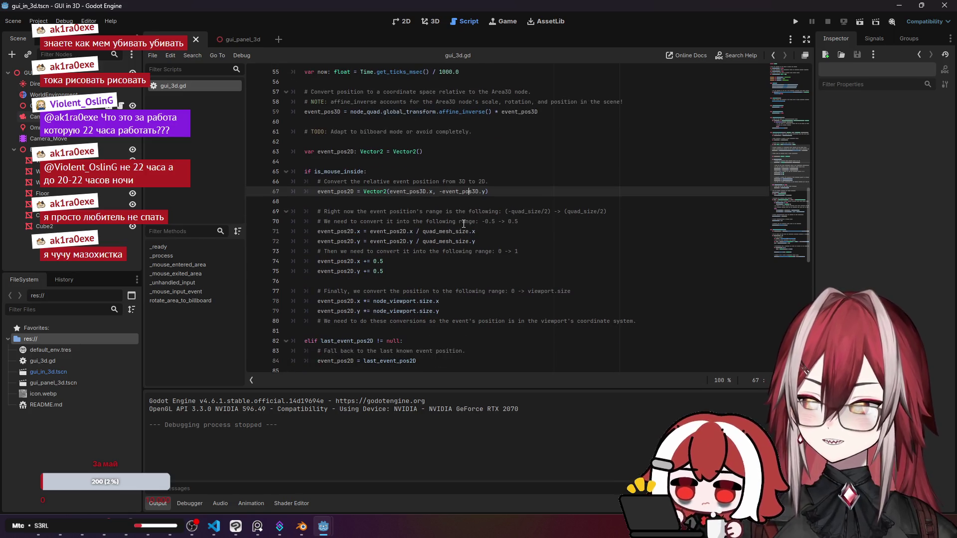
mouse_move(464, 223)
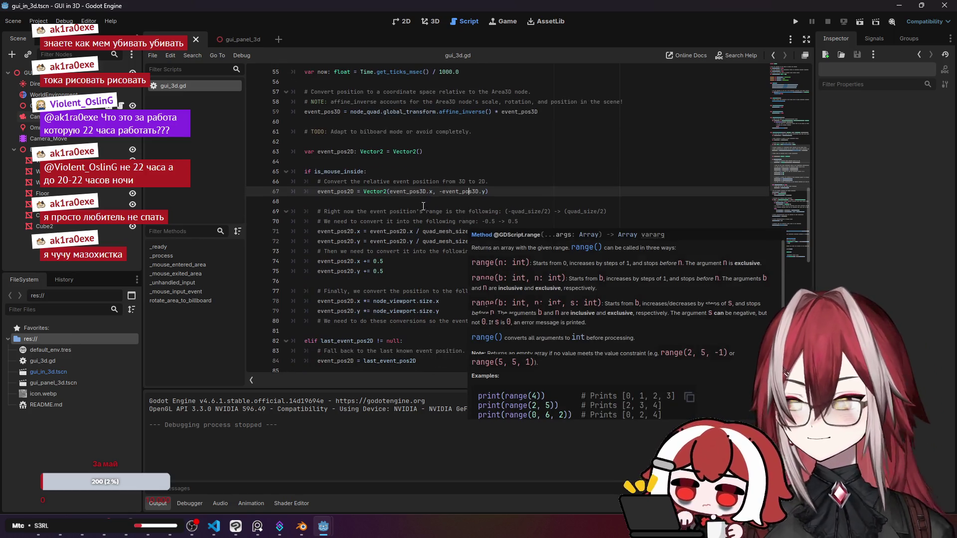
left_click(426, 205)
left_click(360, 172)
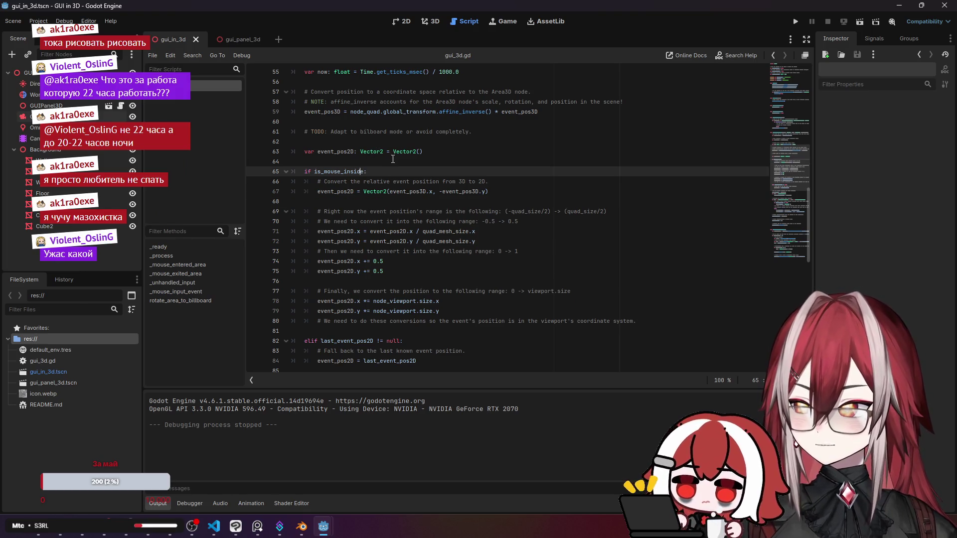
left_click(394, 152)
scroll(500, 192, "up", 1)
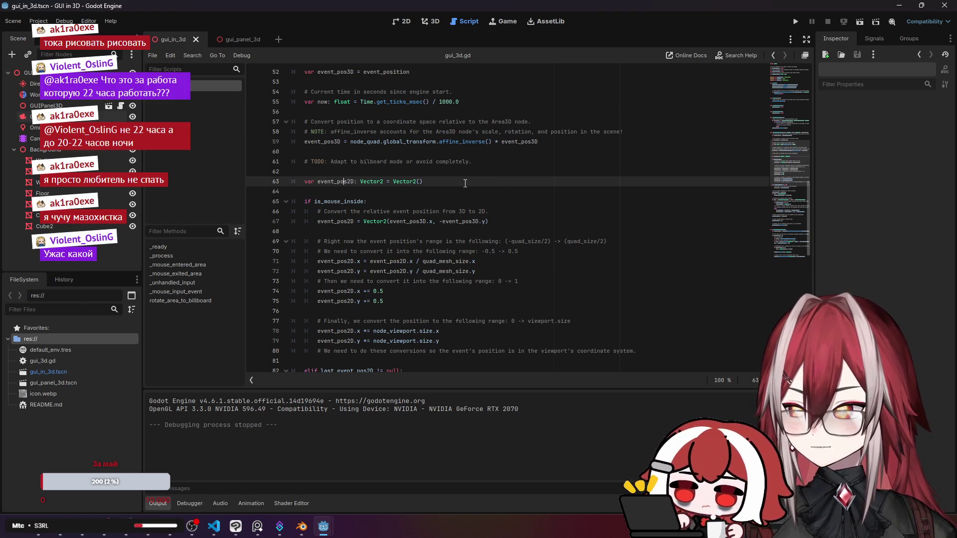
scroll(465, 183, "down", 1)
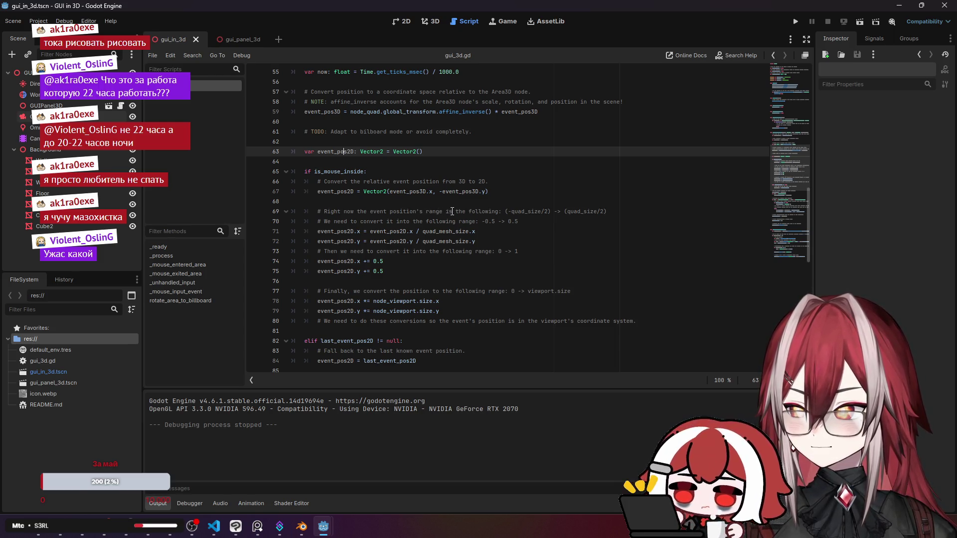
Read the quad_size comments down to the elif check on line 82, then open gui_panel_3d.
left_click_drag(452, 211, 500, 211)
left_click(510, 211)
left_click(429, 221)
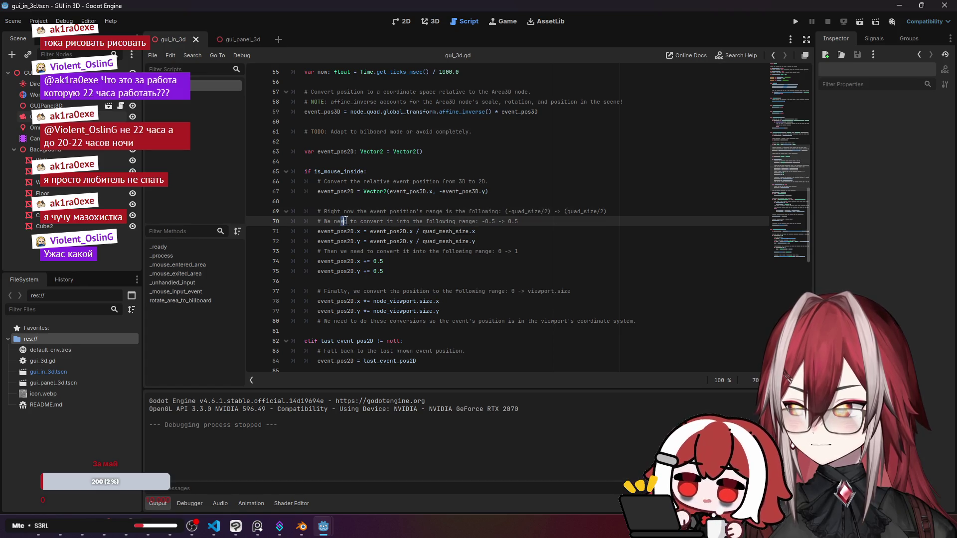
left_click(414, 251)
scroll(484, 229, "down", 1)
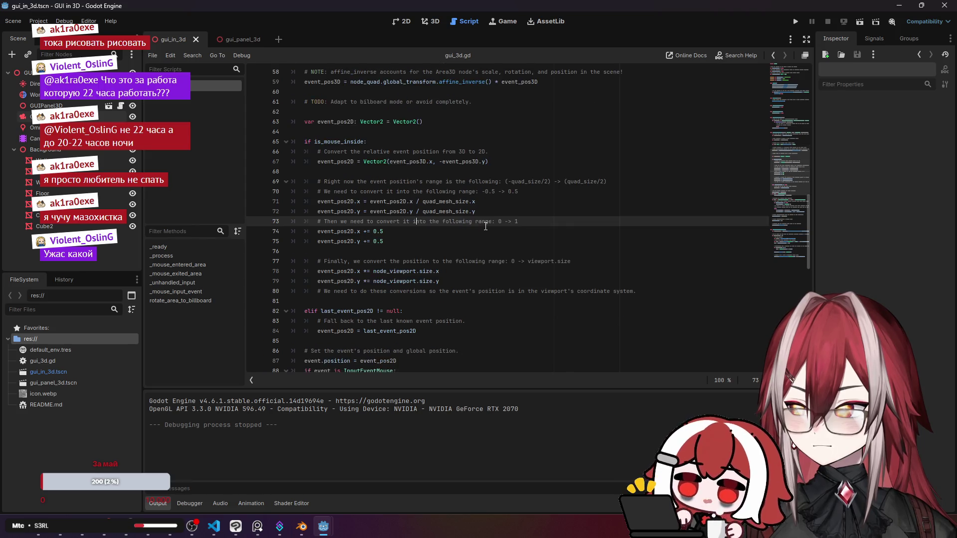
scroll(463, 214, "down", 1)
left_click(469, 281)
scroll(470, 249, "down", 2)
scroll(471, 248, "down", 2)
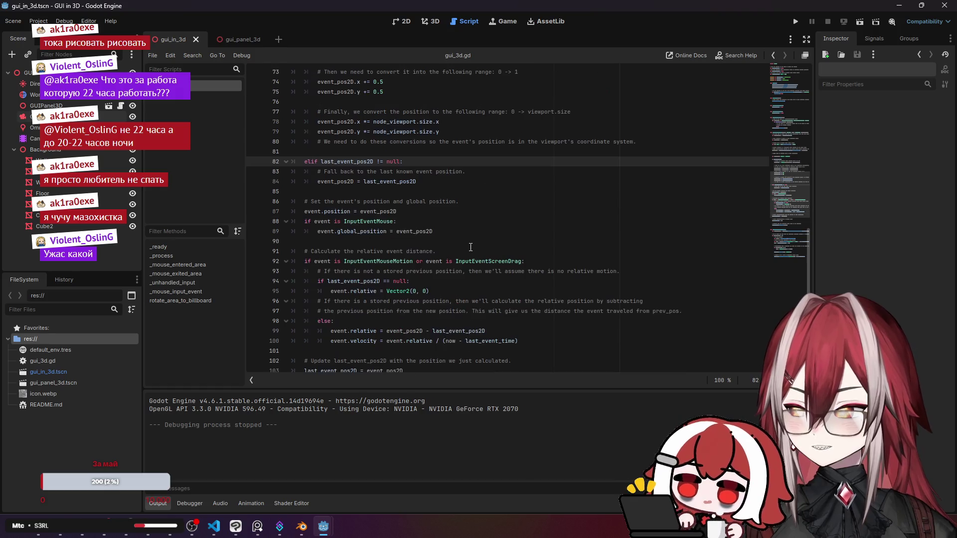
scroll(463, 231, "up", 9)
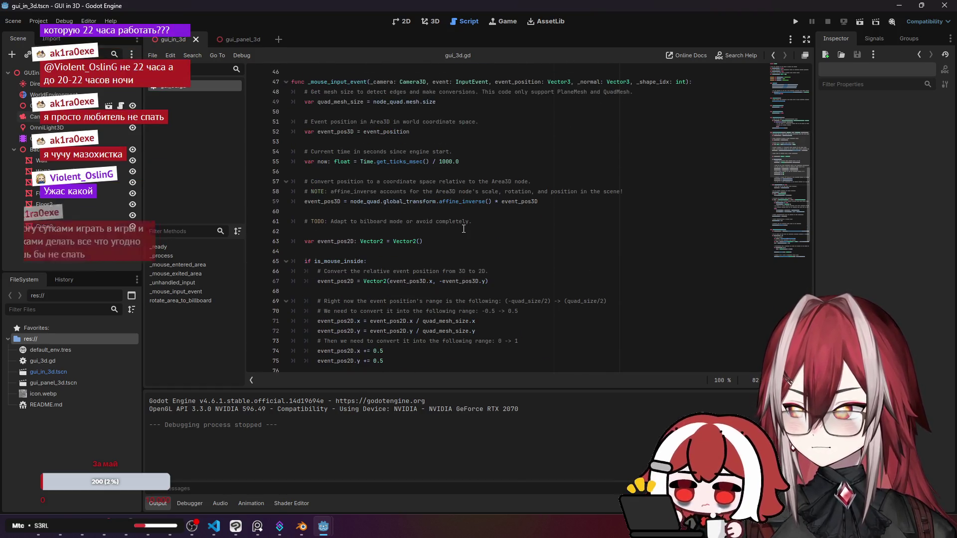
left_click(232, 42)
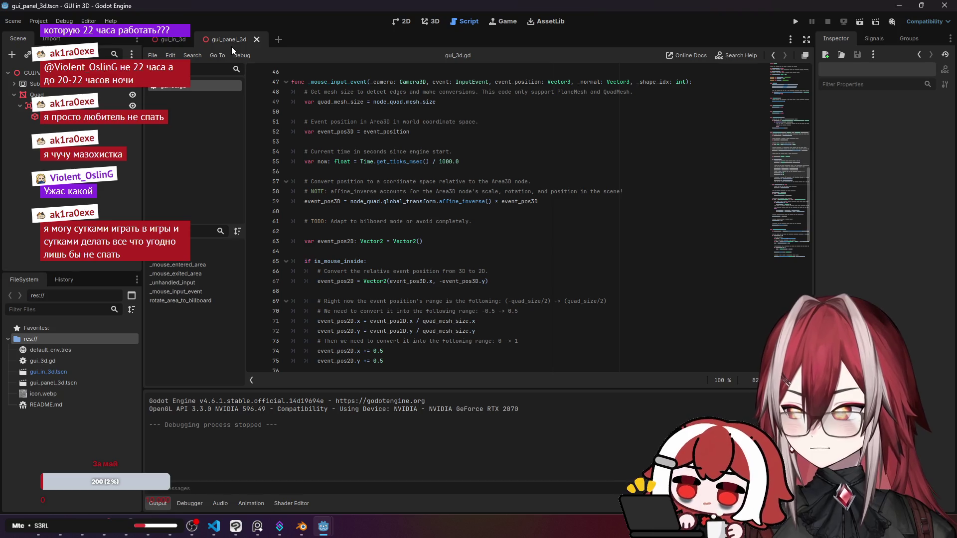
View the panel scene in 3D and inspect the Quad, GUIPanel3D root and CollisionShape3D.
left_click(432, 21)
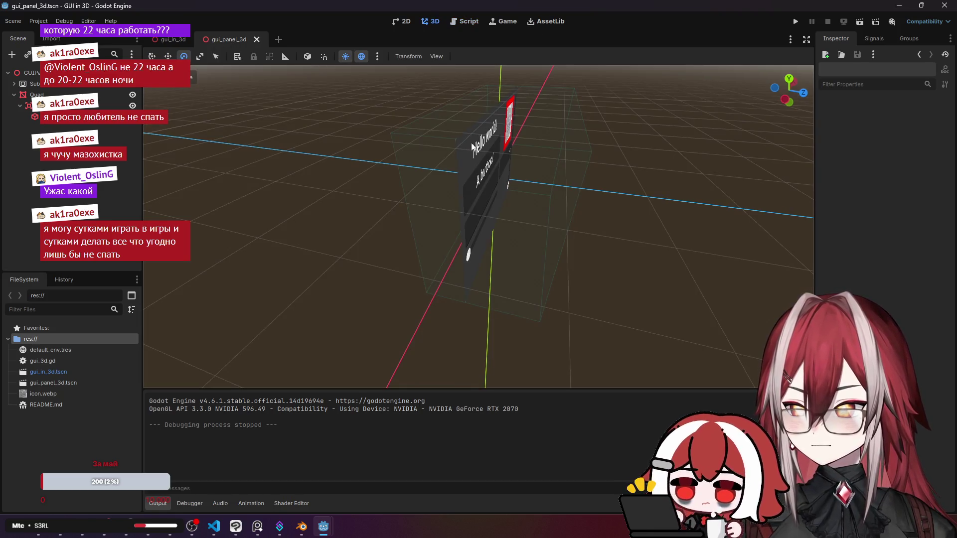
left_click(494, 155)
left_click(31, 72)
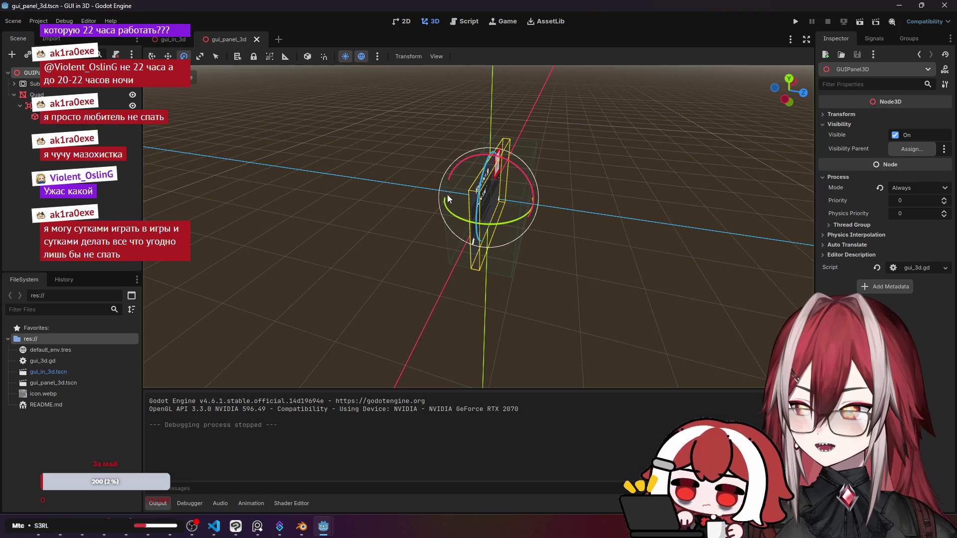
left_click(177, 43)
left_click(223, 37)
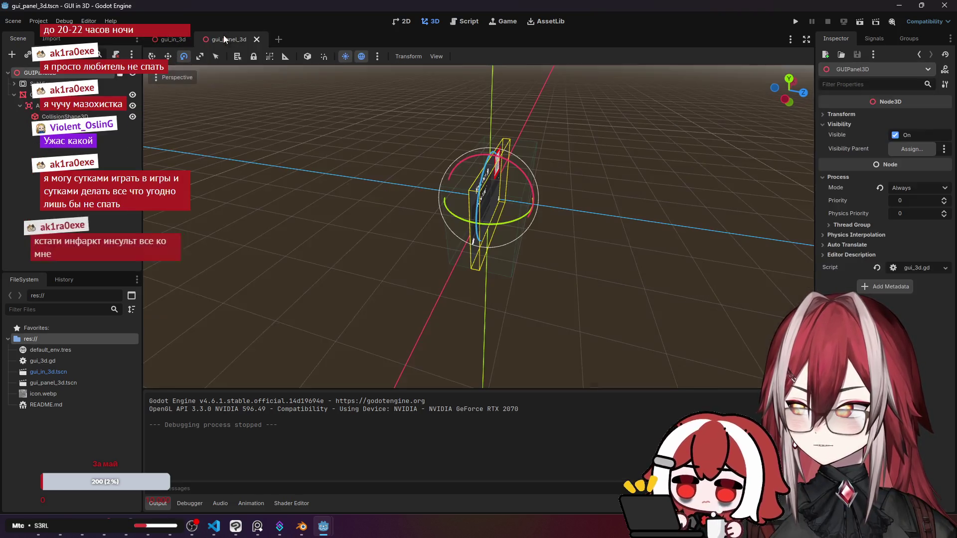
left_click(62, 116)
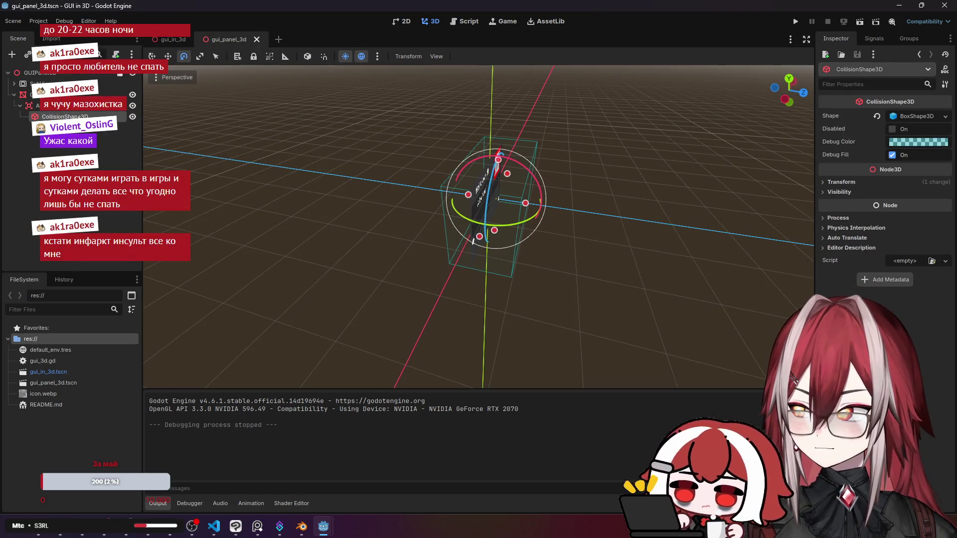
Rotate the Quad about -76° around Y to face the camera, then save and run.
left_click(481, 197)
left_click_drag(515, 226, 439, 209)
left_click(373, 203)
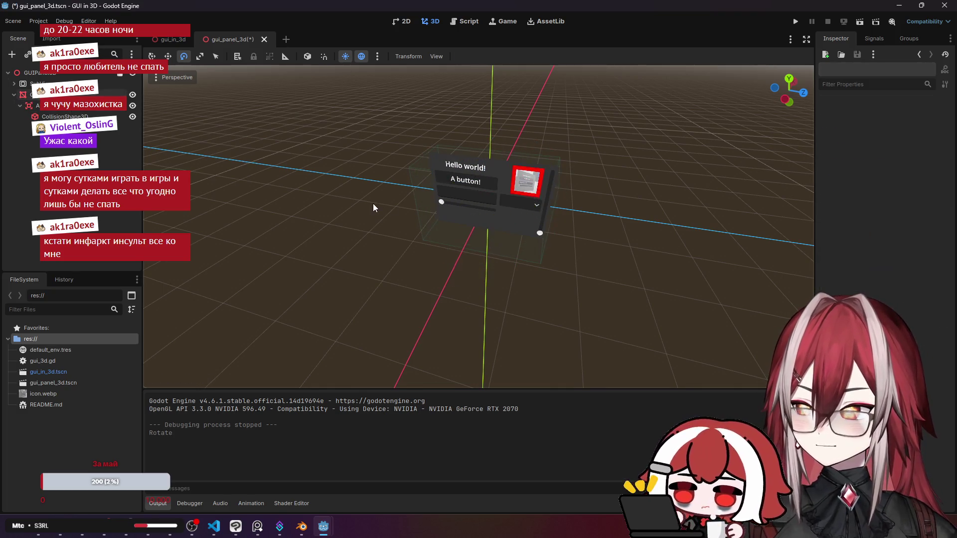
key("F5")
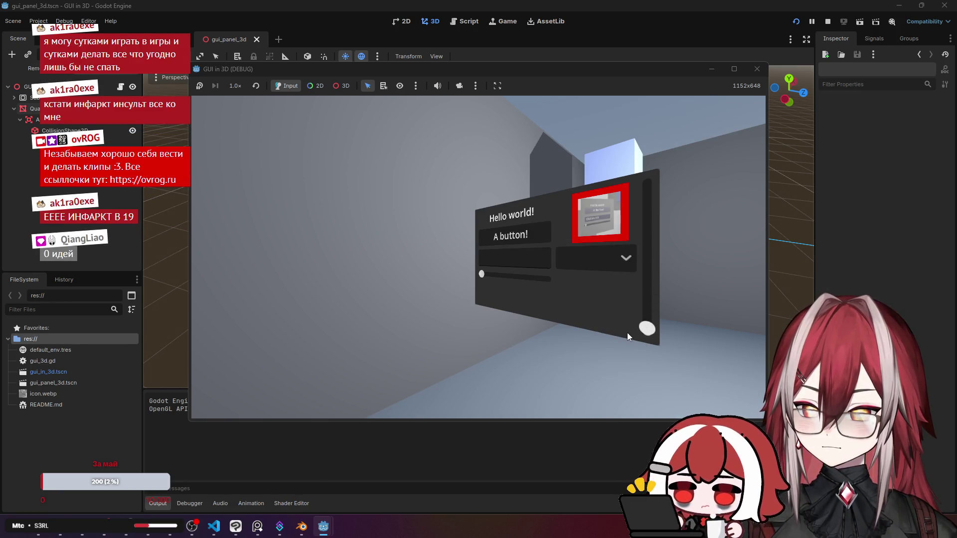
Raise the panel's vertical slider, press 'A button!', and focus the empty text field.
mouse_move(645, 333)
left_mouse_down()
mouse_move(642, 257)
mouse_move(642, 287)
left_mouse_up()
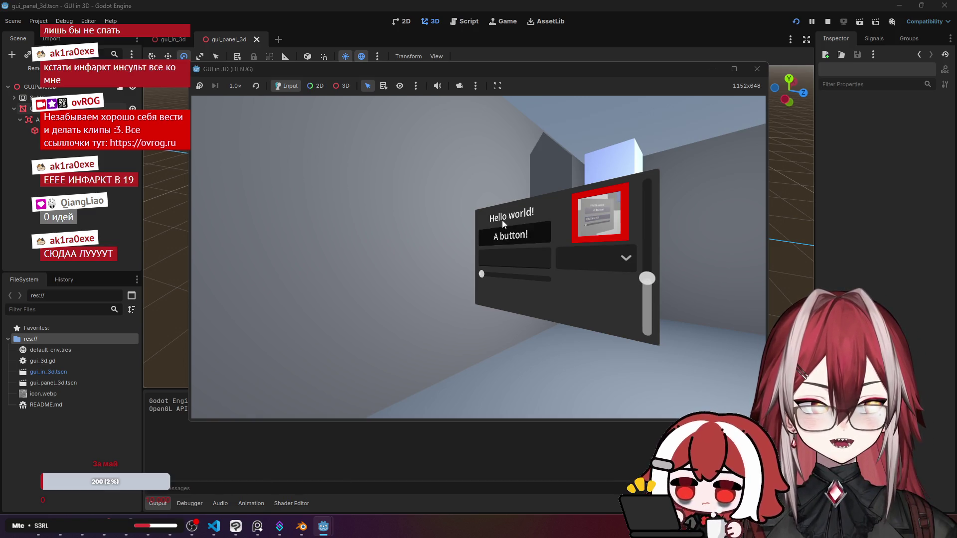
left_click(466, 239)
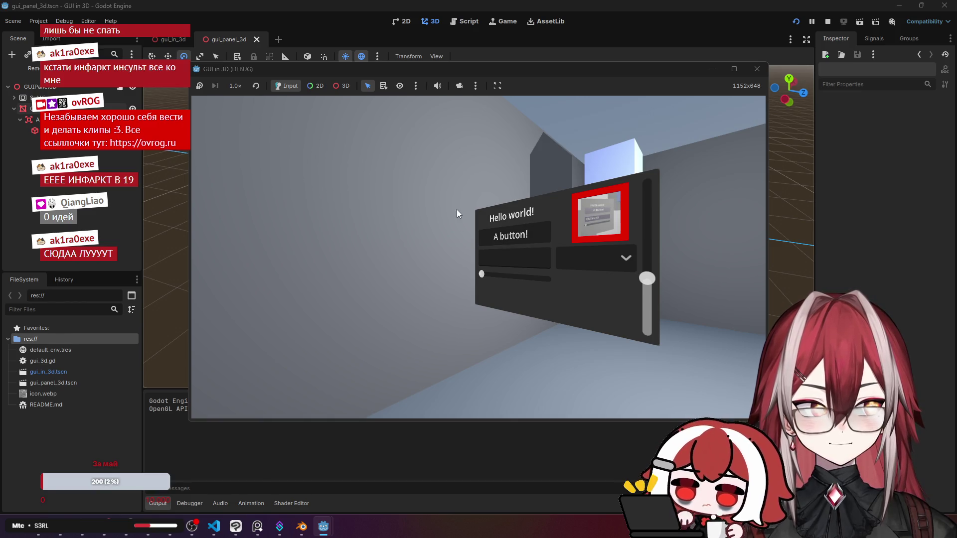
left_click(500, 262)
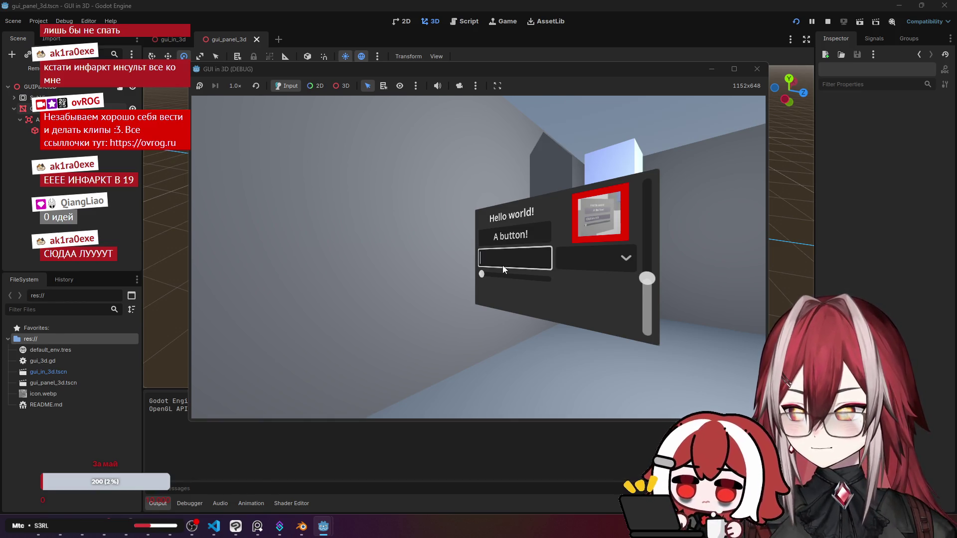
type("asdasdsad")
Stop the game and read gui_3d.gd's event_pos2D setup and last-position fallback code.
left_click(757, 69)
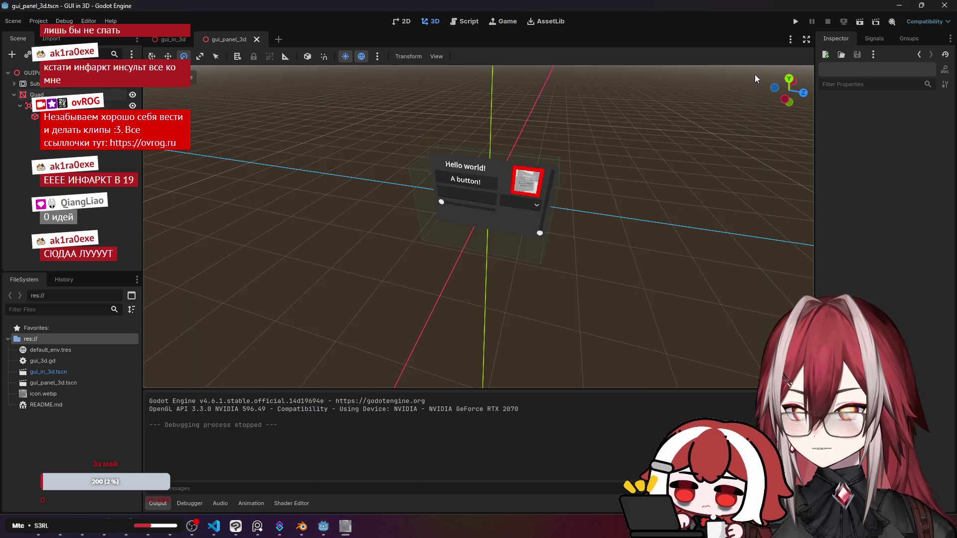
left_click(451, 24)
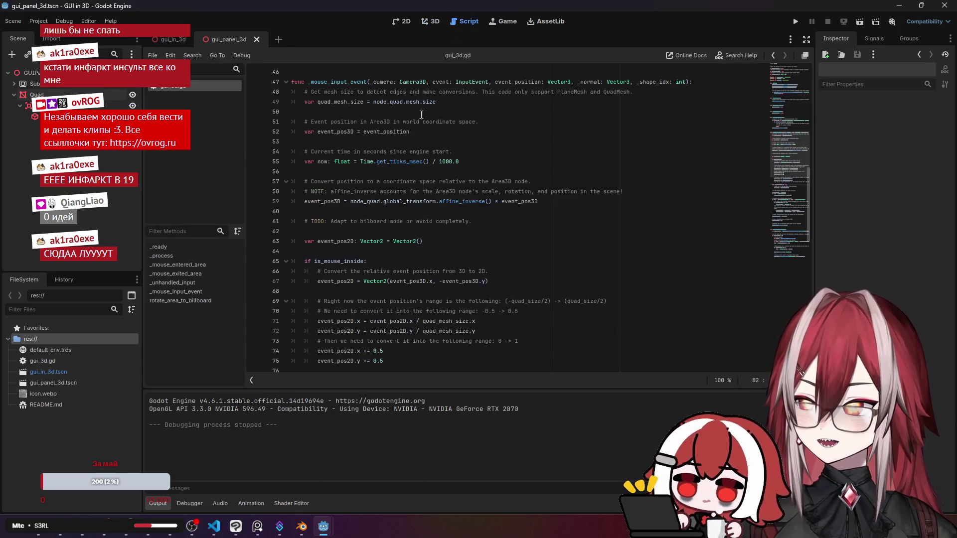
left_click(370, 202)
left_click(361, 239)
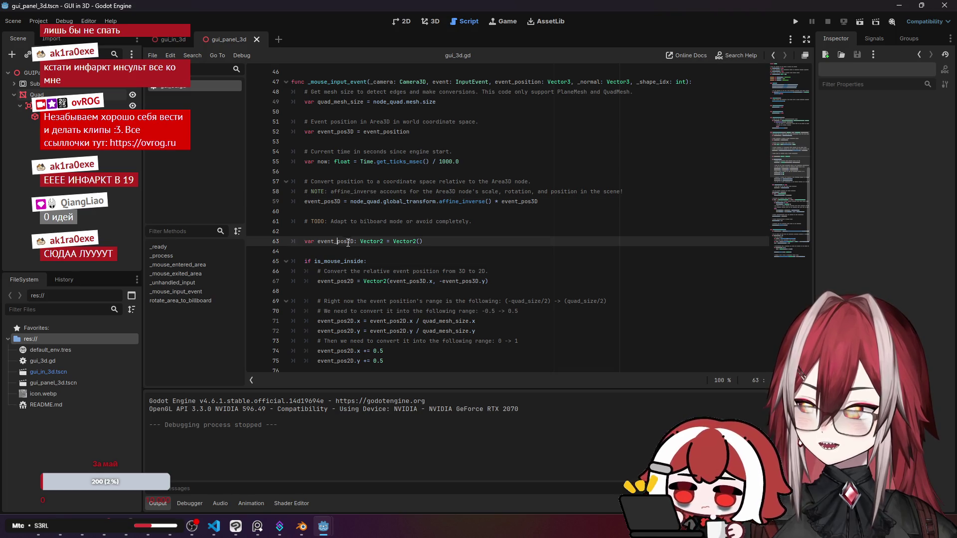
left_click(428, 263)
scroll(429, 267, "down", 1)
scroll(430, 267, "down", 2)
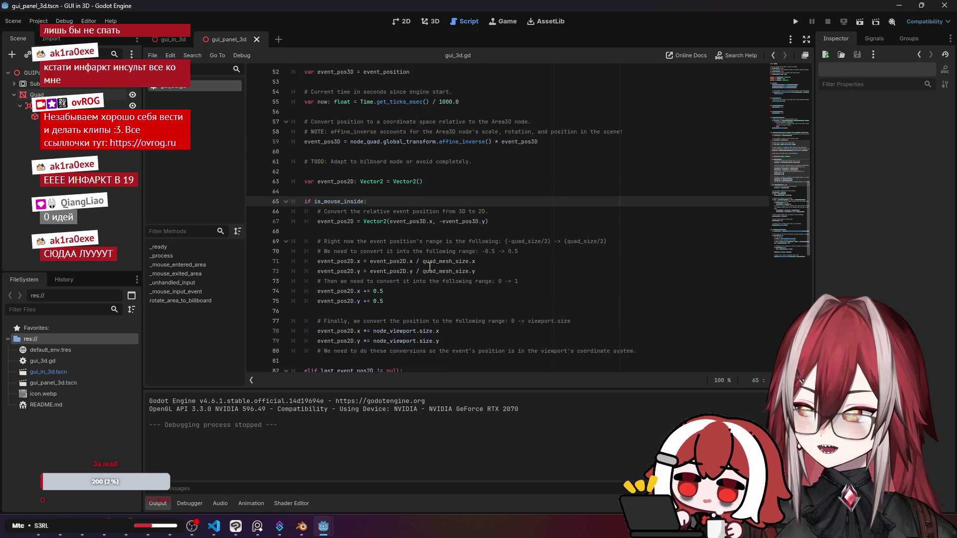
scroll(392, 268, "down", 3)
left_click(429, 252)
scroll(438, 251, "down", 3)
scroll(444, 239, "down", 6)
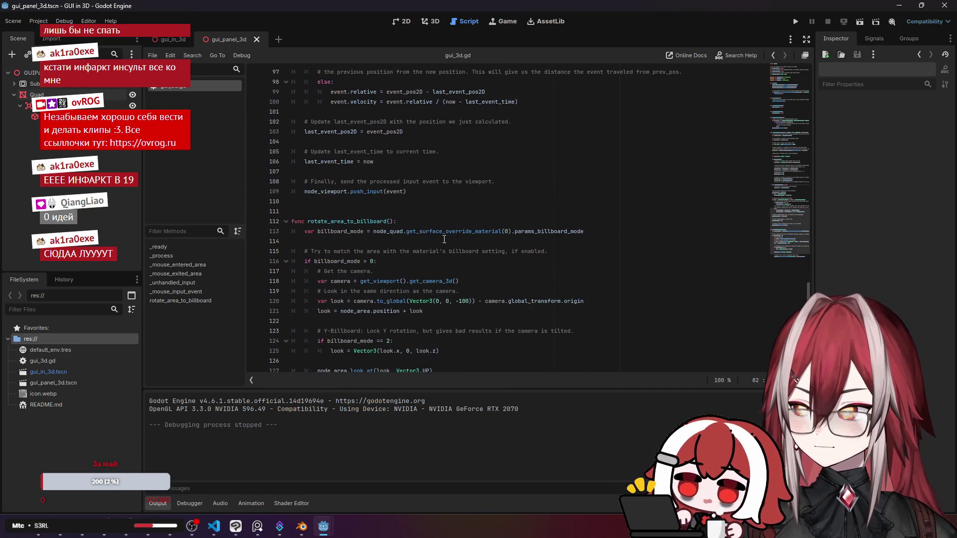
Fold and unfold rotate_area_to_billboard and read its billboard, camera and look_at lines.
left_click(286, 281)
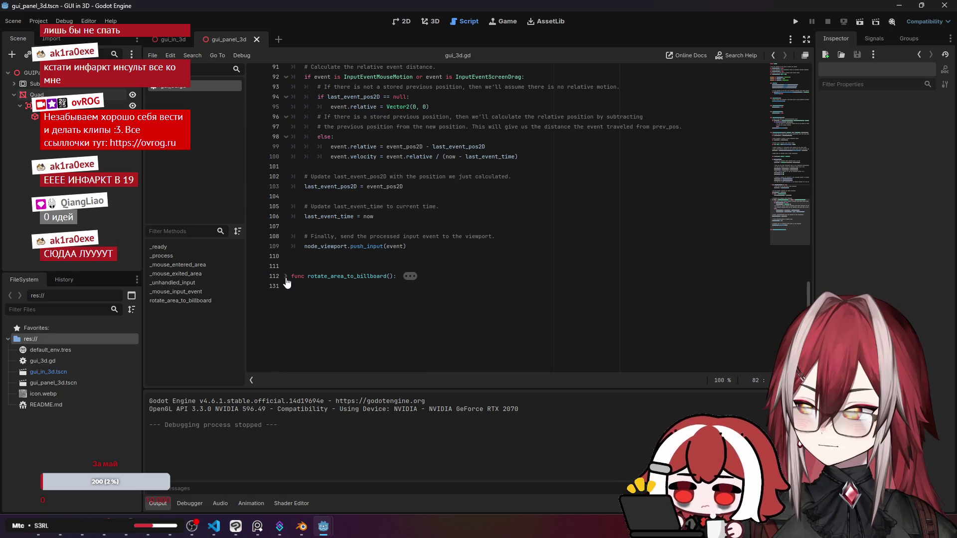
left_click(294, 277)
left_click(287, 277)
scroll(428, 231, "down", 2)
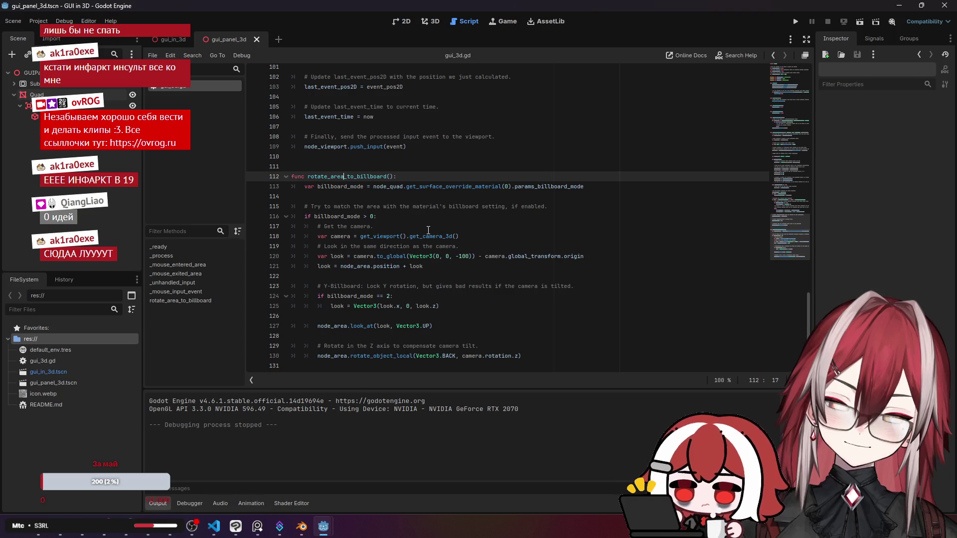
left_click(343, 187)
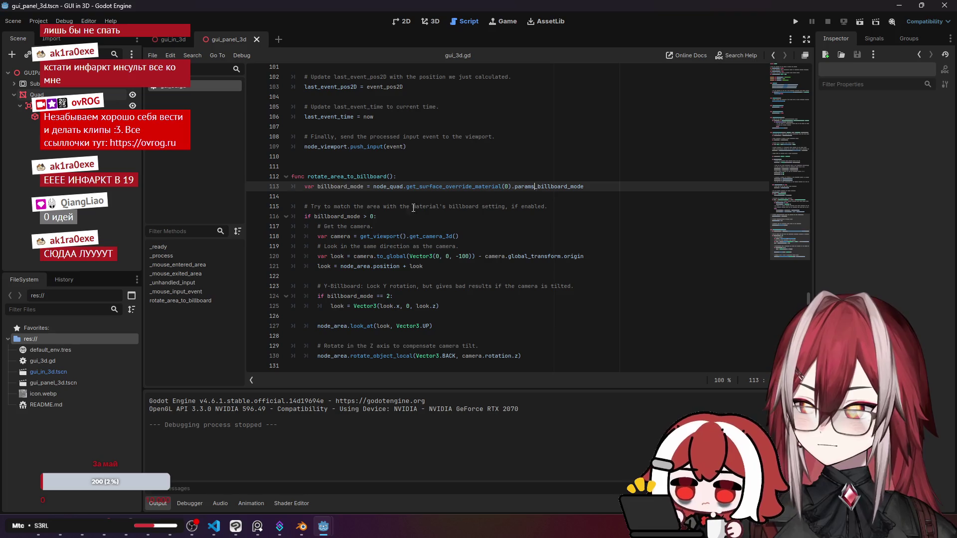
left_click(344, 217)
left_click(338, 234)
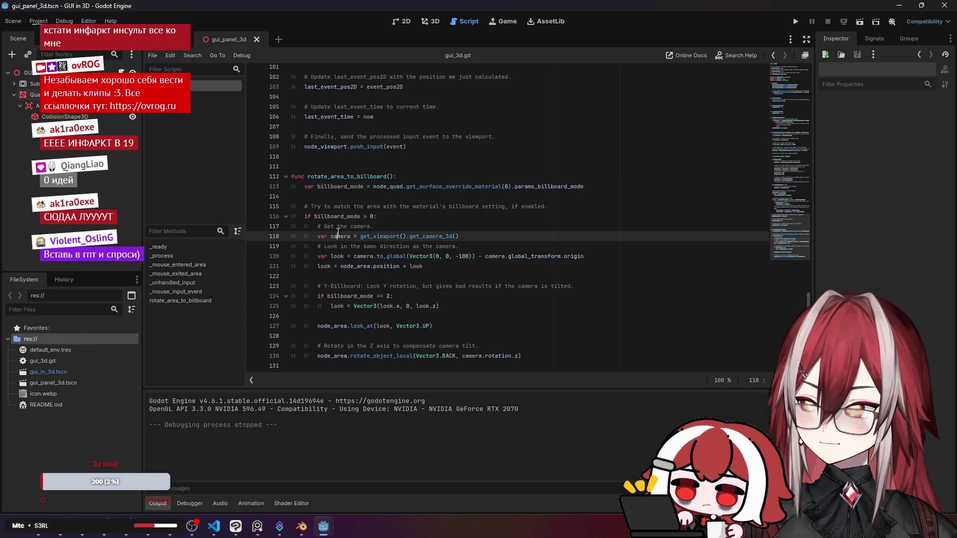
left_click(364, 257)
left_click(389, 256)
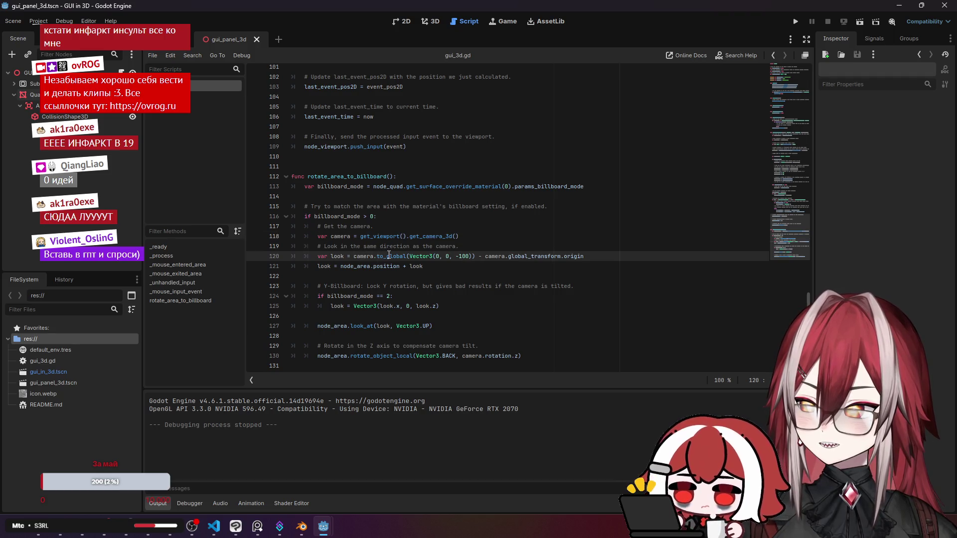
left_click(424, 267)
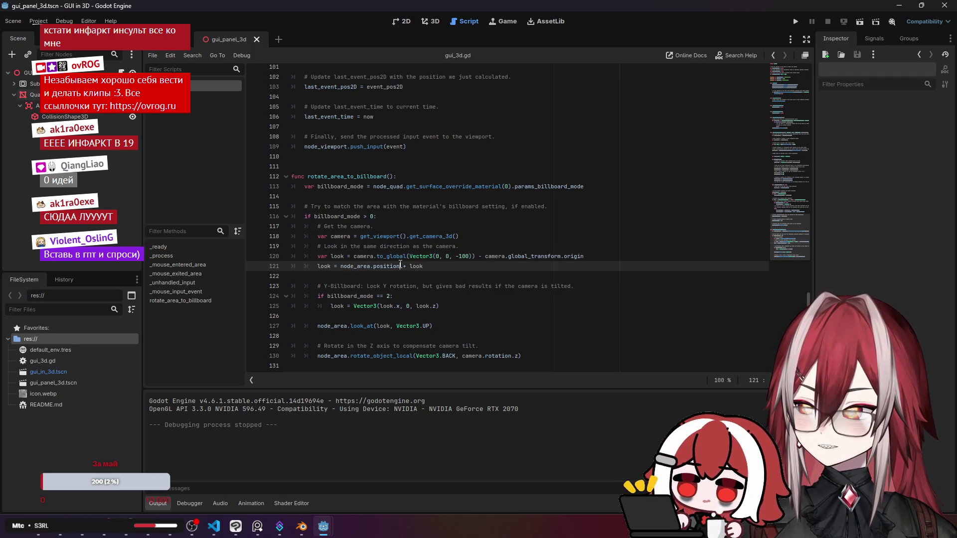
left_click(348, 326)
key("Down")
key("Down")
key("Down")
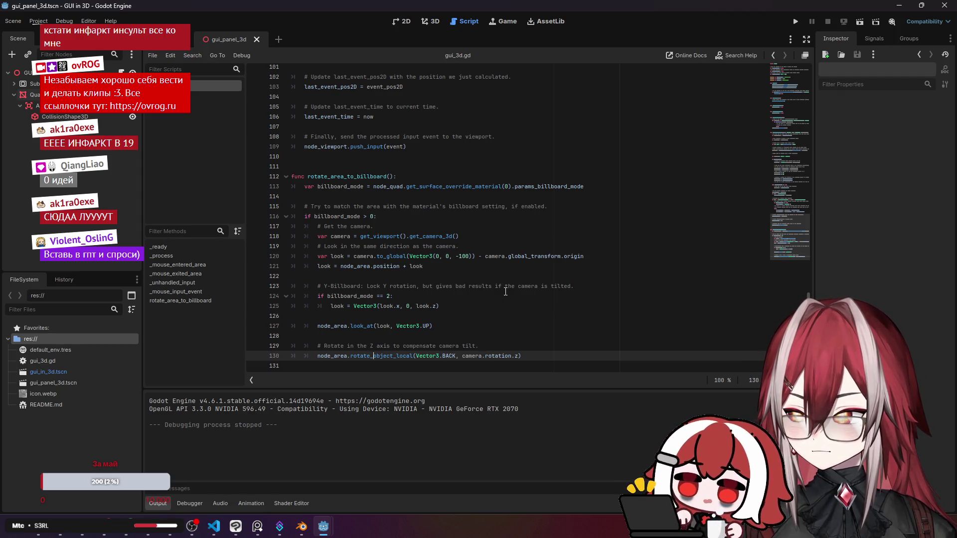
scroll(781, 255, "up", 16)
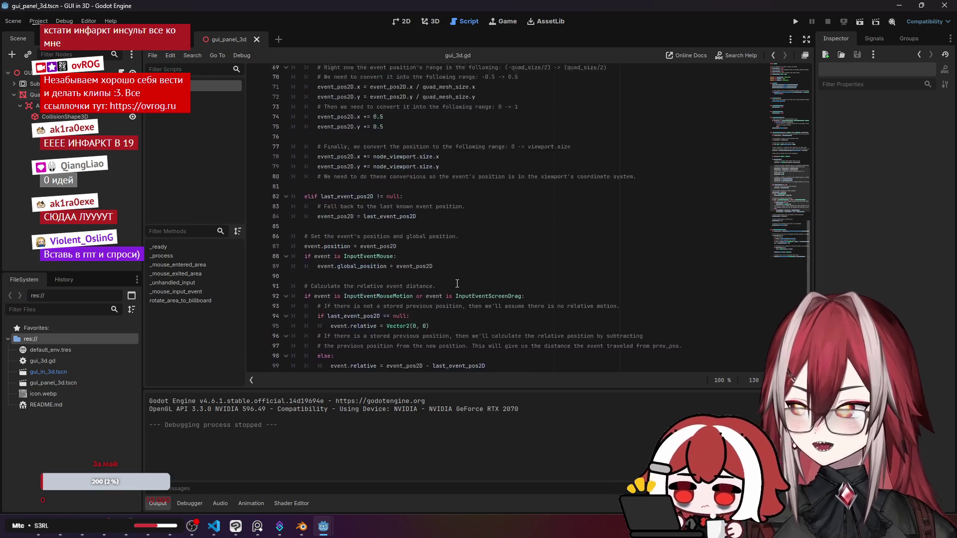
left_click_drag(806, 237, 807, 99)
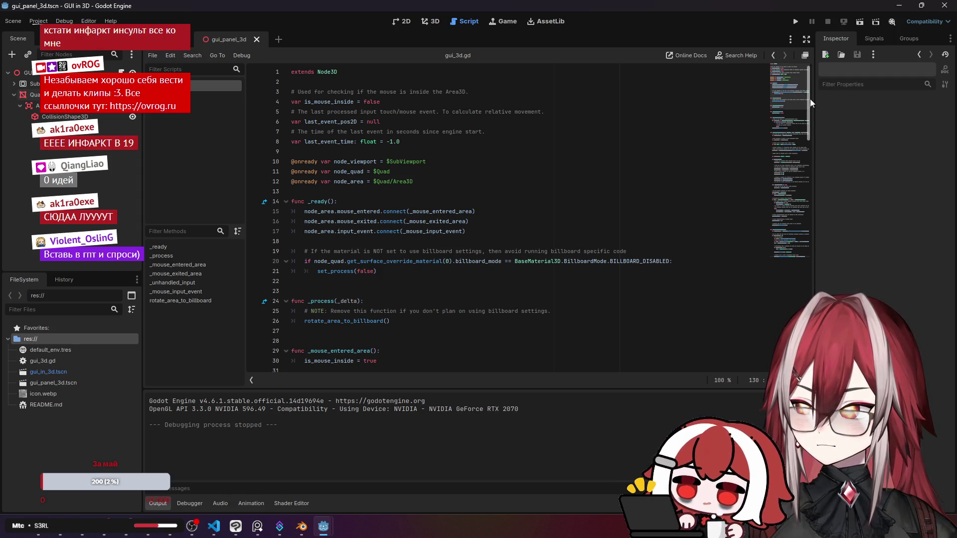
Comment out rotate_area_to_billboard() on line 26 with # and run the game.
left_click_drag(807, 117, 807, 129)
left_click(357, 253)
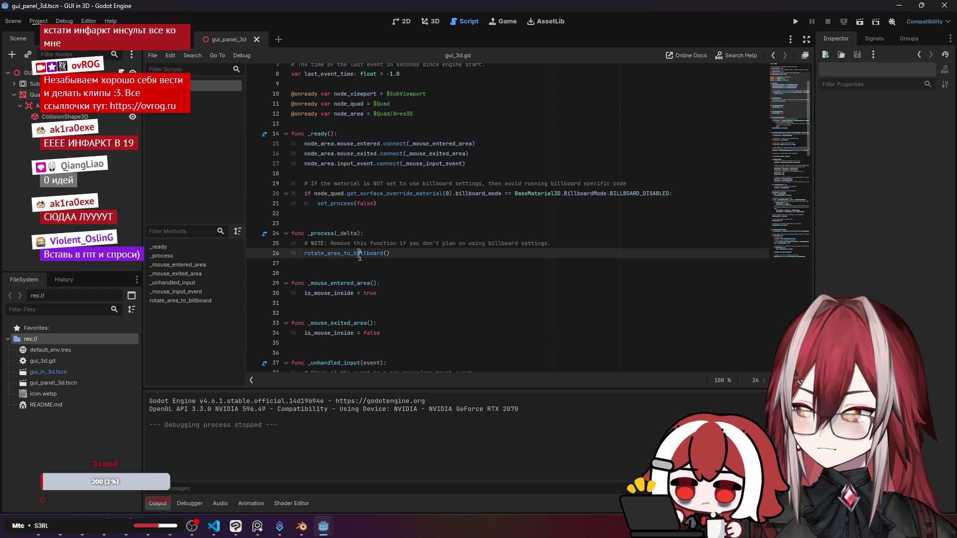
left_click(364, 253)
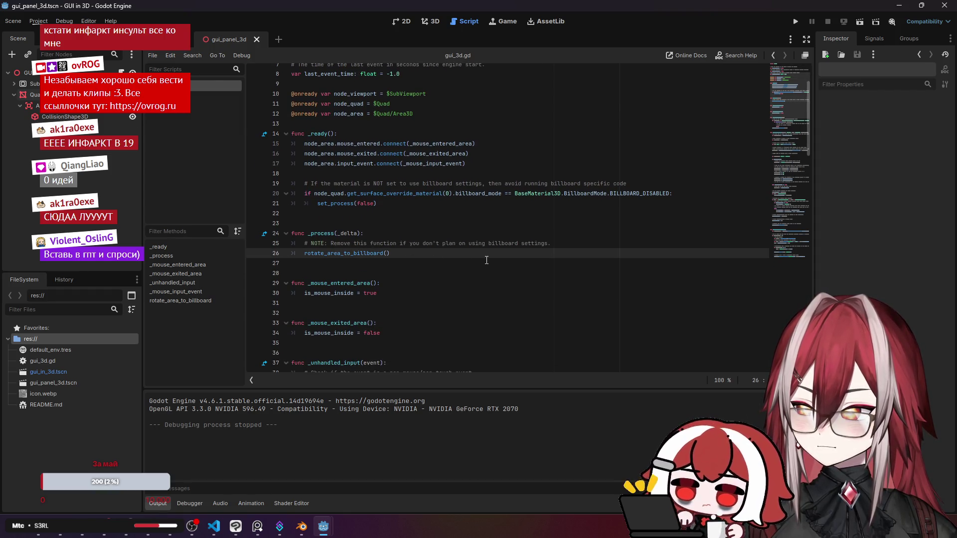
key("Home")
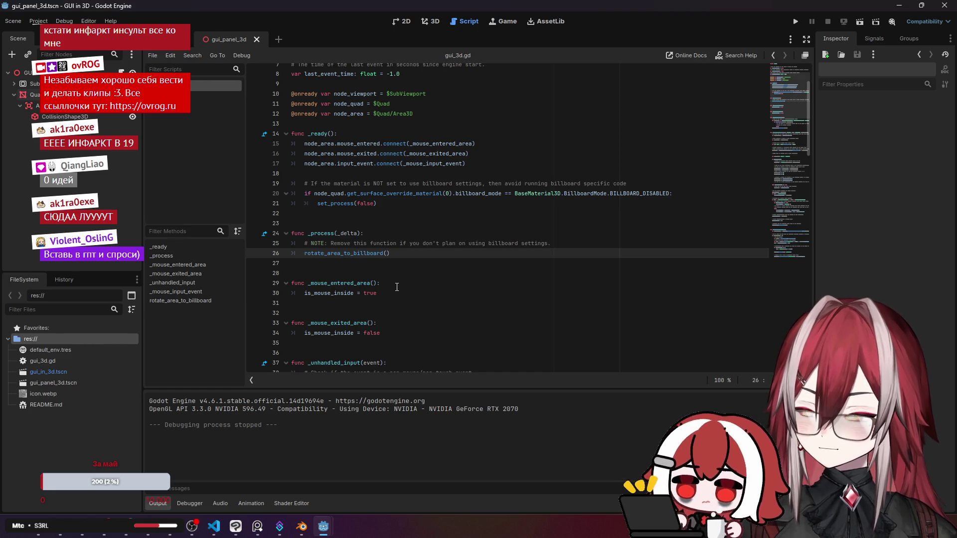
type("#")
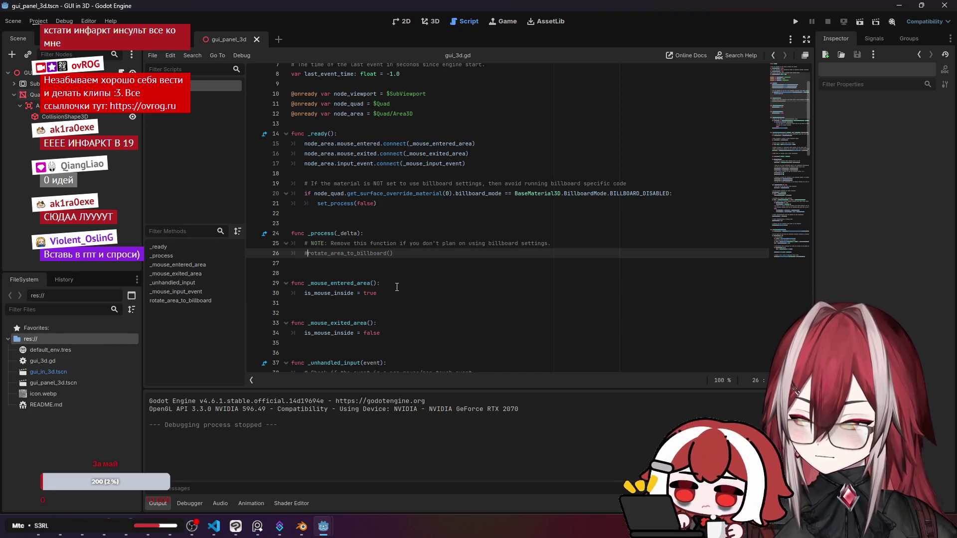
key("Down")
left_click(796, 22)
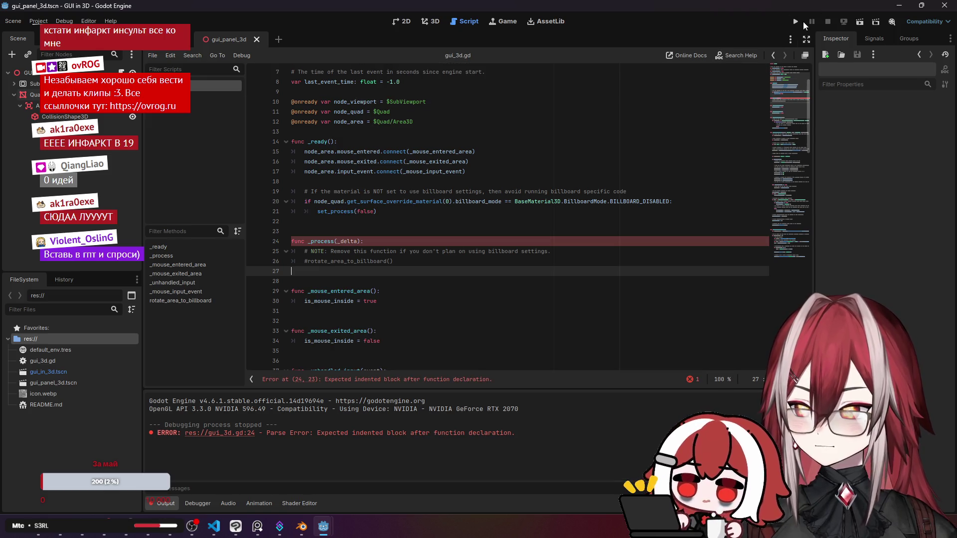
Add an indented 'pass' below the commented call, then save and run again.
key("Up")
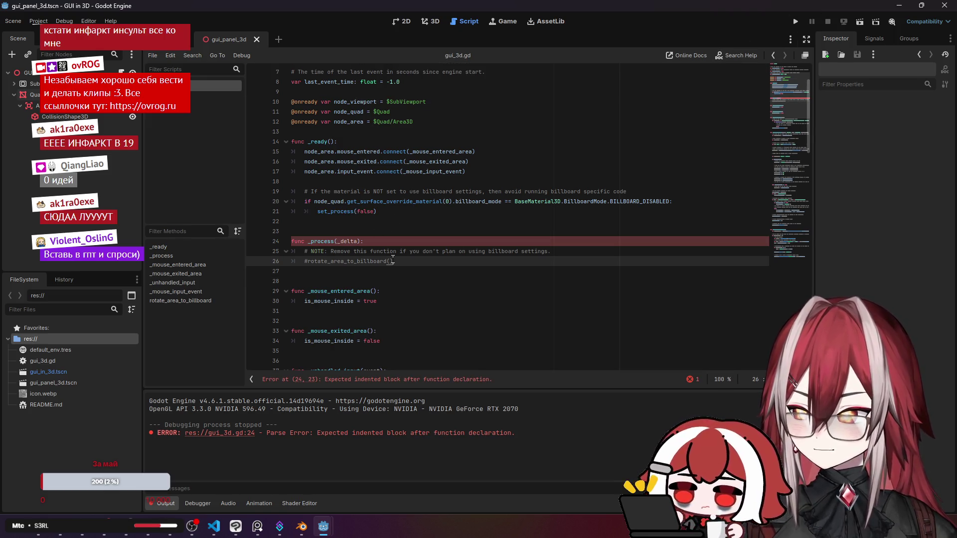
key("End")
key("Return")
type("pass")
left_click(795, 21)
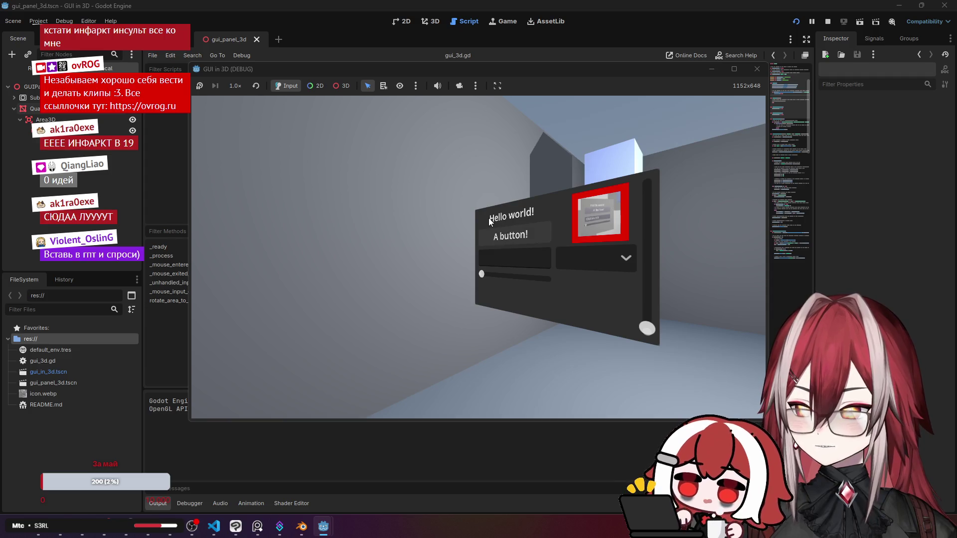
Nudge the horizontal slider right and drag the vertical slider to the top.
left_click(516, 277)
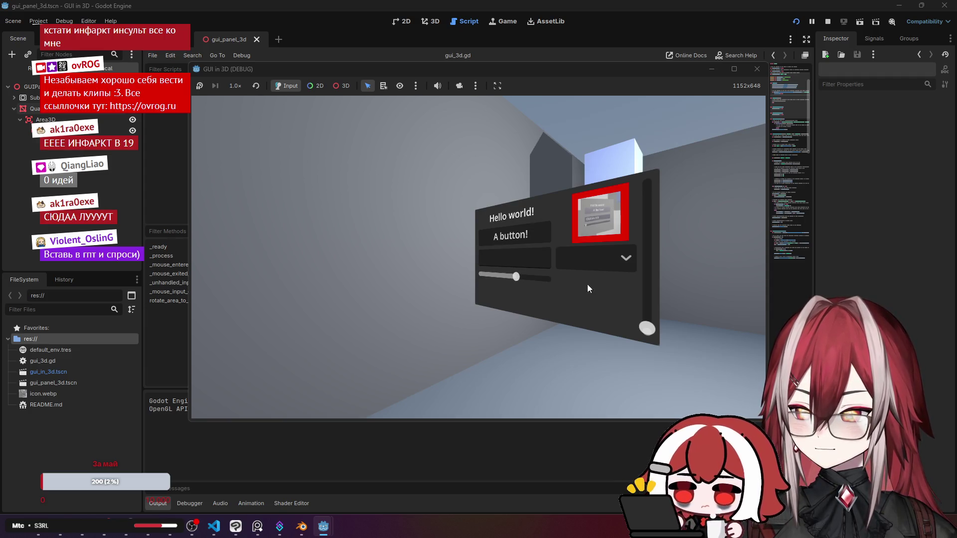
left_click_drag(647, 328, 662, 204)
left_click(757, 69)
scroll(429, 219, "down", 8)
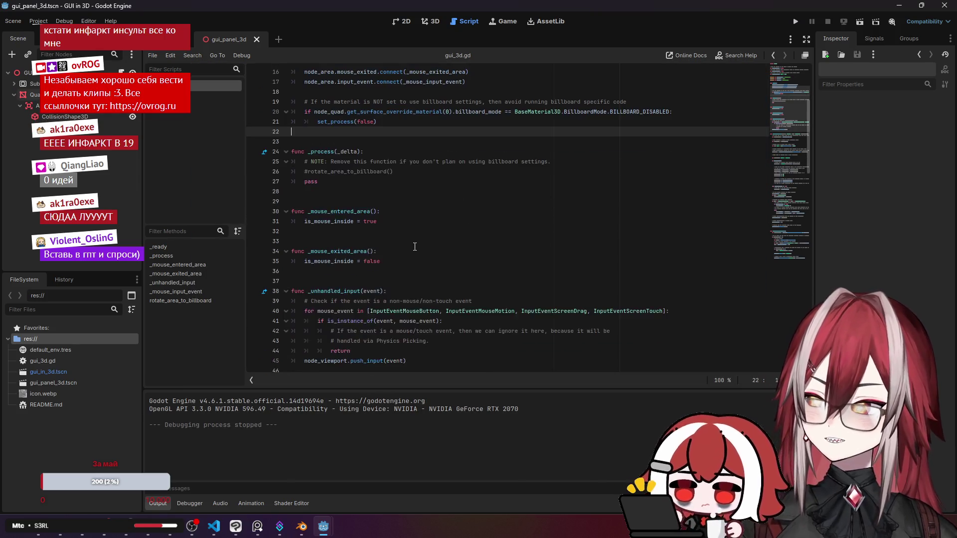
scroll(429, 219, "down", 15)
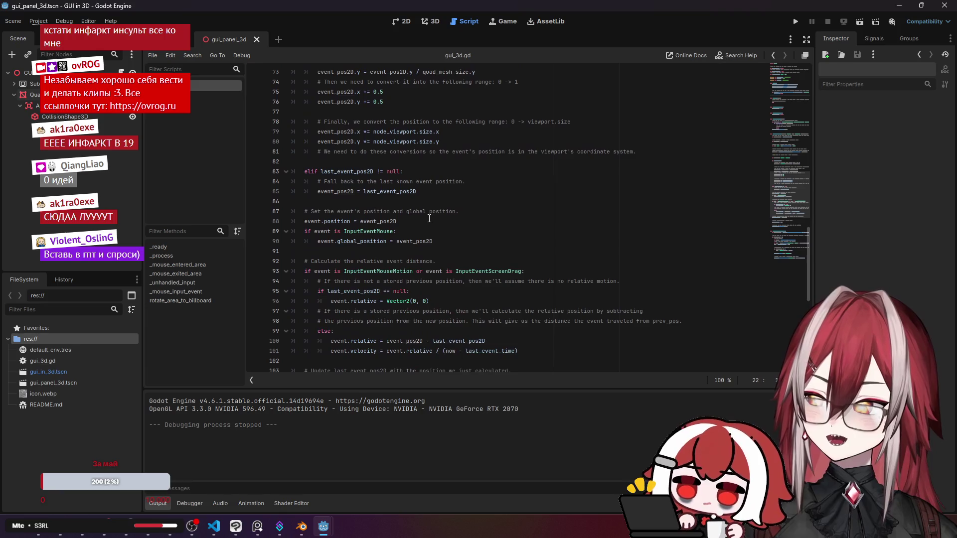
scroll(429, 218, "down", 5)
scroll(438, 227, "up", 1)
left_click(364, 263)
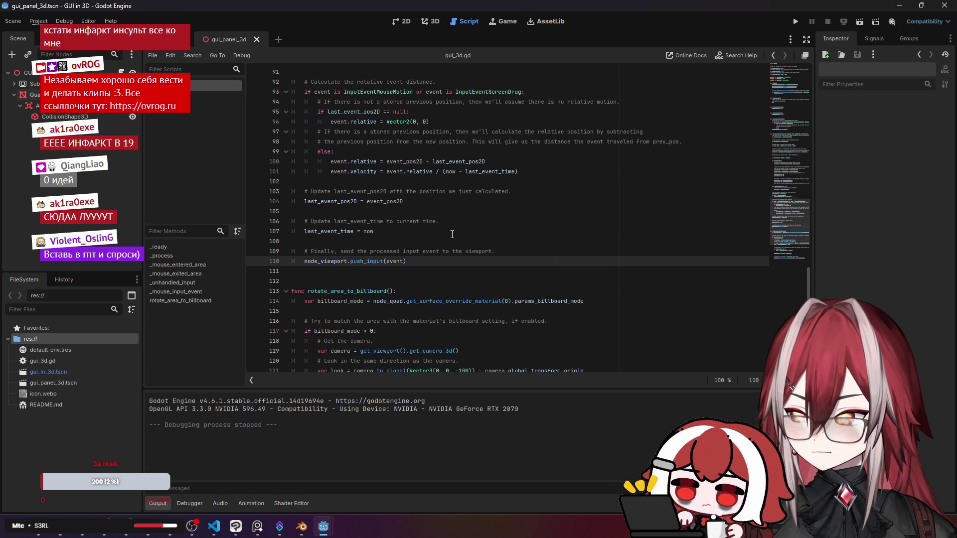
scroll(452, 235, "up", 2)
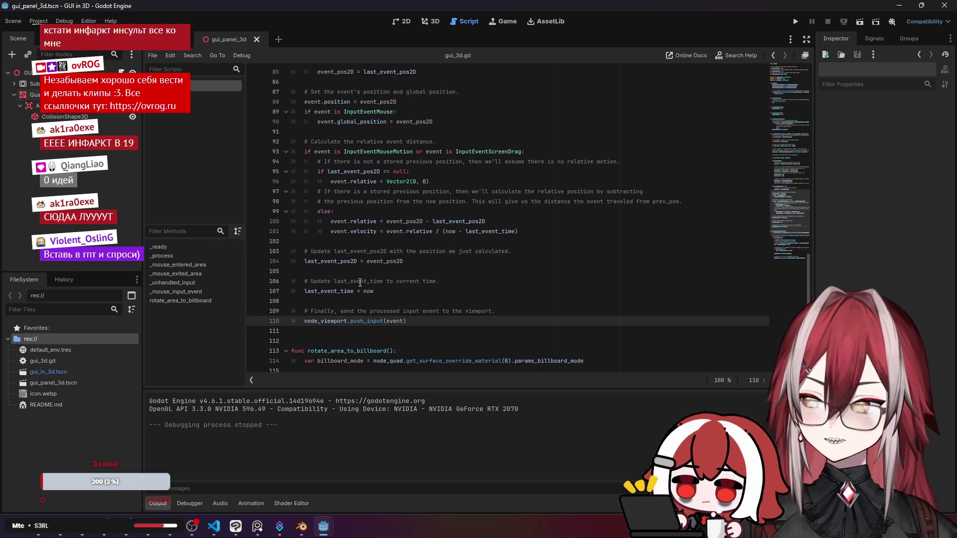
left_click(353, 291)
key("Down")
key("Down")
key("Down")
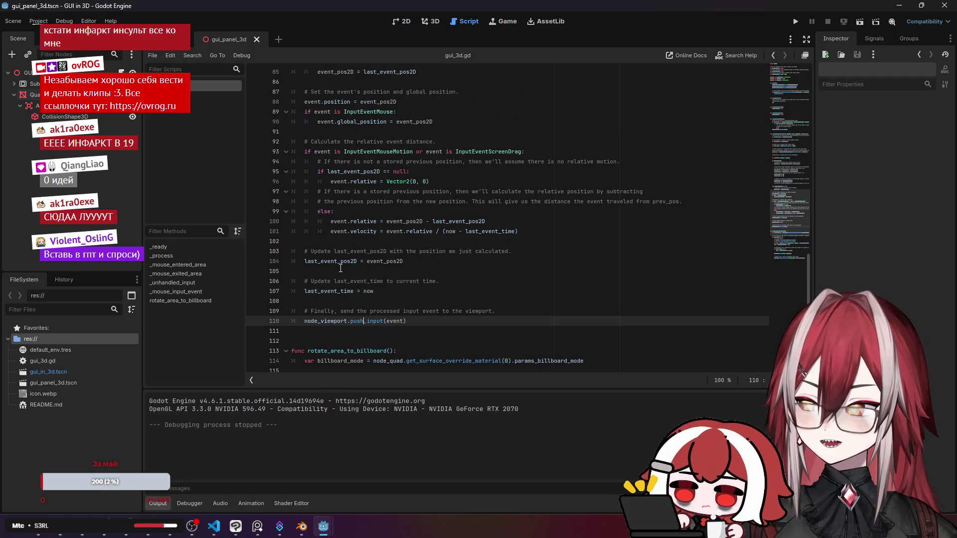
left_click(337, 261)
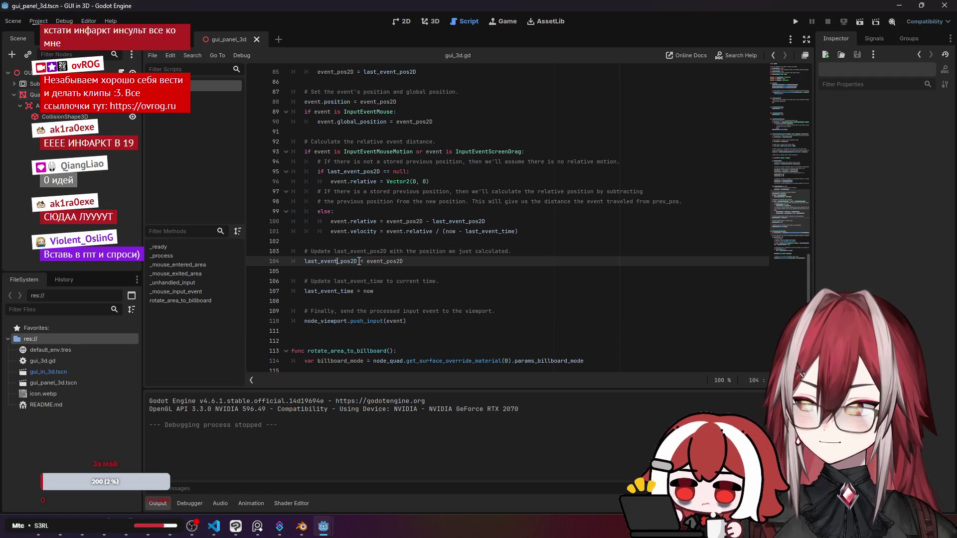
left_click(387, 251)
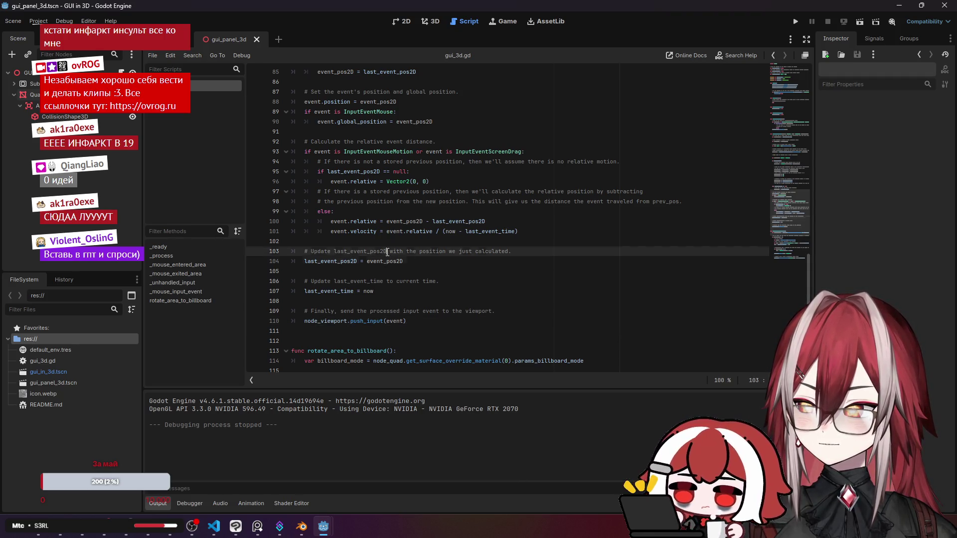
double_click(346, 261)
scroll(349, 299, "up", 2)
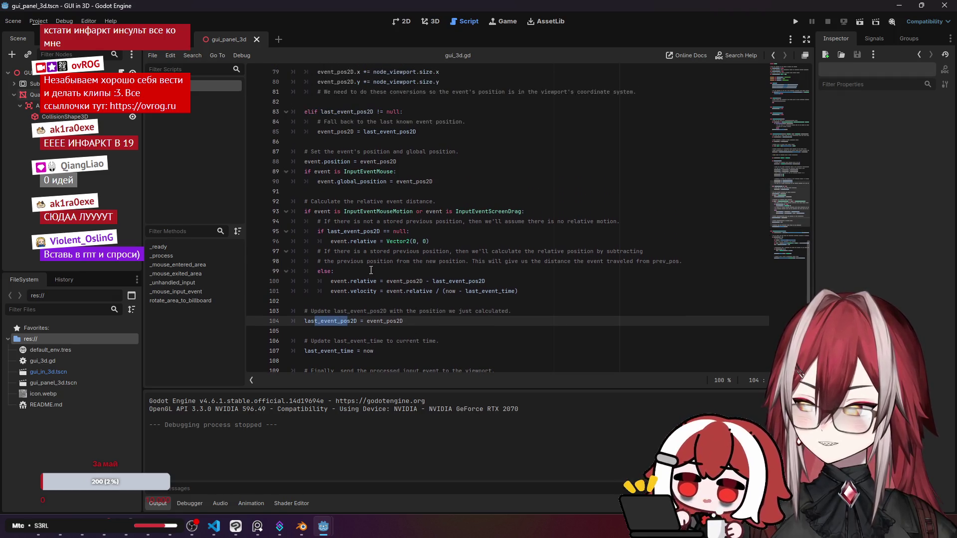
left_click(364, 280)
left_click(370, 292)
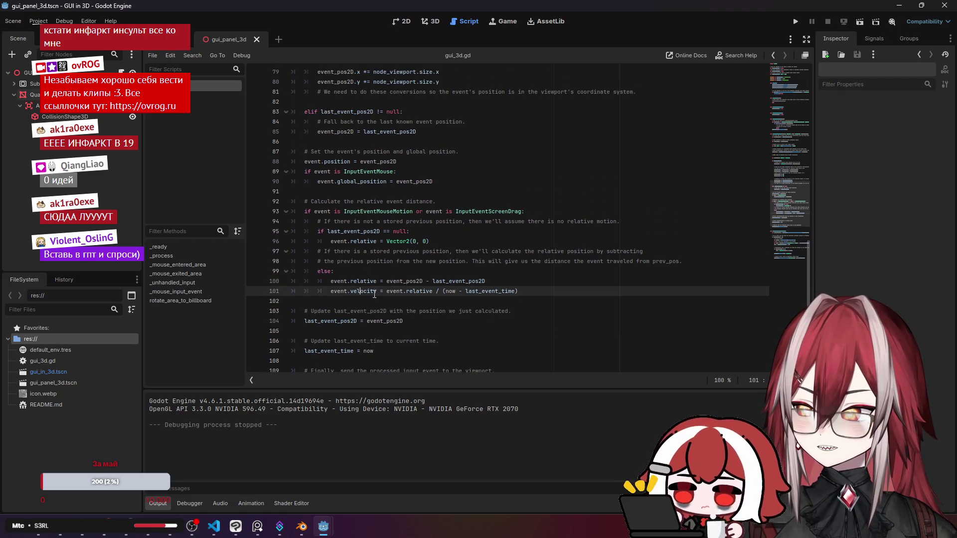
left_click(349, 241)
left_click(350, 211)
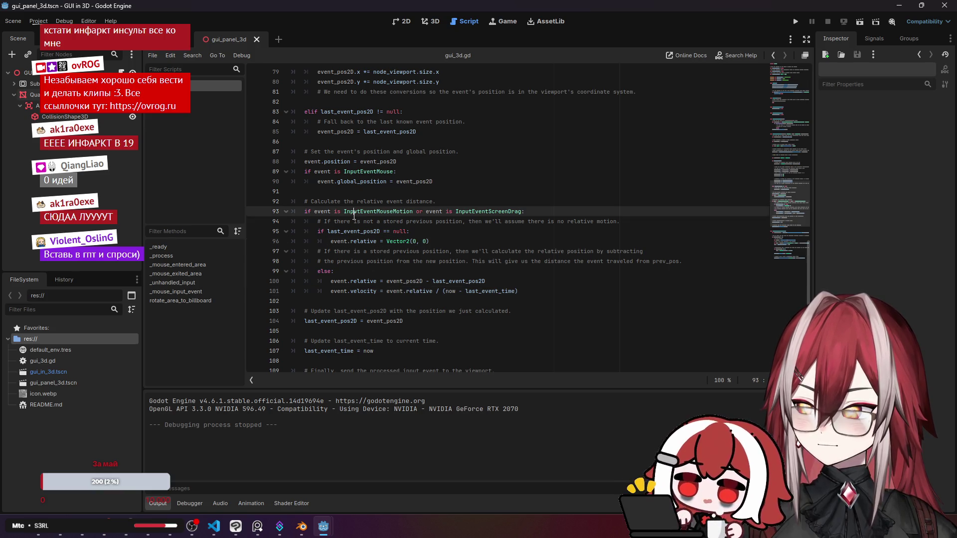
scroll(356, 249, "up", 4)
left_click(383, 311)
left_click(387, 302)
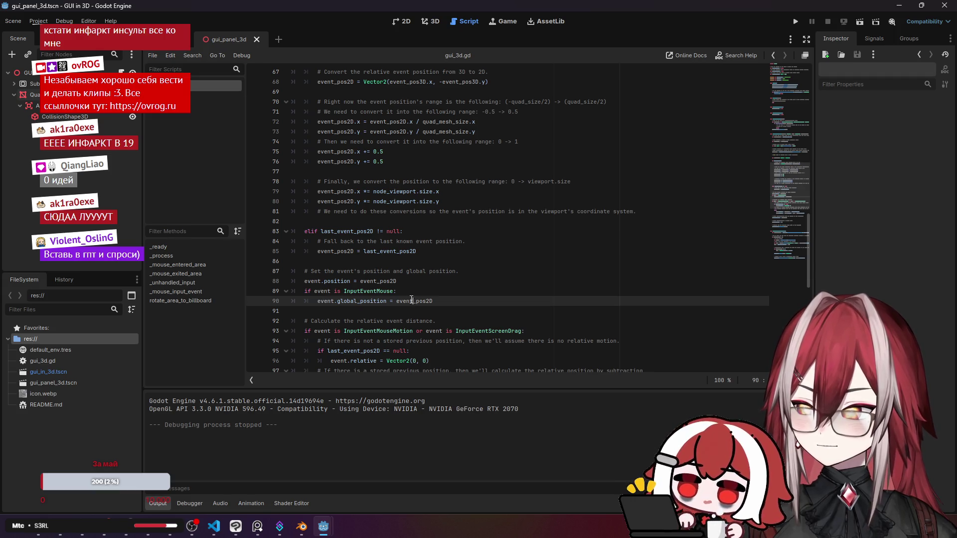
left_click(342, 282)
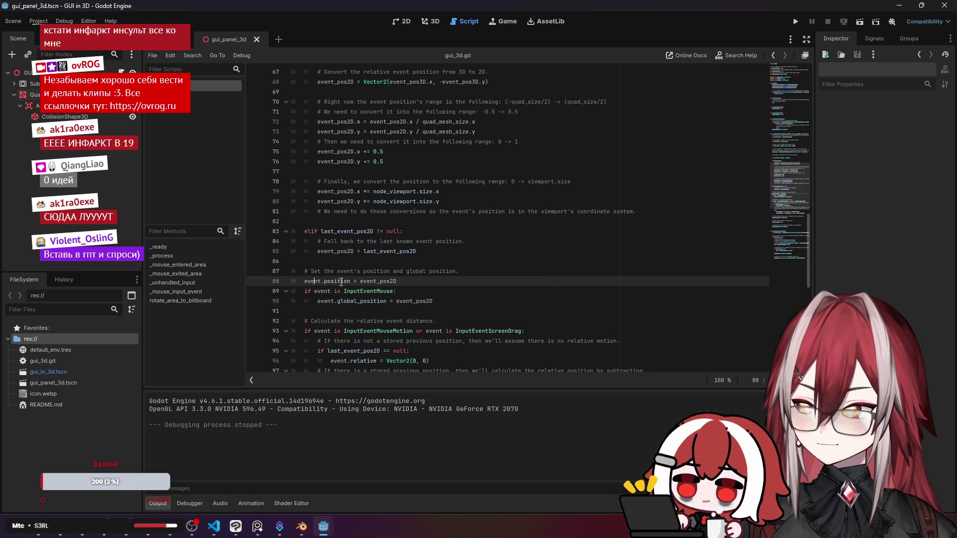
scroll(420, 284, "up", 1)
left_click(377, 282)
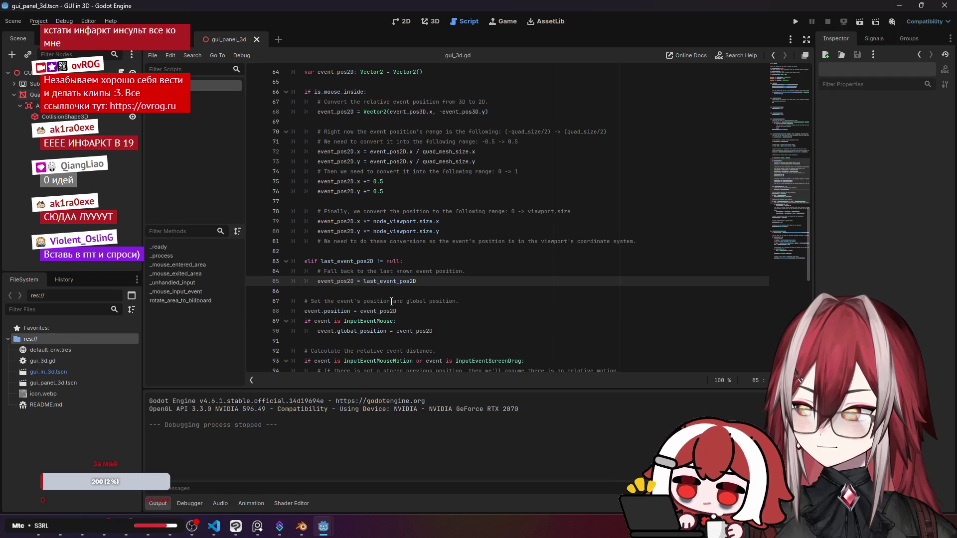
scroll(400, 296, "up", 1)
left_click(356, 290)
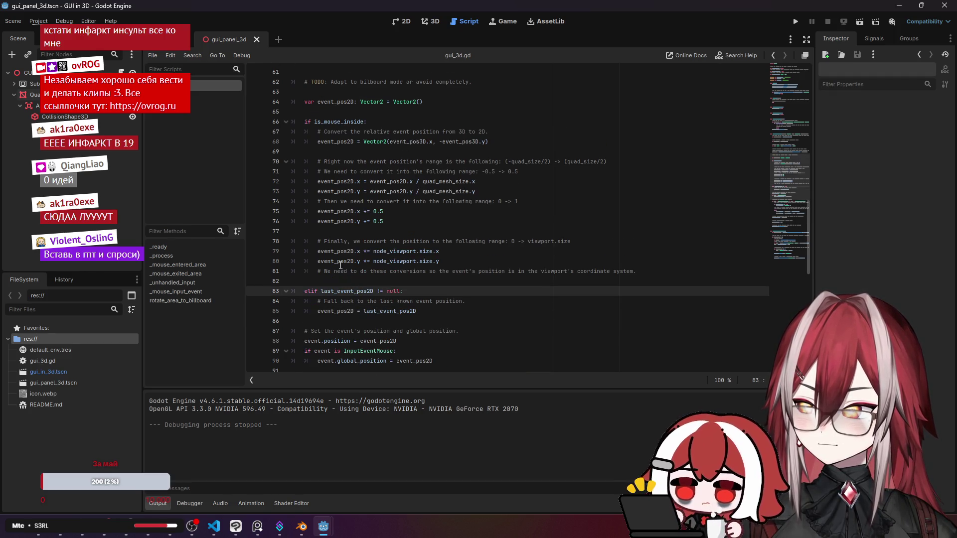
left_click(403, 261)
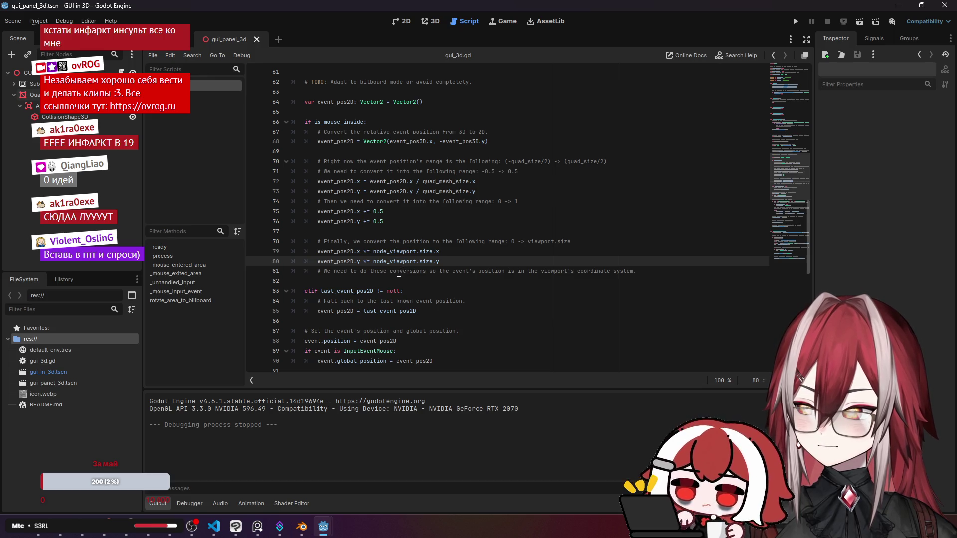
left_click(440, 251)
left_click_drag(373, 243, 518, 248)
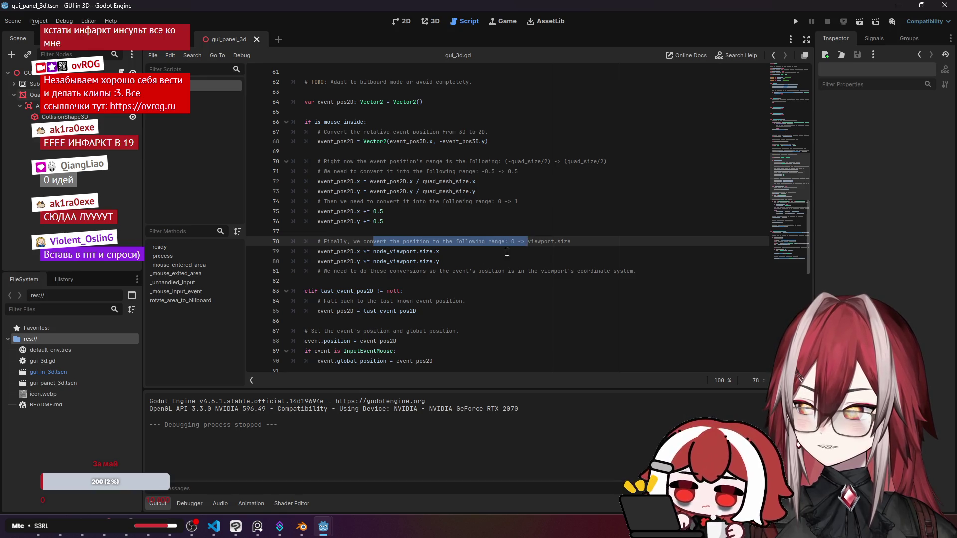
left_click_drag(368, 270, 564, 269)
scroll(429, 228, "up", 1)
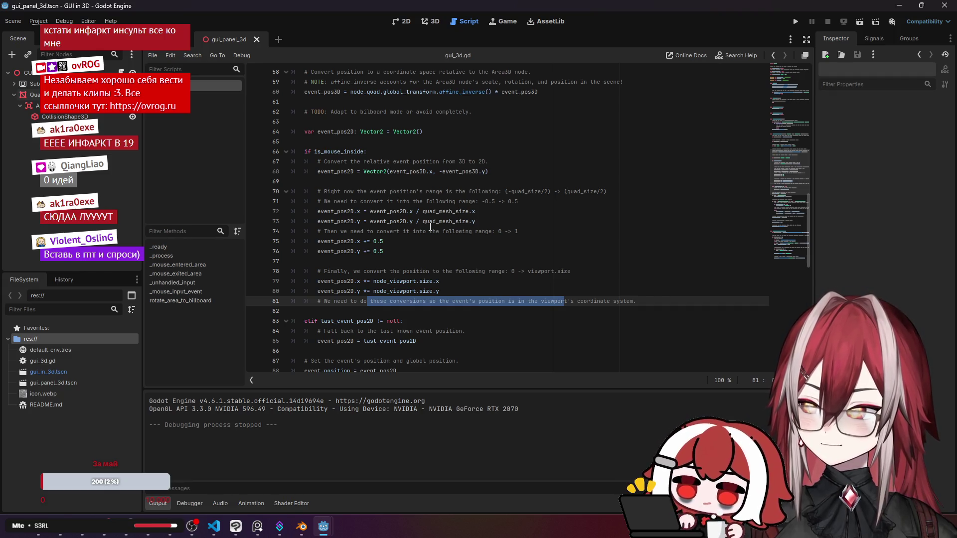
scroll(419, 222, "up", 2)
left_click(344, 192)
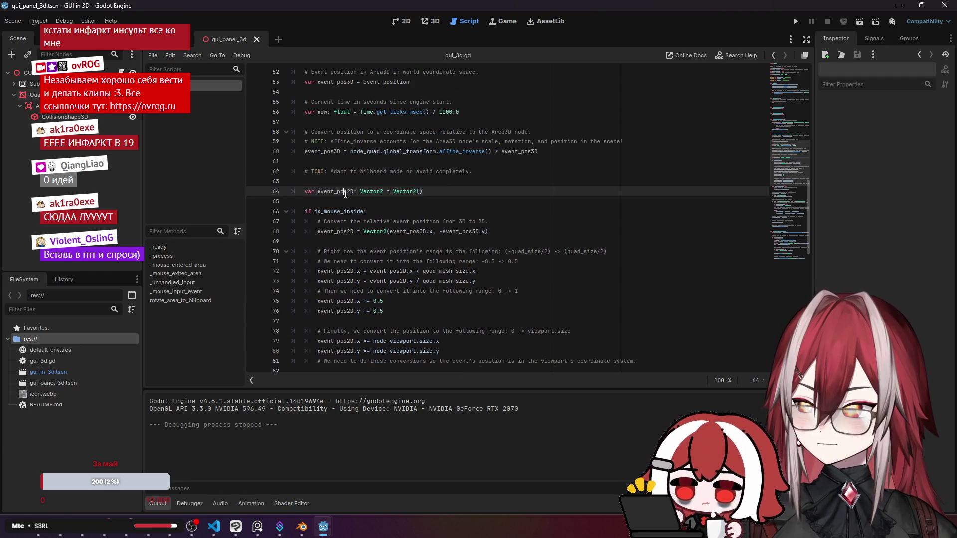
scroll(447, 191, "up", 2)
left_click_drag(344, 201, 597, 201)
left_click(598, 202)
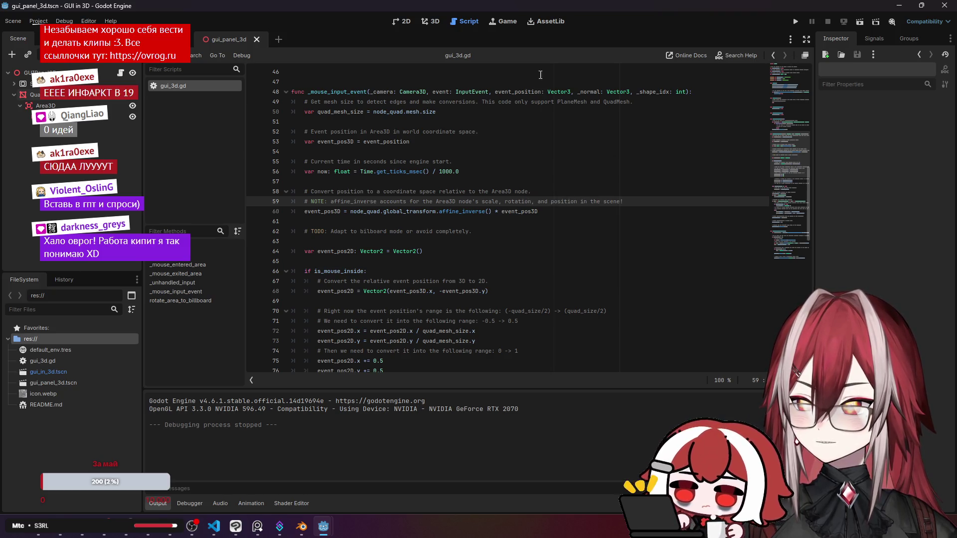
left_click(175, 39)
Show gui_panel_3d in 3D, switch to move mode, and inspect the Quad and Area3D nodes.
left_click(239, 39)
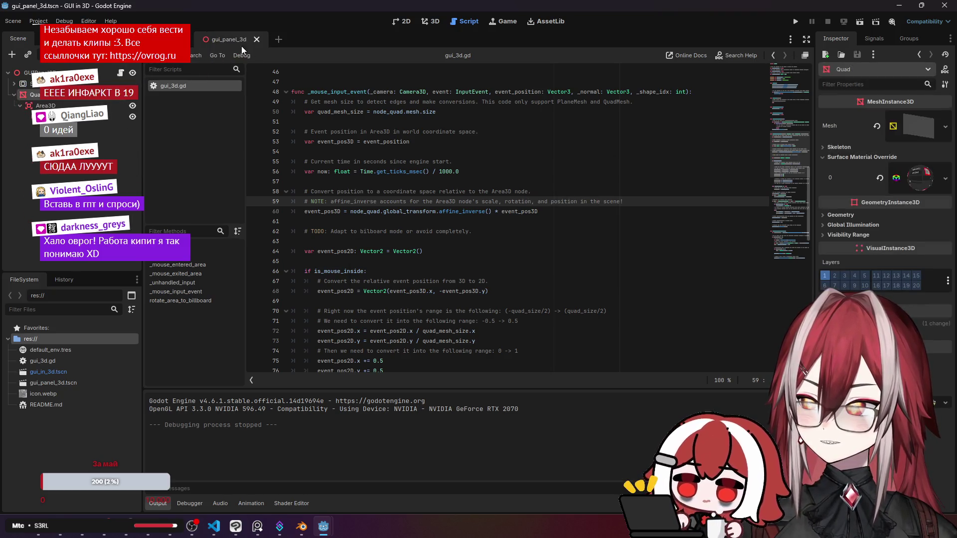
left_click(431, 21)
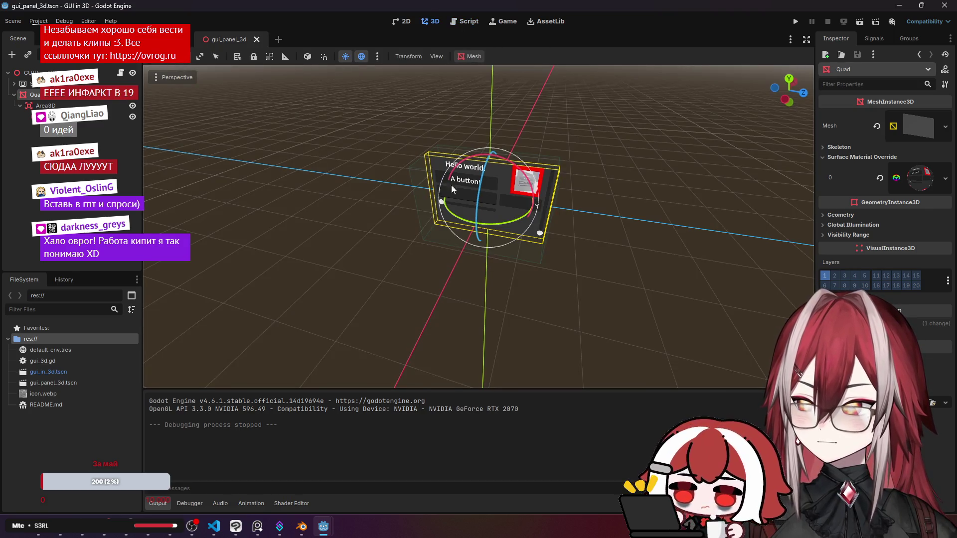
left_click(80, 116)
left_click(56, 105)
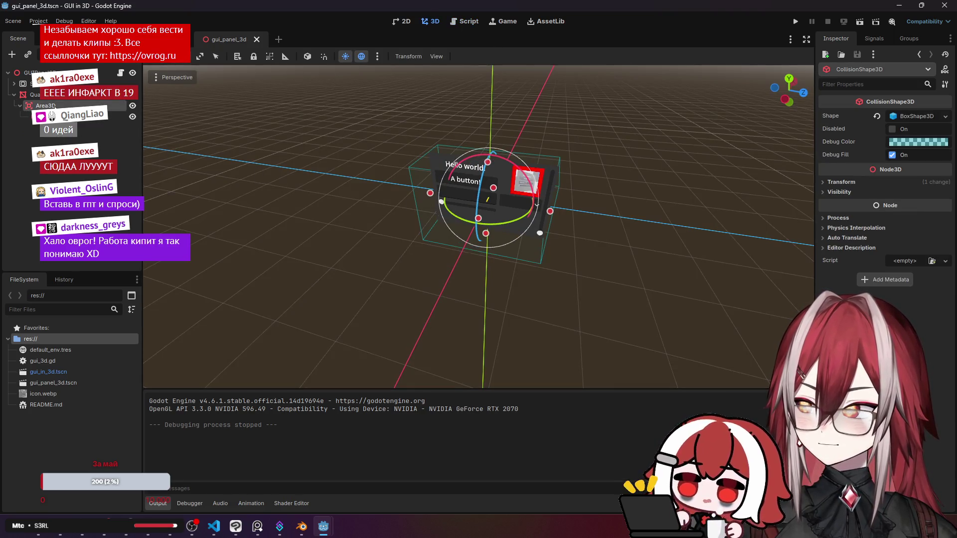
key("w")
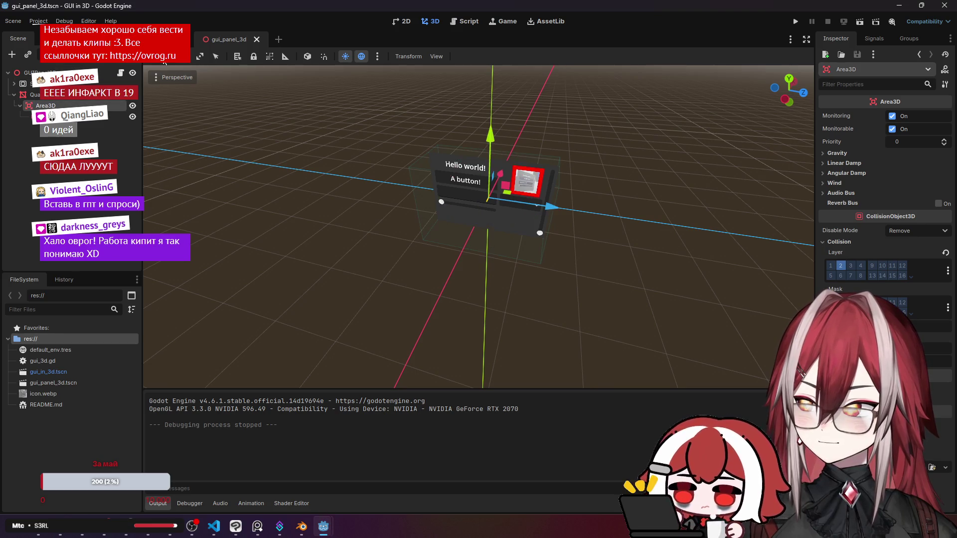
left_click(35, 94)
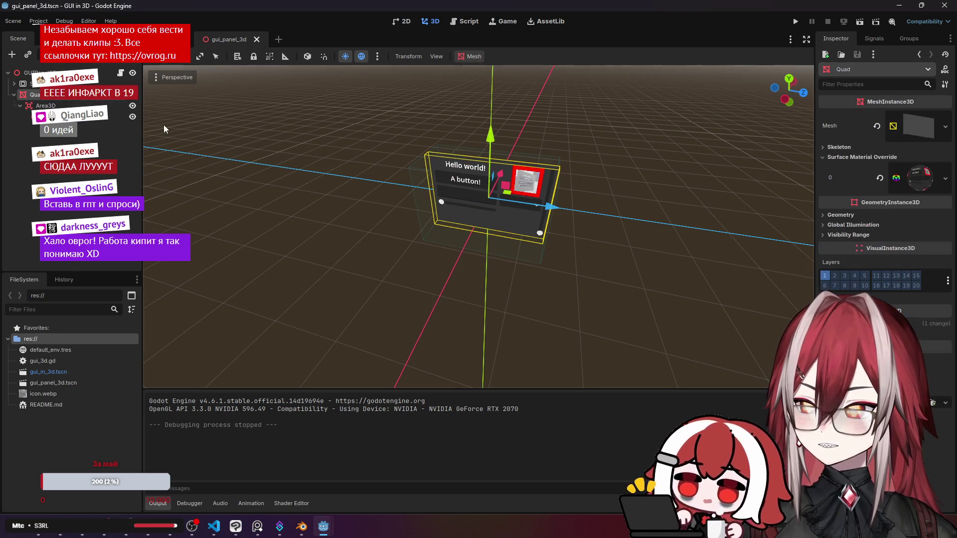
left_click(38, 72)
left_click(35, 94)
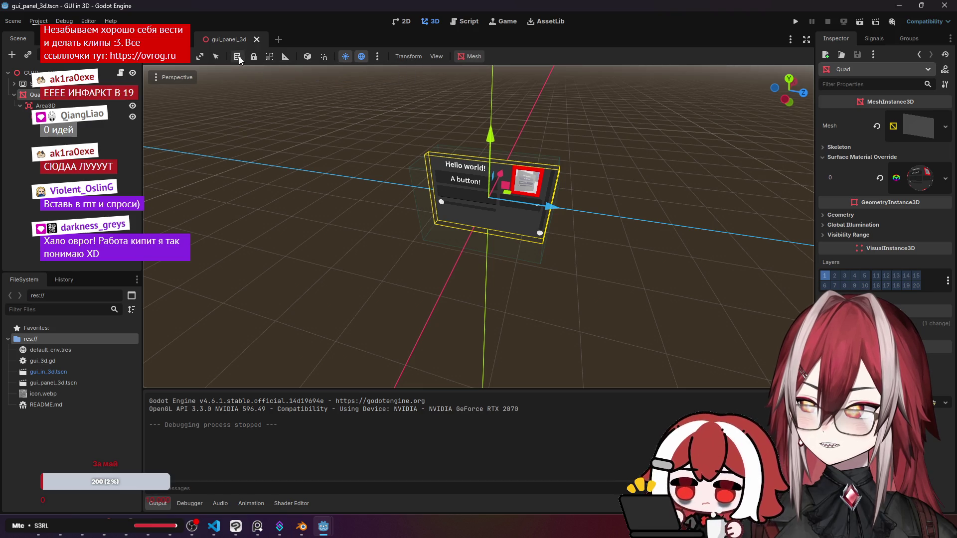
left_click(376, 56)
left_click(377, 57)
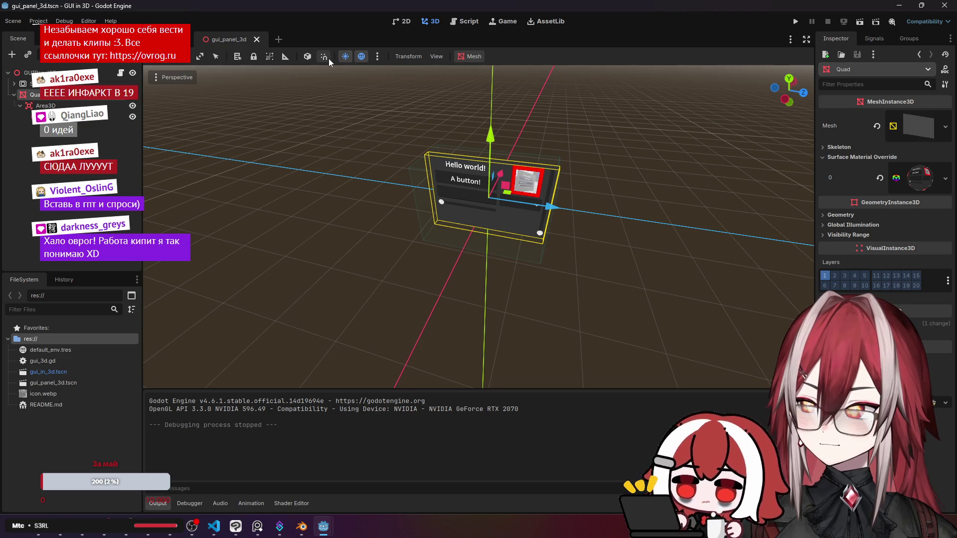
Use local axes and drag the CollisionShape3D's Z handles to deepen the box.
left_click(312, 59)
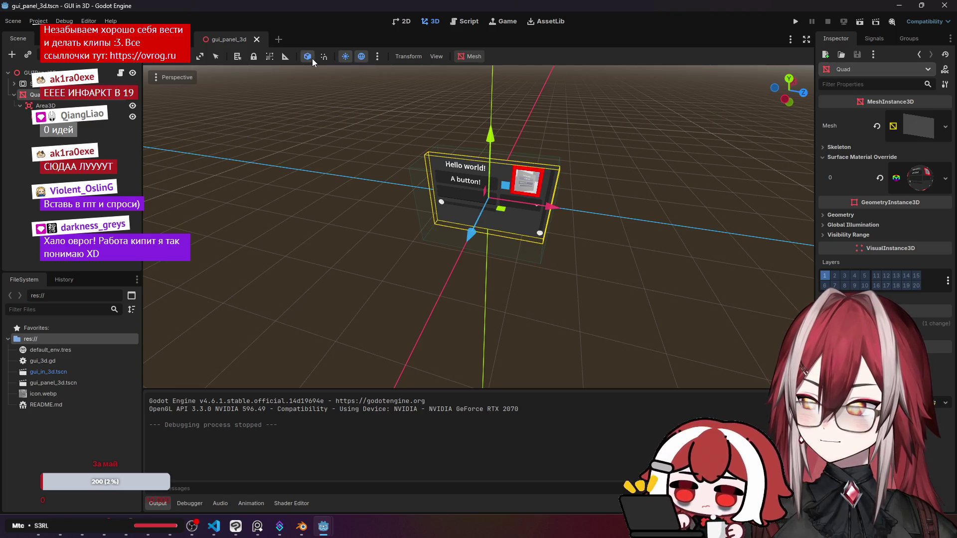
left_click(46, 106)
left_click(50, 117)
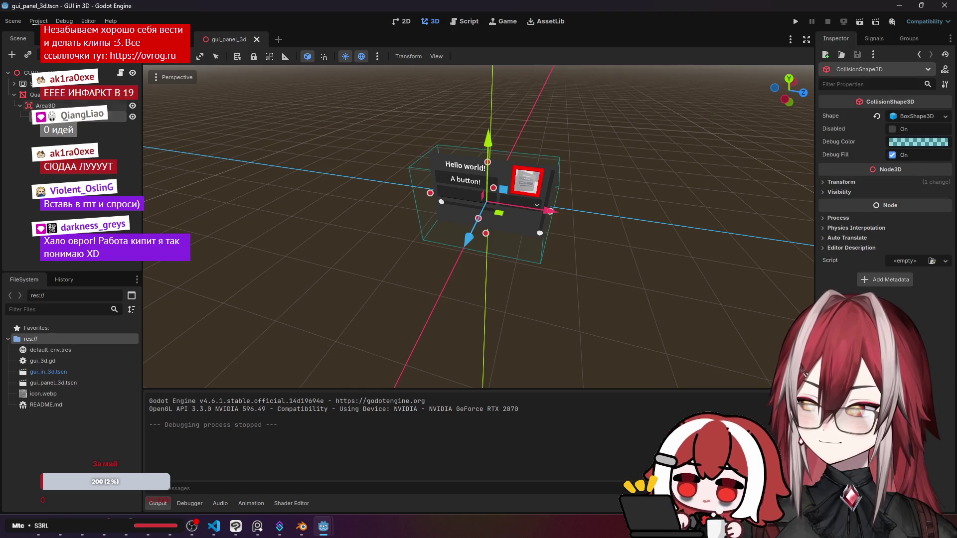
left_click(52, 106)
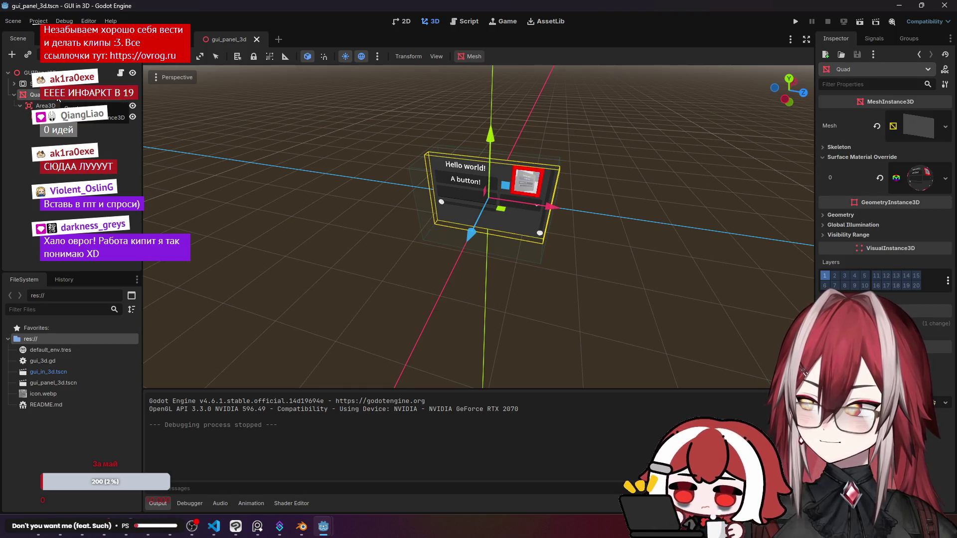
left_click(50, 117)
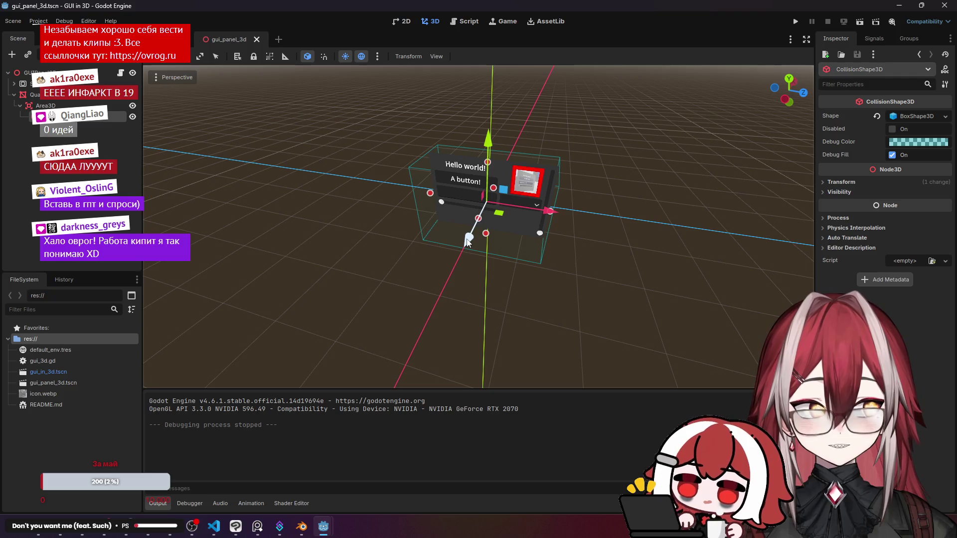
scroll(468, 242, "up", 5)
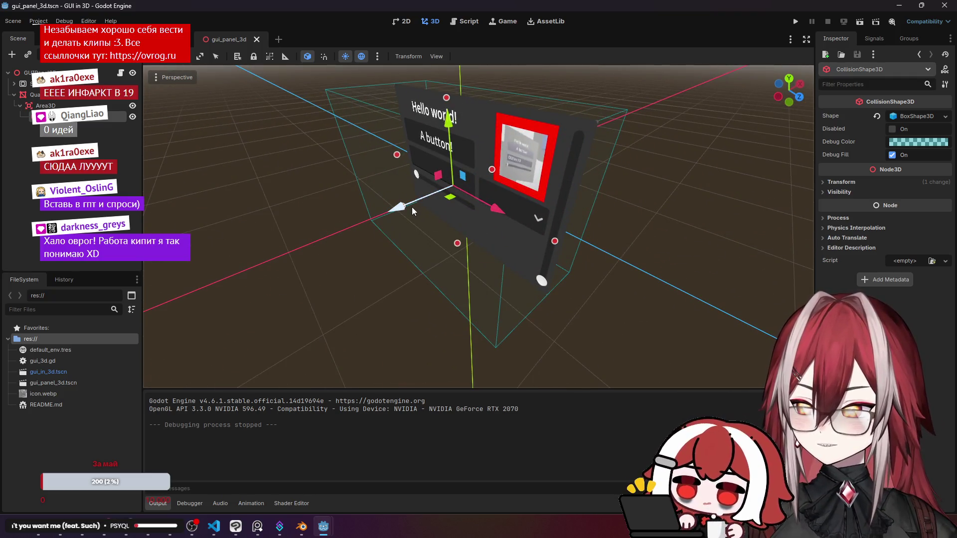
mouse_move(492, 171)
left_mouse_down()
mouse_move(439, 205)
mouse_move(481, 187)
mouse_move(593, 190)
mouse_move(564, 191)
left_mouse_up()
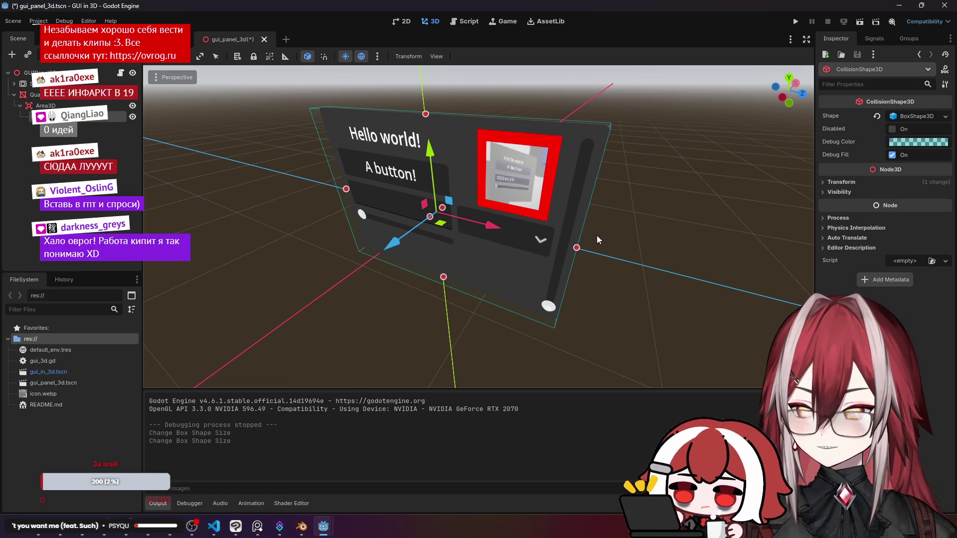
scroll(464, 234, "down", 3)
left_click_drag(463, 214, 457, 208)
left_click_drag(557, 233, 563, 229)
Rotate the collision box 90 degrees with E, then save and run the game.
left_click(35, 94)
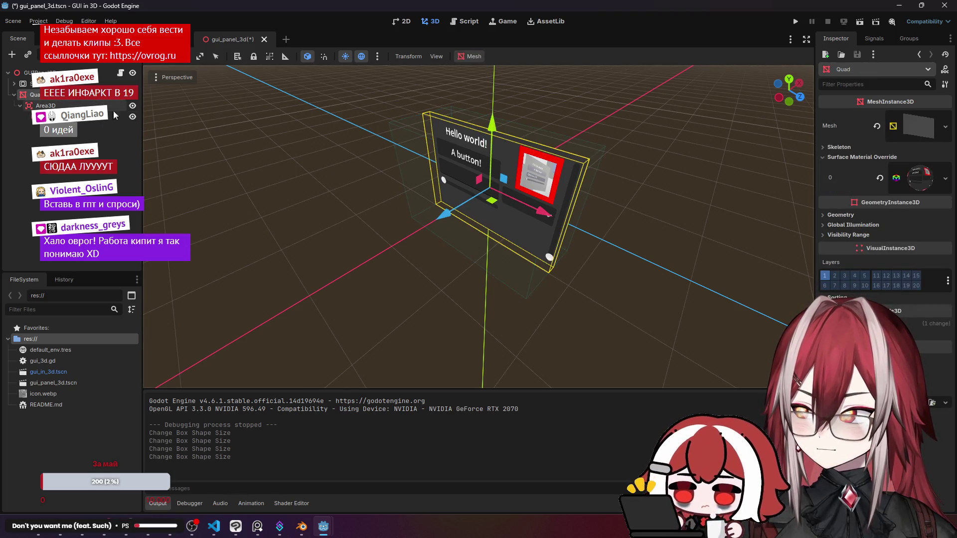
left_click(79, 116)
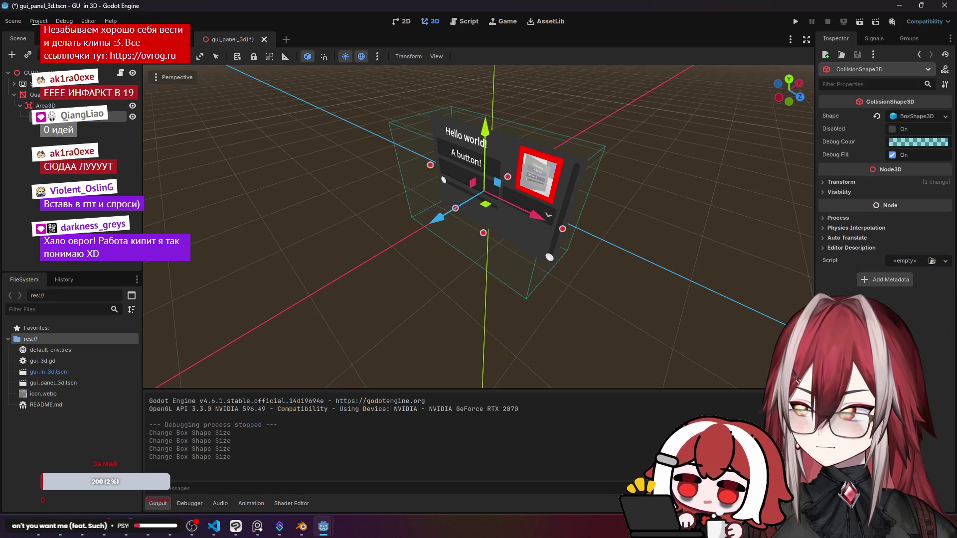
key("e")
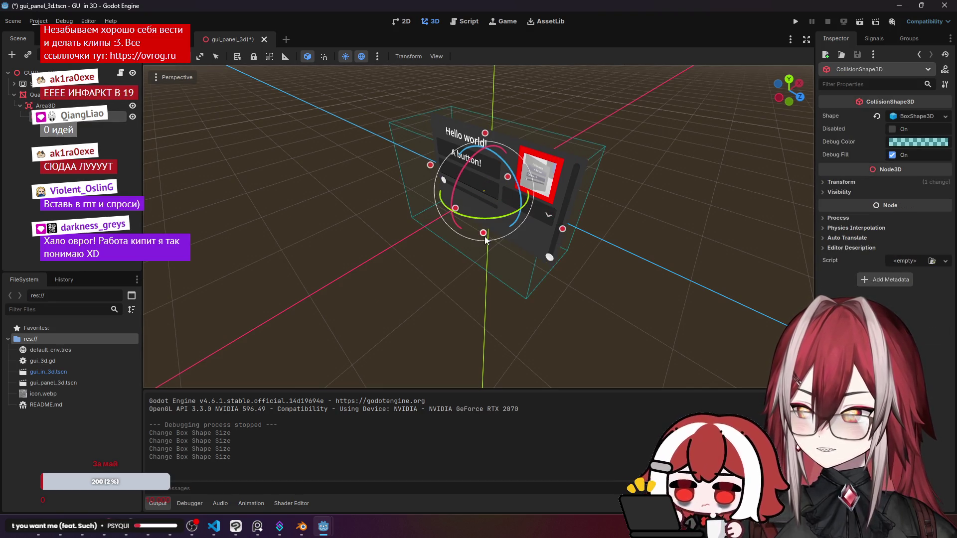
mouse_move(523, 204)
left_mouse_down()
mouse_move(516, 220)
mouse_move(558, 219)
left_mouse_up()
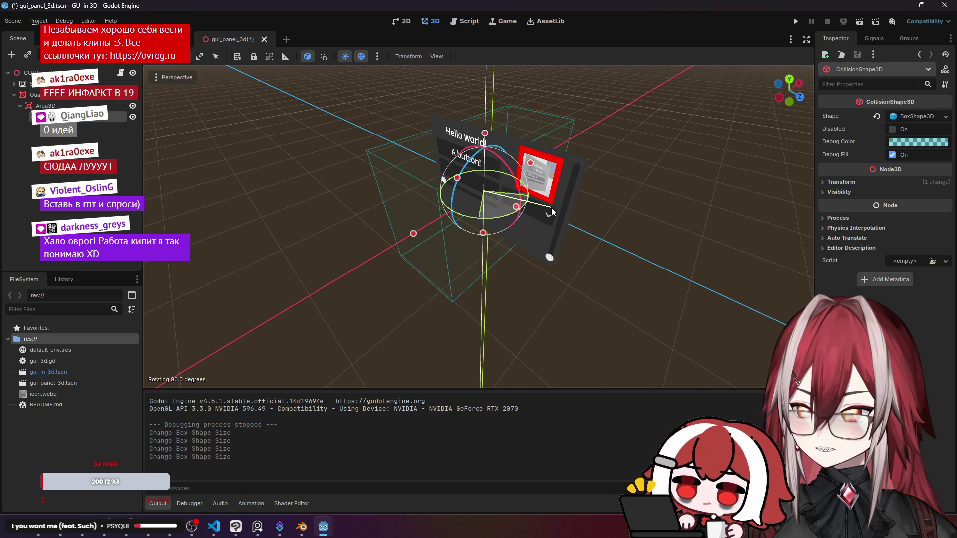
left_click(683, 242)
left_click(800, 20)
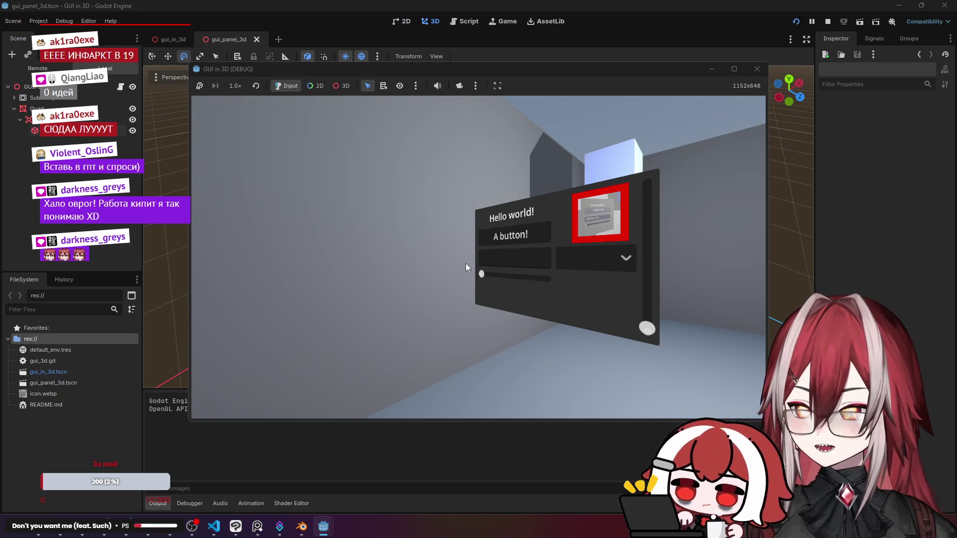
Choose Item 0 in the panel's dropdown, then focus and unfocus its text field.
left_click(533, 267)
left_click(533, 267)
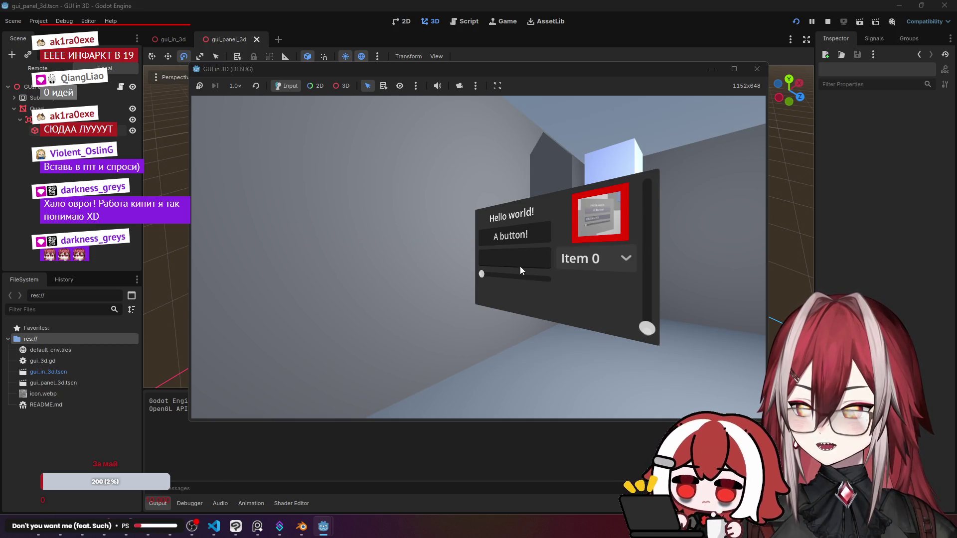
left_click(436, 269)
left_click(437, 216)
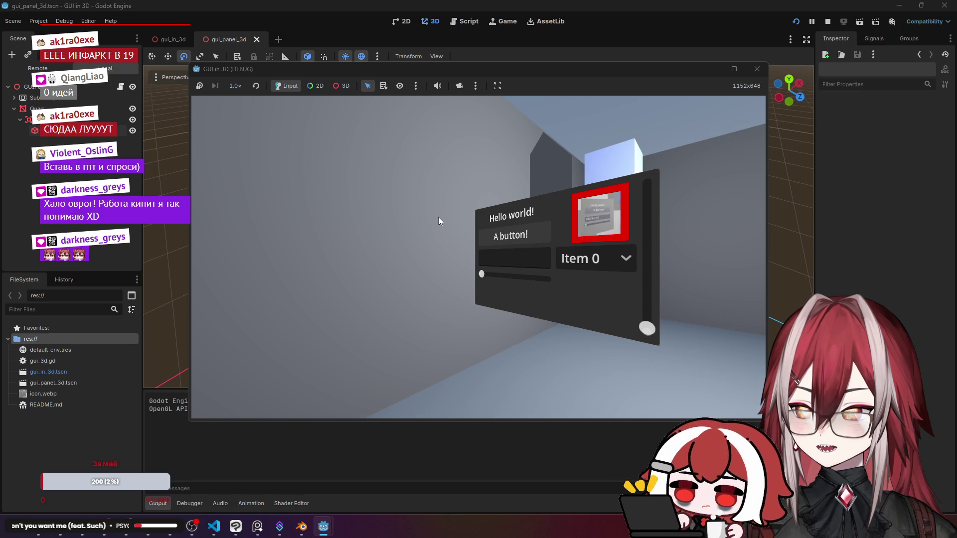
Pick the panel's collision shape in the running game, then return to normal input.
left_click(342, 86)
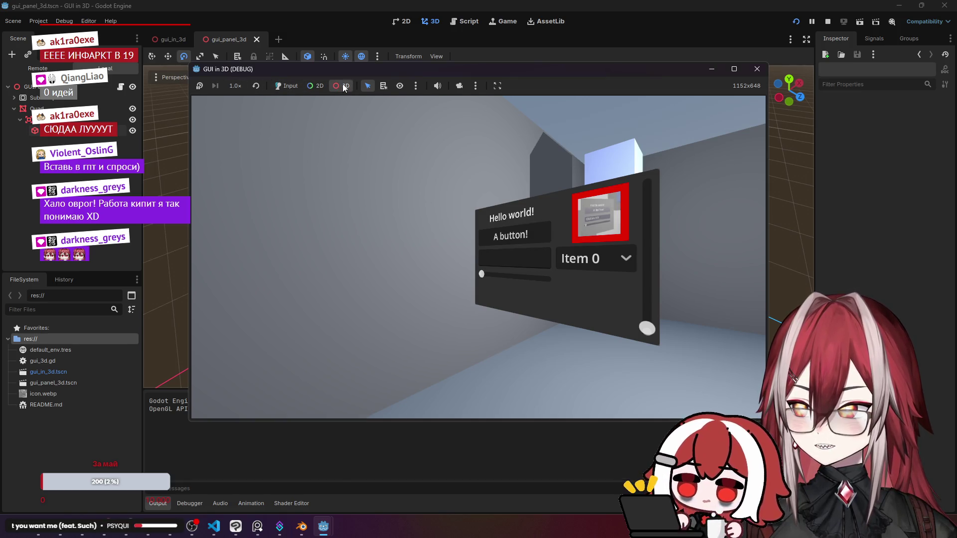
left_click(458, 181)
left_click(285, 90)
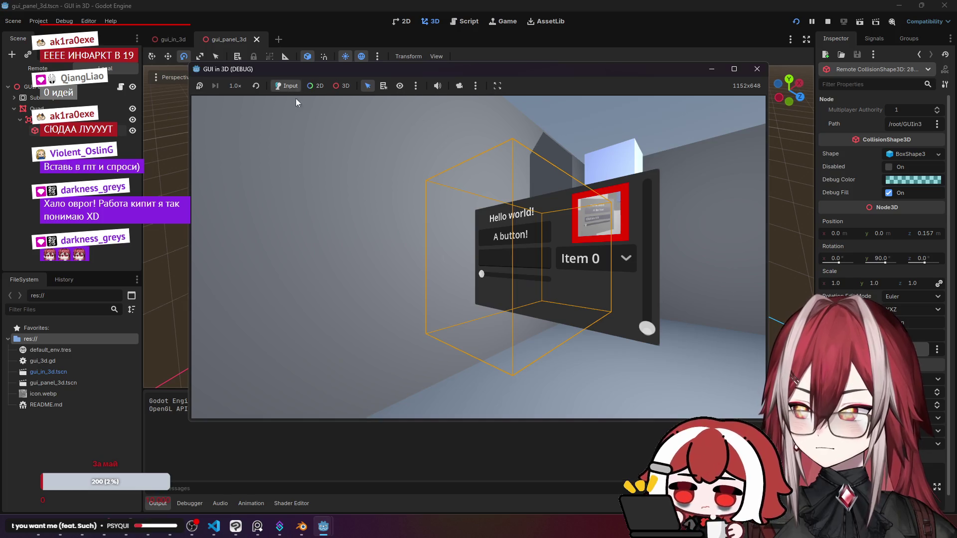
Open and close the item dropdown repeatedly, drag the horizontal slider to midway, and stop the game.
left_click(543, 241)
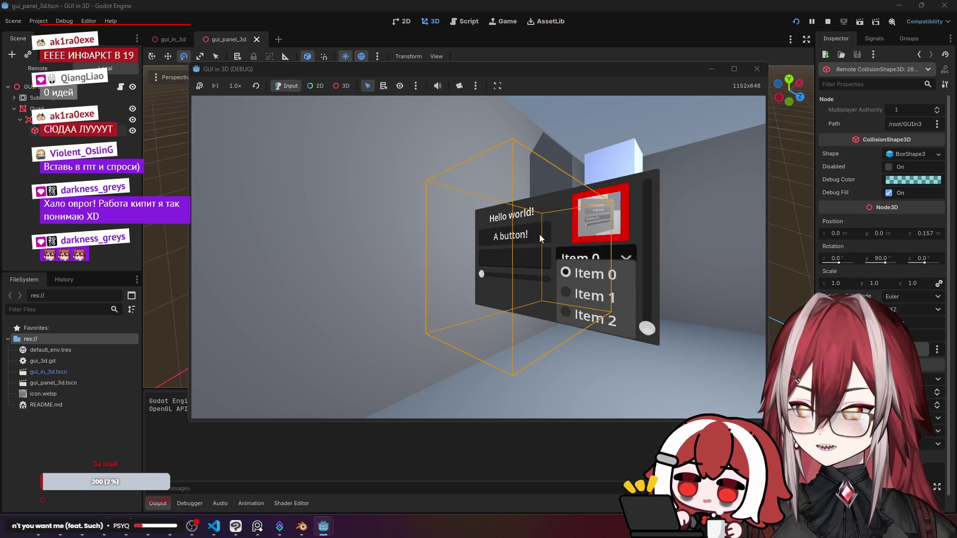
left_click(366, 88)
left_click(543, 243)
left_click(544, 246)
left_click(546, 247)
left_click(547, 246)
left_click(493, 253)
left_click(483, 255)
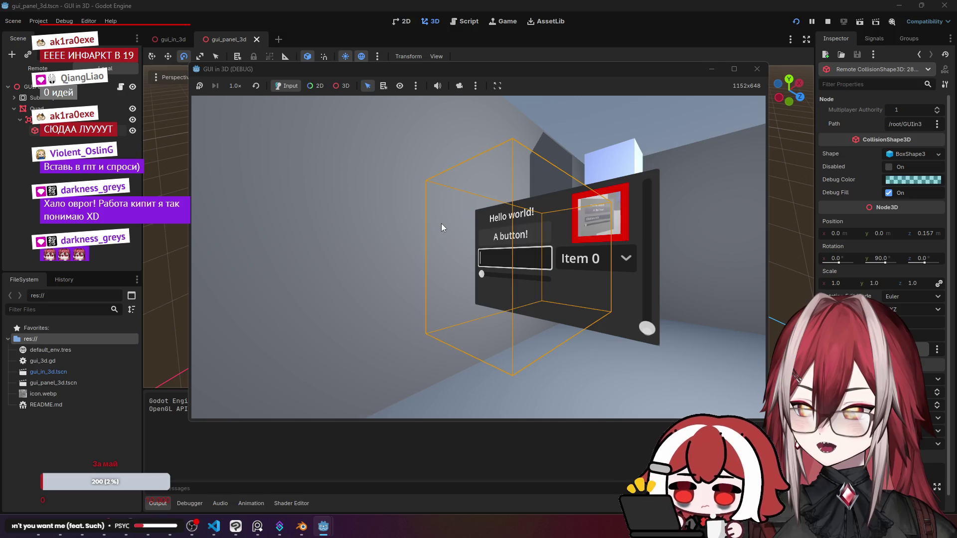
mouse_move(440, 250)
left_mouse_down()
mouse_move(453, 311)
mouse_move(451, 291)
mouse_move(414, 288)
left_mouse_up()
left_click(751, 69)
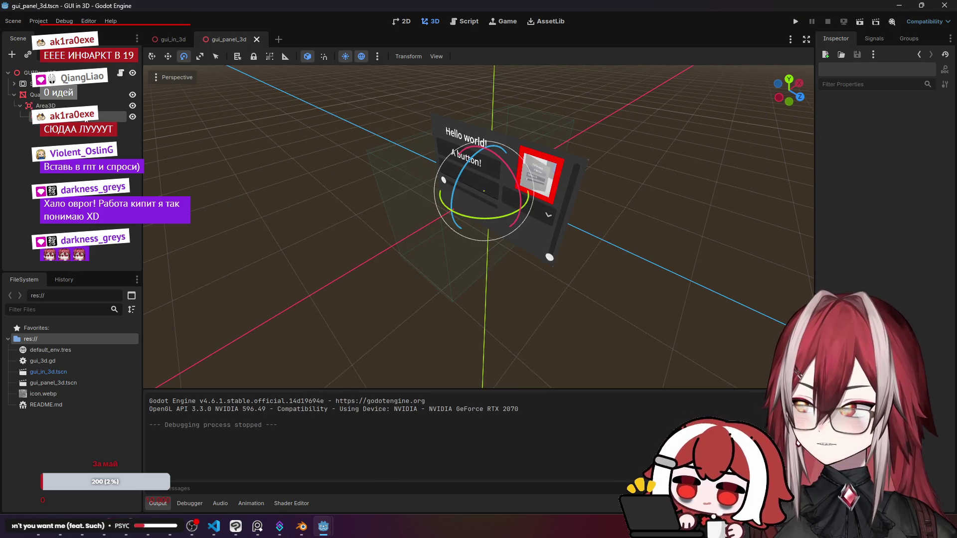
Select the Area3D node and undo its last rotation with Ctrl+Z.
left_click(63, 105)
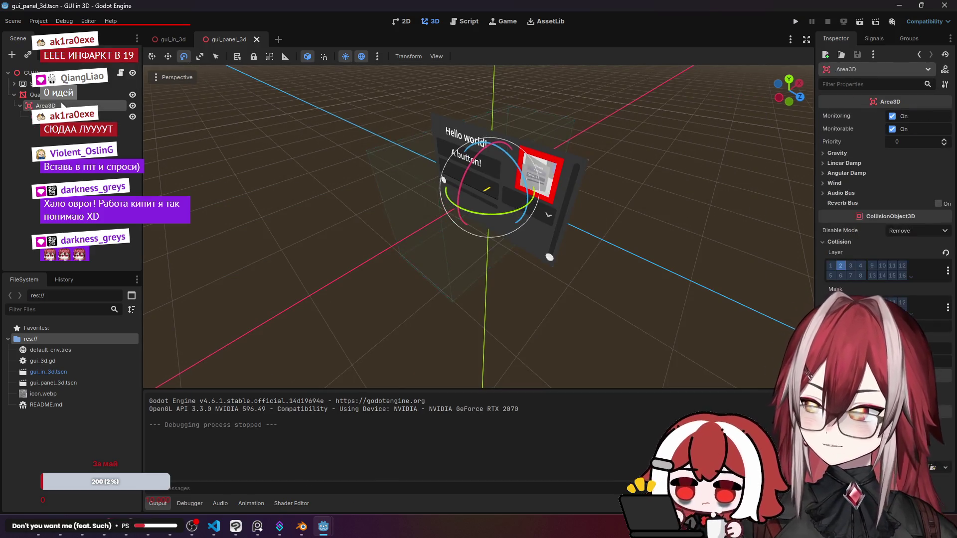
key("ctrl+z")
left_click(314, 179)
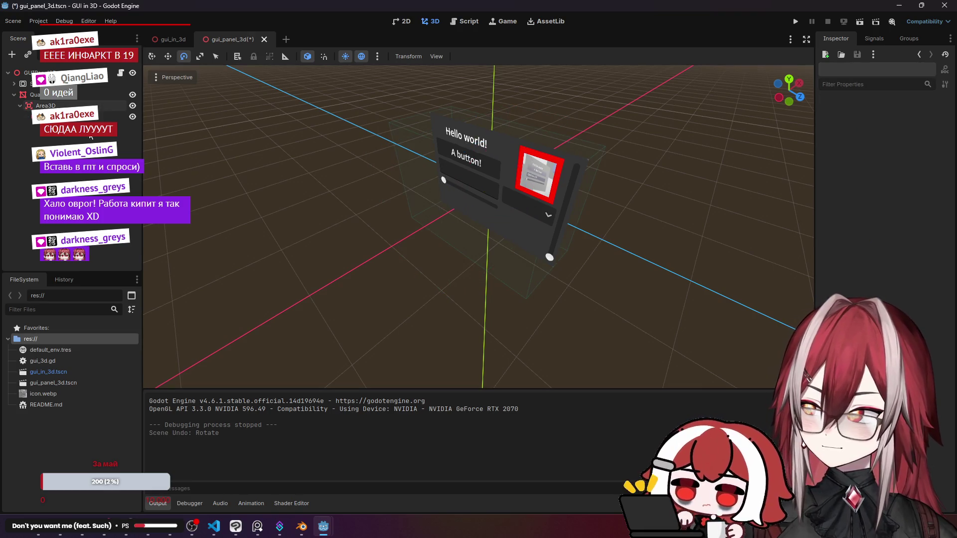
left_click(70, 116)
left_click(62, 105)
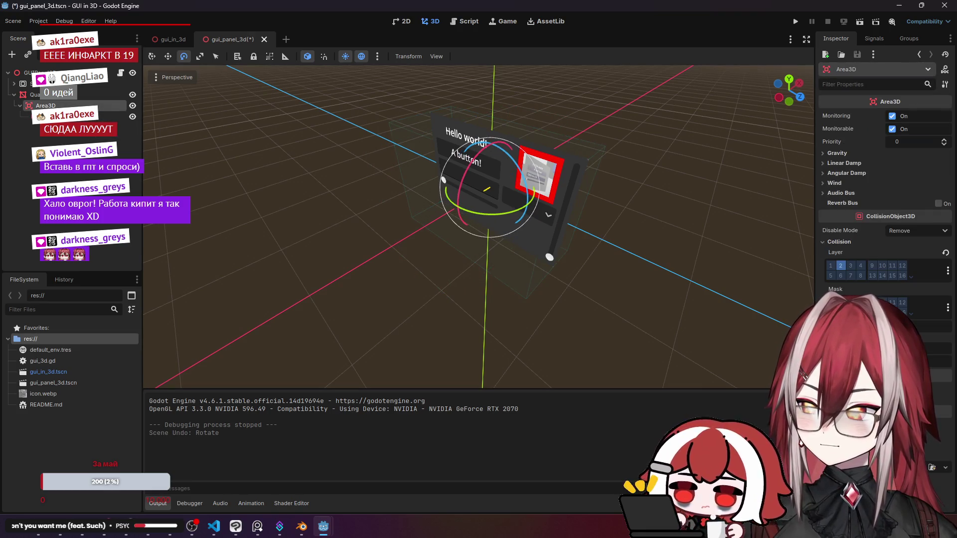
Rotate the Area3D slightly with the Rotate tool (E), then run the project.
left_click(172, 59)
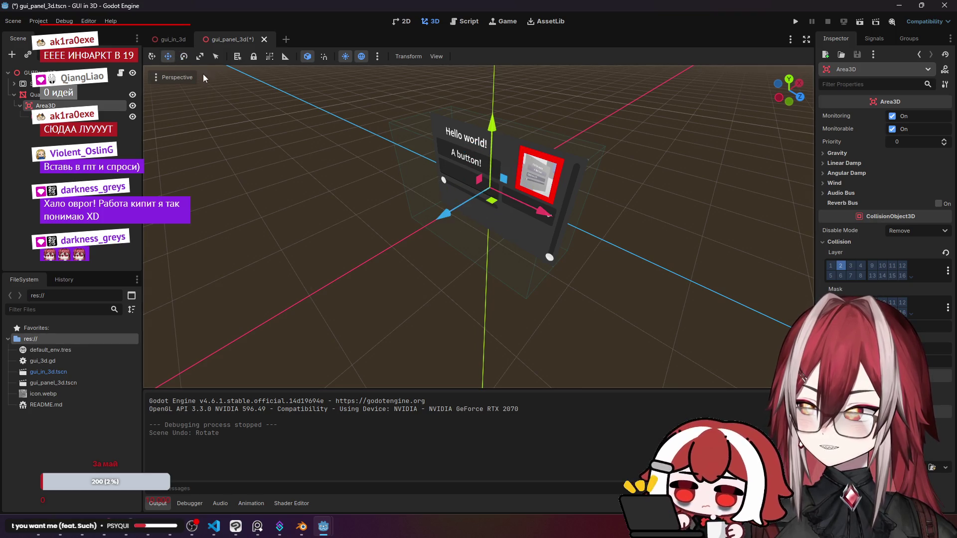
key("e")
left_click_drag(476, 217, 418, 212)
left_click(417, 211)
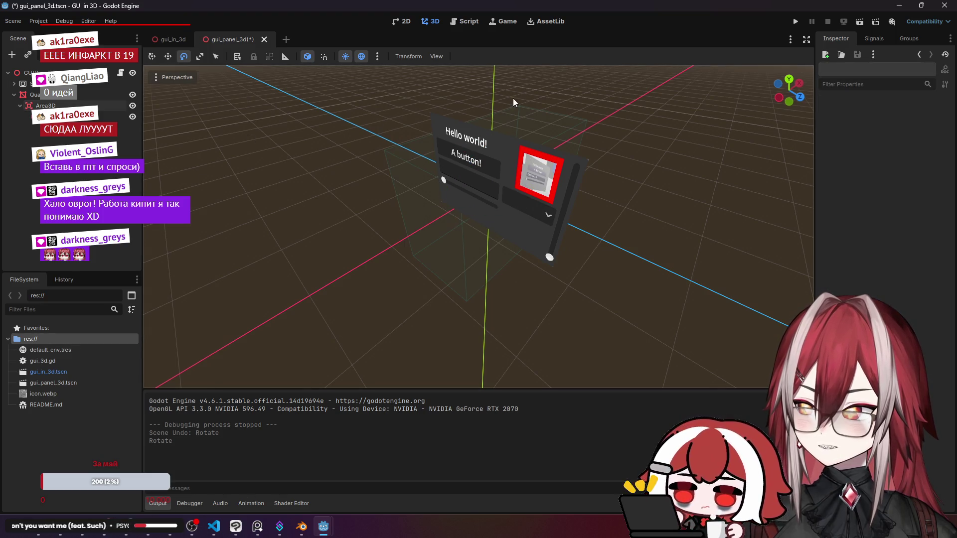
left_click(796, 21)
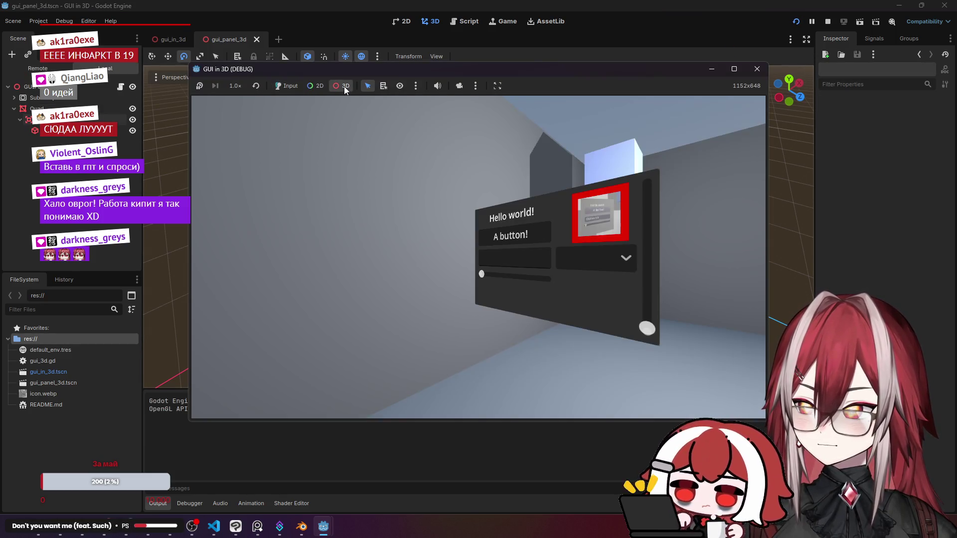
Inspect the panel's collision shape, then focus its text field and drag the slider further right.
left_click(344, 86)
left_click(484, 209)
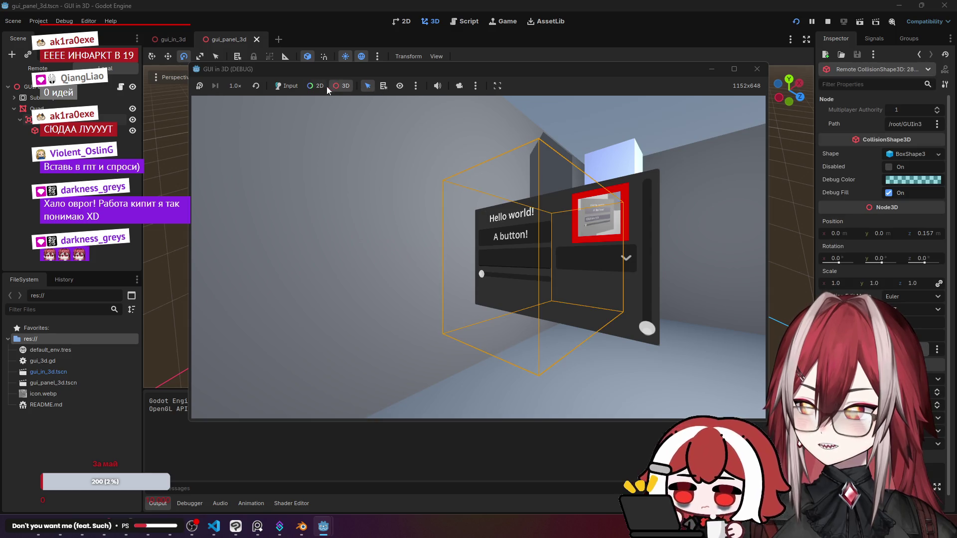
left_click(287, 87)
left_click(465, 272)
mouse_move(452, 284)
left_mouse_down()
mouse_move(479, 290)
mouse_move(463, 289)
mouse_move(574, 221)
left_mouse_up()
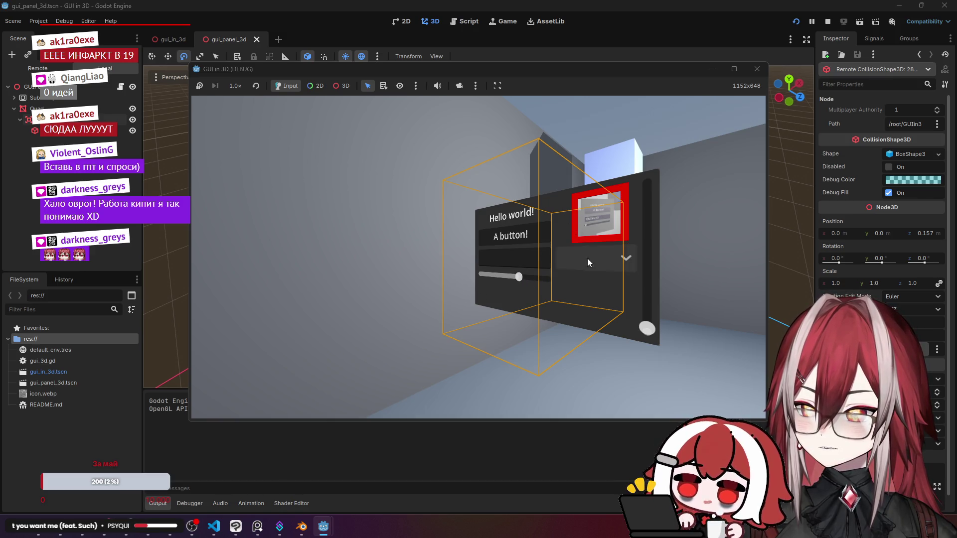
Open and close the panel's item dropdown, then choose Item 2.
left_click(599, 270)
left_click(593, 273)
left_click(558, 265)
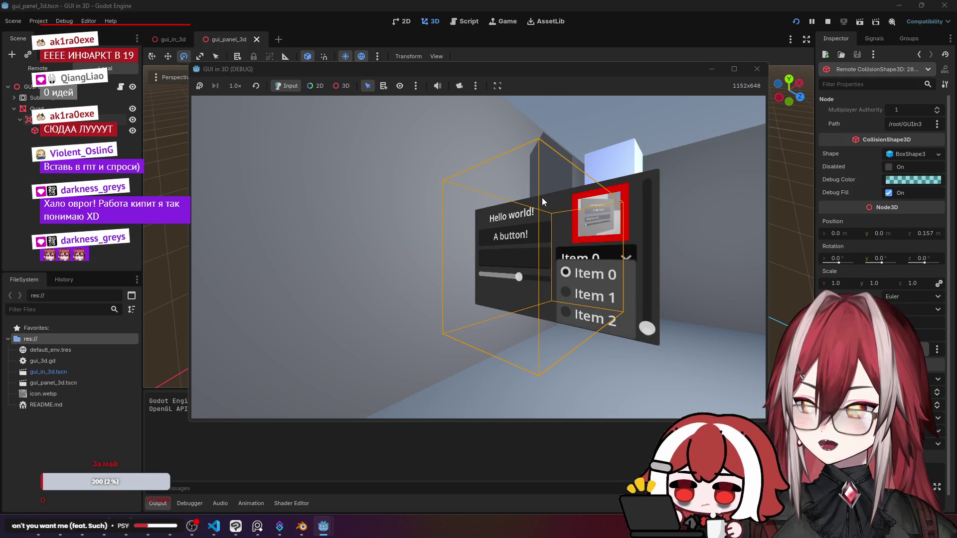
left_click(538, 294)
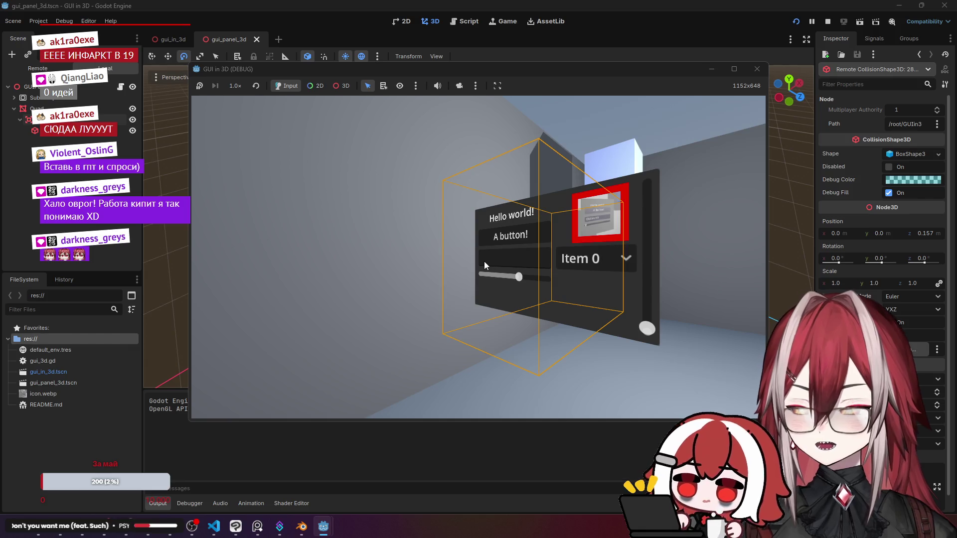
left_click(623, 259)
left_click(622, 258)
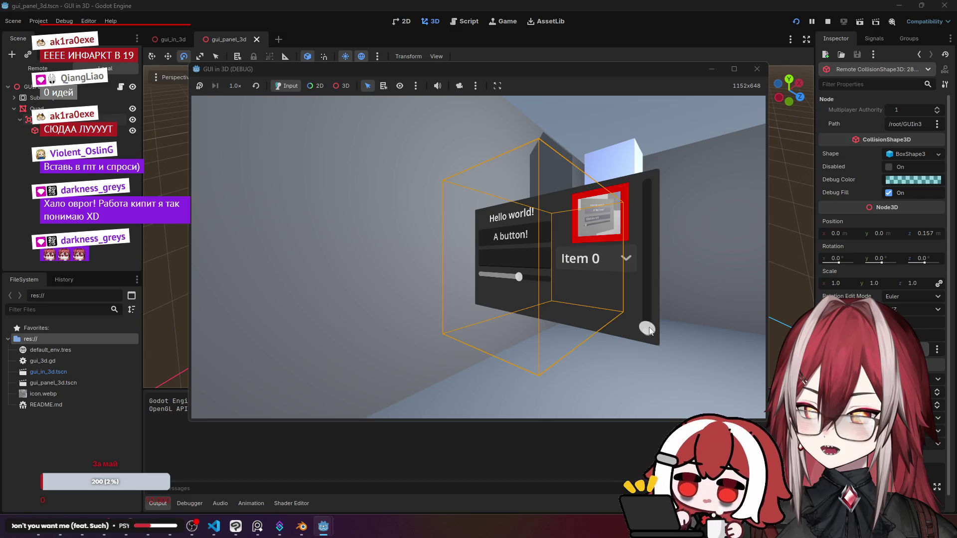
left_click(523, 264)
left_click(526, 266)
left_click(531, 266)
left_click(520, 267)
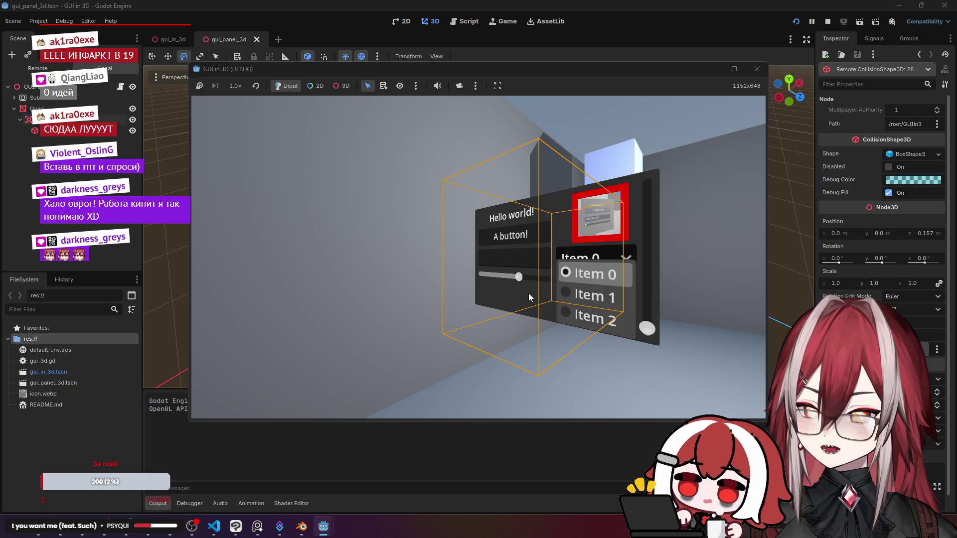
left_click(536, 338)
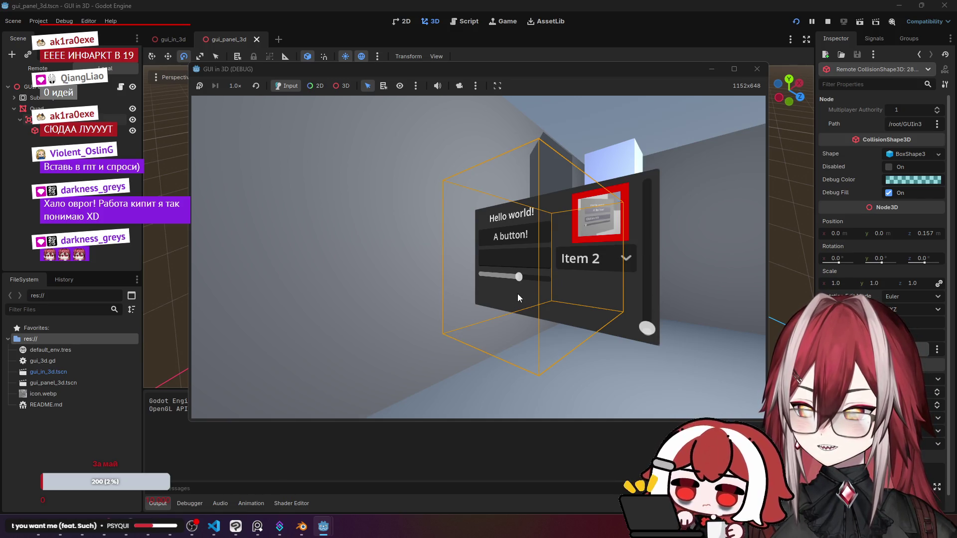
Test the dropdown's item list and switch the selection back to Item 0.
left_click(593, 258)
left_click(530, 246)
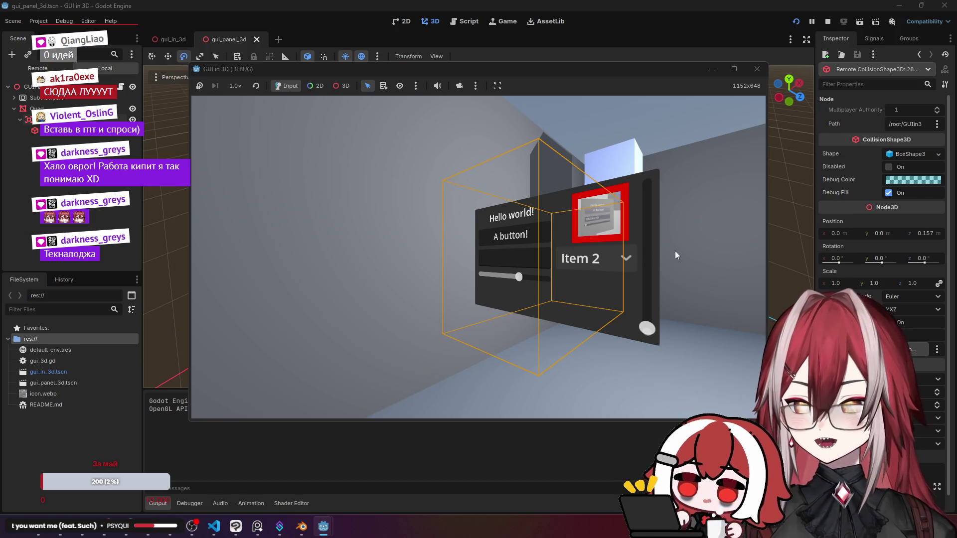
left_click(578, 257)
left_click(588, 257)
left_click(601, 256)
left_click(611, 256)
left_click(622, 256)
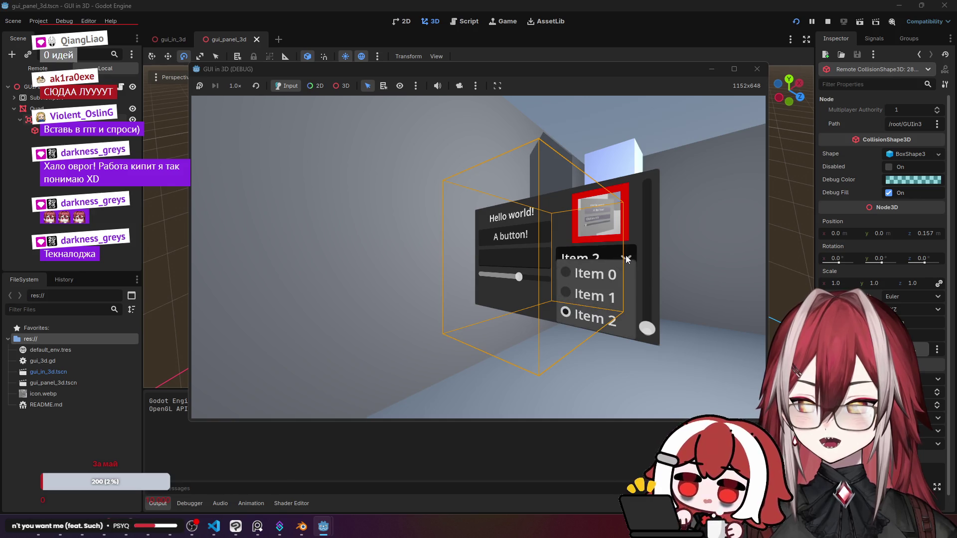
left_click(621, 255)
left_click(621, 255)
left_click(620, 256)
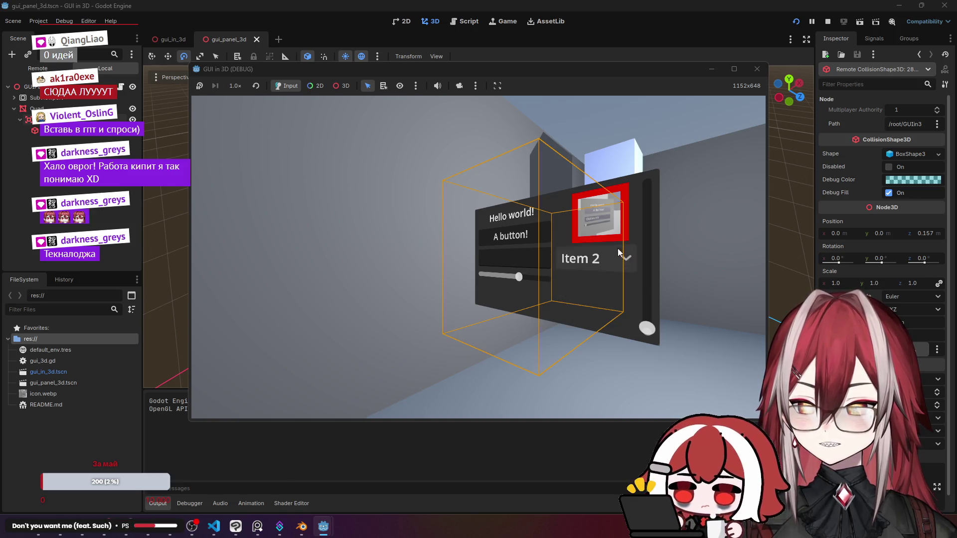
left_click(614, 254)
left_click(598, 273)
Repeatedly open and close the dropdown to test it, then stop the game.
left_click(520, 277)
left_click(524, 276)
left_click(528, 274)
left_click(536, 278)
left_click(536, 279)
left_click(539, 274)
left_click(539, 274)
left_click(600, 267)
left_click(612, 264)
left_click(615, 264)
left_click(622, 261)
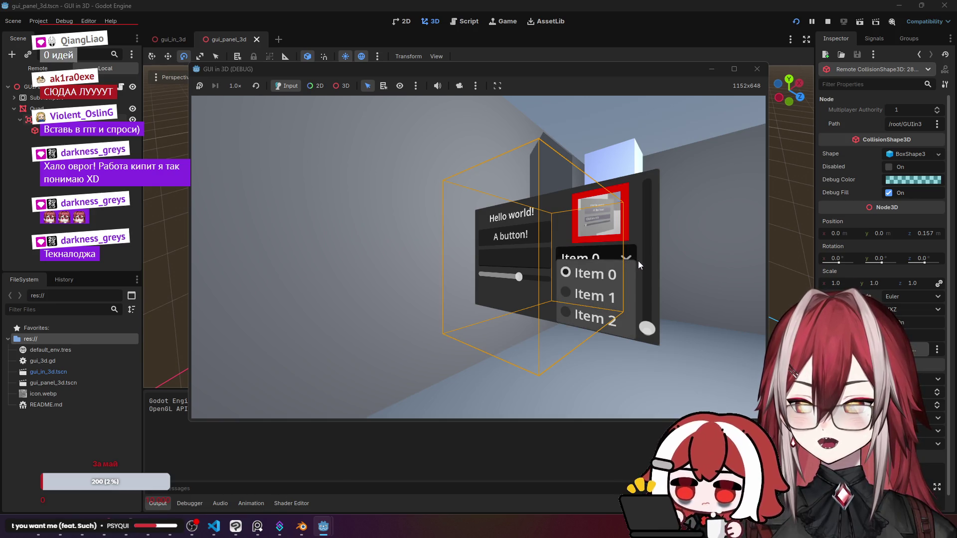
left_click(638, 262)
left_click(623, 258)
left_click(621, 258)
left_click(621, 258)
left_click(621, 258)
left_click(620, 258)
left_click(621, 258)
left_click(621, 258)
left_click(621, 258)
left_click(621, 259)
left_click(620, 258)
left_click(621, 258)
left_click(621, 258)
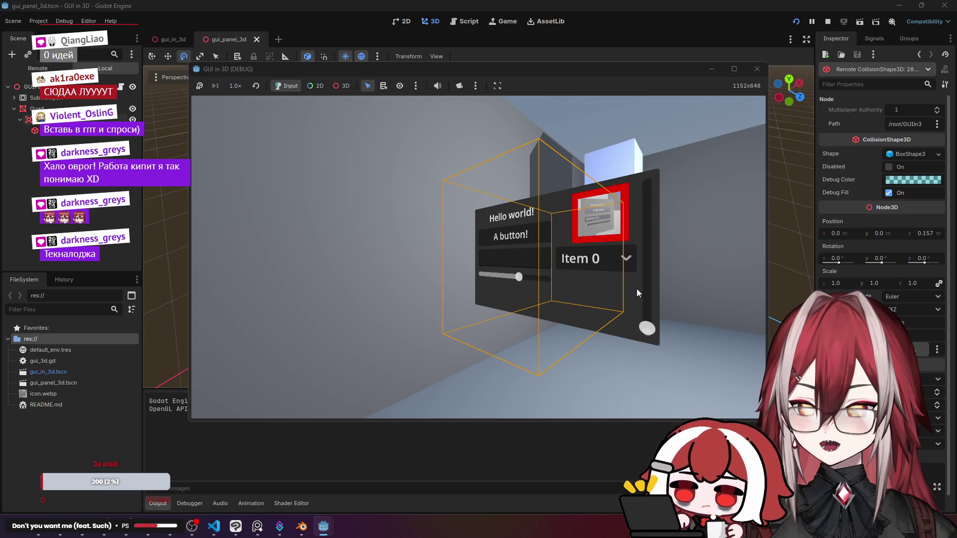
left_click(755, 69)
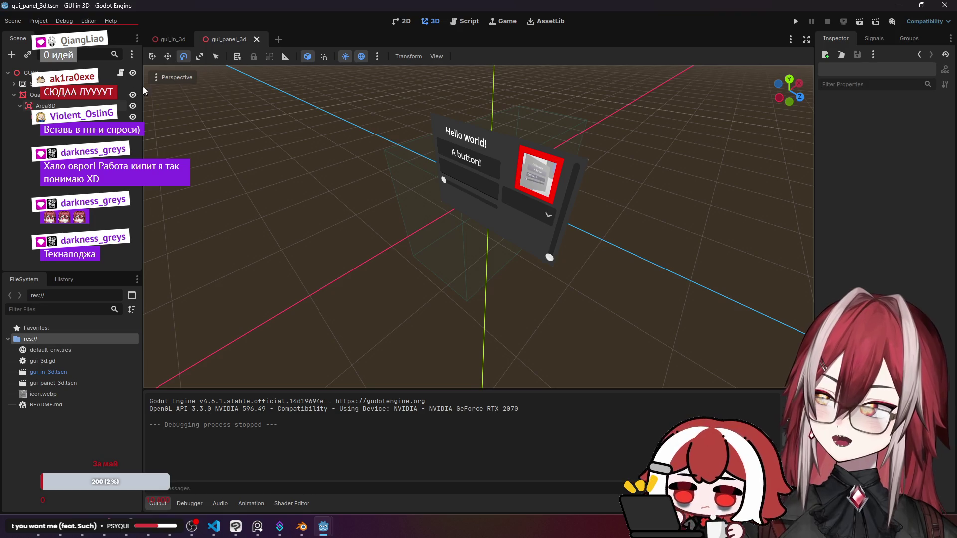
Select the Area3D node and orbit the view to look down on the panel.
left_click(70, 105)
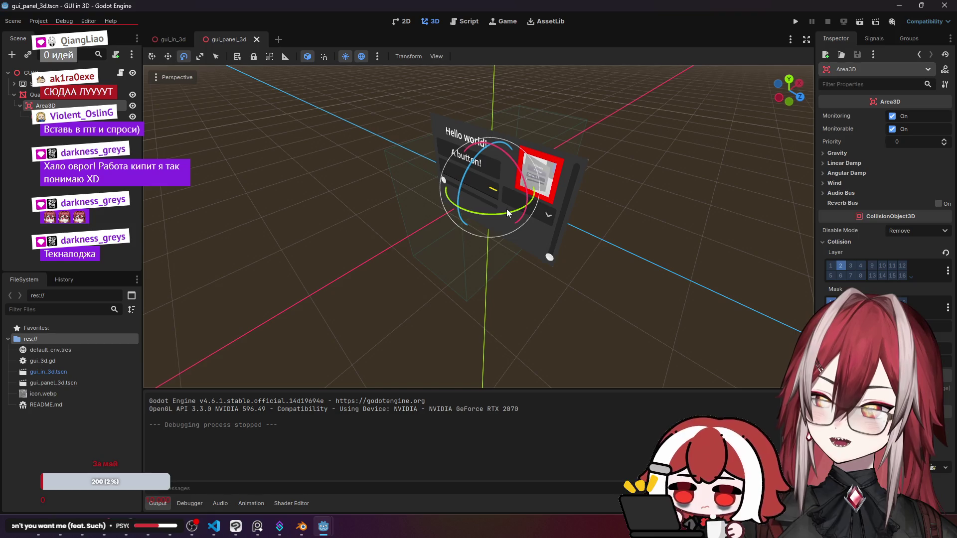
left_click(173, 57)
mouse_move(579, 163)
left_mouse_down()
mouse_move(574, 216)
mouse_move(501, 242)
mouse_move(468, 272)
left_mouse_up()
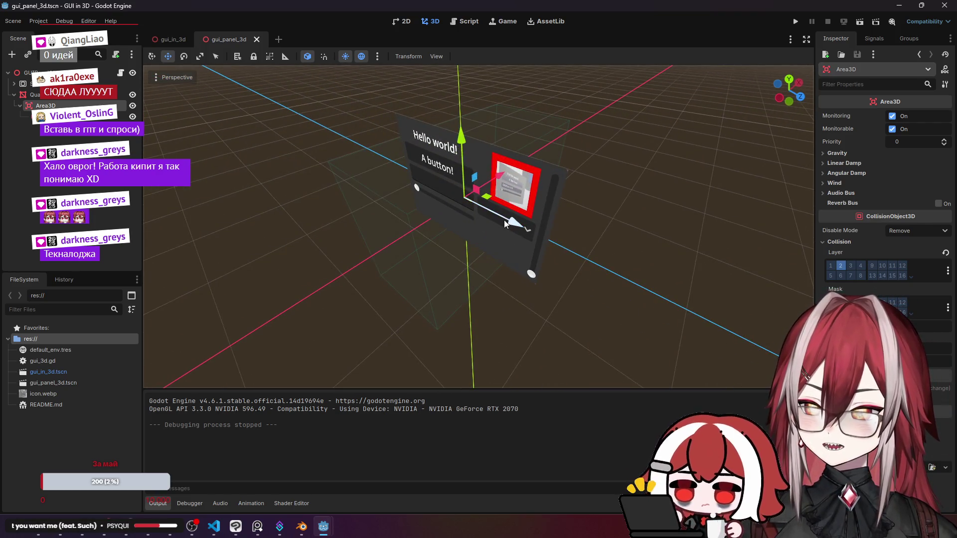
left_click_drag(513, 226, 147, 64)
left_click(184, 55)
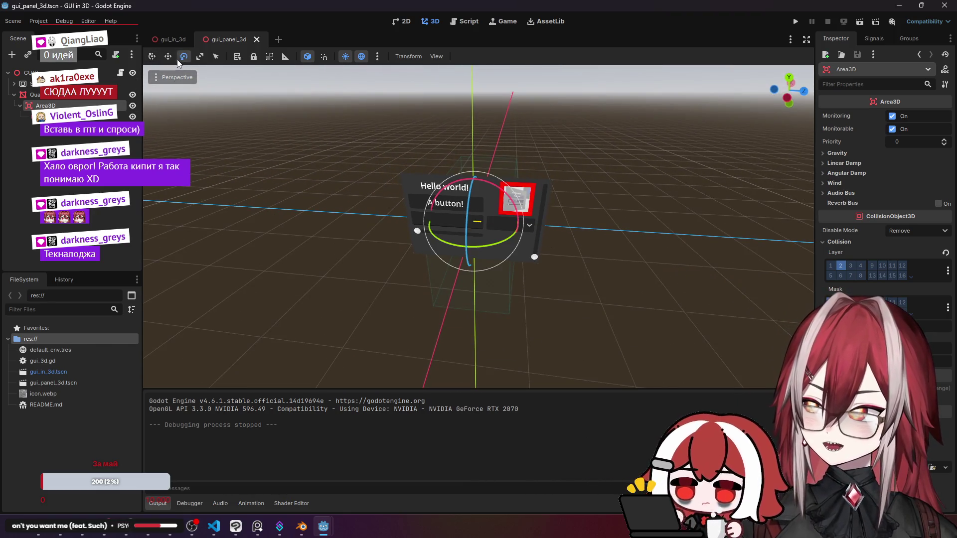
left_click(154, 55)
left_click(168, 56)
scroll(473, 225, "up", 3)
left_click_drag(500, 84, 500, 135)
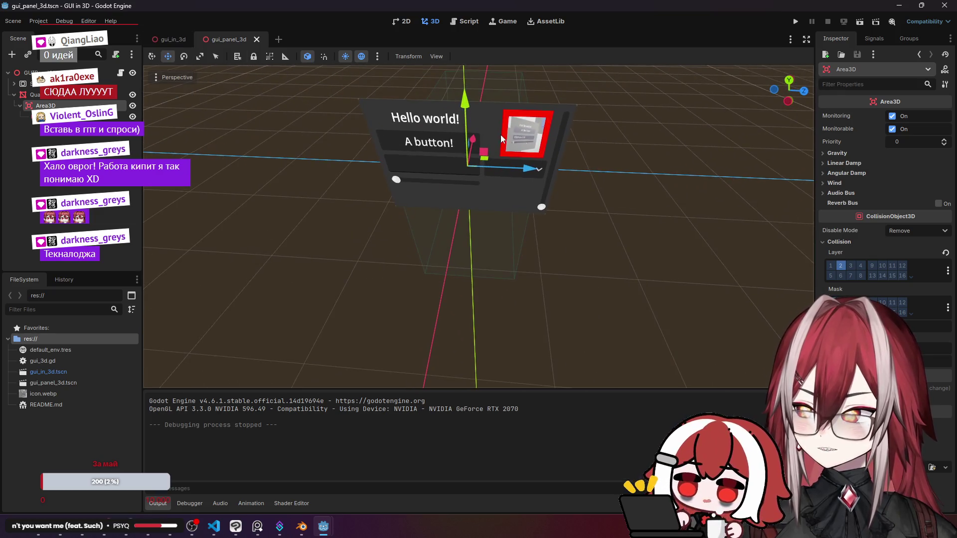
left_click(152, 57)
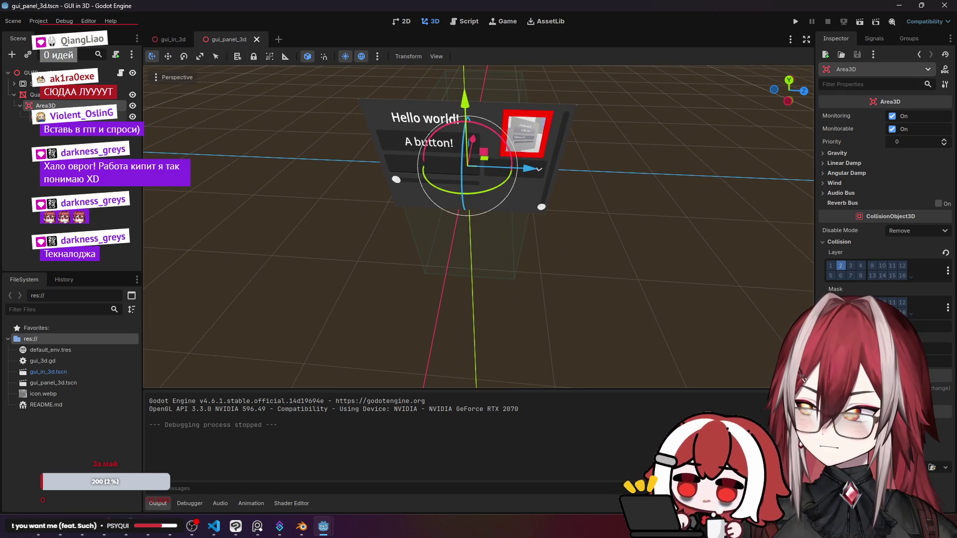
Drag the CollisionShape3D box handles to about (1.61, 2.0, 3.07) around the panel, then run the project.
left_click(526, 191)
left_click_drag(516, 171, 560, 172)
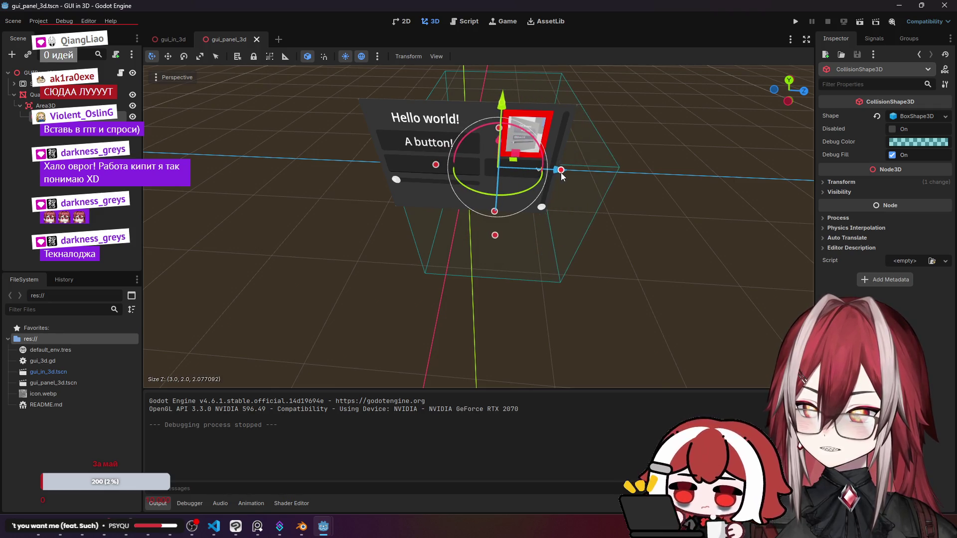
left_click_drag(424, 163, 379, 161)
left_click_drag(454, 234, 481, 169)
mouse_move(482, 190)
left_mouse_down()
mouse_move(379, 212)
mouse_move(385, 203)
mouse_move(548, 279)
left_mouse_up()
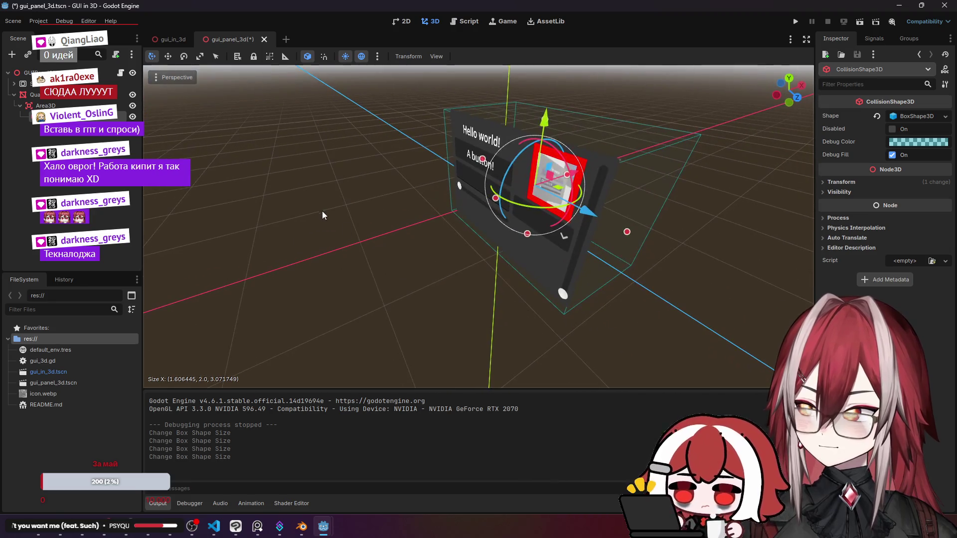
left_click(548, 279)
left_click(795, 23)
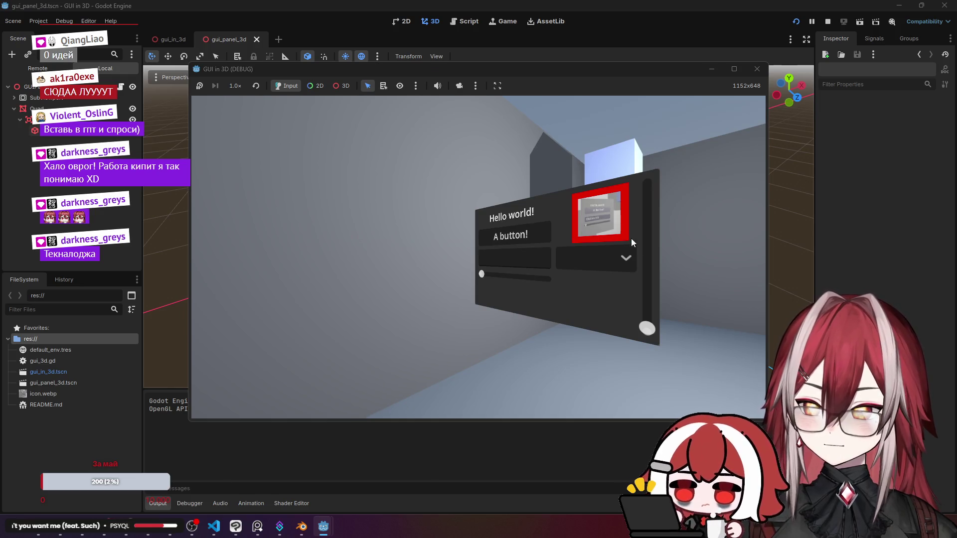
Raise the panel's vertical slider about two-thirds up, then outline the resized collision shape.
mouse_move(645, 264)
left_mouse_down()
mouse_move(647, 215)
mouse_move(652, 302)
mouse_move(657, 270)
left_mouse_up()
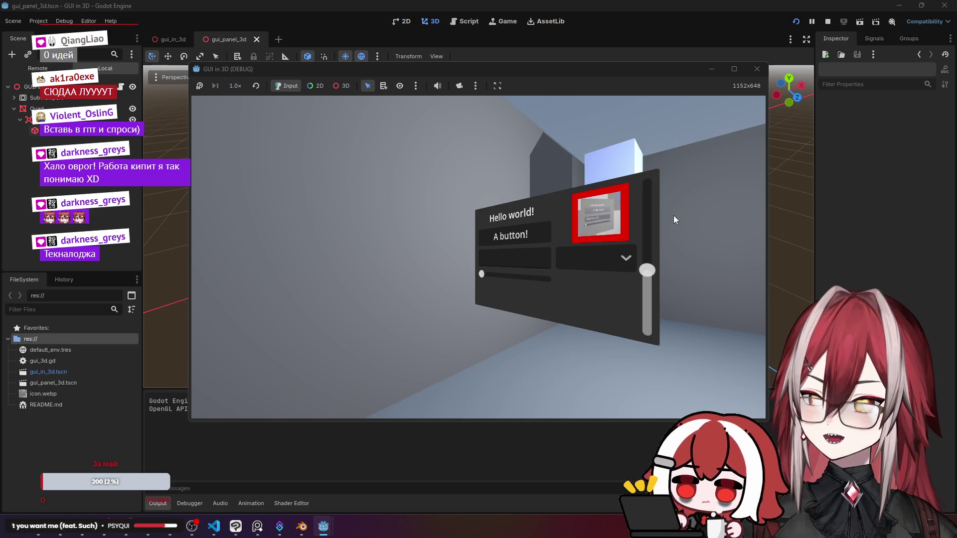
left_click(341, 86)
left_click(468, 163)
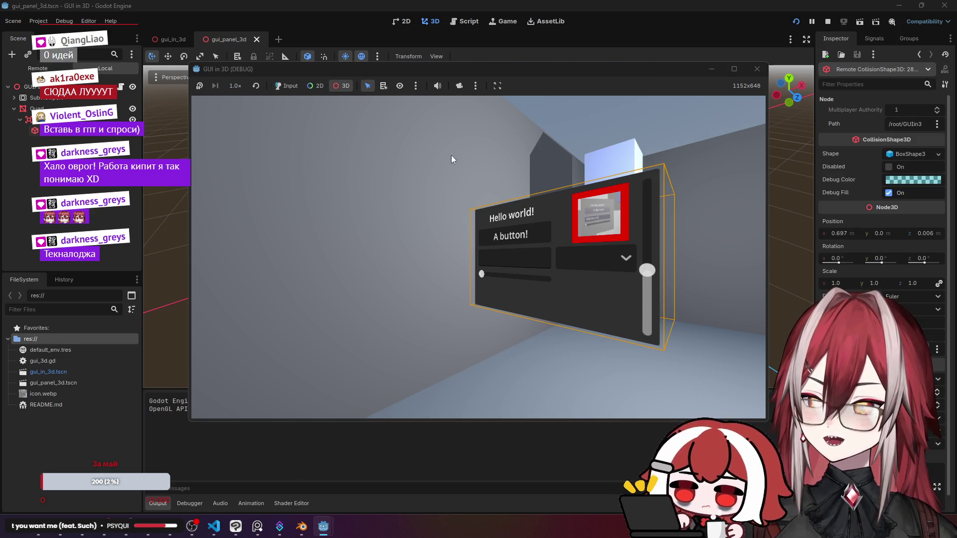